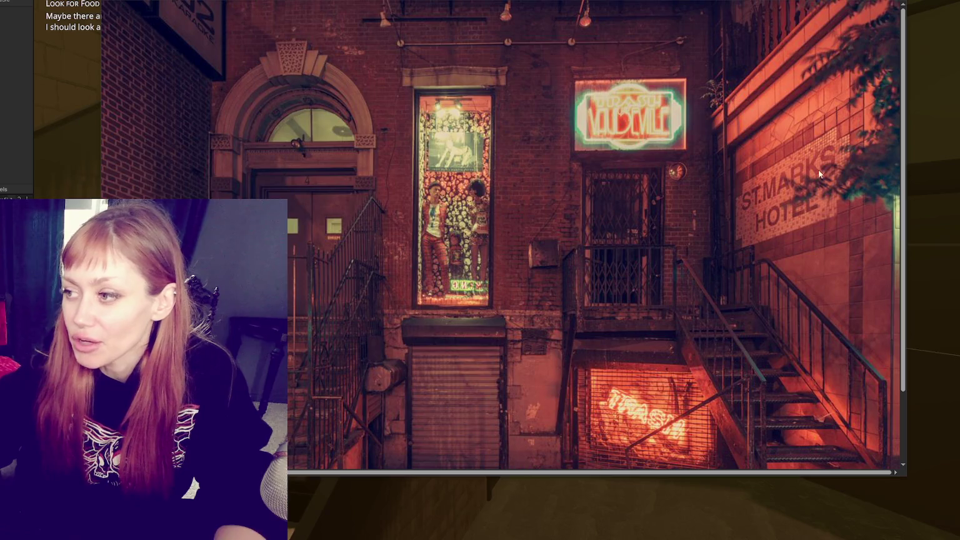
# - Zoom and pan across the St. Marks Hotel stair-and-doorway reference photo, then close the viewer
pyautogui.click(826, 333)
pyautogui.click(826, 333)
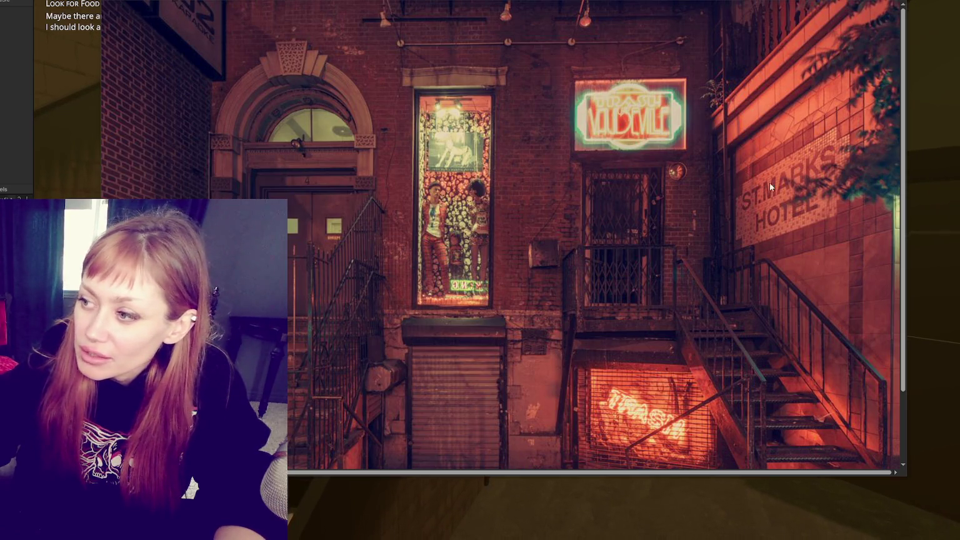
pyautogui.scroll(-3, 523, 350)
pyautogui.moveTo(521, 472); pyautogui.dragTo(488, 472)
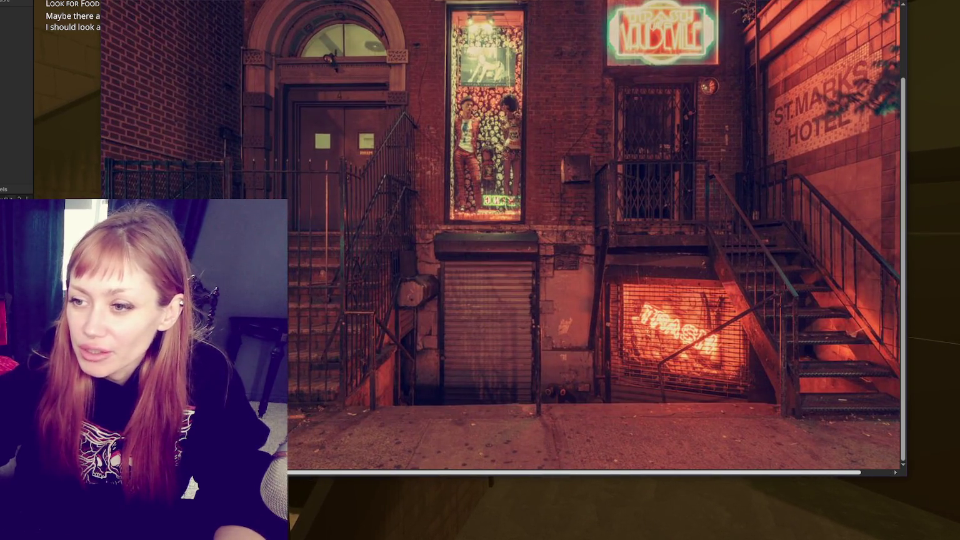
pyautogui.scroll(3, 538, 300)
pyautogui.scroll(-3, 558, 292)
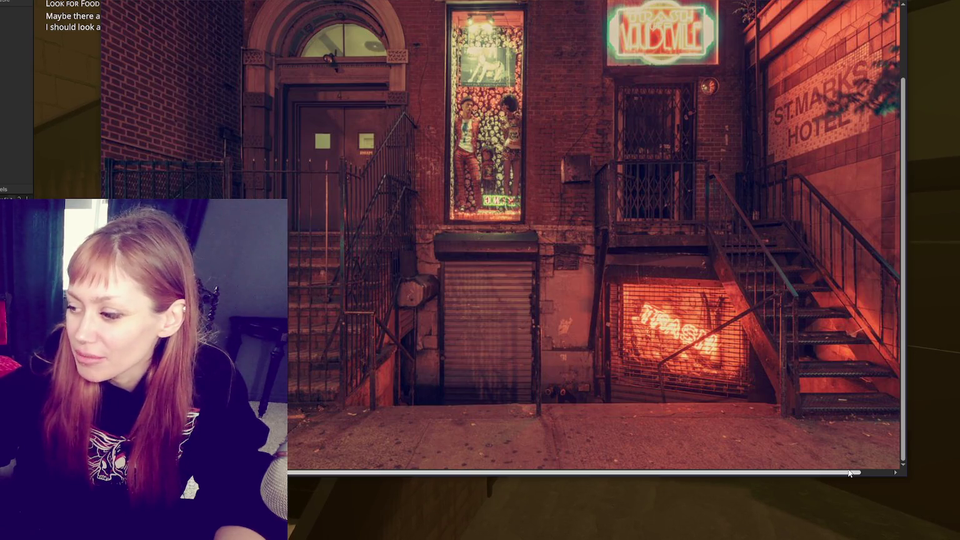
pyautogui.moveTo(850, 474); pyautogui.dragTo(902, 477)
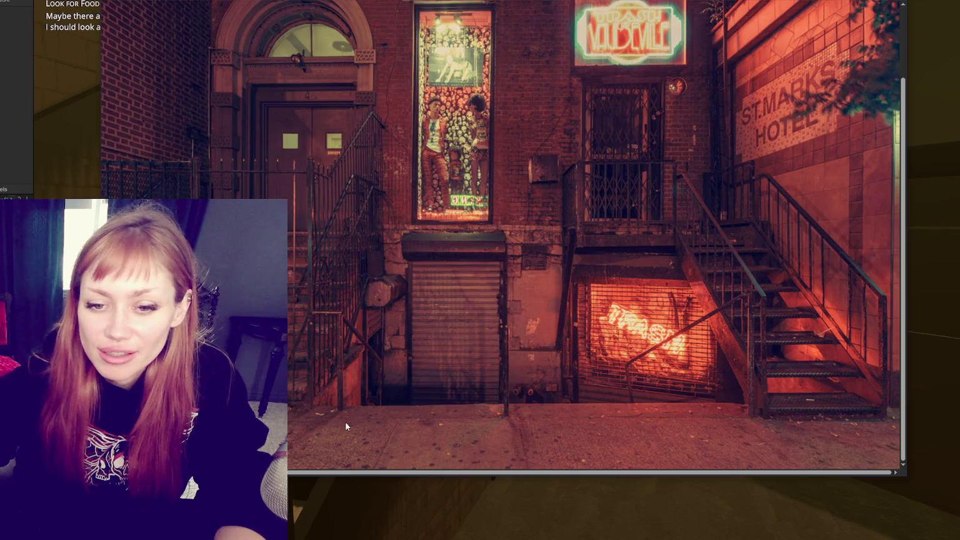
pyautogui.hscroll(-1, 431, 412)
pyautogui.scroll(3, 458, 359)
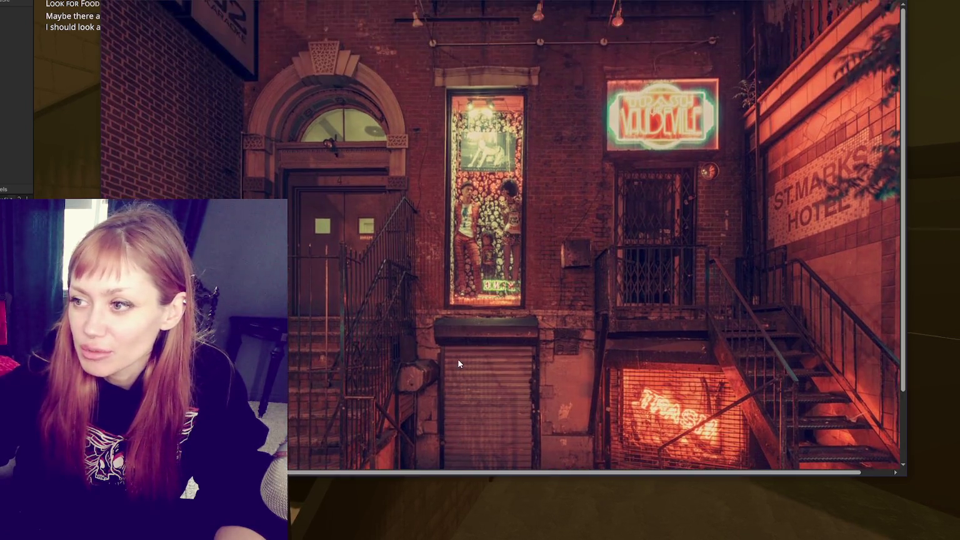
pyautogui.scroll(-3, 464, 363)
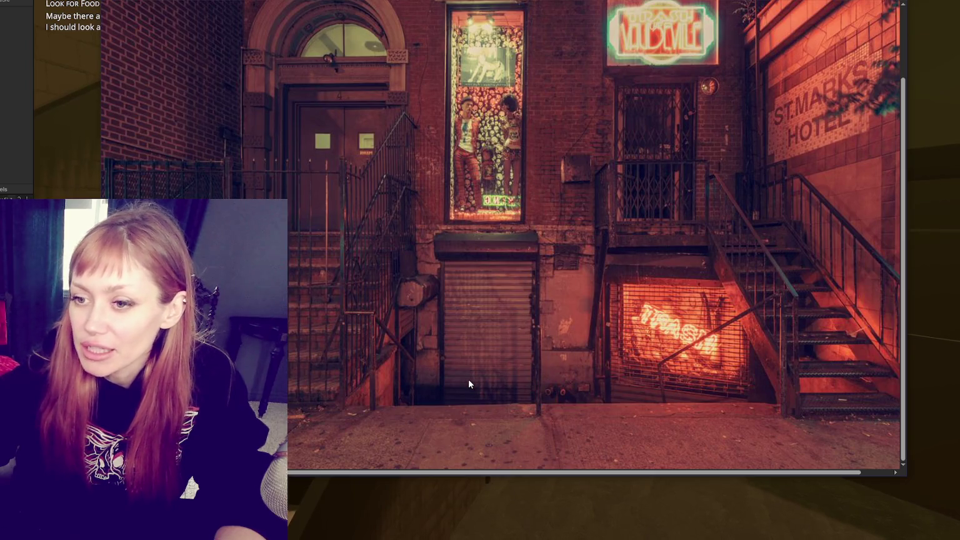
pyautogui.press('Escape')
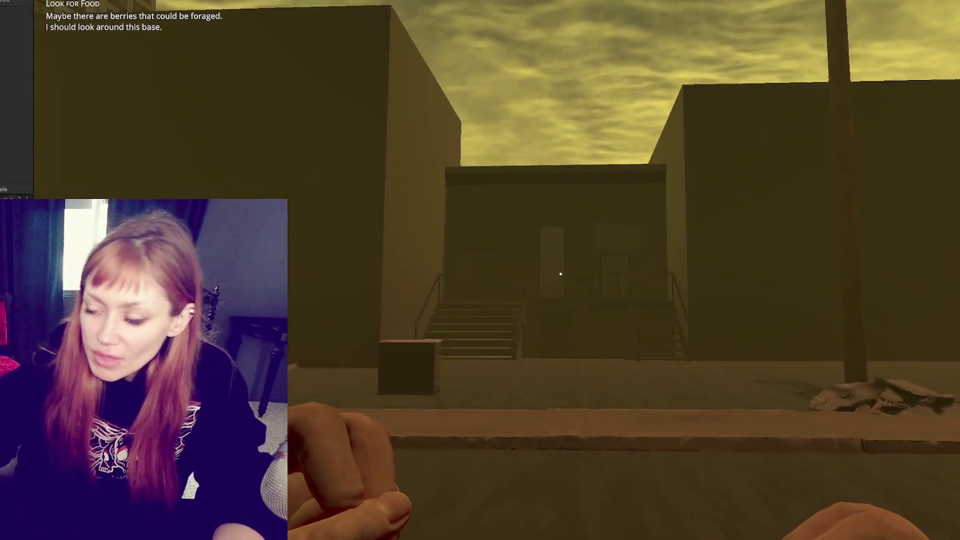
# - Walk the player along the street up to the stair building's metal stairs
pyautogui.press('s')
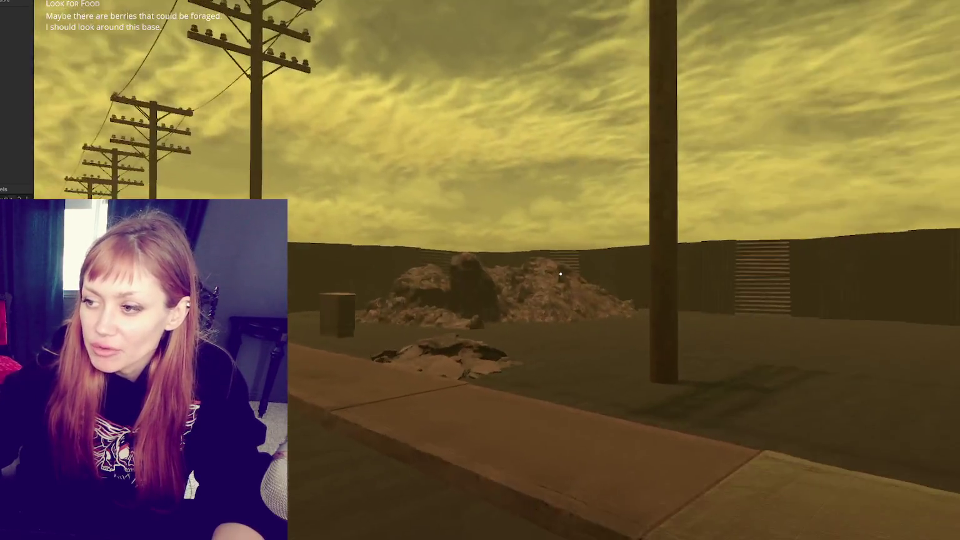
pyautogui.press('w')
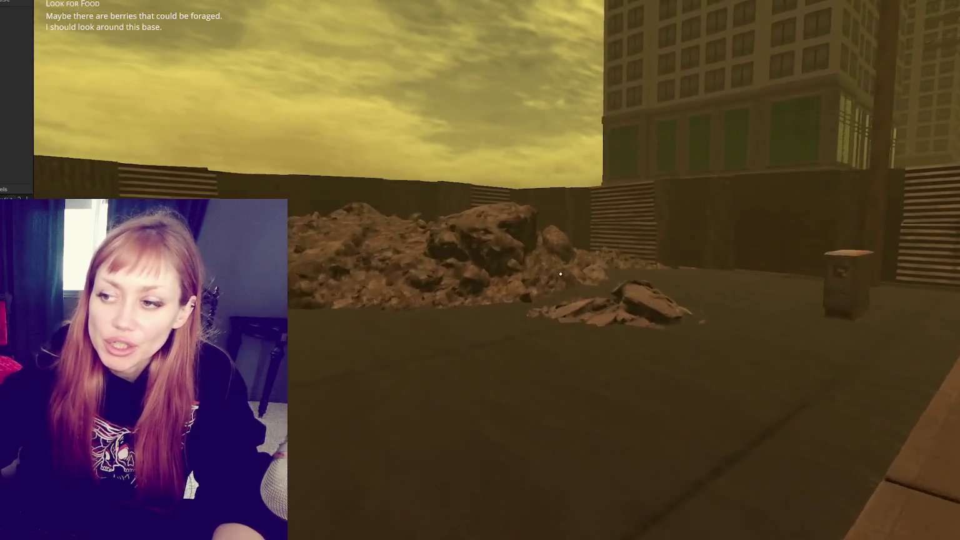
pyautogui.press('w')
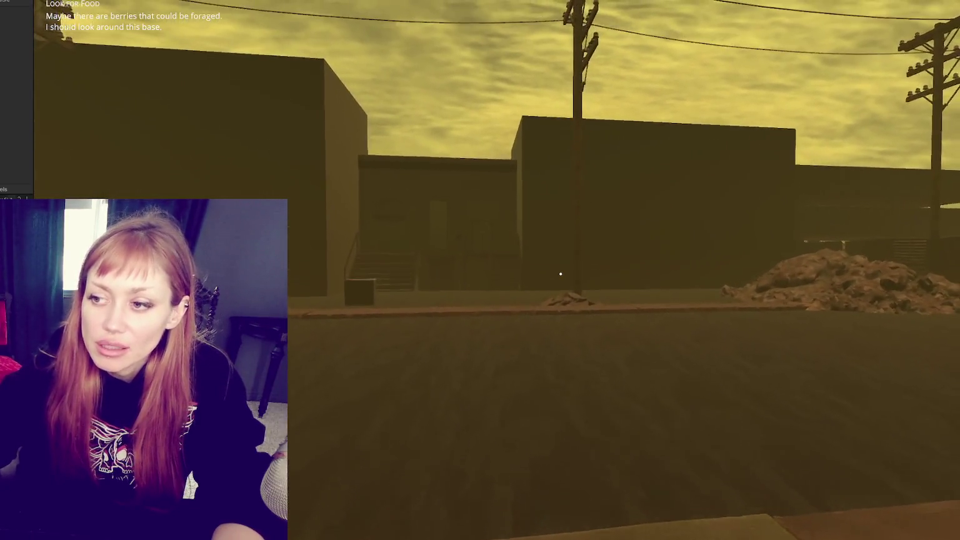
pyautogui.press('w')
pyautogui.press('w')
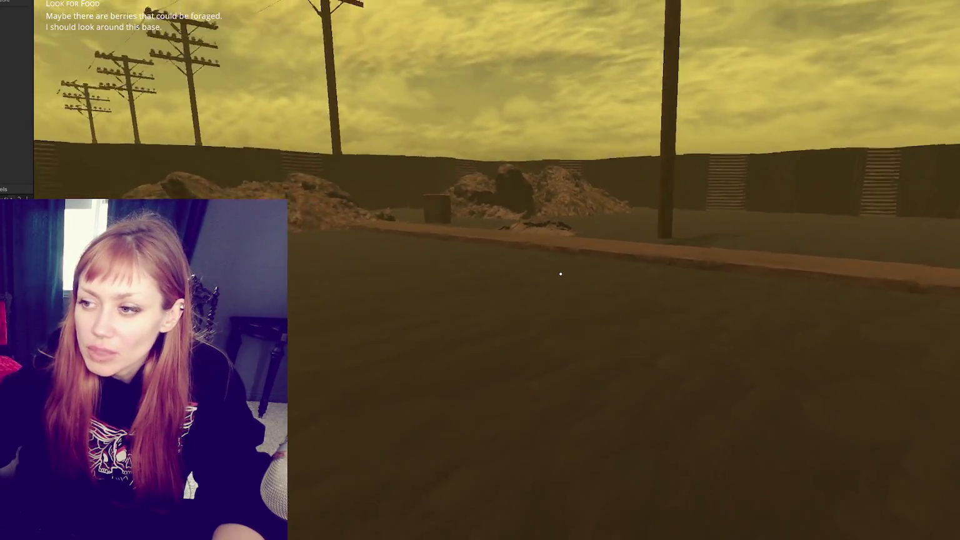
pyautogui.press('w')
pyautogui.press('w')
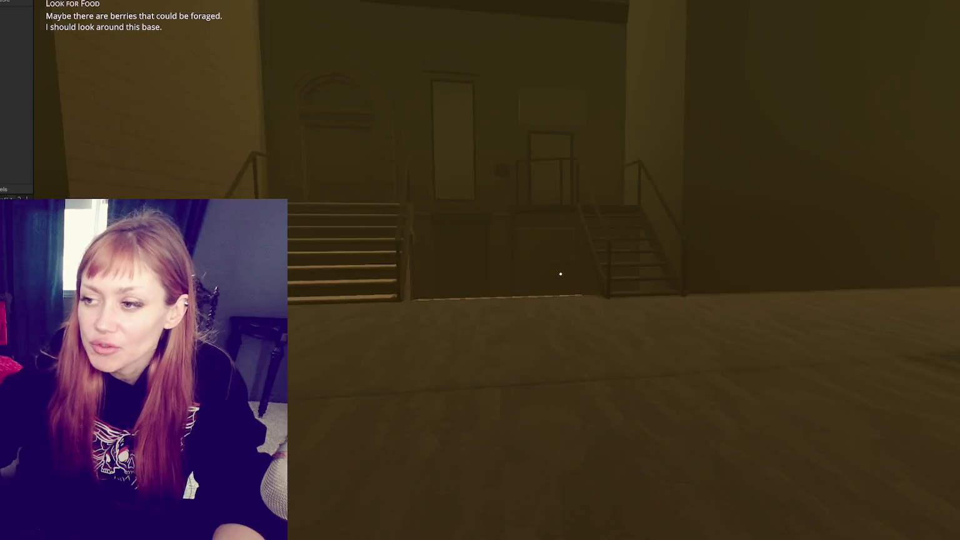
pyautogui.press('w')
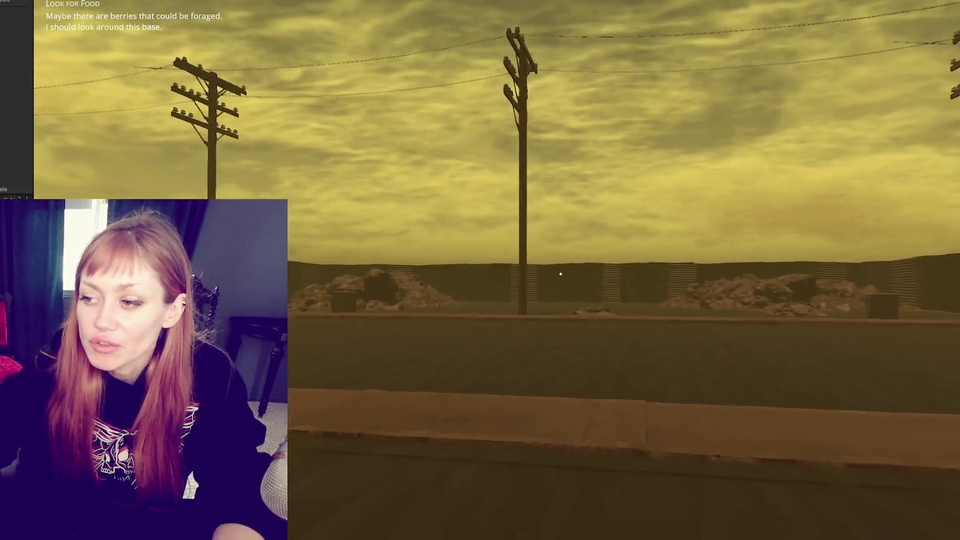
pyautogui.press('w')
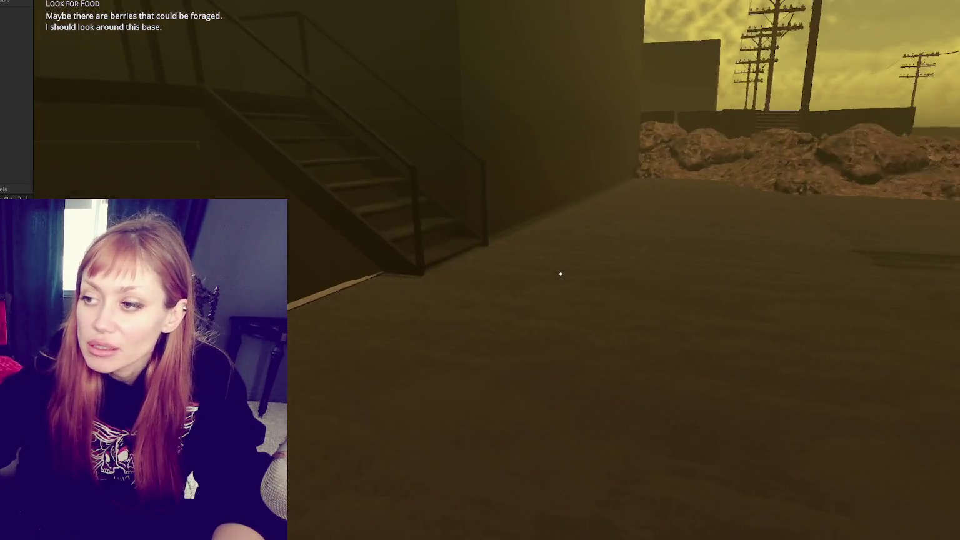
pyautogui.press('w')
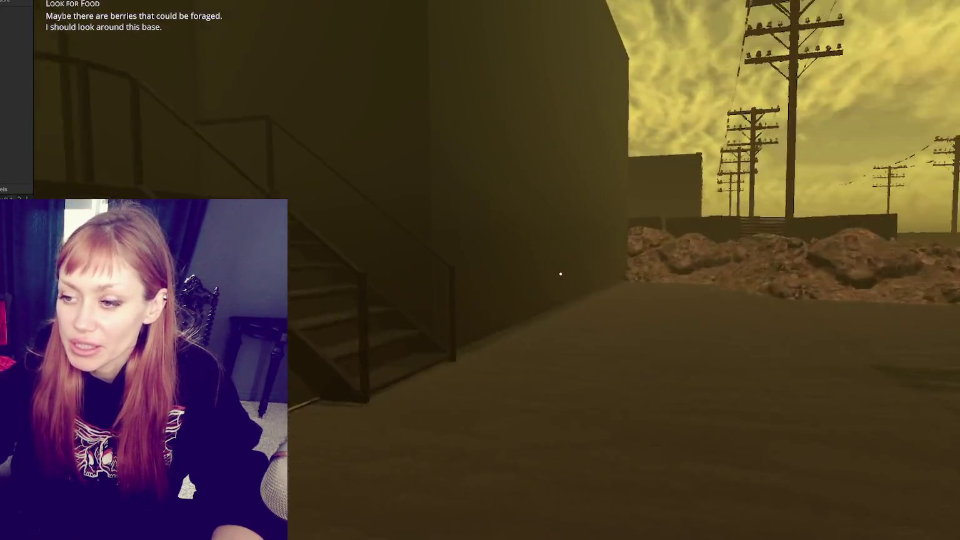
# - Go through the dark door beneath the stairs out to the rubble and graffiti box, then show the task list
pyautogui.press('w')
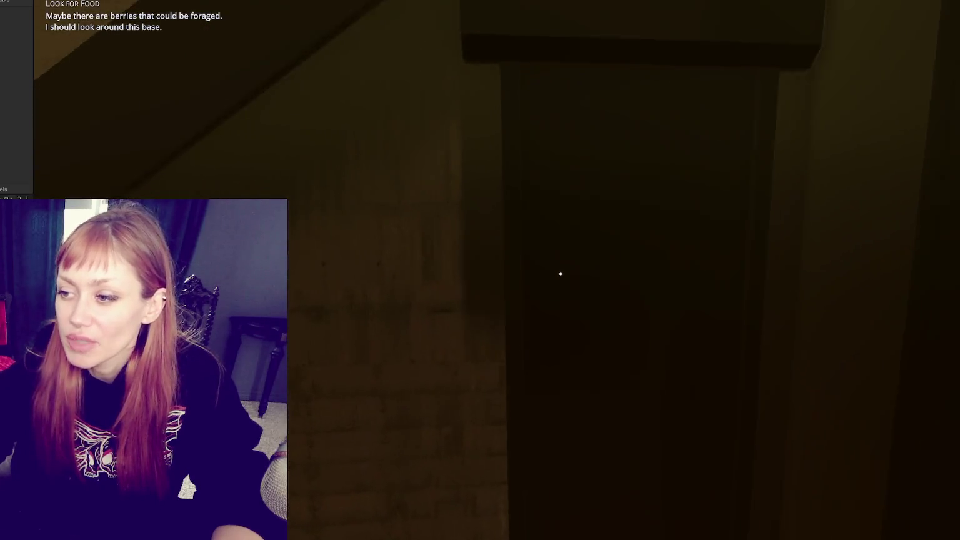
pyautogui.press('e')
pyautogui.press('w')
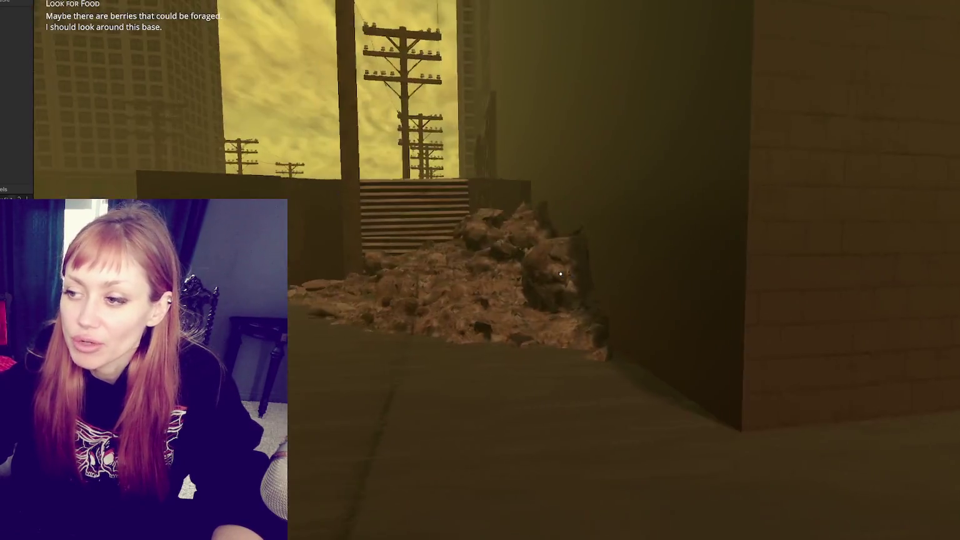
pyautogui.press('w')
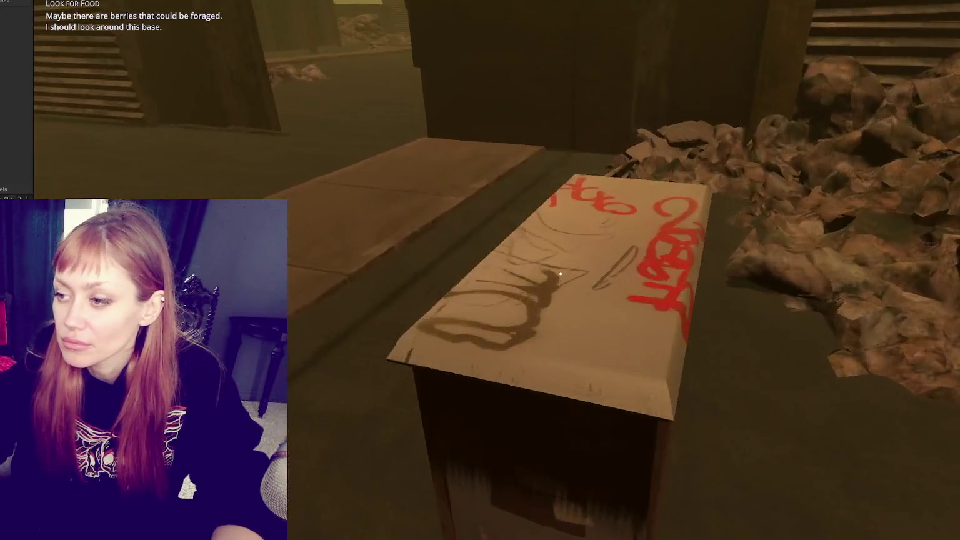
pyautogui.press('s')
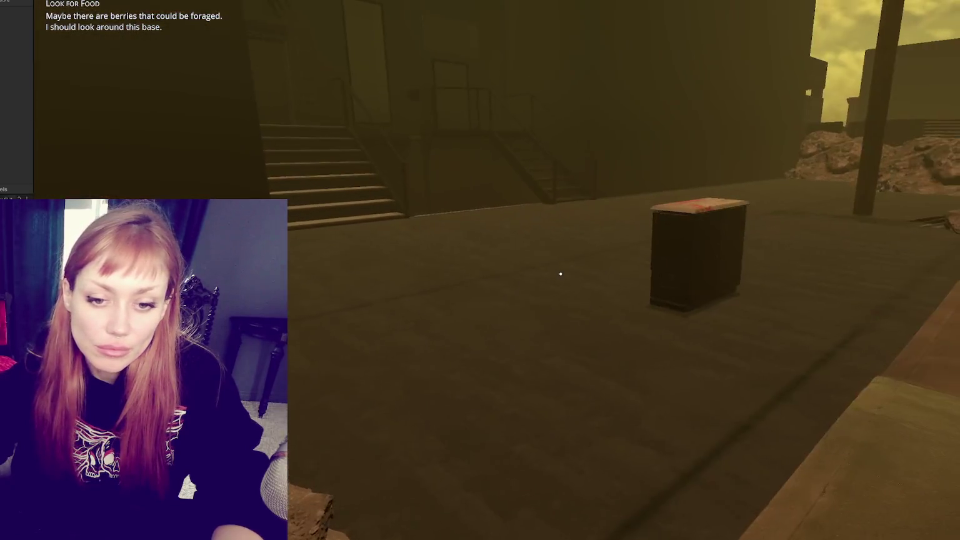
pyautogui.press('Tab')
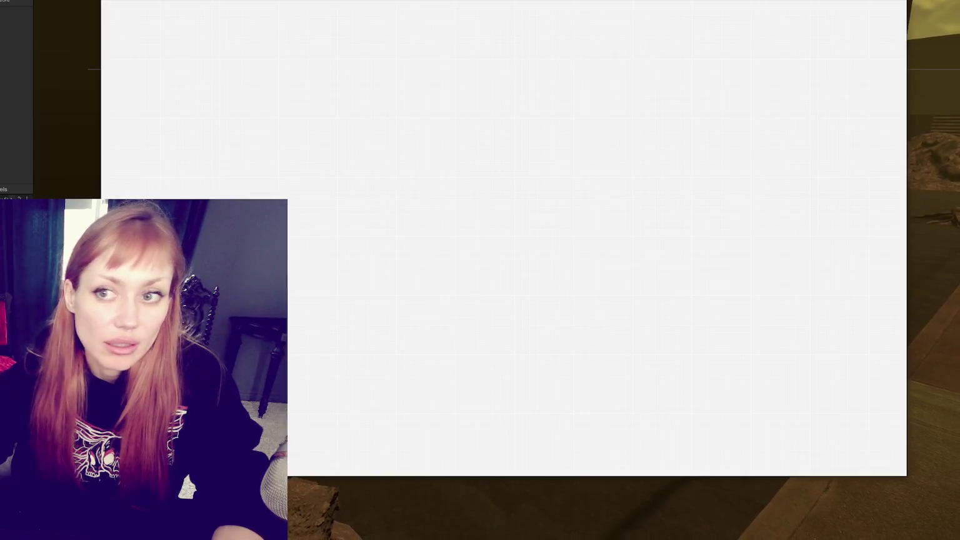
# - Leave the Look for Food task screen and switch to the Chrome Street View of 6 St Marks Pl
pyautogui.hotkey('alt', 'Tab')
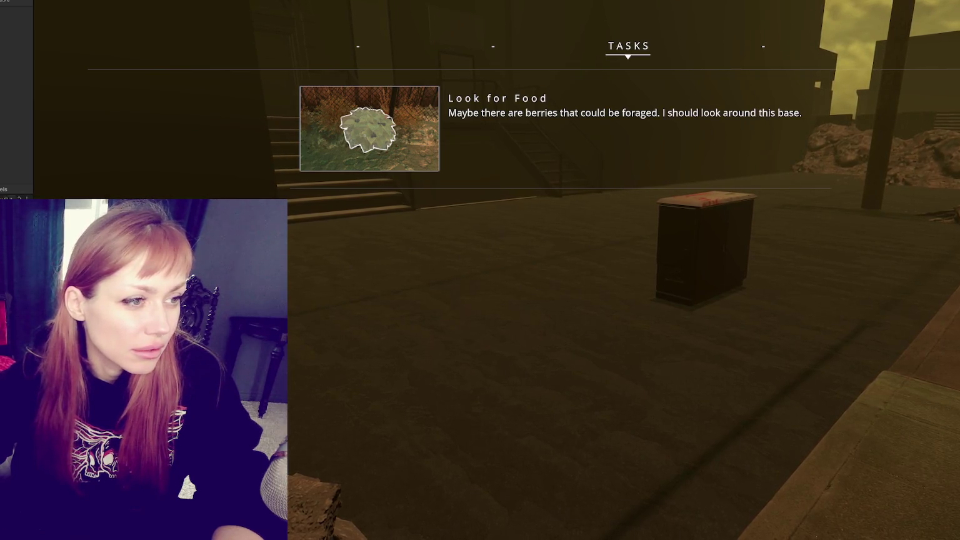
pyautogui.hotkey('alt', 'Tab')
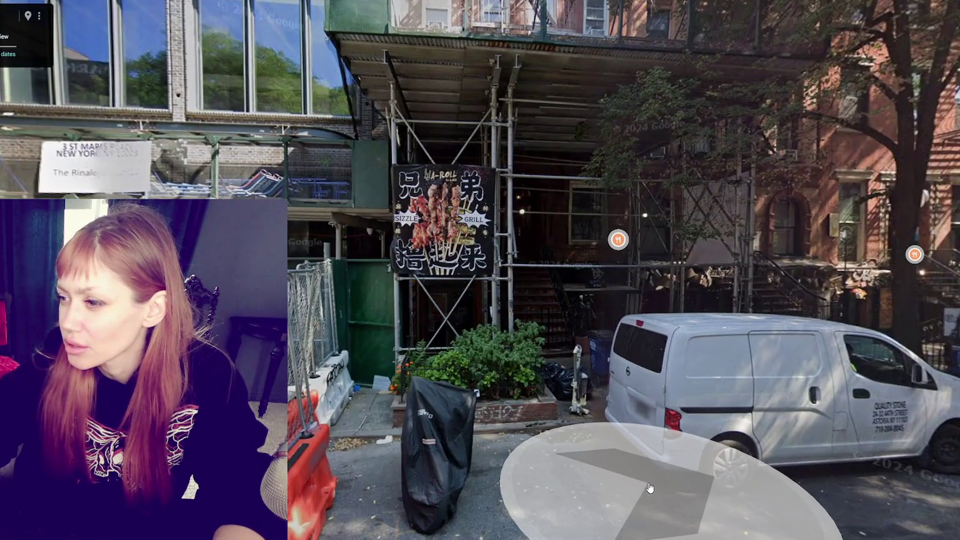
# - Advance down St Marks Pl until facing the Me♥Cue / Whatever Tattoo storefront at number 17
pyautogui.click(628, 462)
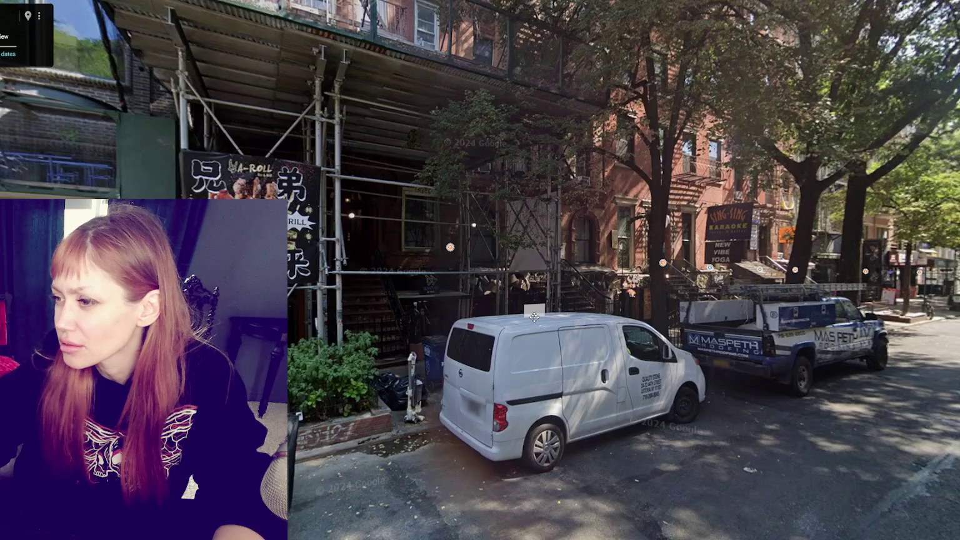
pyautogui.moveTo(398, 285); pyautogui.dragTo(795, 322)
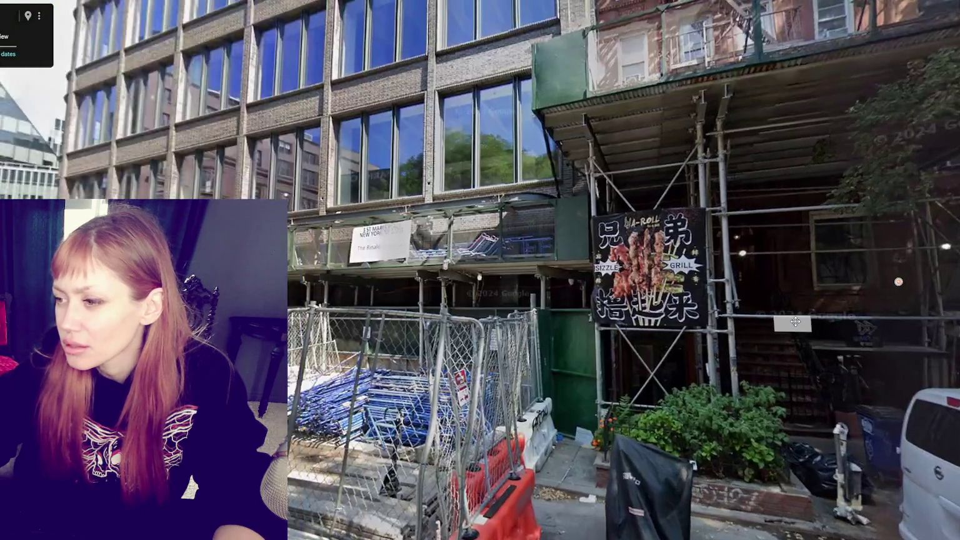
pyautogui.click(796, 321)
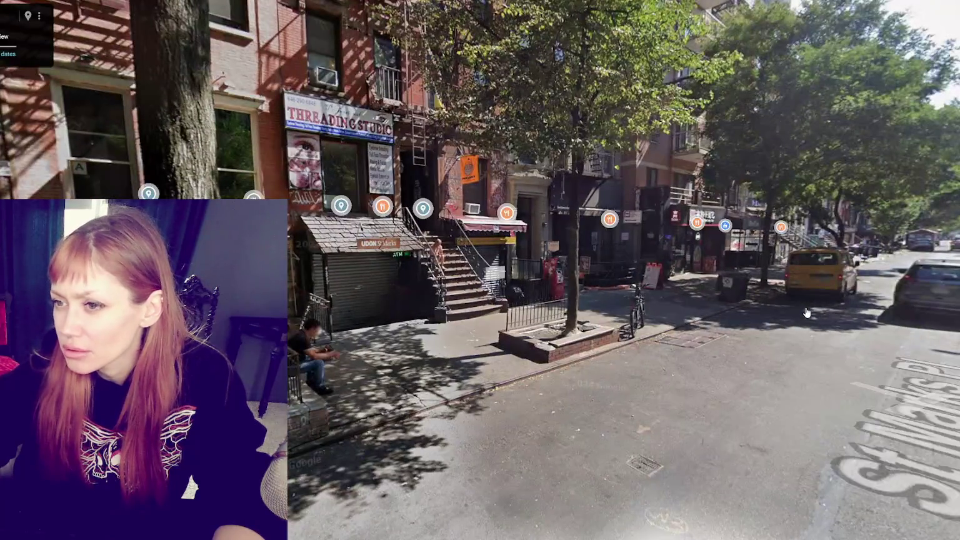
pyautogui.moveTo(494, 309); pyautogui.dragTo(775, 314)
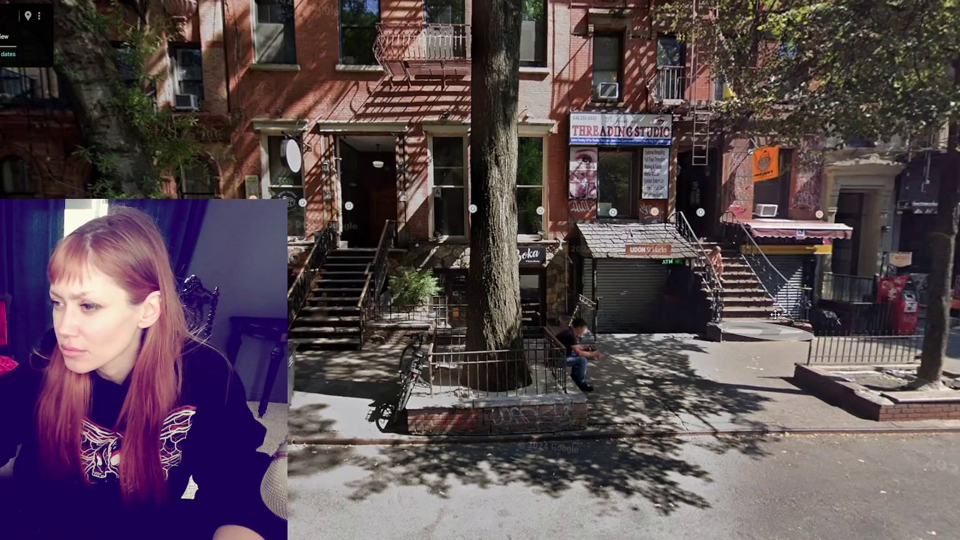
pyautogui.click(775, 314)
pyautogui.click(768, 357)
pyautogui.click(768, 357)
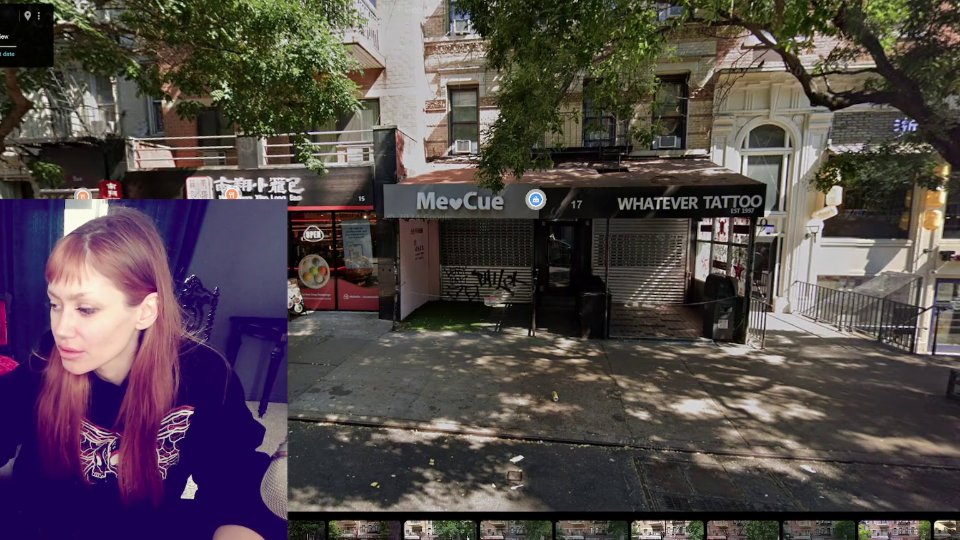
# - Switch to the 2021 imagery and step along St Marks Pl toward the storefronts
pyautogui.click(626, 302)
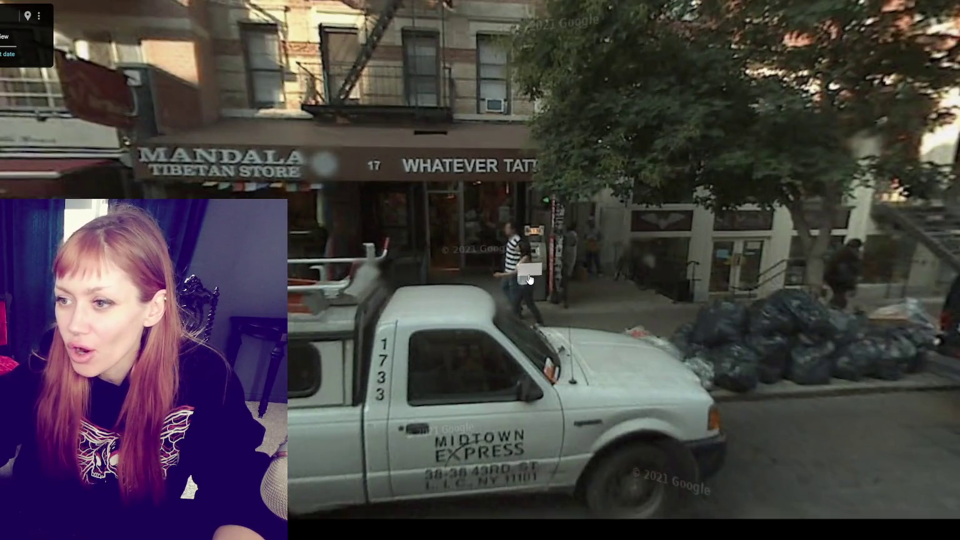
pyautogui.moveTo(531, 273)
pyautogui.mouseDown()
pyautogui.moveTo(625, 366)
pyautogui.moveTo(344, 356)
pyautogui.mouseUp()
pyautogui.click(769, 299)
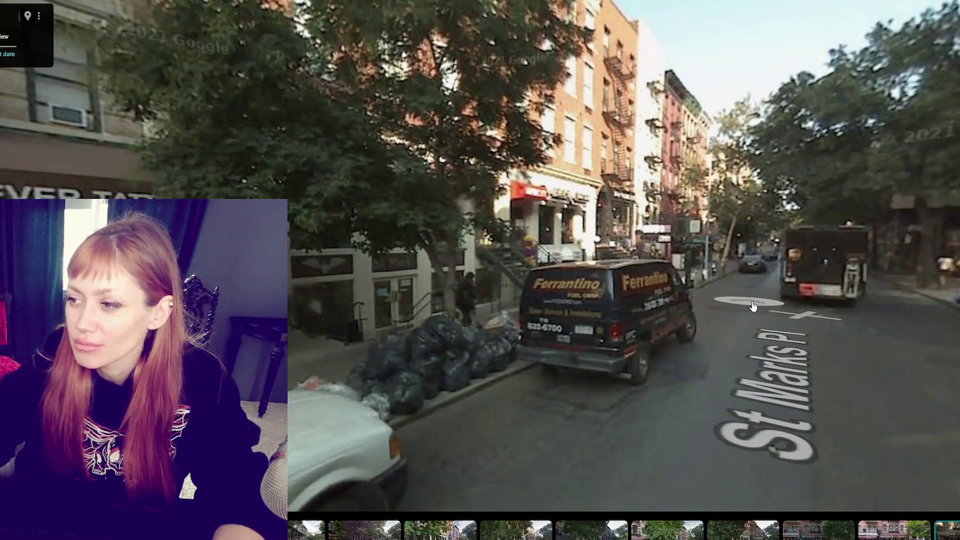
pyautogui.click(768, 300)
pyautogui.moveTo(94, 225); pyautogui.dragTo(443, 226)
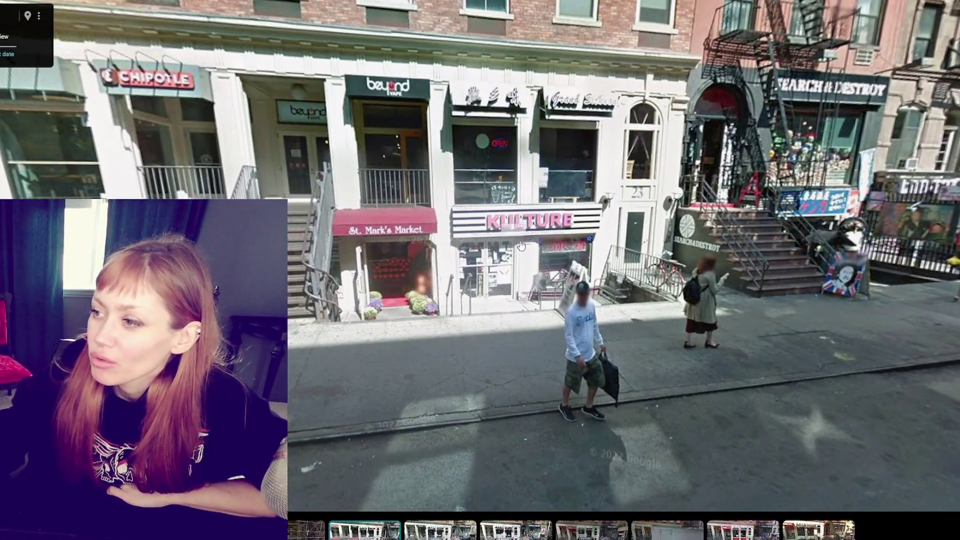
pyautogui.moveTo(316, 200); pyautogui.dragTo(829, 228)
# - Advance down St Marks Pl past the brownstones and crossing to the spot facing the white tent
pyautogui.press('Up')
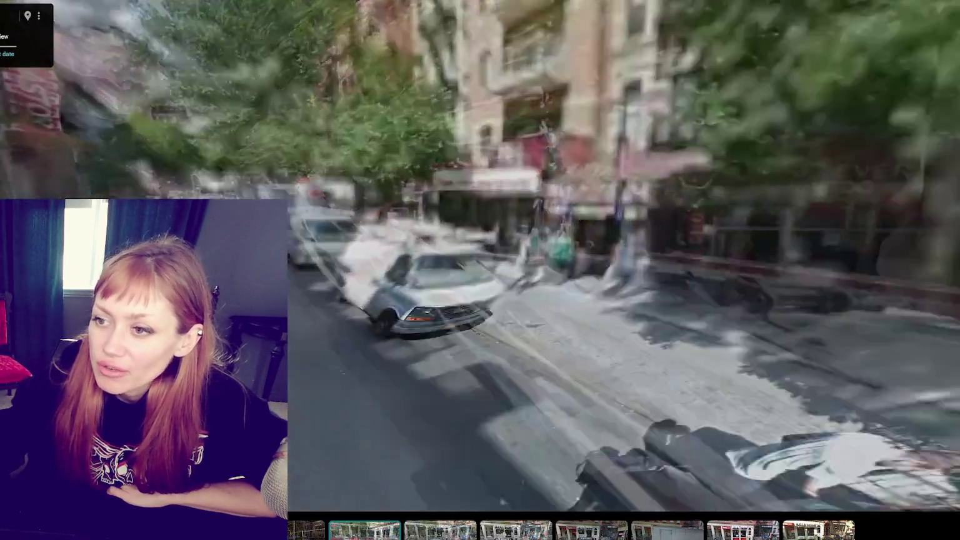
pyautogui.press('Up')
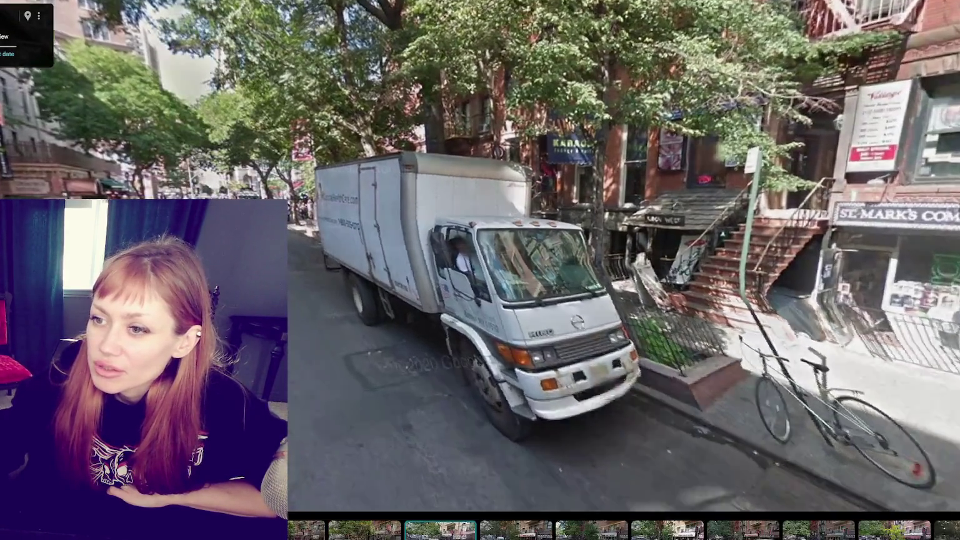
pyautogui.press('Up')
pyautogui.press('Up')
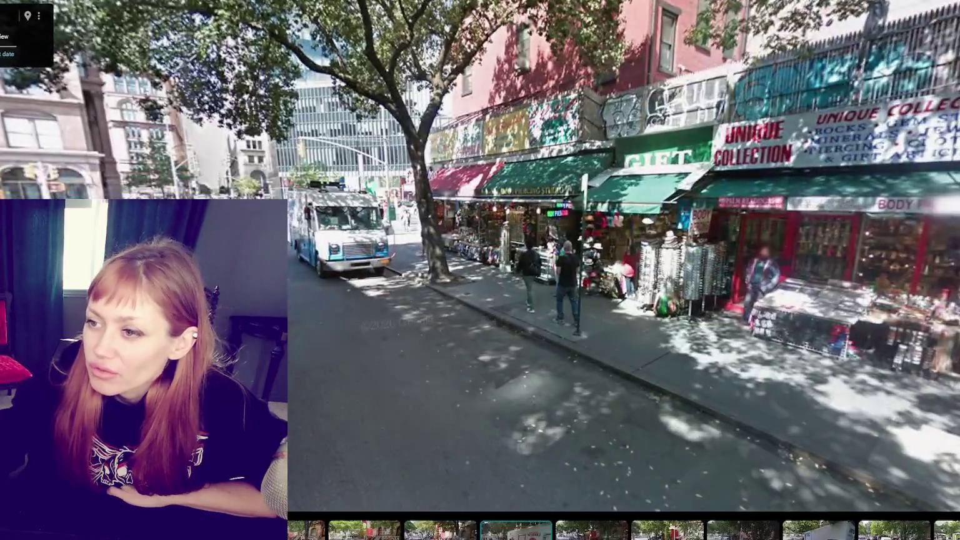
pyautogui.press('Up')
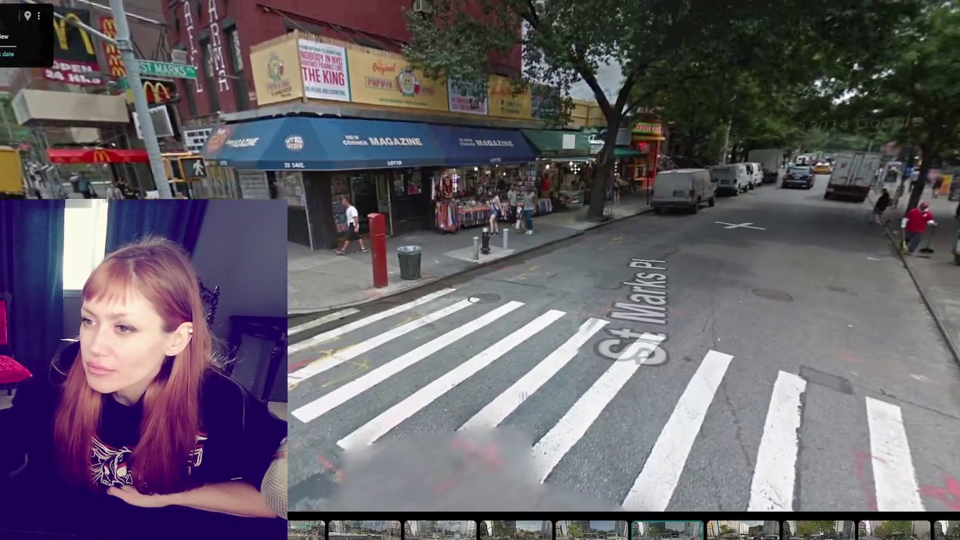
pyautogui.moveTo(575, 169); pyautogui.dragTo(625, 335)
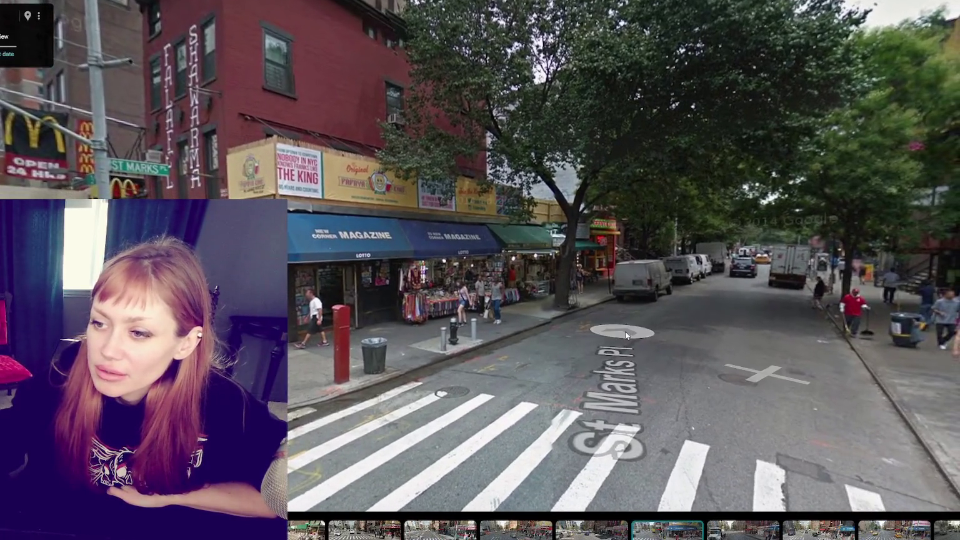
pyautogui.click(625, 331)
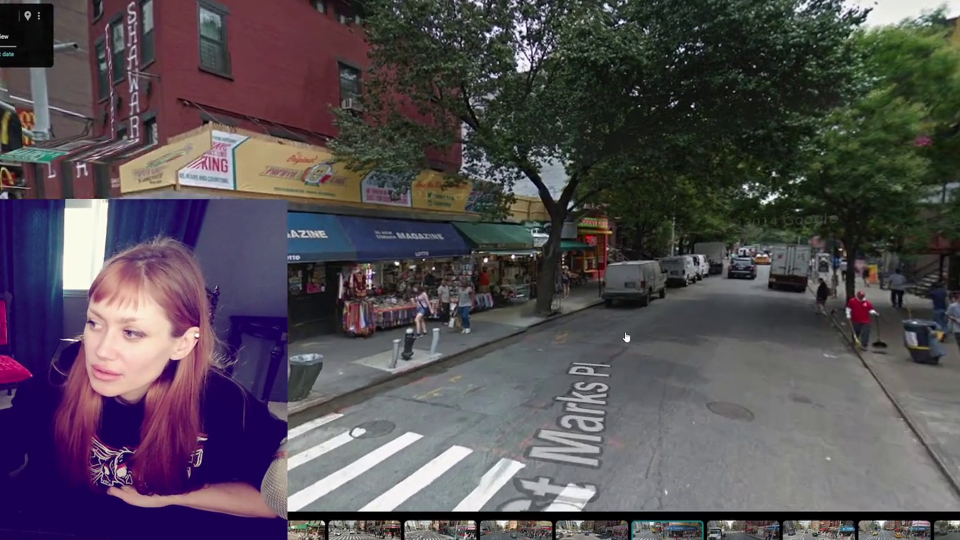
pyautogui.click(739, 305)
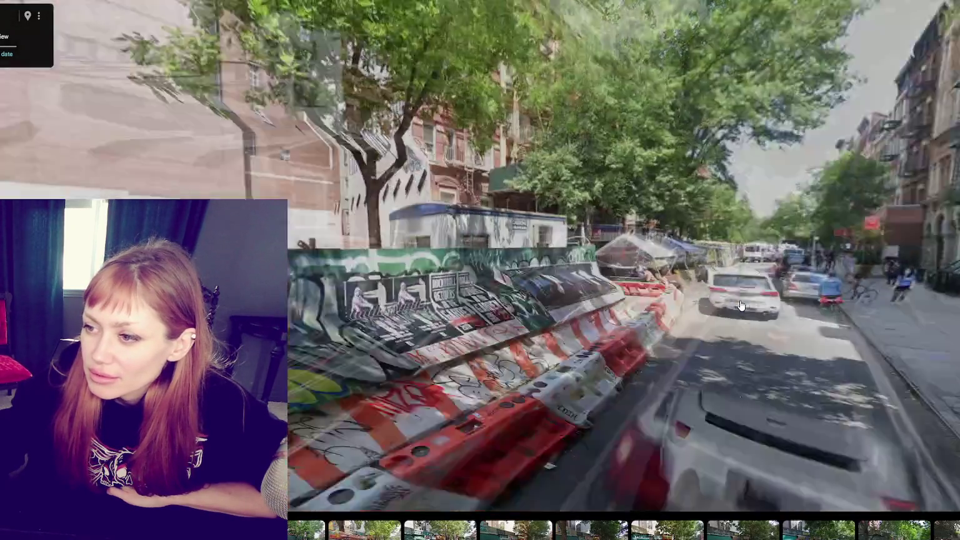
pyautogui.click(695, 299)
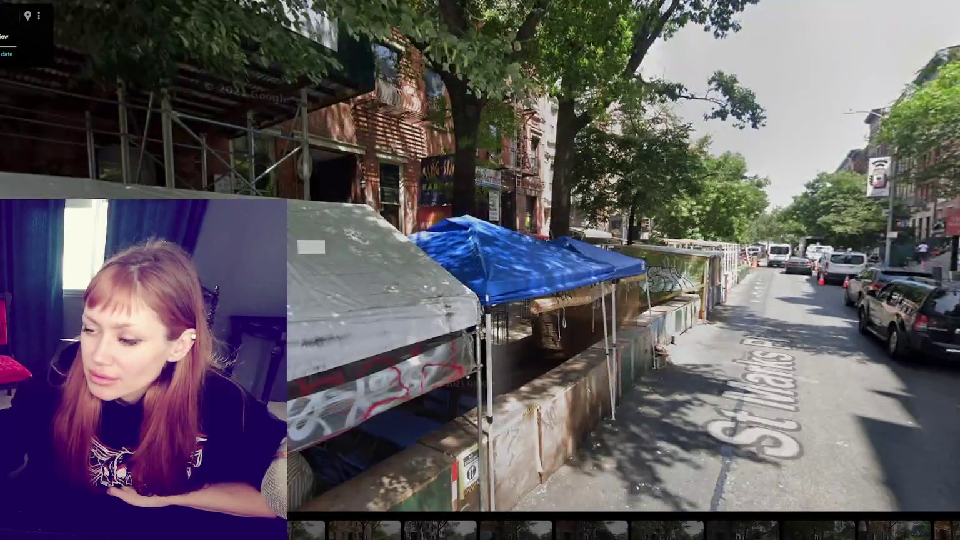
pyautogui.click(638, 196)
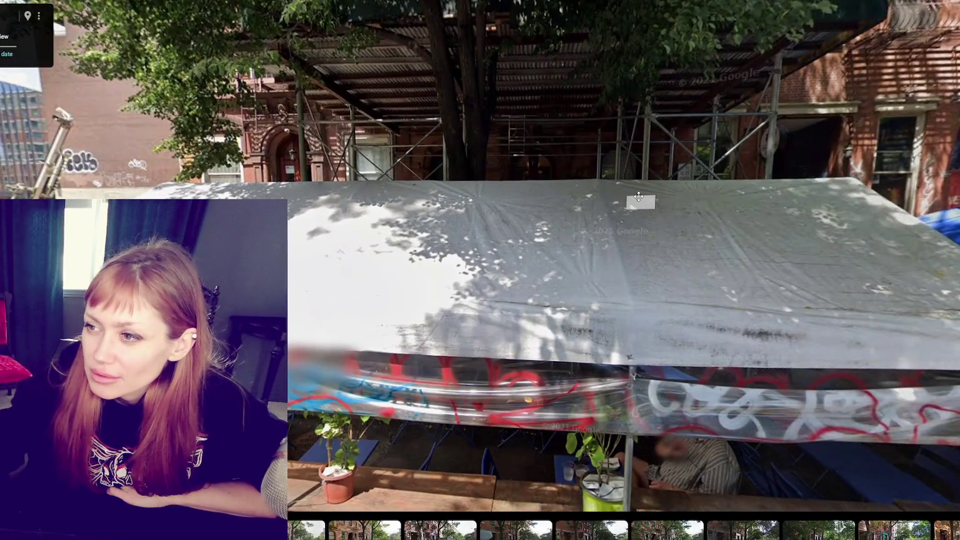
# - Continue past the outdoor dining structure and roofing truck to the scaffolded building
pyautogui.moveTo(638, 196); pyautogui.dragTo(139, 157)
pyautogui.click(725, 239)
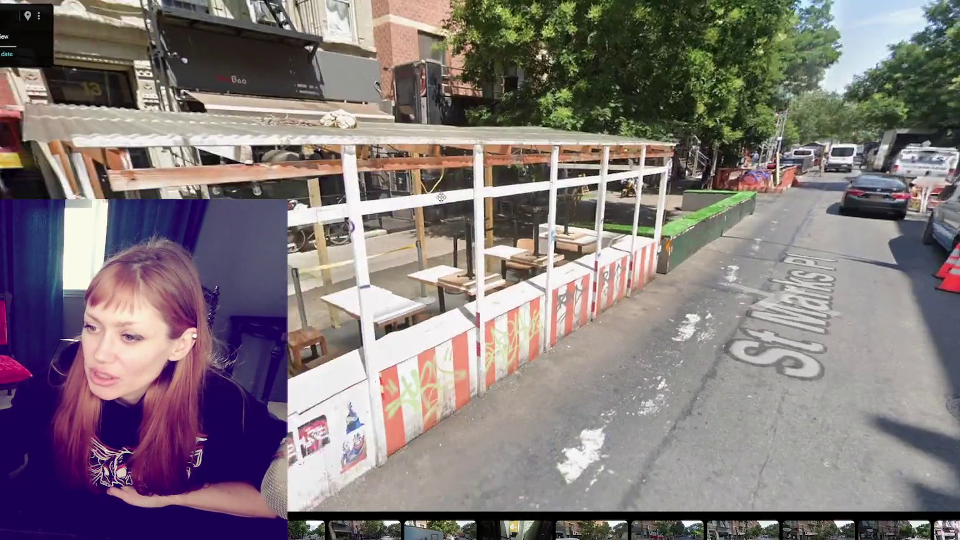
pyautogui.moveTo(349, 187)
pyautogui.mouseDown()
pyautogui.moveTo(607, 183)
pyautogui.moveTo(433, 425)
pyautogui.moveTo(316, 508)
pyautogui.mouseUp()
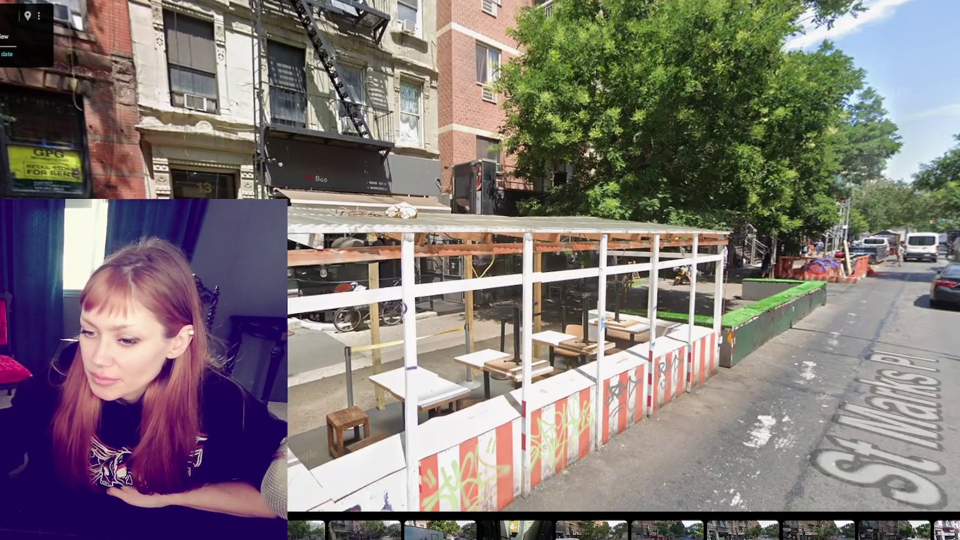
pyautogui.click(526, 531)
pyautogui.moveTo(300, 325); pyautogui.dragTo(739, 326)
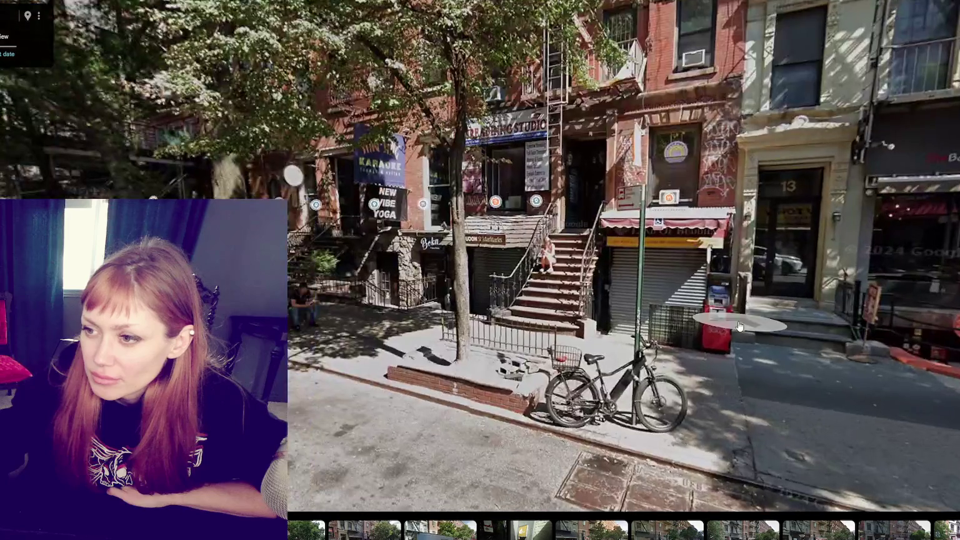
pyautogui.click(440, 531)
pyautogui.click(592, 531)
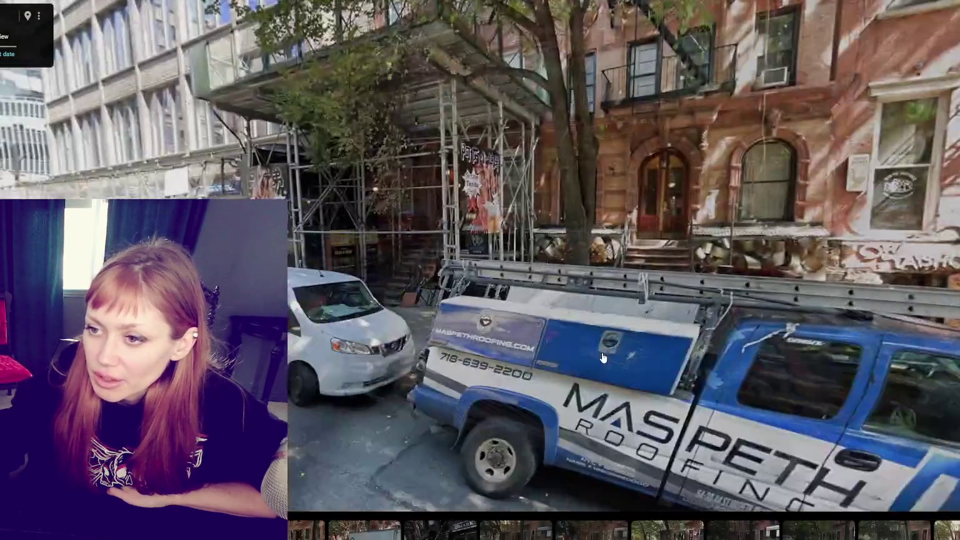
pyautogui.click(439, 83)
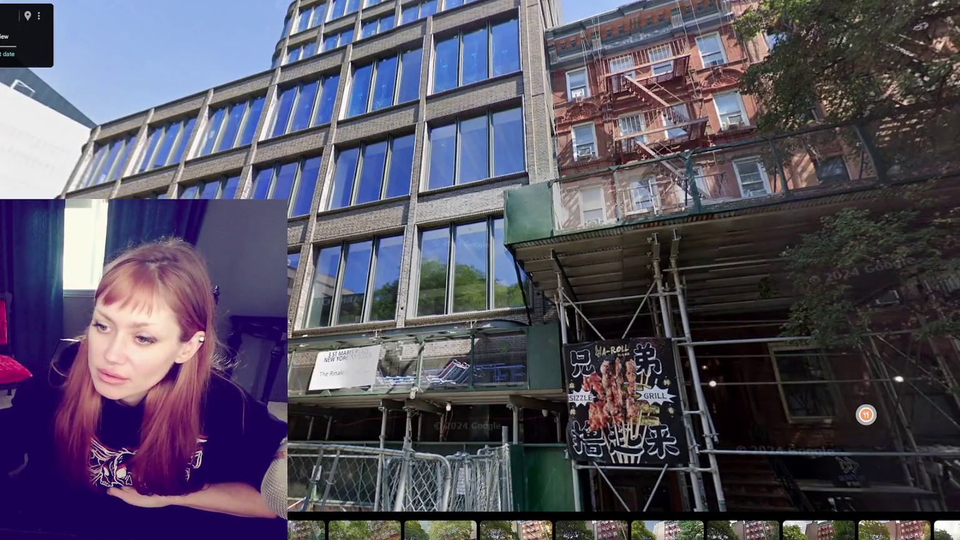
pyautogui.moveTo(694, 385); pyautogui.dragTo(332, 153)
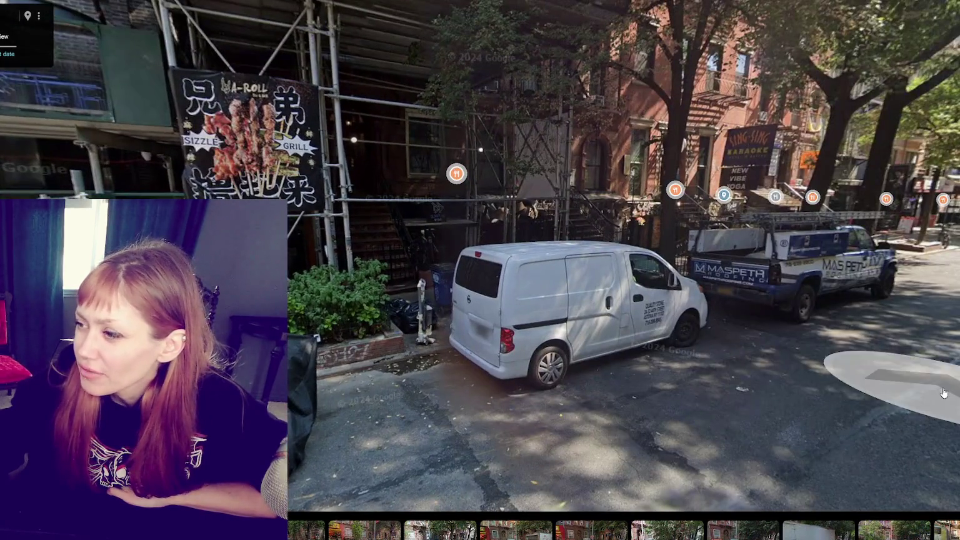
# - Move past the Threading Studio further down St Marks Pl, then switch to the St Marks Hotel window
pyautogui.click(891, 383)
pyautogui.click(722, 340)
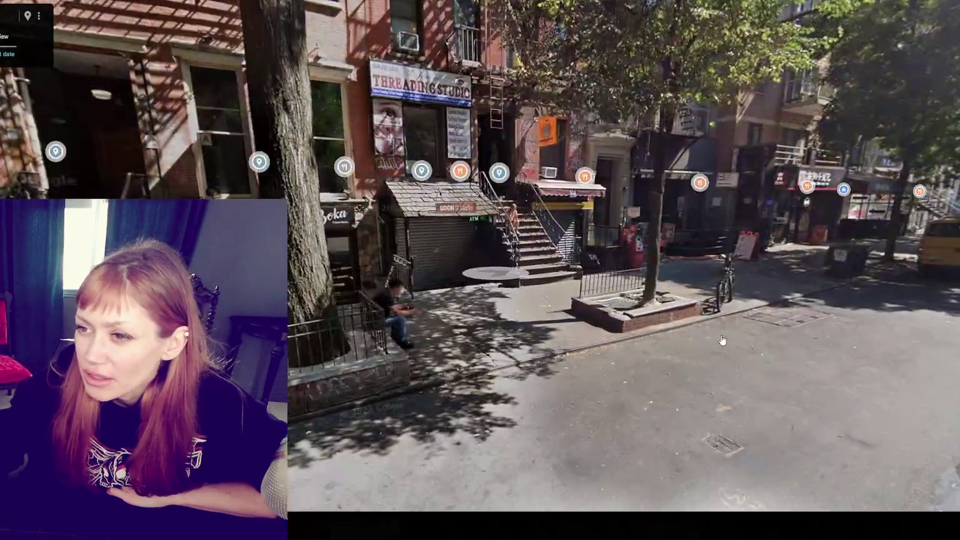
pyautogui.click(552, 330)
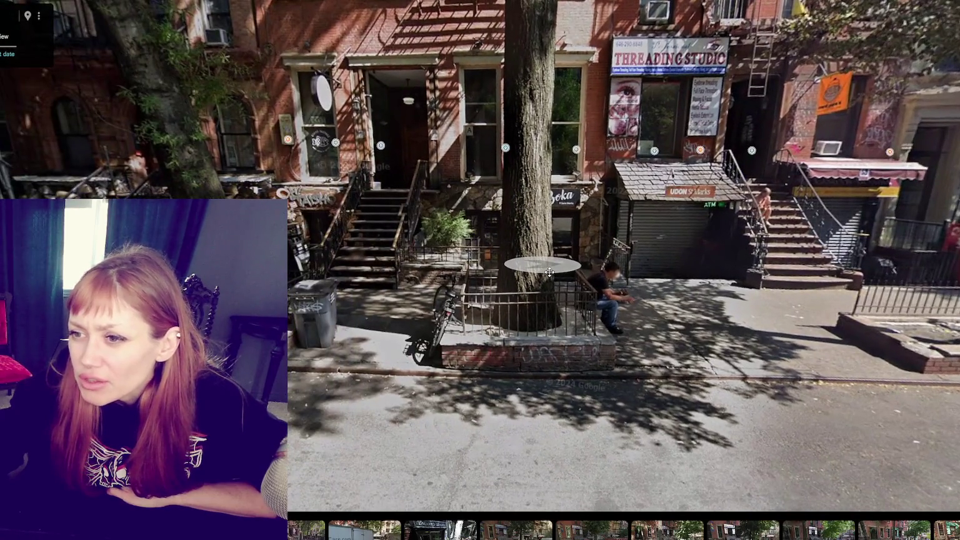
pyautogui.click(550, 272)
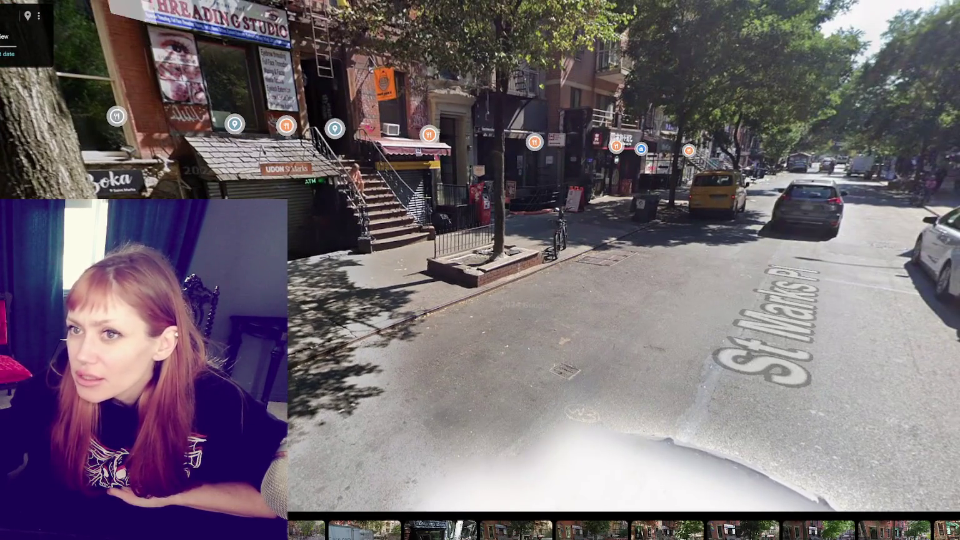
pyautogui.click(823, 164)
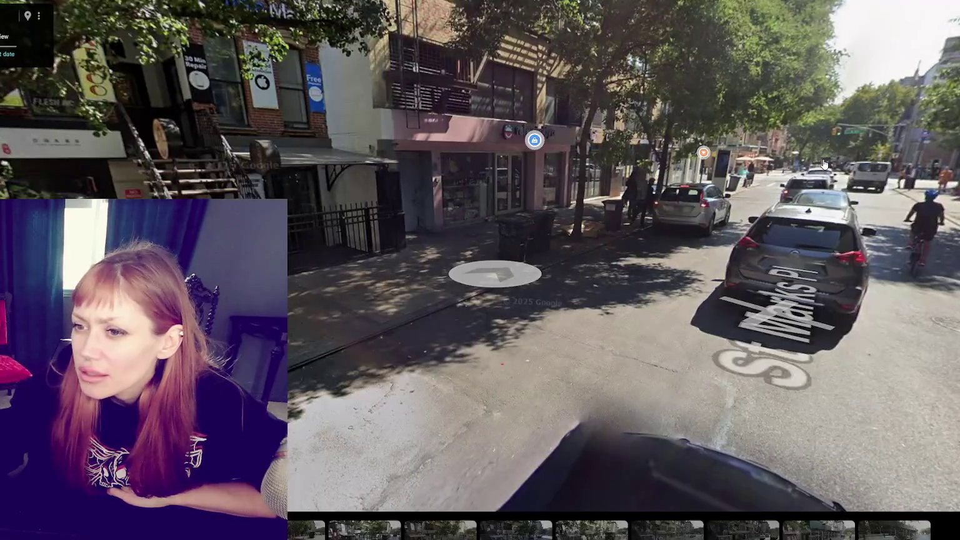
pyautogui.click(531, 139)
pyautogui.click(857, 183)
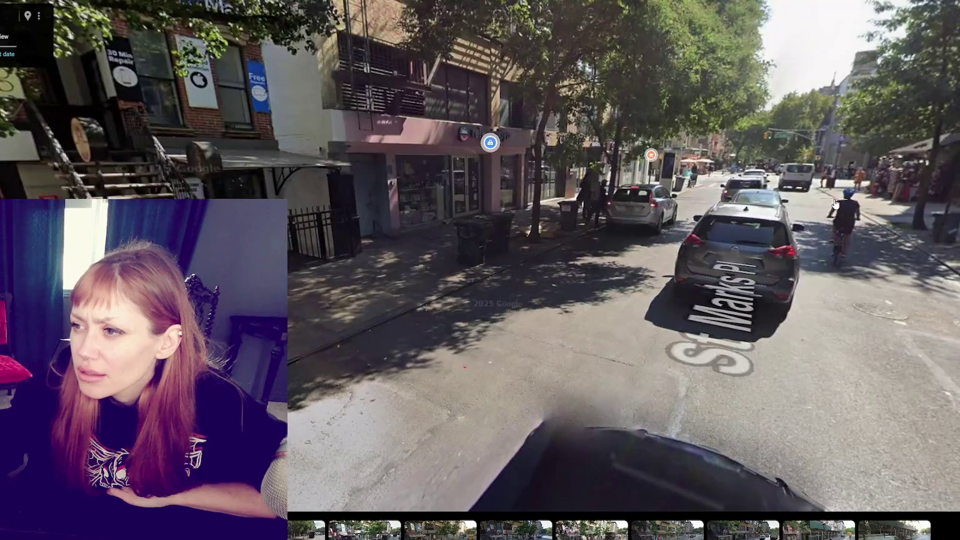
pyautogui.click(768, 174)
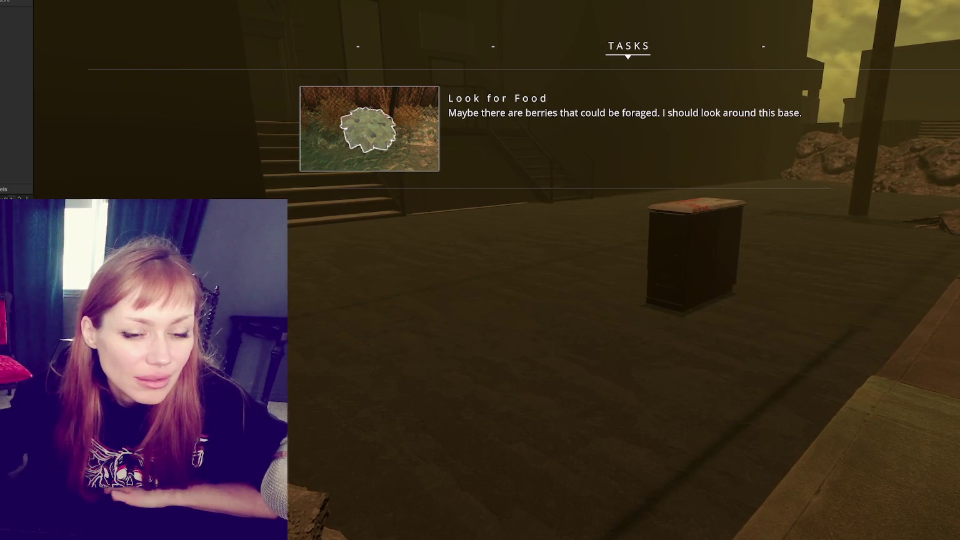
pyautogui.hotkey('alt', 'Tab')
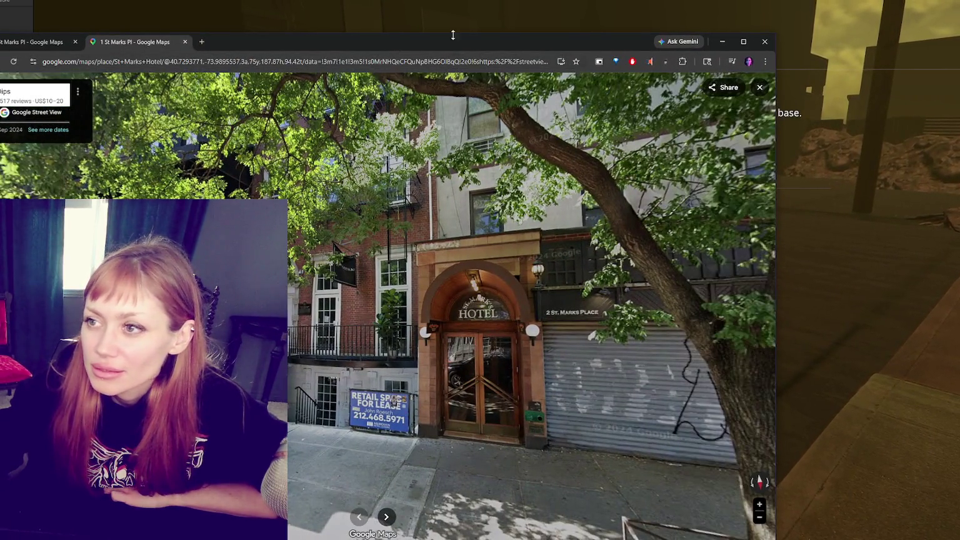
# - Rearrange the browser windows and move to the spot facing the St Marks Hotel, zooming in
pyautogui.moveTo(450, 34); pyautogui.dragTo(441, 97)
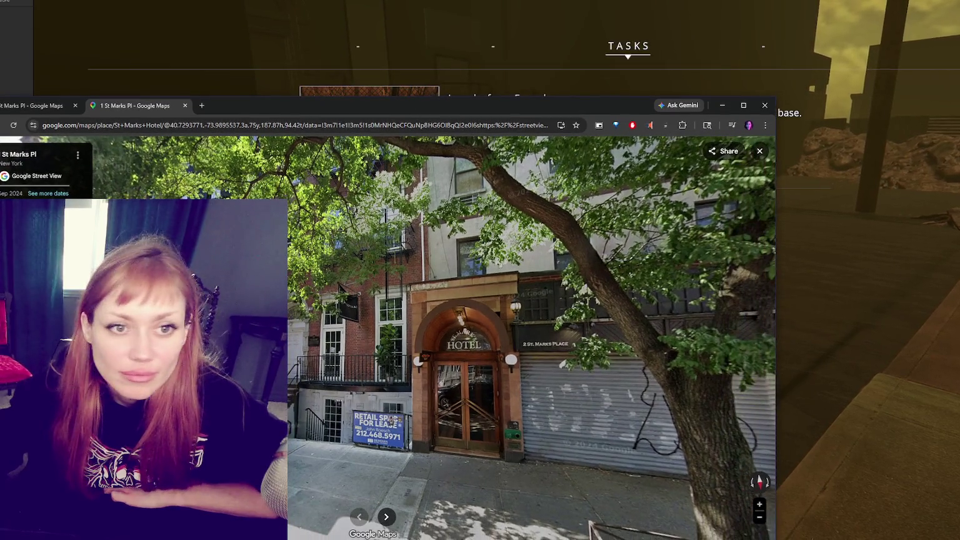
pyautogui.moveTo(71, 13); pyautogui.dragTo(693, 90)
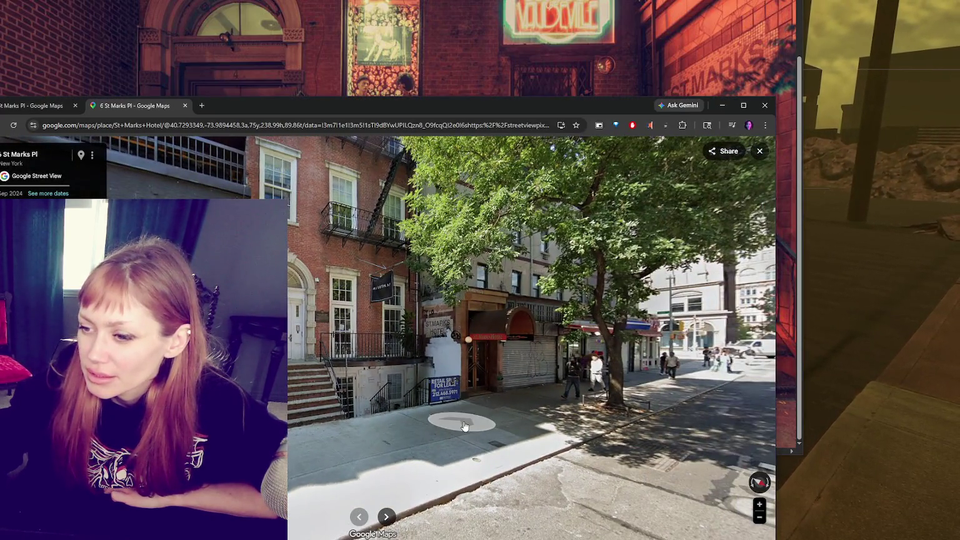
pyautogui.click(464, 426)
pyautogui.click(398, 408)
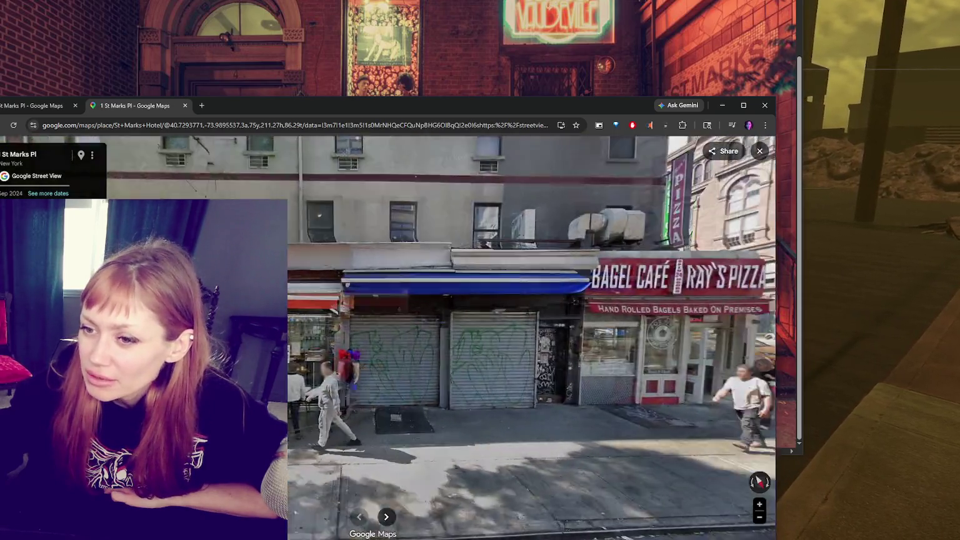
pyautogui.click(413, 352)
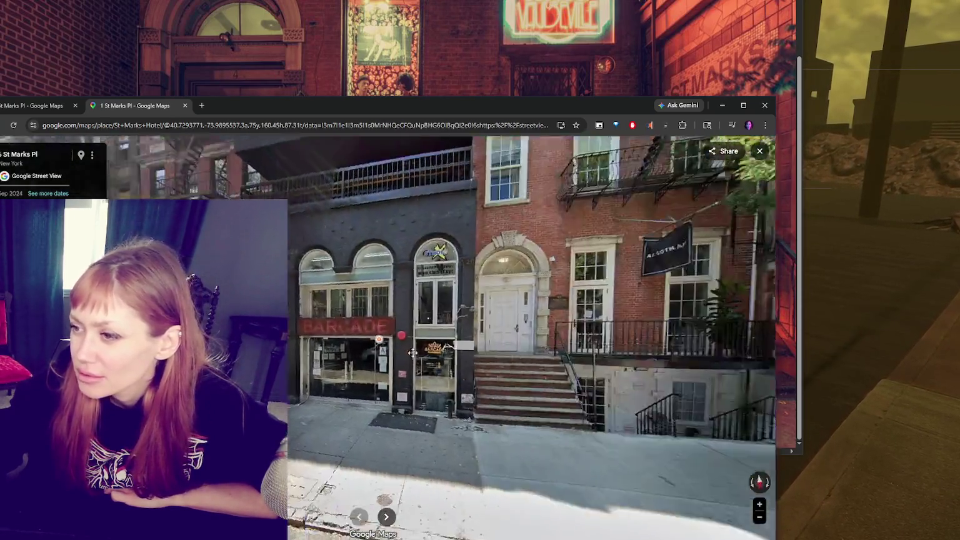
pyautogui.click(412, 352)
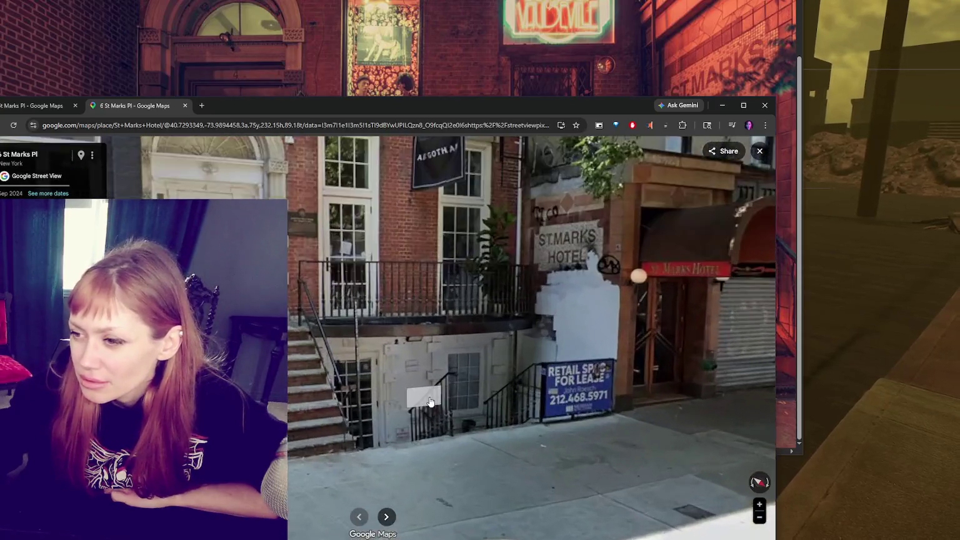
pyautogui.click(648, 316)
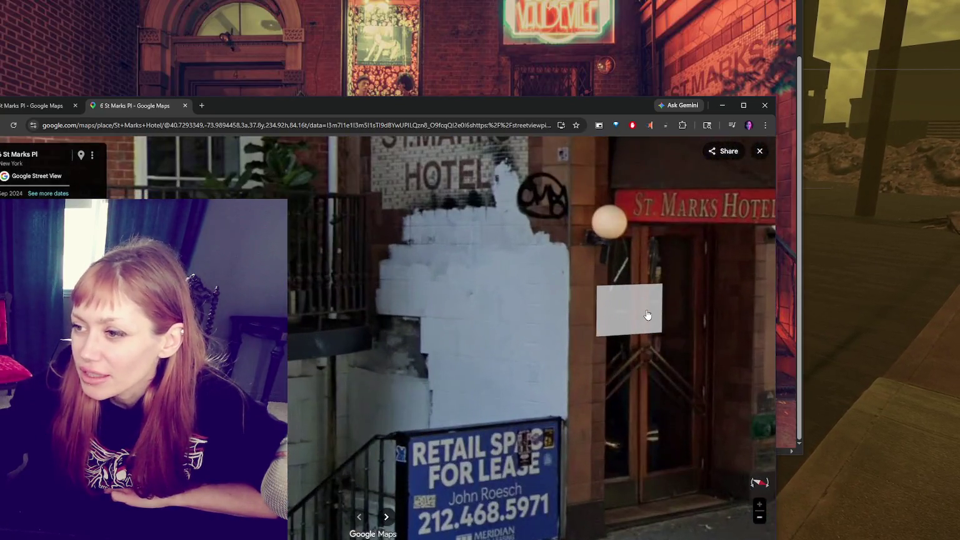
pyautogui.click(643, 310)
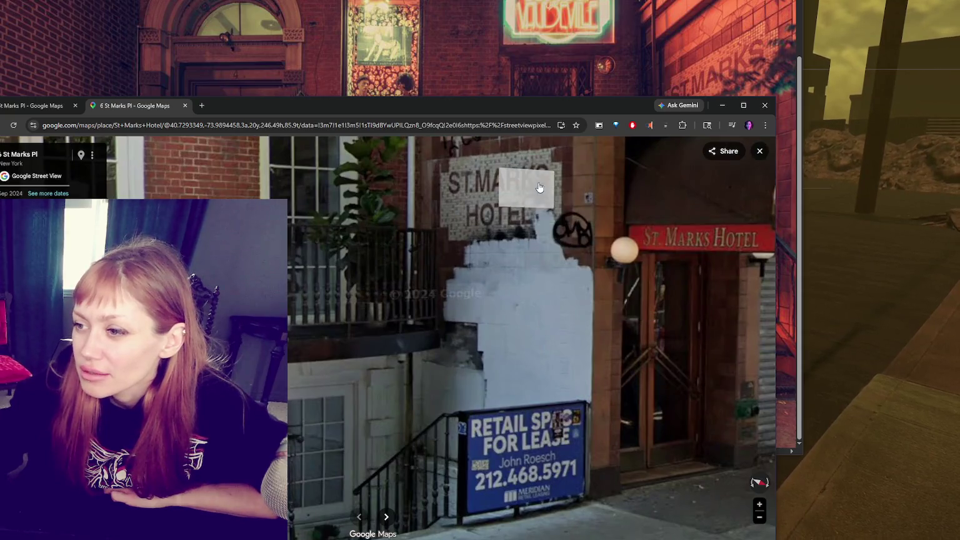
pyautogui.click(603, 284)
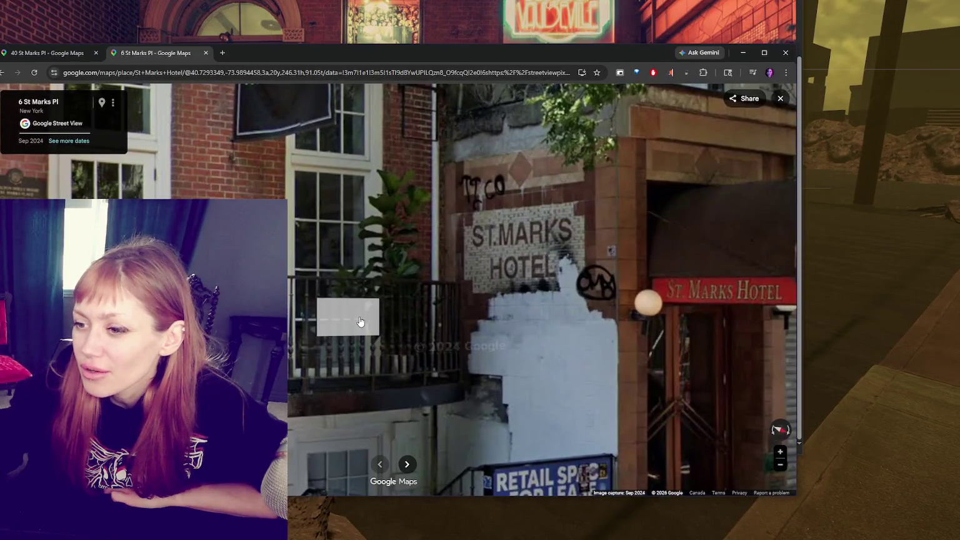
# - Move along to 6 St Marks Pl and step closer to the HOTEL entrance under the tree
pyautogui.click(353, 317)
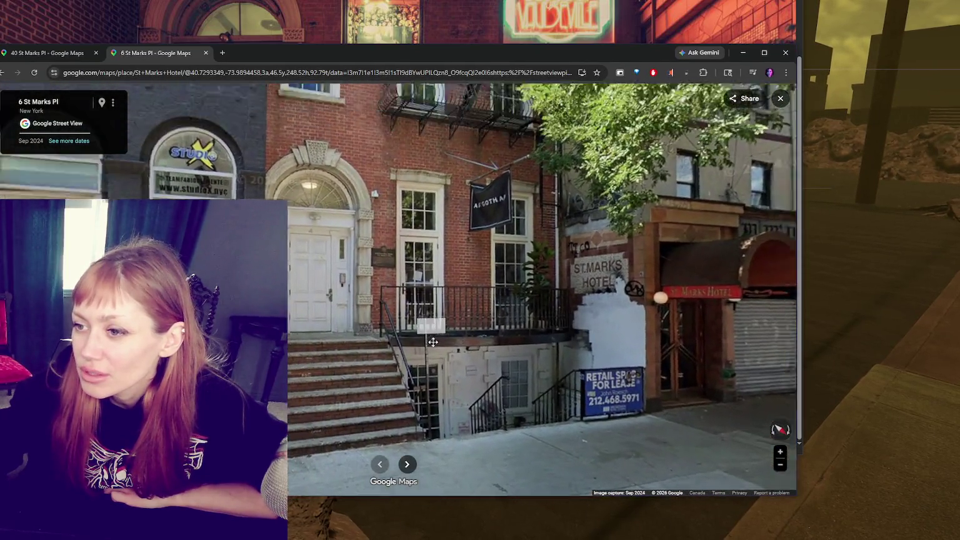
pyautogui.moveTo(578, 277); pyautogui.dragTo(263, 56)
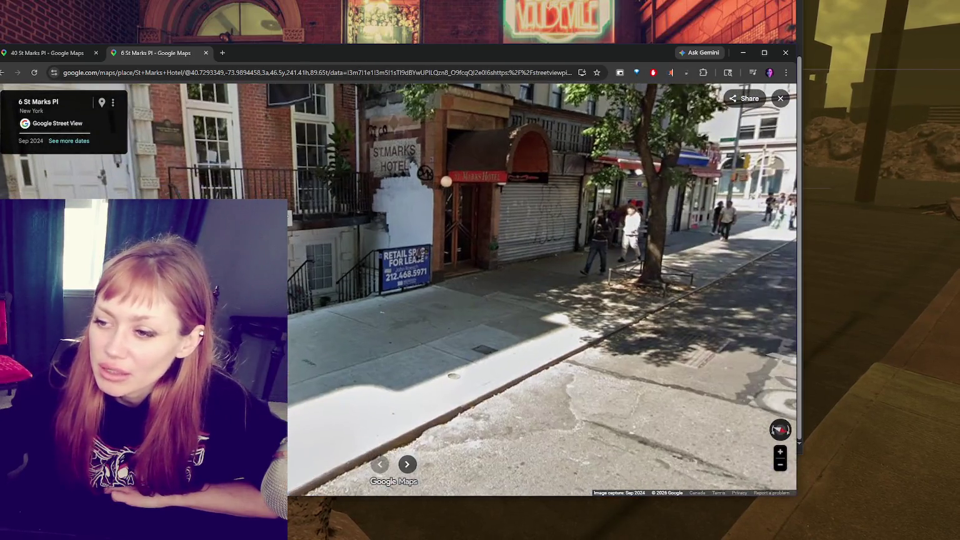
pyautogui.click(475, 328)
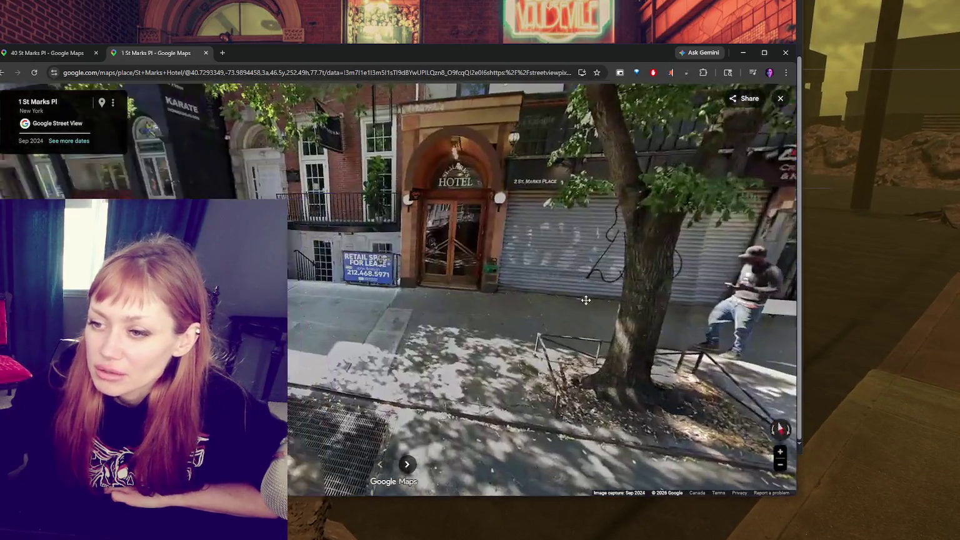
pyautogui.moveTo(586, 304)
pyautogui.mouseDown()
pyautogui.moveTo(333, 403)
pyautogui.moveTo(389, 281)
pyautogui.mouseUp()
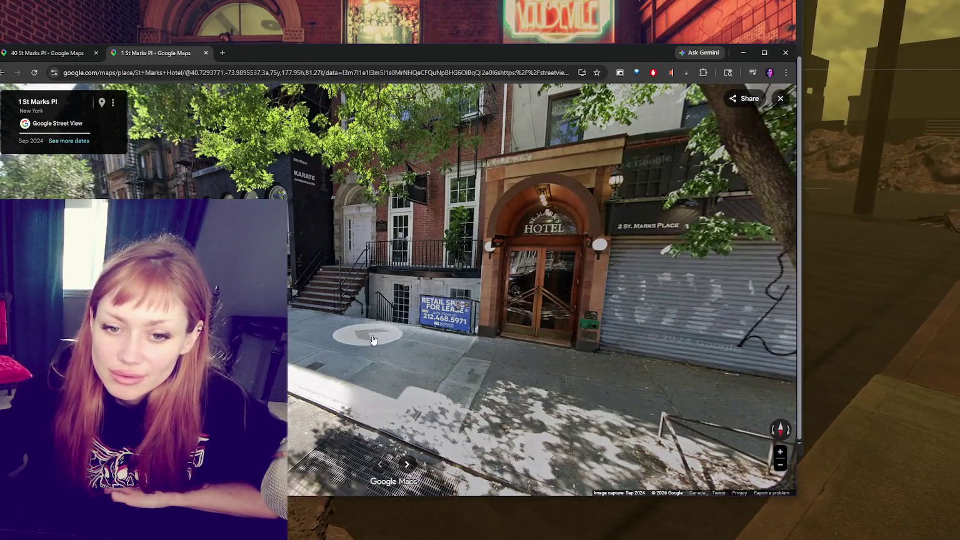
pyautogui.click(368, 342)
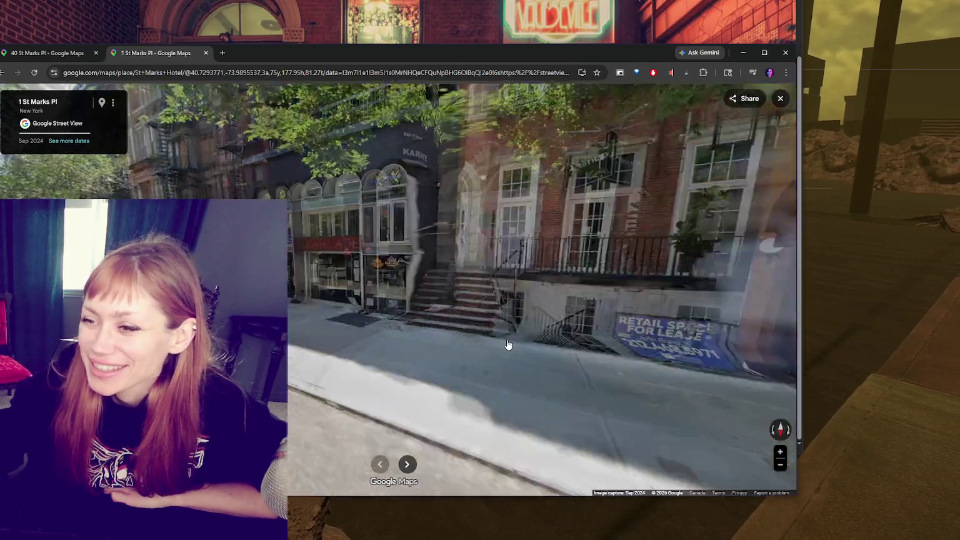
pyautogui.click(656, 245)
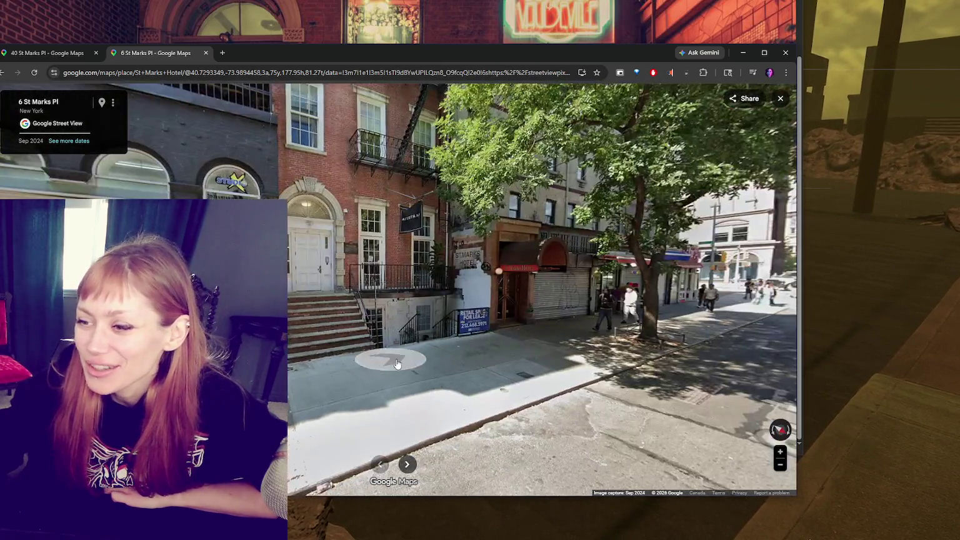
pyautogui.click(407, 369)
pyautogui.scroll(3, 400, 294)
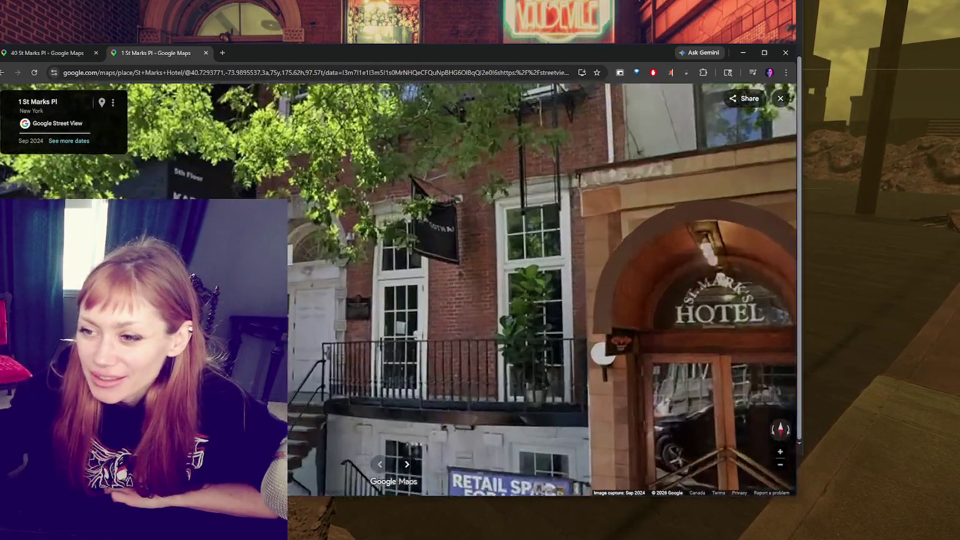
pyautogui.scroll(3, 324, 273)
pyautogui.scroll(-3, 324, 273)
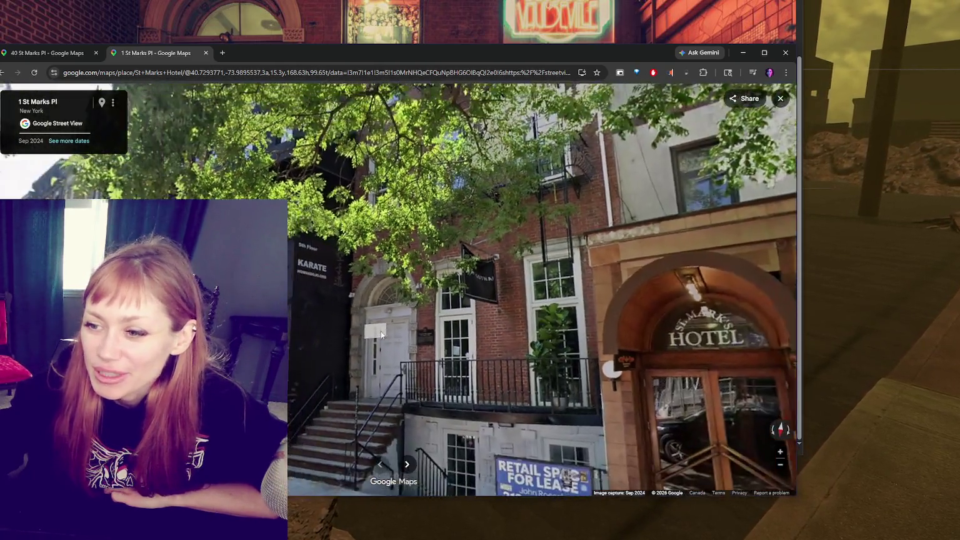
pyautogui.scroll(-3, 363, 319)
# - Return to the 6 St Marks Pl viewpoint and turn until the hotel entrance and stoop are framed
pyautogui.click(383, 351)
pyautogui.moveTo(443, 256)
pyautogui.mouseDown()
pyautogui.moveTo(317, 227)
pyautogui.moveTo(504, 433)
pyautogui.mouseUp()
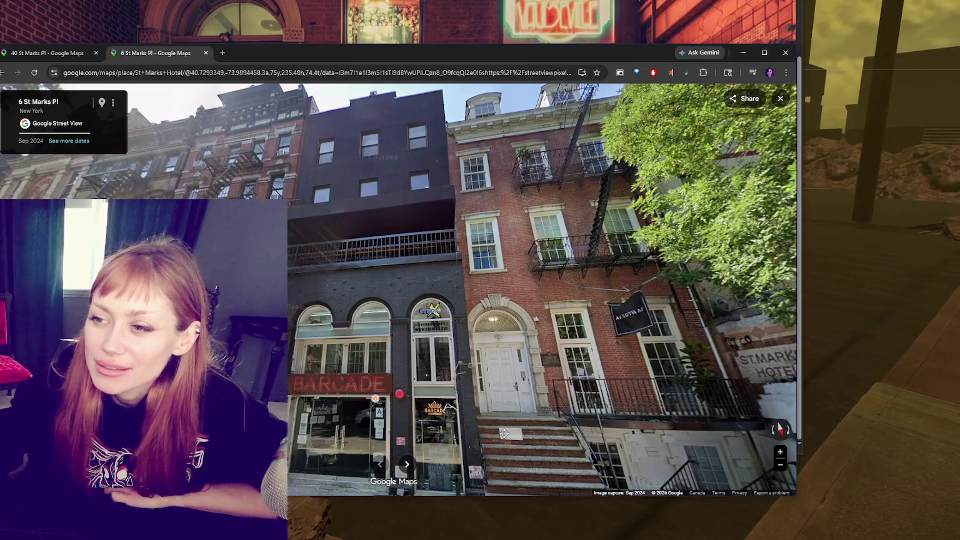
pyautogui.moveTo(503, 433); pyautogui.dragTo(478, 381)
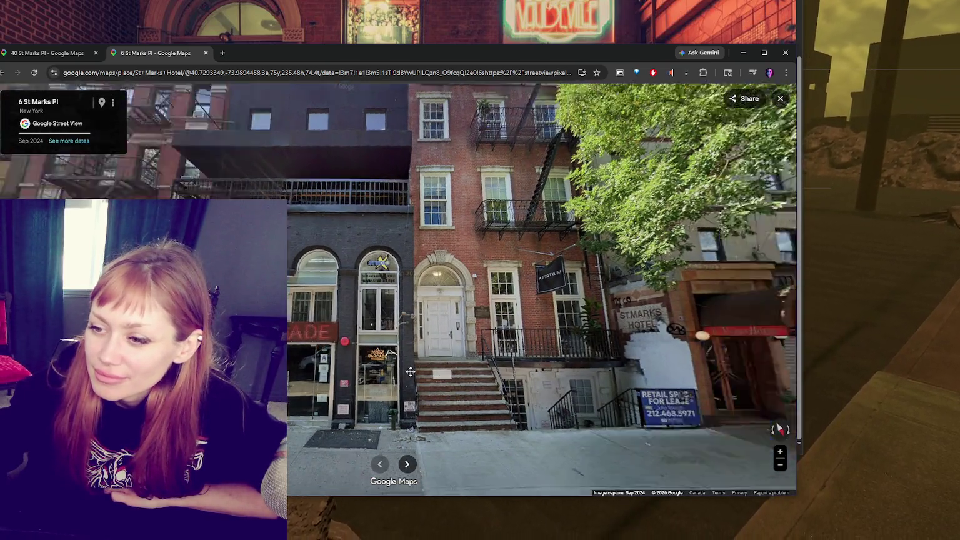
pyautogui.moveTo(478, 381); pyautogui.dragTo(352, 320)
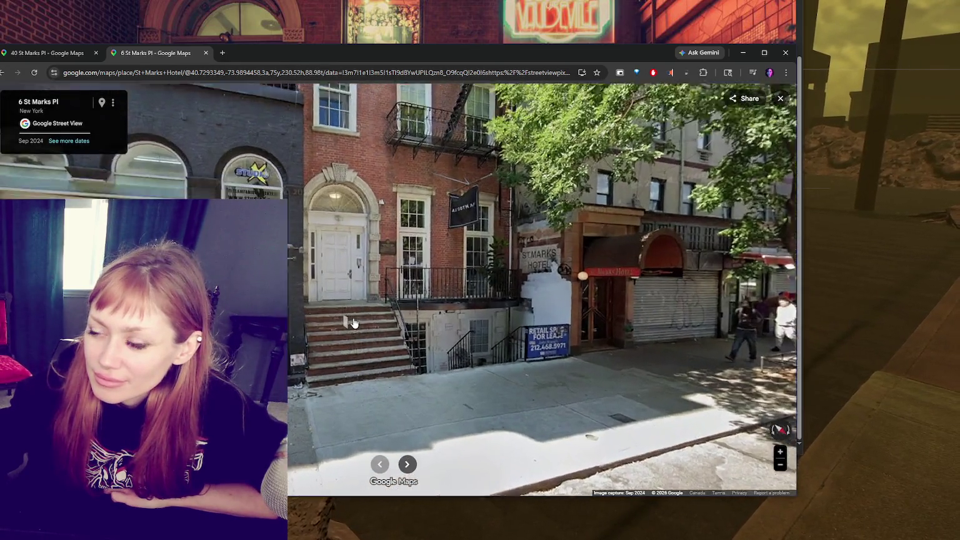
pyautogui.scroll(2, 351, 322)
pyautogui.moveTo(502, 259); pyautogui.dragTo(381, 308)
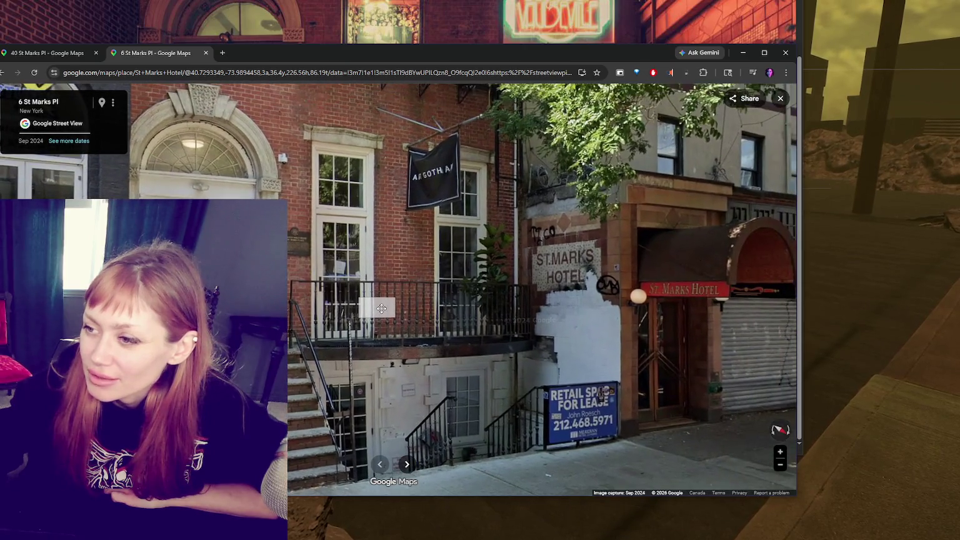
# - Show the imagery timeline and view the Oct 2014 and Sep 2007 captures of the street
pyautogui.click(68, 141)
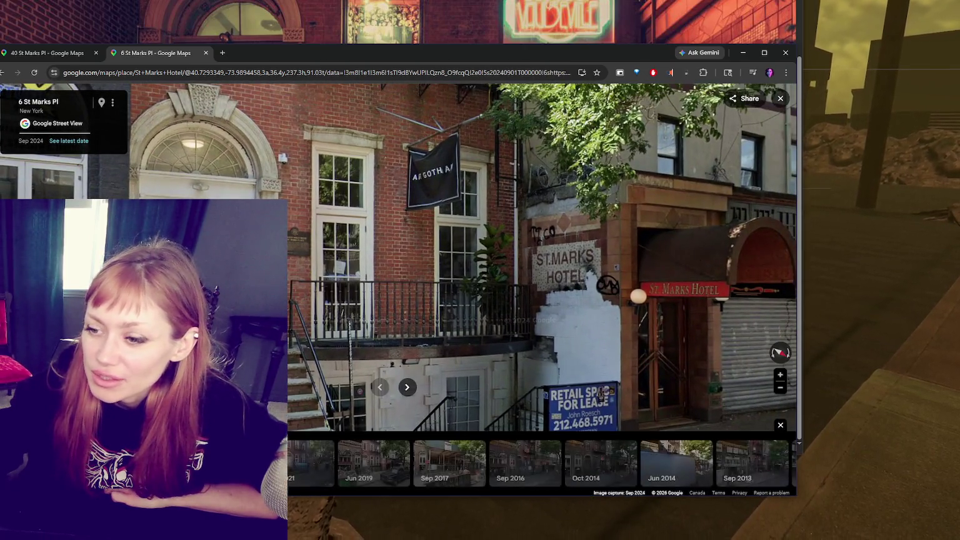
pyautogui.click(604, 460)
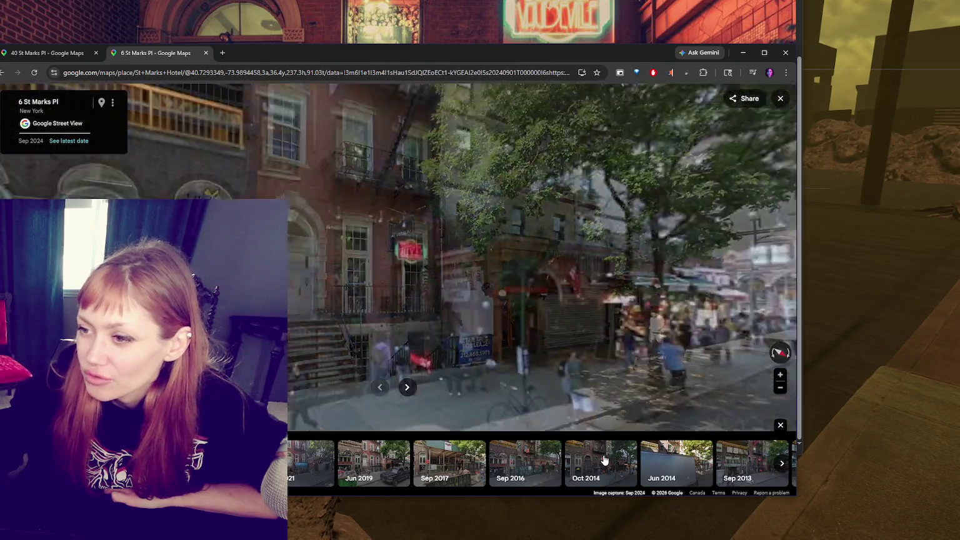
pyautogui.scroll(3, 521, 395)
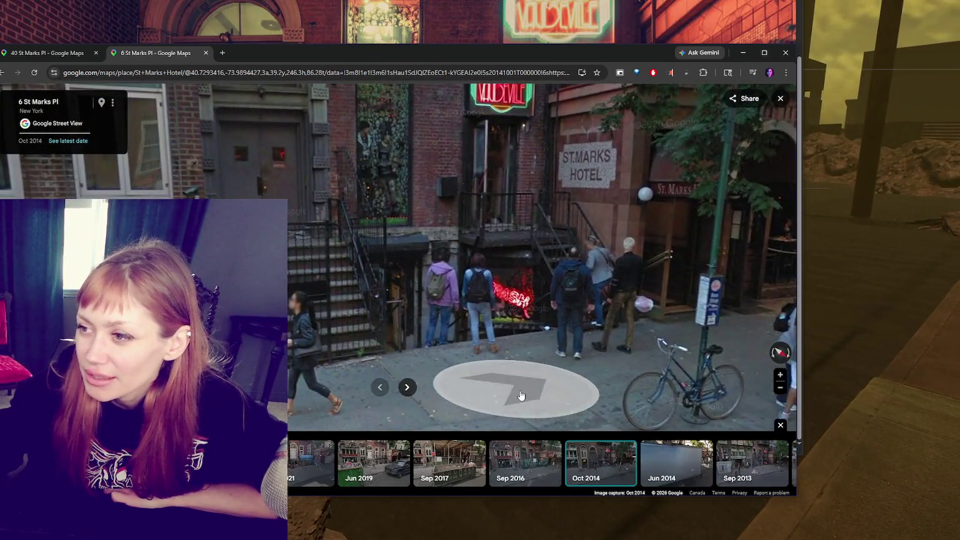
pyautogui.click(521, 395)
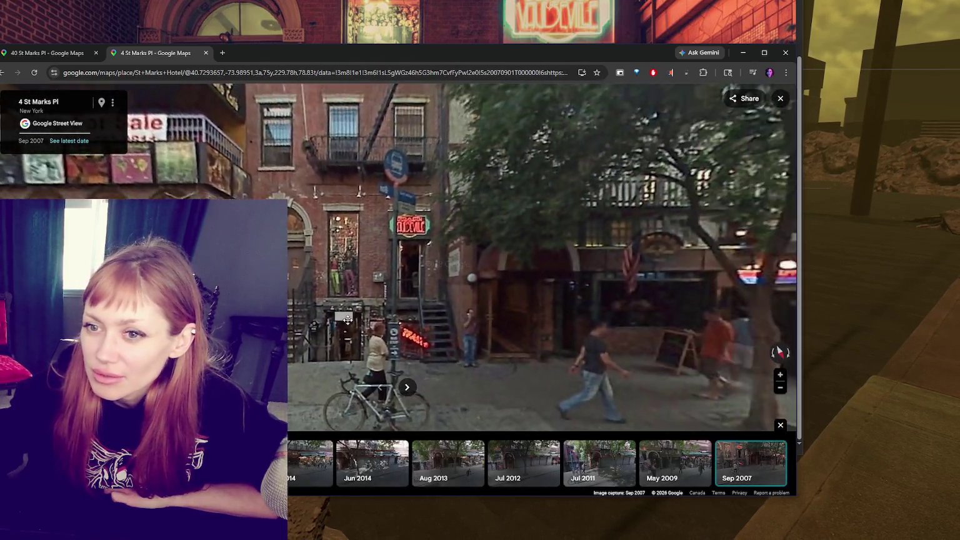
pyautogui.moveTo(348, 320); pyautogui.dragTo(350, 337)
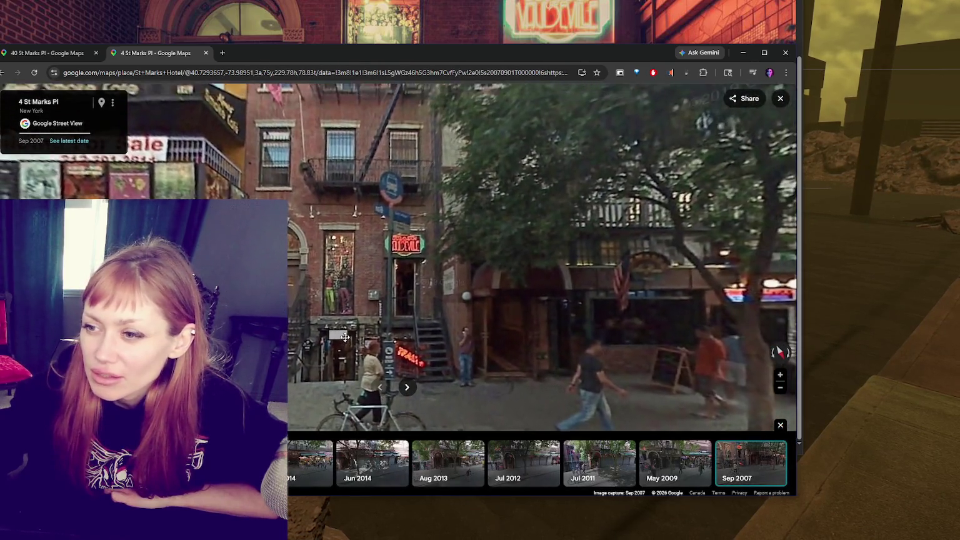
pyautogui.scroll(2, 358, 365)
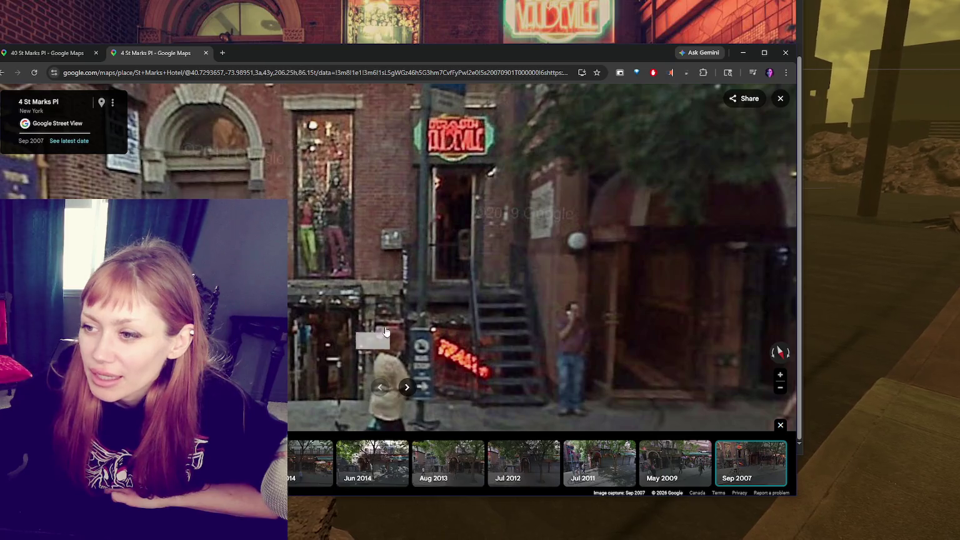
pyautogui.scroll(2, 359, 169)
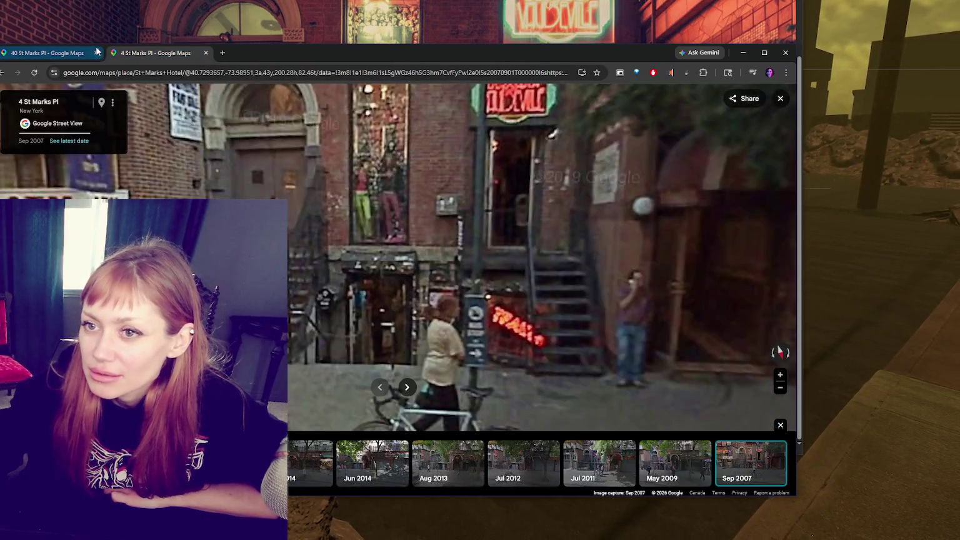
# - Switch to the 40 St Marks Pl view, step to 4 St Marks Pl, then restore Sep 2024 imagery
pyautogui.click(94, 51)
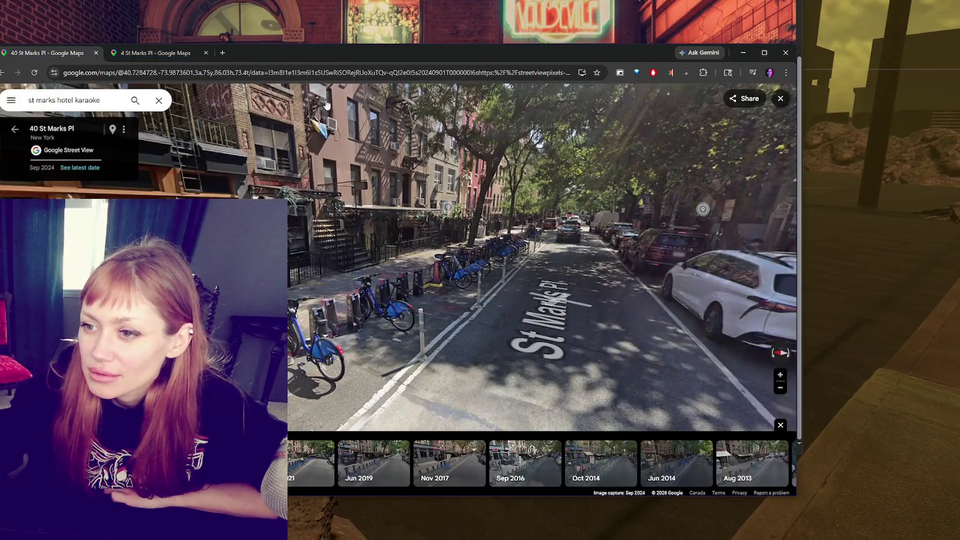
pyautogui.moveTo(322, 97); pyautogui.dragTo(456, 237)
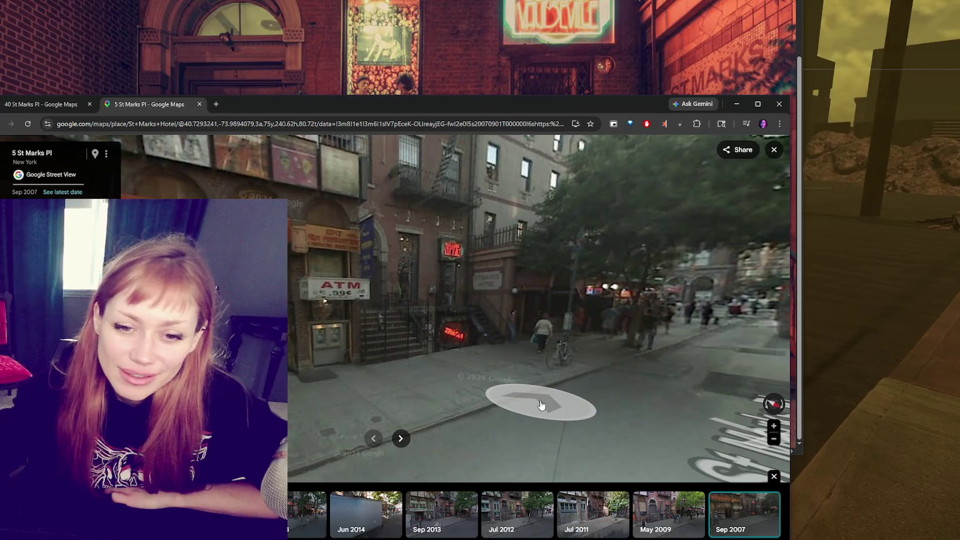
pyautogui.click(541, 405)
pyautogui.click(327, 413)
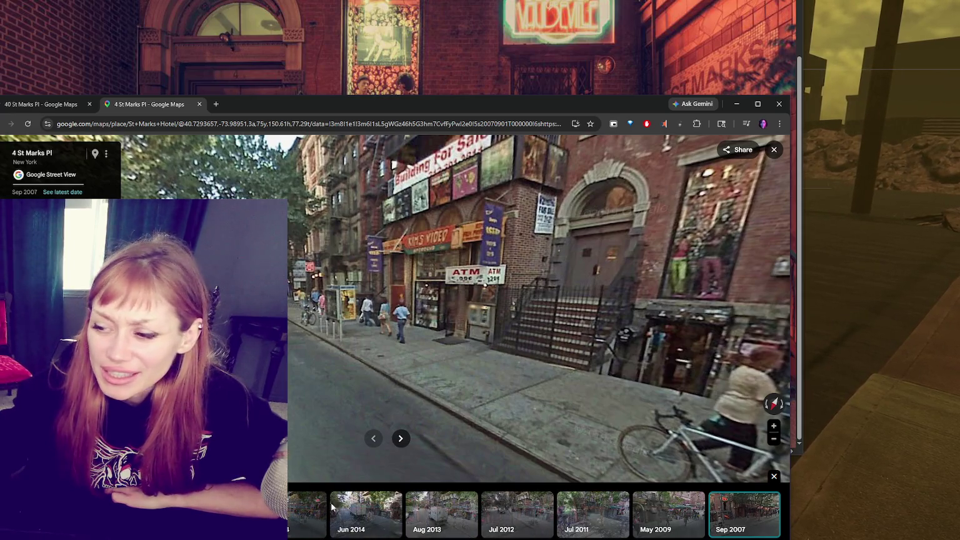
pyautogui.scroll(3, 538, 515)
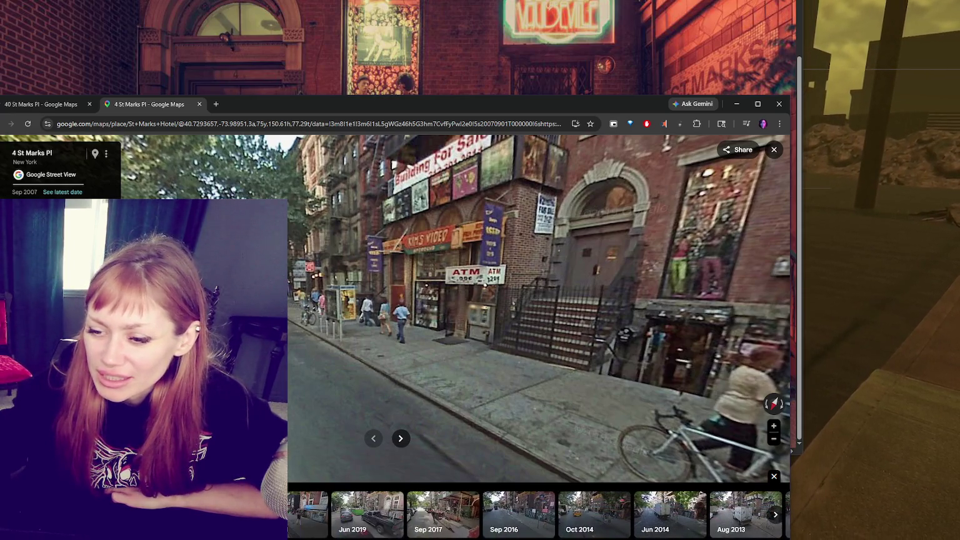
pyautogui.click(307, 513)
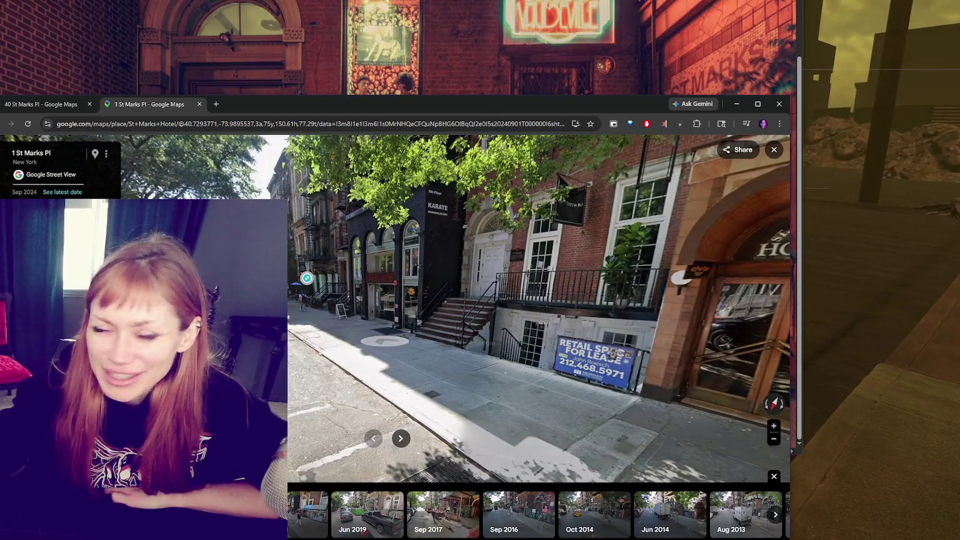
# - Walk down St Marks Pl from number 24 past Funky Town to 7 St Marks Pl
pyautogui.click(307, 277)
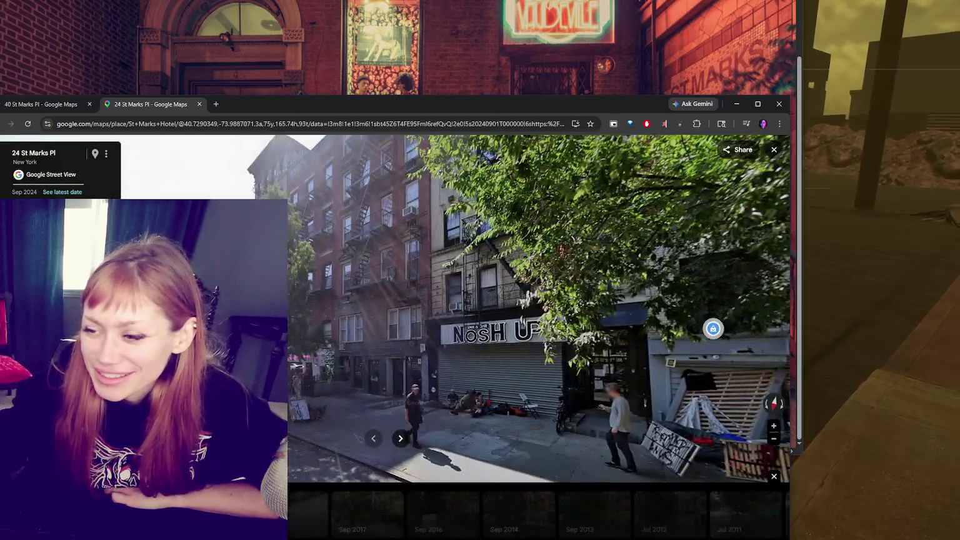
pyautogui.moveTo(400, 474)
pyautogui.mouseDown()
pyautogui.moveTo(229, 362)
pyautogui.moveTo(313, 370)
pyautogui.mouseUp()
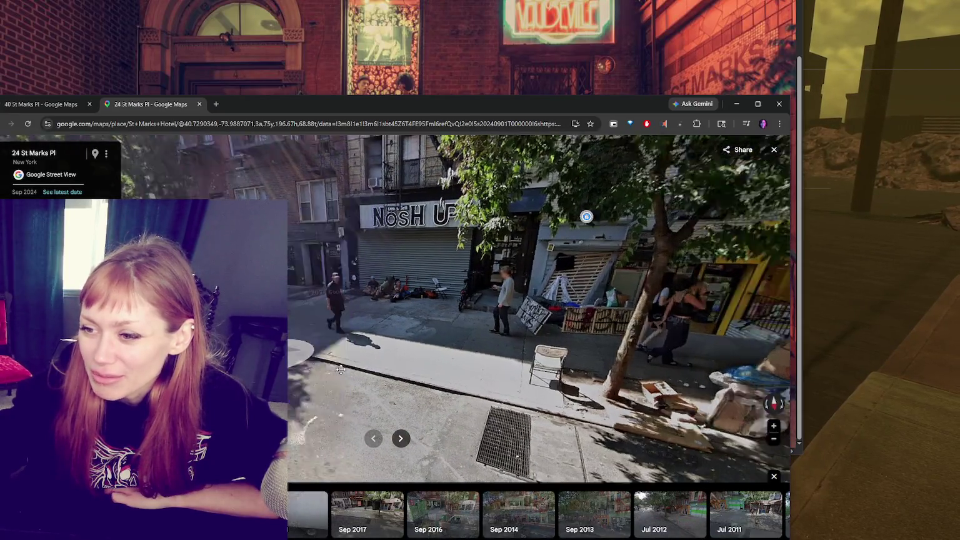
pyautogui.click(314, 369)
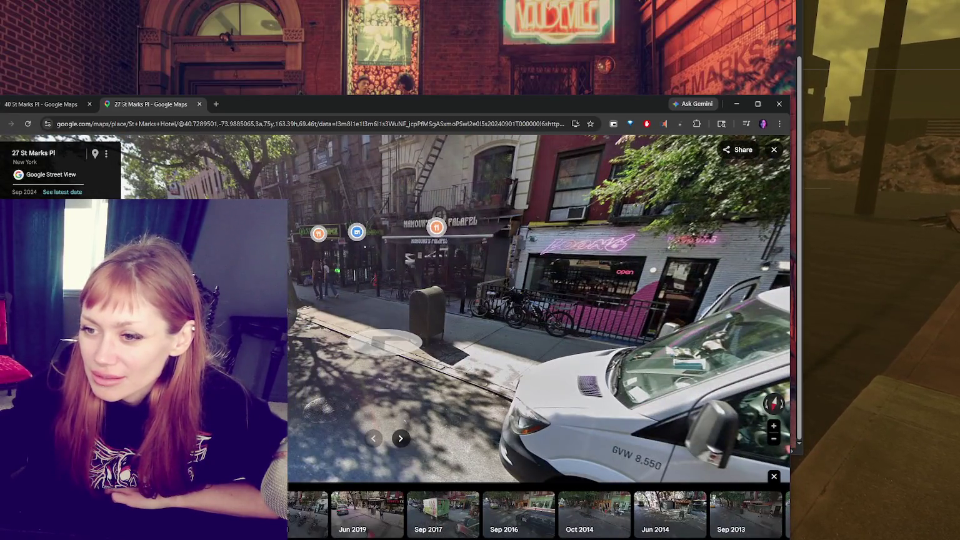
pyautogui.click(384, 343)
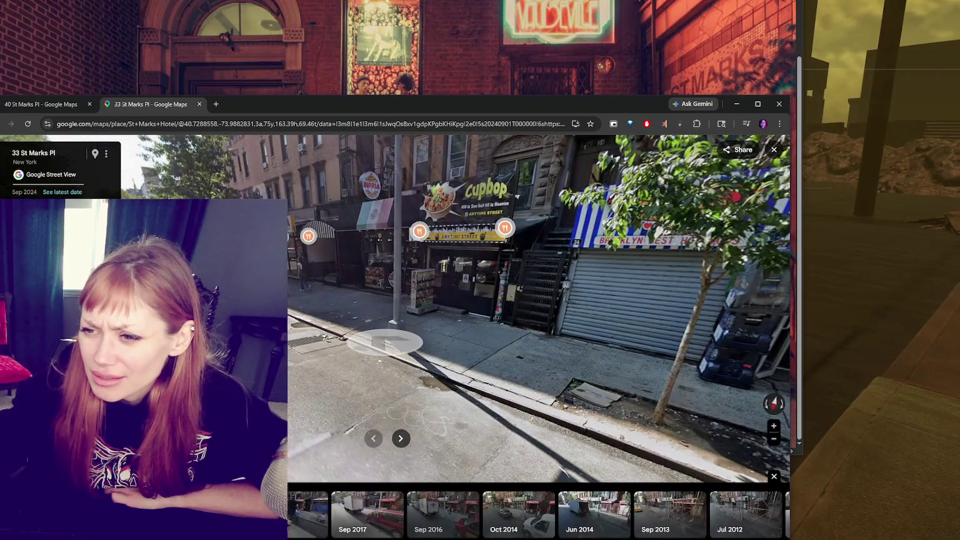
pyautogui.click(384, 342)
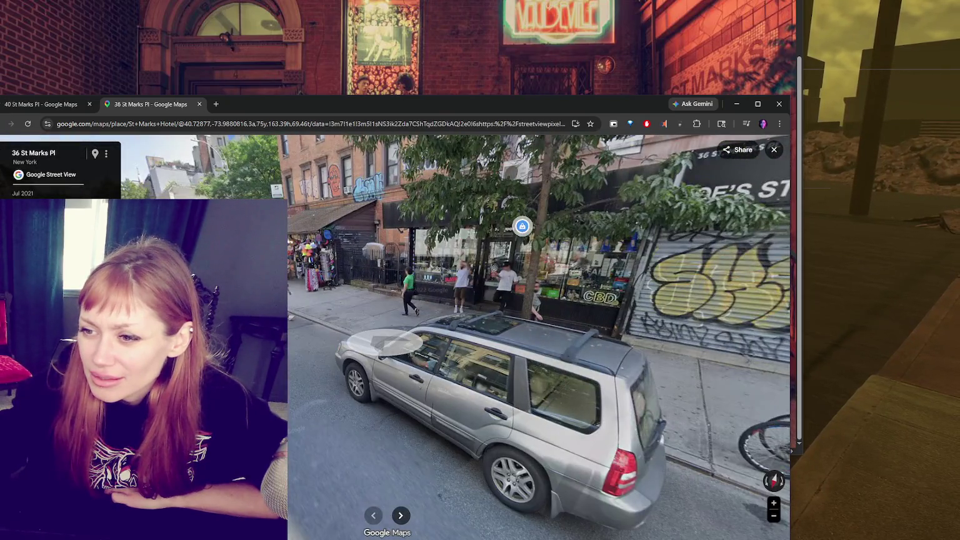
pyautogui.click(656, 318)
pyautogui.click(333, 302)
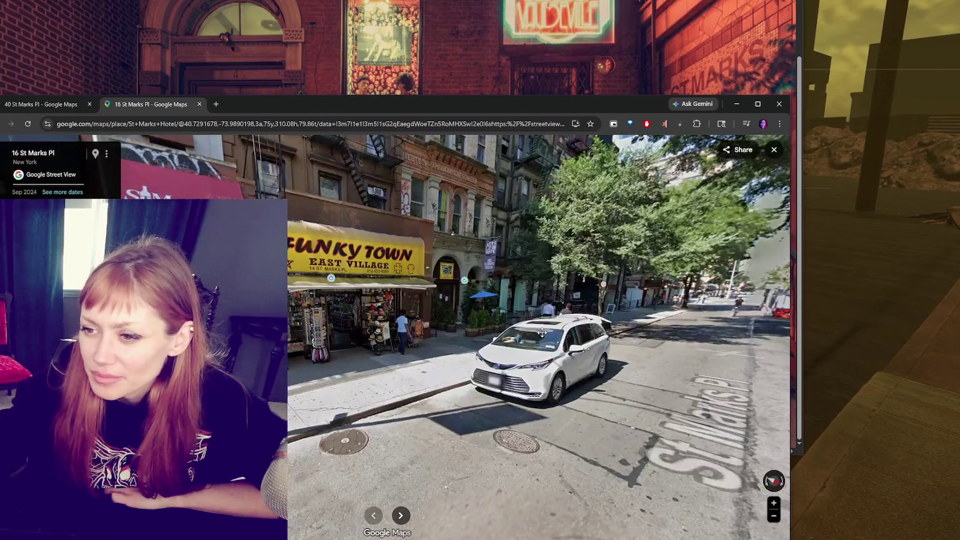
pyautogui.moveTo(437, 294); pyautogui.dragTo(600, 292)
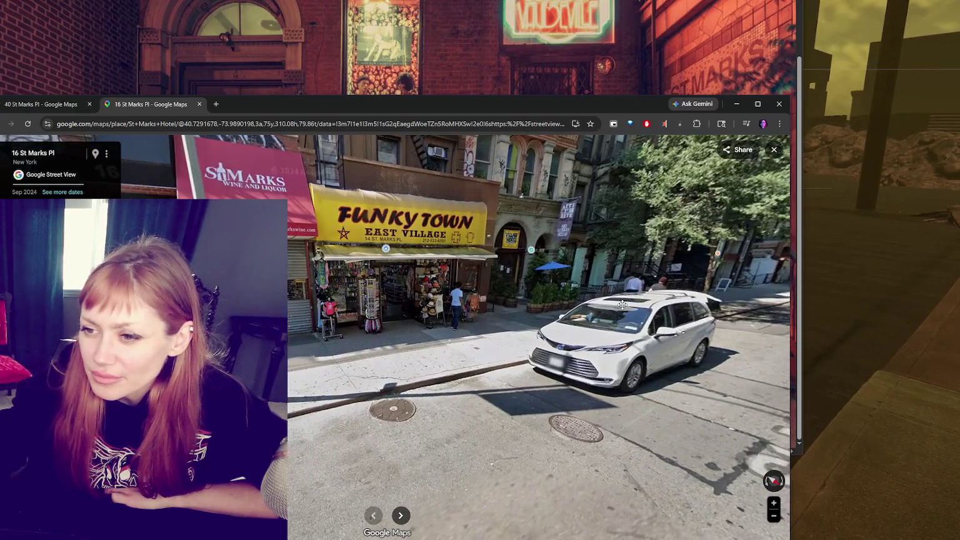
pyautogui.click(601, 292)
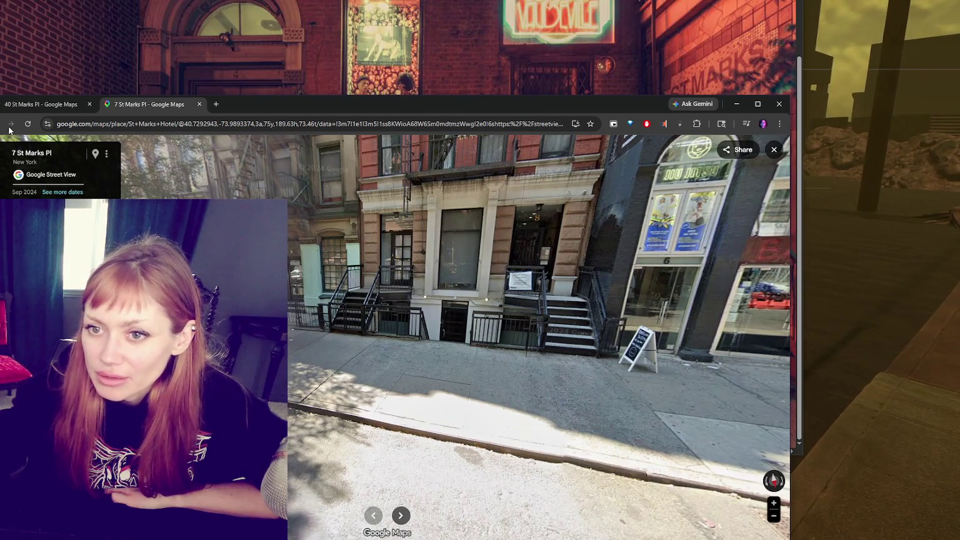
# - Return to the St Marks Hotel result, close Street View and the tab, and show Sep 2017 imagery
pyautogui.click(10, 127)
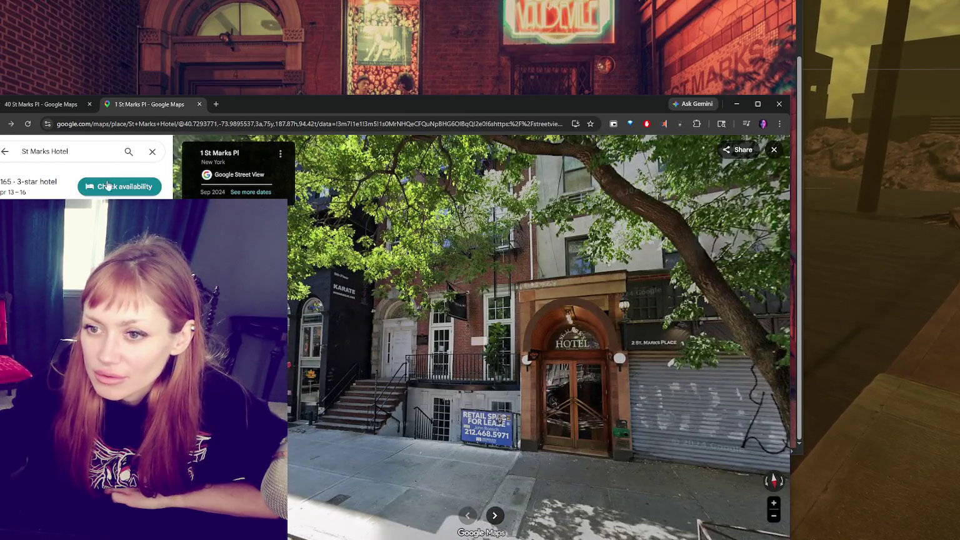
pyautogui.click(4, 151)
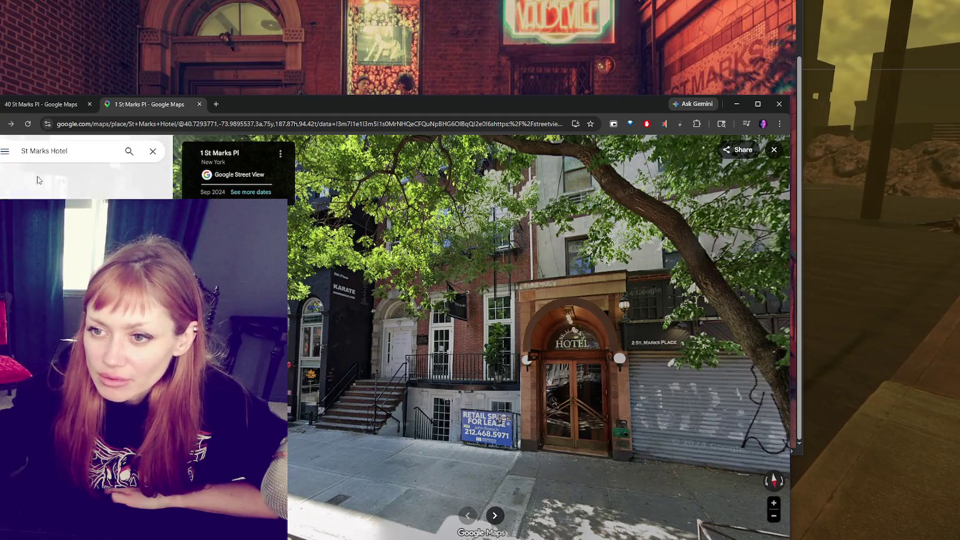
pyautogui.click(200, 104)
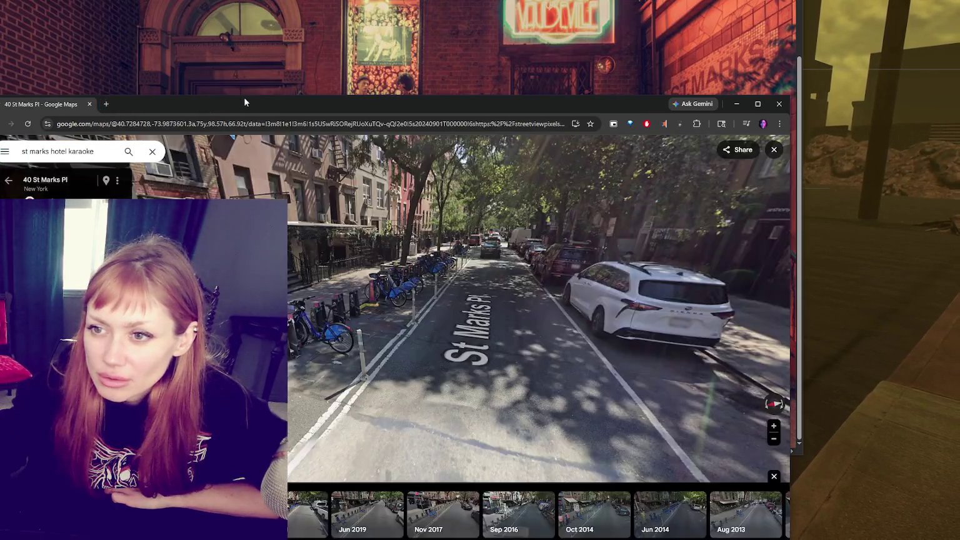
pyautogui.hotkey('ctrl', 'w')
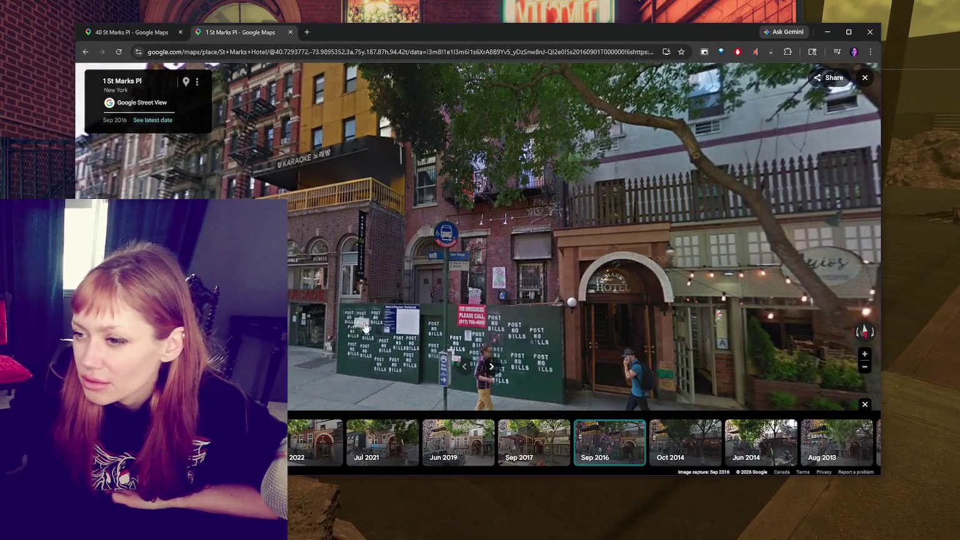
pyautogui.click(534, 438)
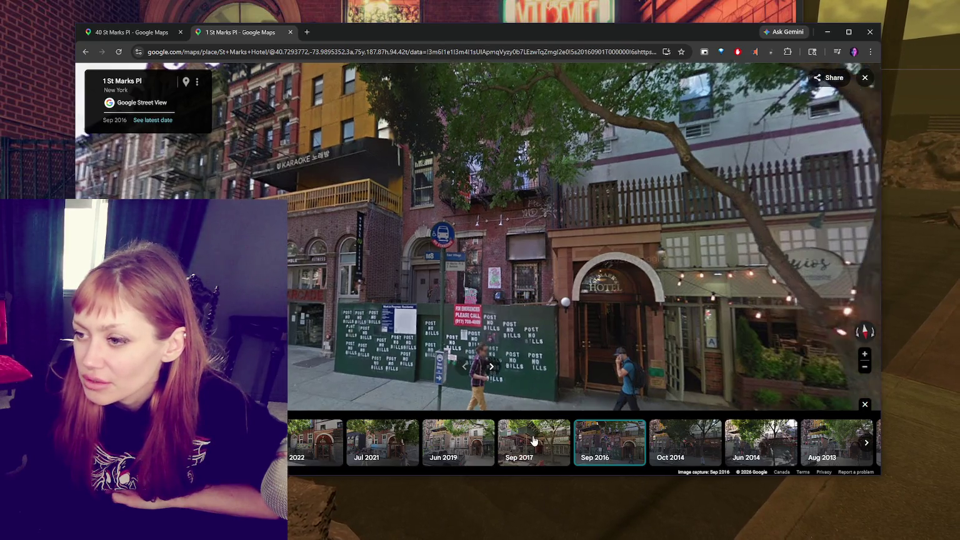
# - Compare the Jun 2019, Sep 2017 and Oct 2014 hotel captures, then open the Sep 2007 imagery
pyautogui.click(464, 439)
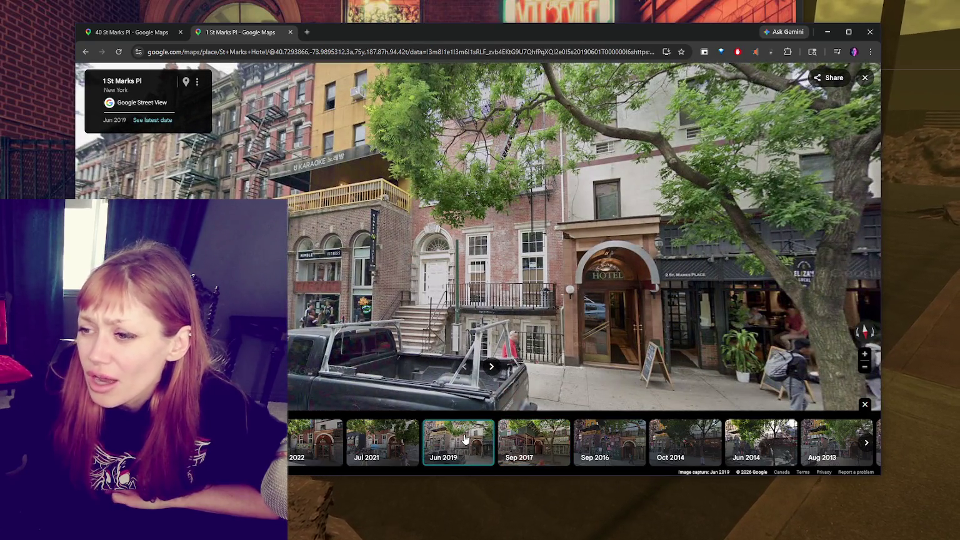
pyautogui.click(522, 441)
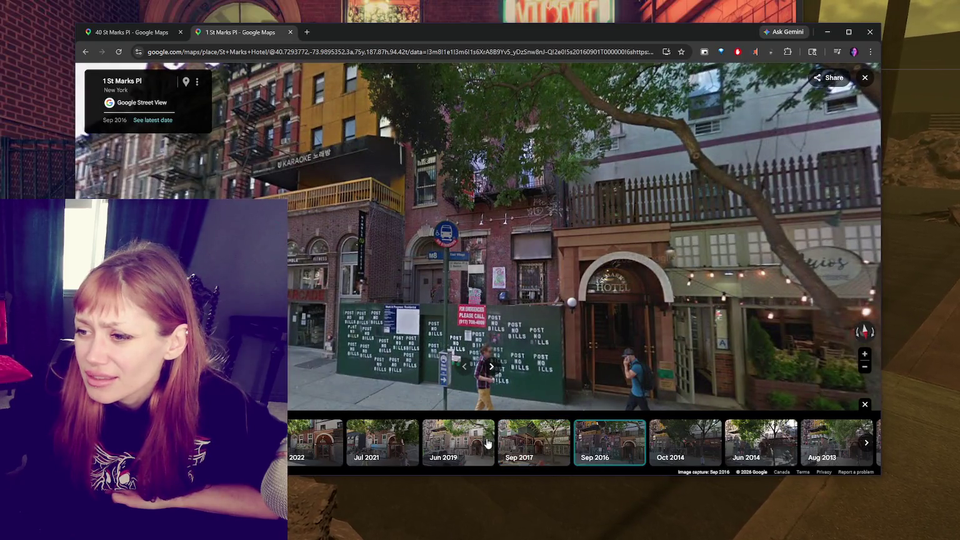
pyautogui.click(478, 444)
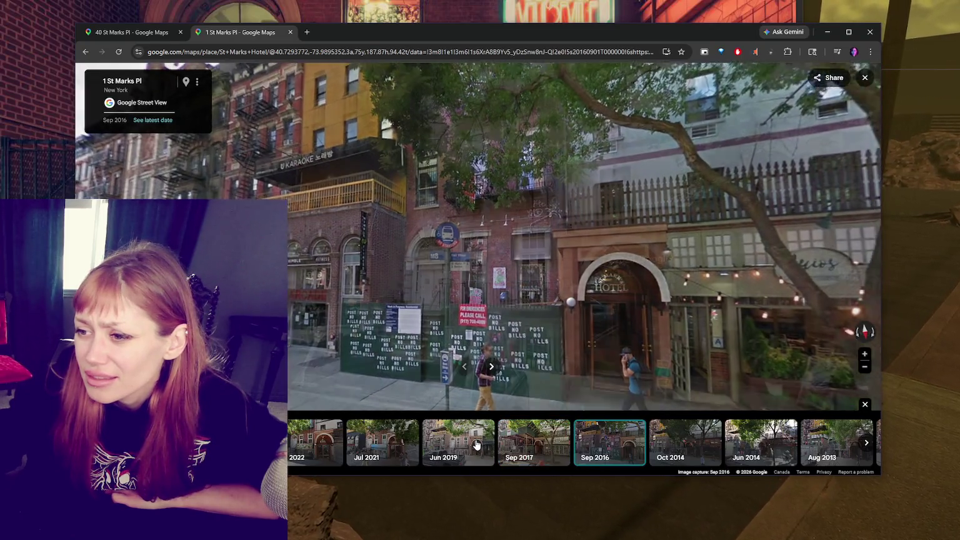
pyautogui.click(678, 431)
pyautogui.moveTo(636, 355); pyautogui.dragTo(393, 364)
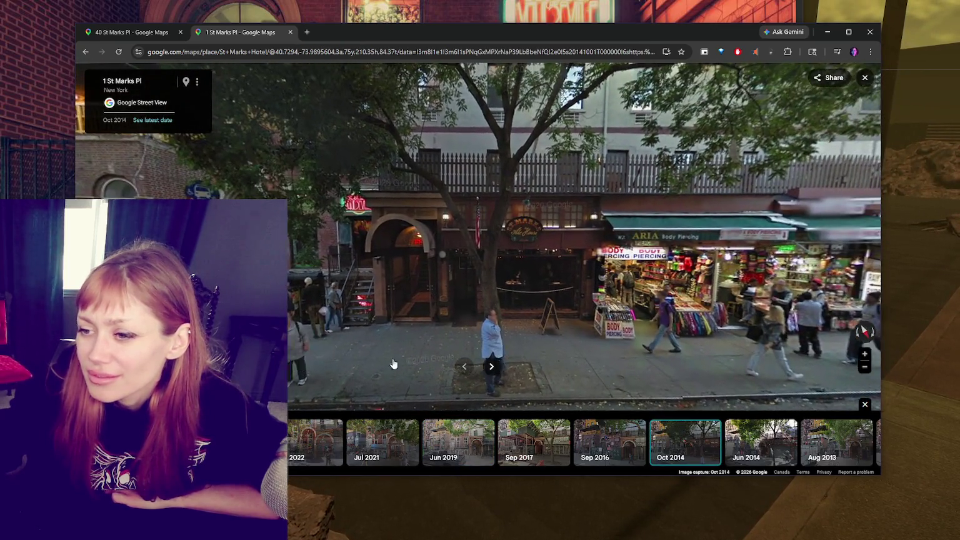
pyautogui.click(393, 364)
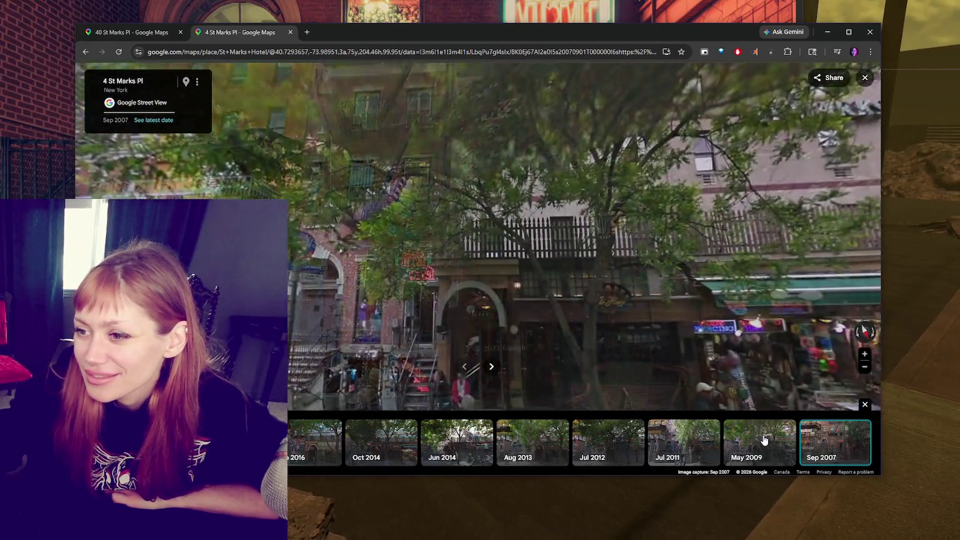
# - View May 2009, Jul 2011, Jul 2012, Oct 2014, Sep 2016 and Sep 2007 captures, ending at 4 St Marks Pl
pyautogui.click(763, 440)
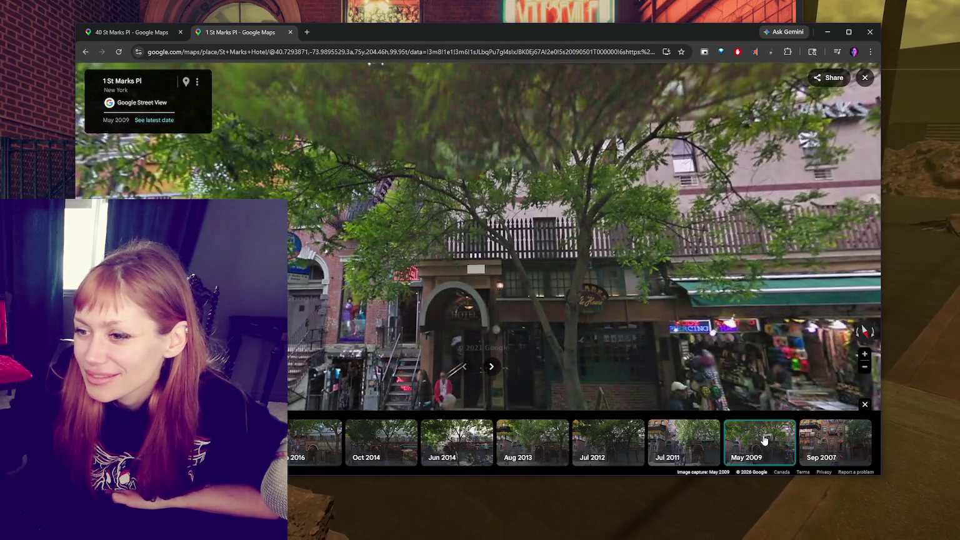
pyautogui.click(703, 458)
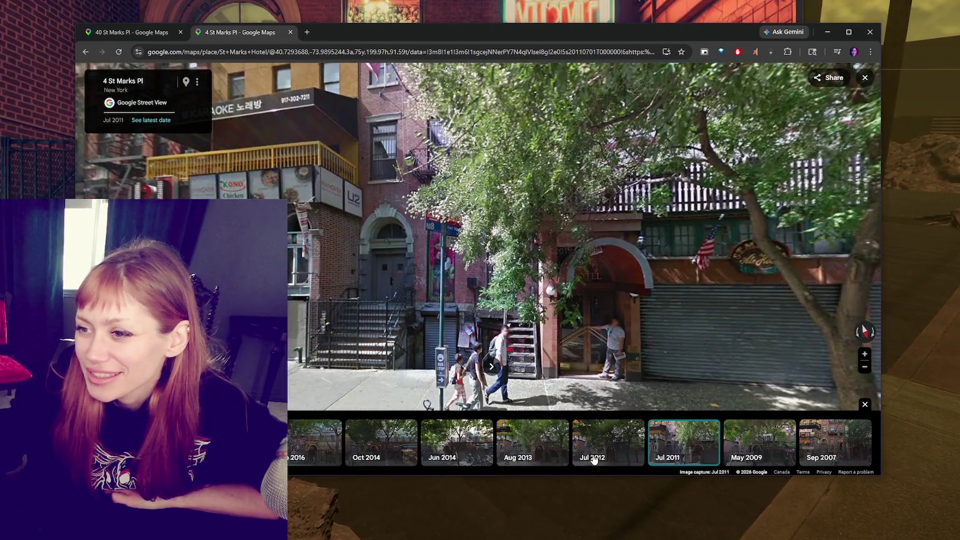
pyautogui.click(594, 459)
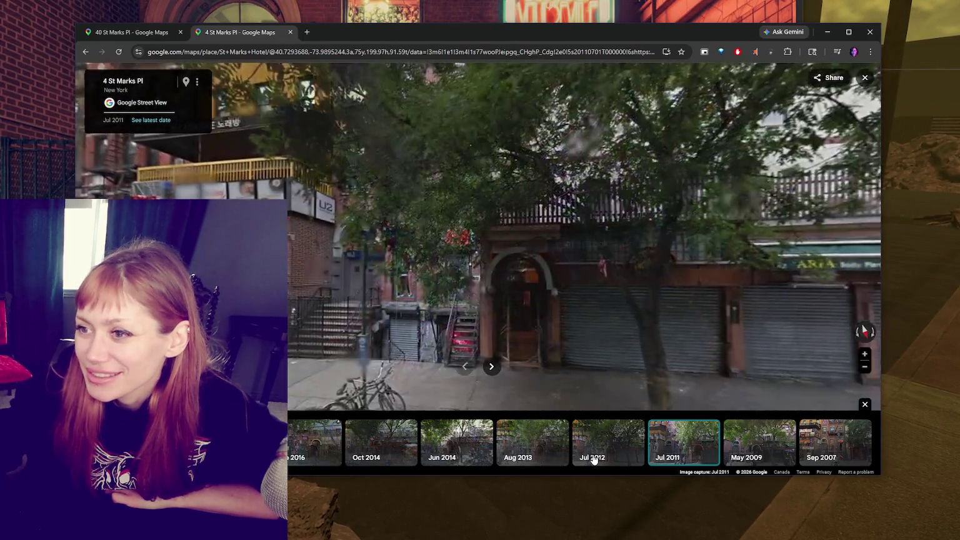
pyautogui.click(473, 327)
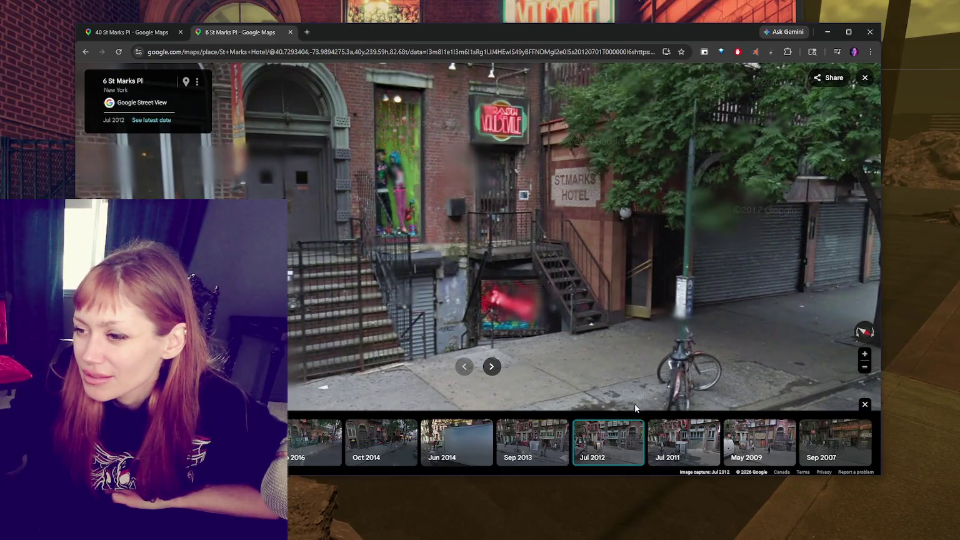
pyautogui.click(397, 442)
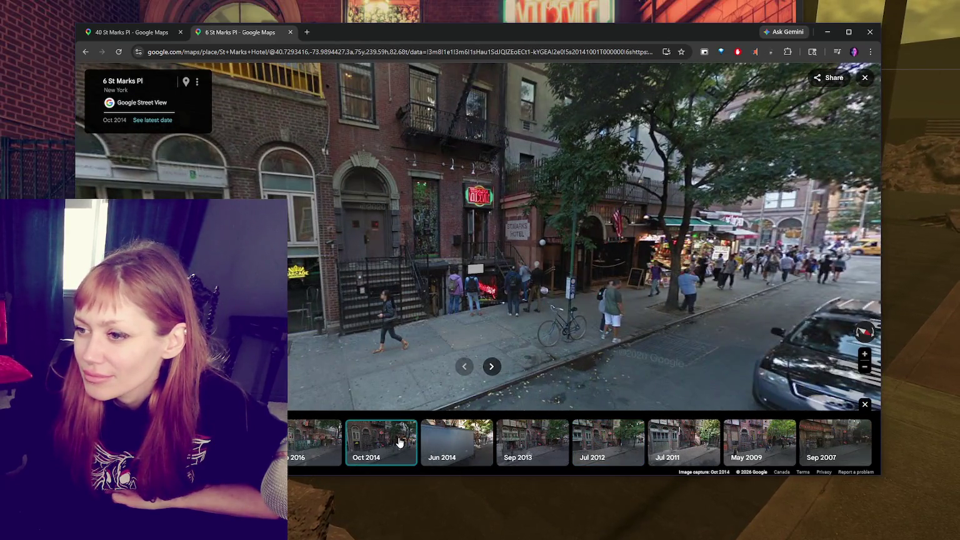
pyautogui.click(324, 454)
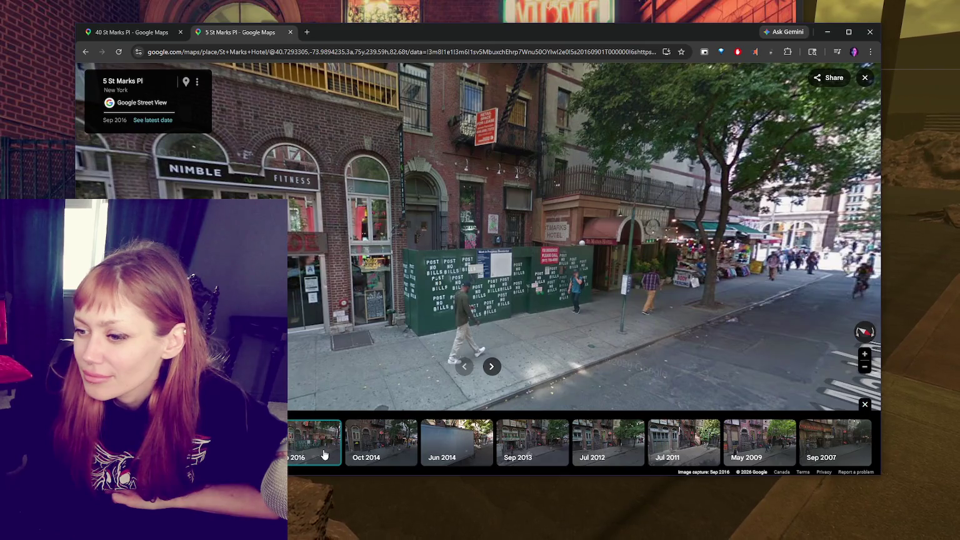
pyautogui.click(818, 444)
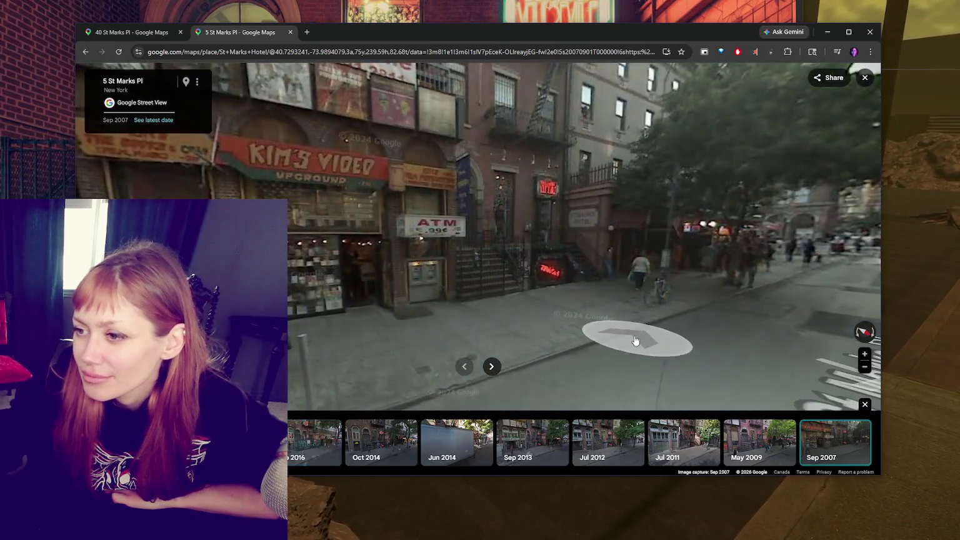
pyautogui.click(633, 340)
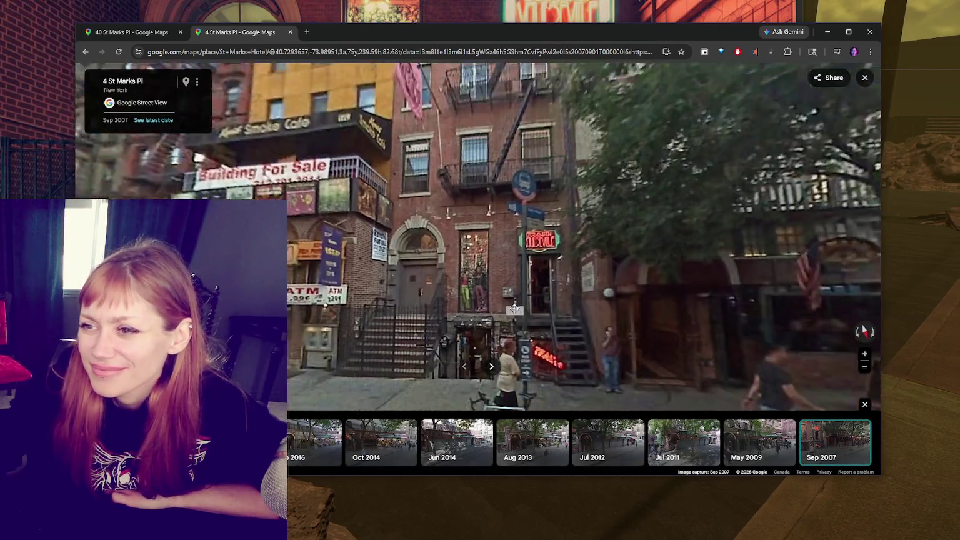
# - Tilt and turn the Sep 2007 Street View so the 4 St Marks Pl doorway facade fills the view
pyautogui.moveTo(503, 296); pyautogui.dragTo(518, 224)
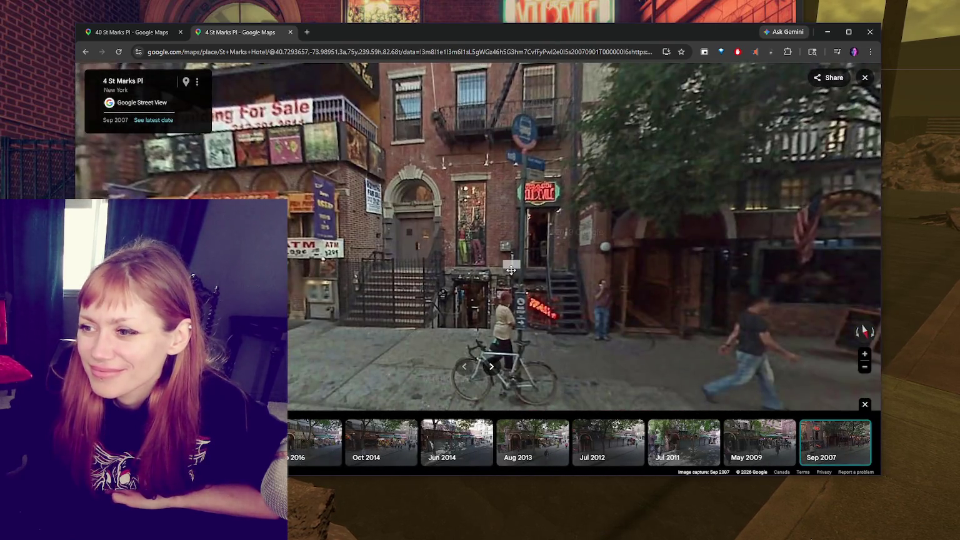
pyautogui.scroll(3, 306, 270)
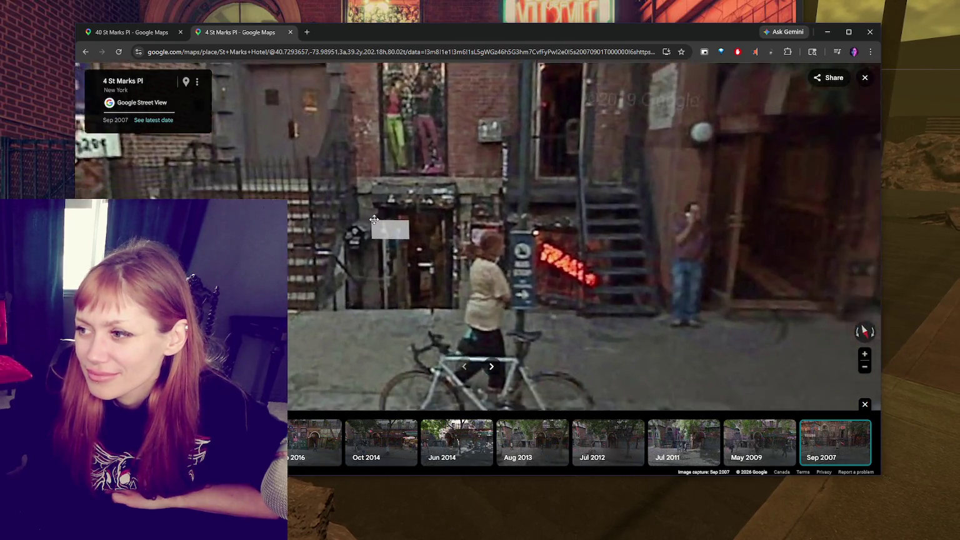
pyautogui.moveTo(616, 273); pyautogui.dragTo(494, 213)
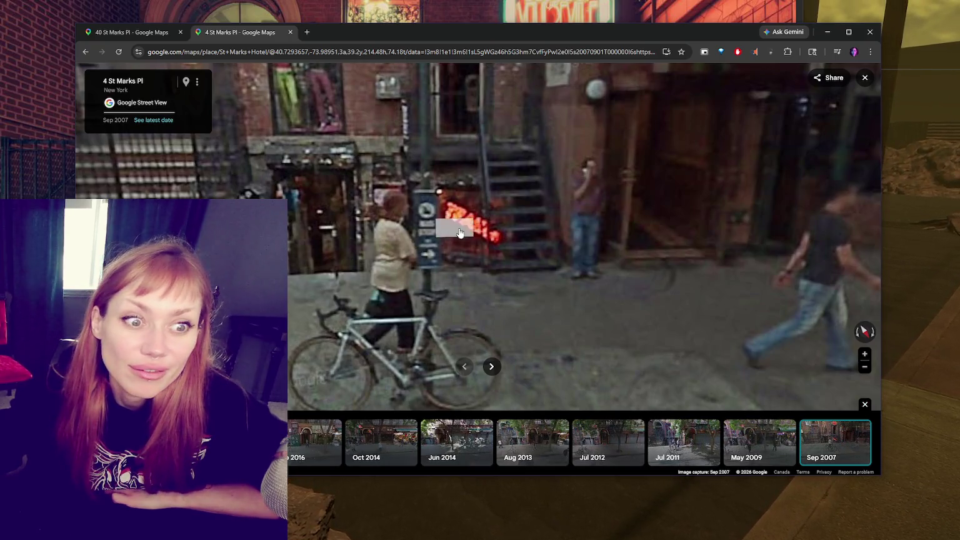
pyautogui.moveTo(460, 233); pyautogui.dragTo(681, 375)
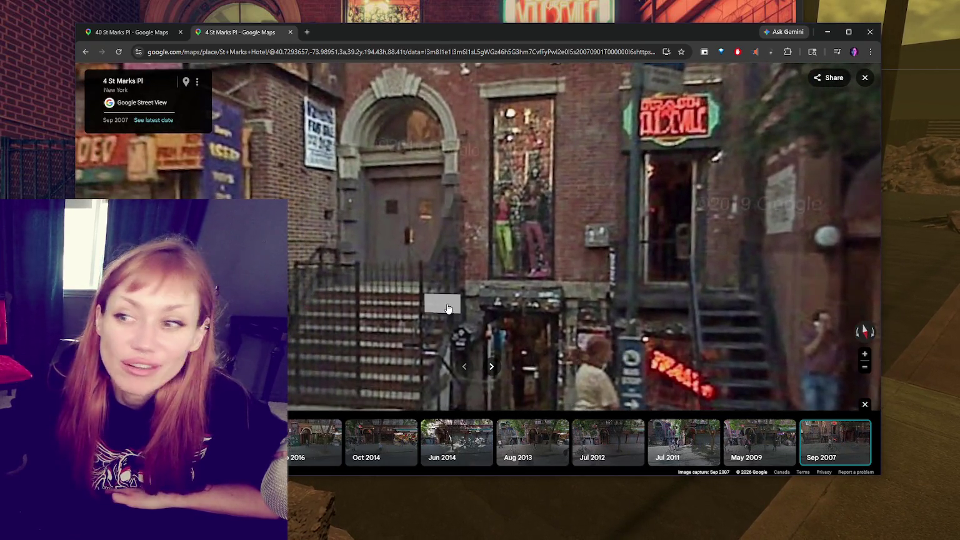
pyautogui.scroll(-2, 447, 307)
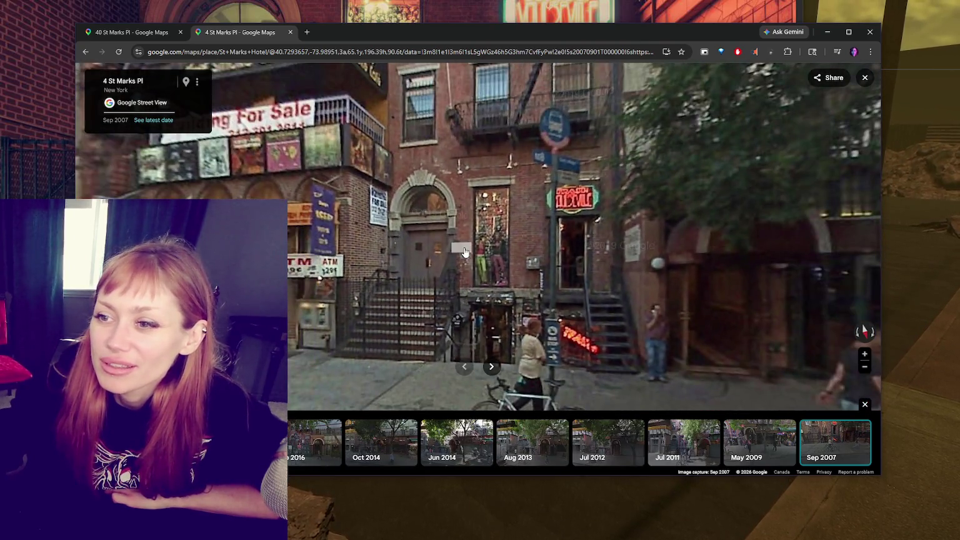
# - Move closer to the building and tilt to frame the stoop stairs and basement neon sign
pyautogui.click(464, 252)
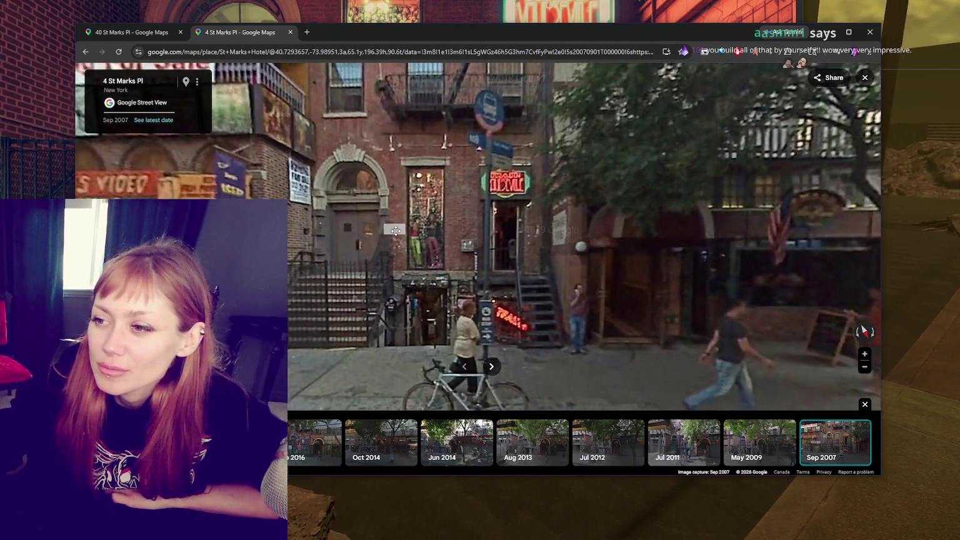
pyautogui.click(407, 344)
pyautogui.moveTo(500, 285)
pyautogui.mouseDown()
pyautogui.moveTo(504, 325)
pyautogui.moveTo(481, 277)
pyautogui.moveTo(494, 277)
pyautogui.mouseUp()
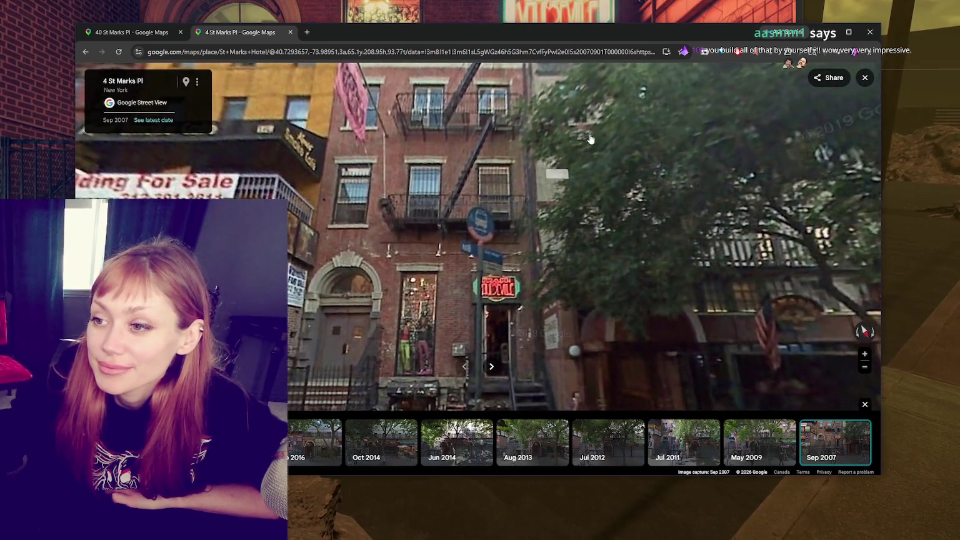
pyautogui.moveTo(508, 315)
pyautogui.mouseDown()
pyautogui.moveTo(516, 272)
pyautogui.moveTo(446, 190)
pyautogui.moveTo(470, 244)
pyautogui.mouseUp()
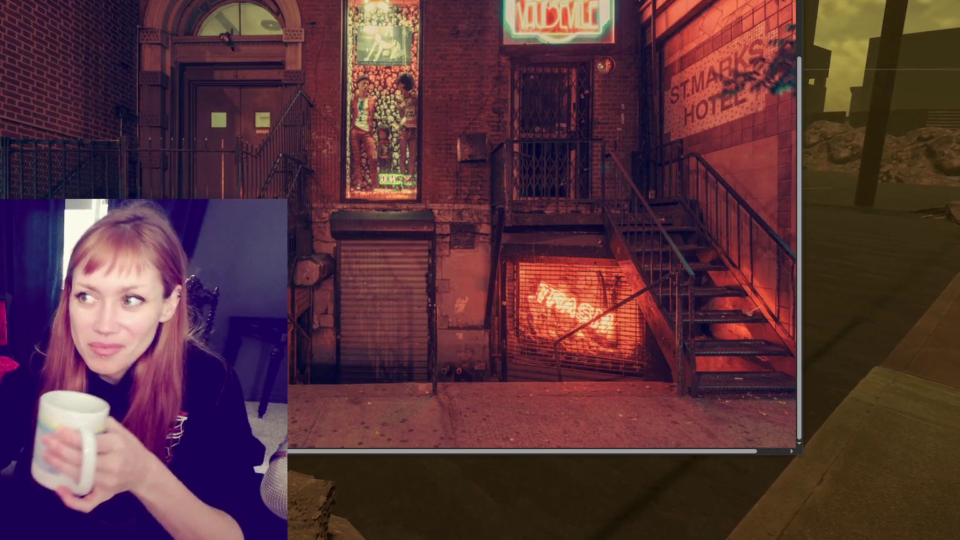
# - Leave the reference image viewer and bring the Maya stair-and-doorway building back into view
pyautogui.hotkey('alt', 'Tab')
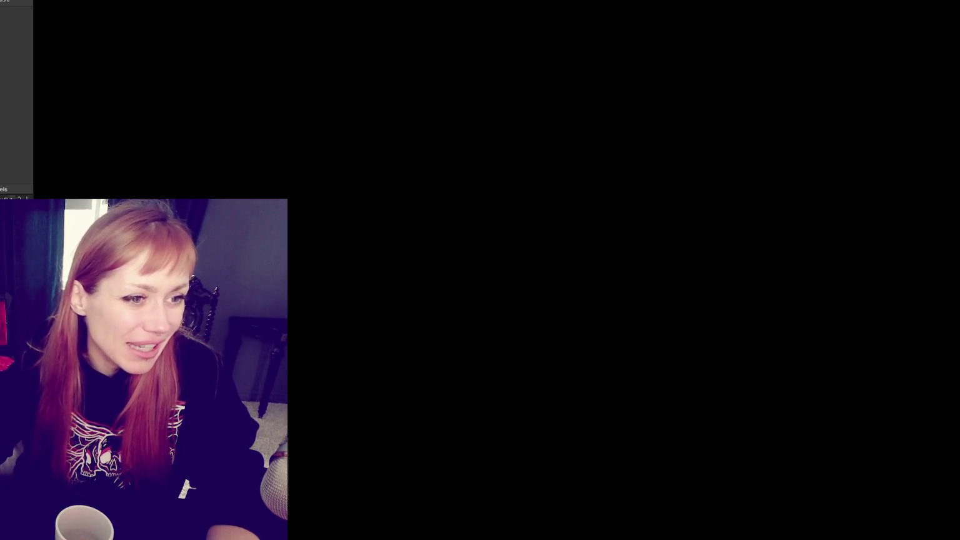
pyautogui.press('f')
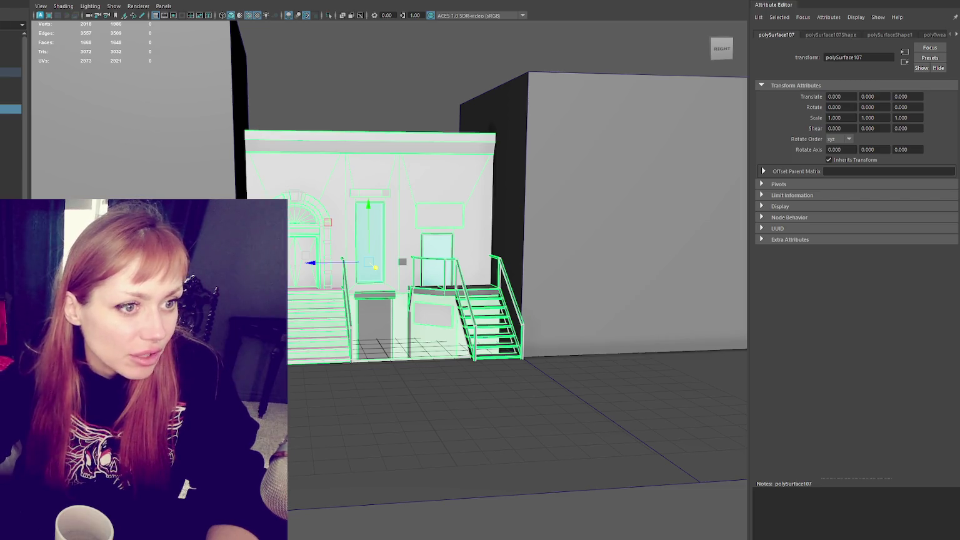
# - Orbit to a frontal view of the stairs and switch the building mesh into face mode
pyautogui.scroll(3, 316, 180)
pyautogui.scroll(2, 304, 162)
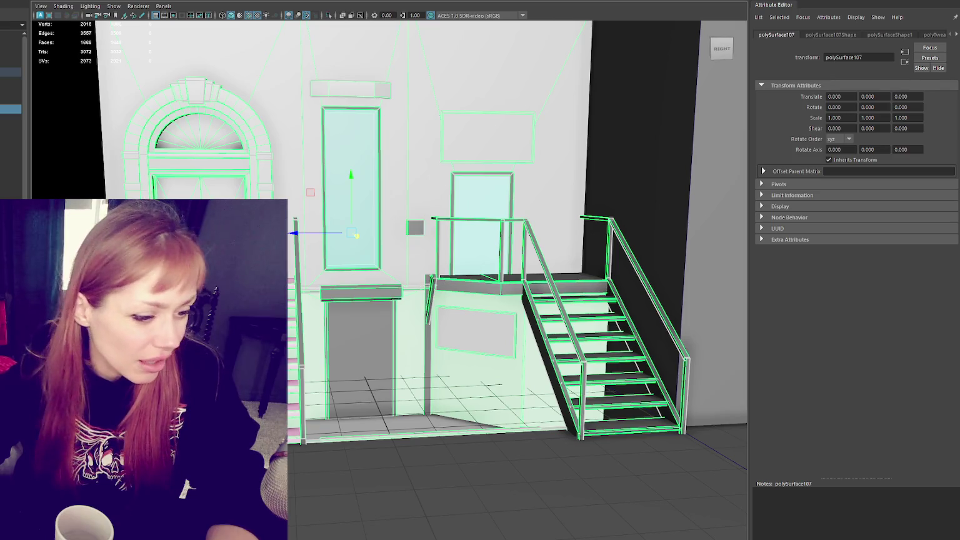
pyautogui.keyDown('alt'); pyautogui.moveTo(331, 263); pyautogui.dragTo(294, 262); pyautogui.keyUp('alt')
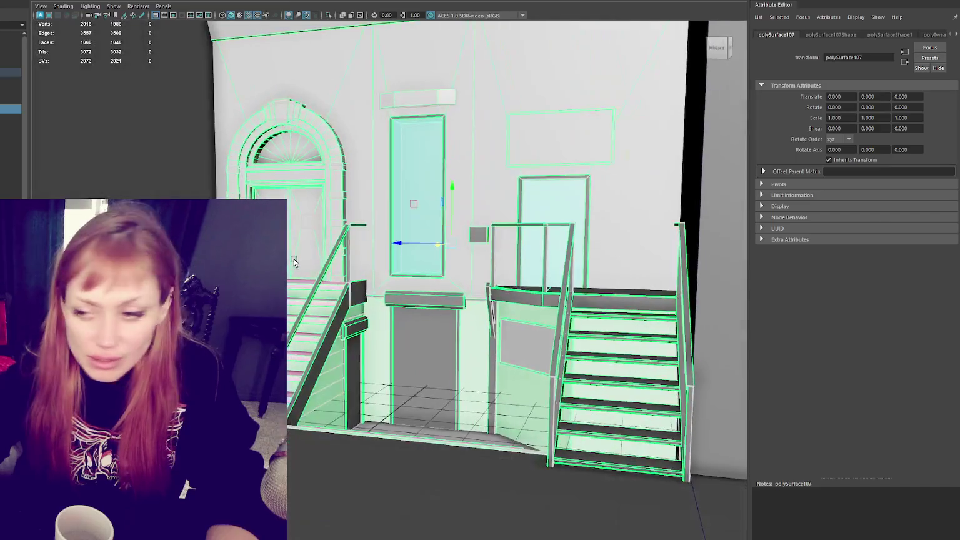
pyautogui.moveTo(353, 322); pyautogui.dragTo(356, 334, button='right')
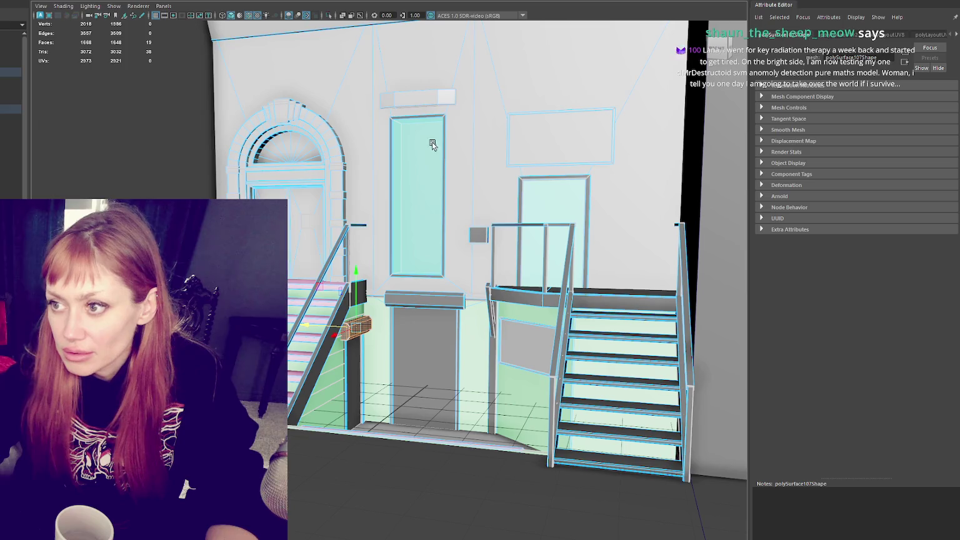
# - Frame the ledge and select the diagonal brace faces near the landing, then return to object mode
pyautogui.press('f')
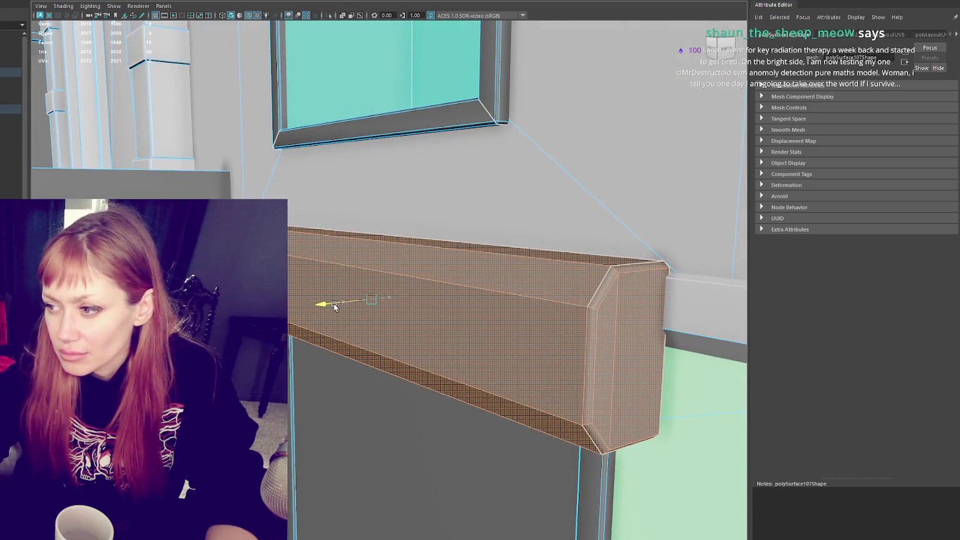
pyautogui.keyDown('alt'); pyautogui.moveTo(340, 303); pyautogui.dragTo(343, 305); pyautogui.keyUp('alt')
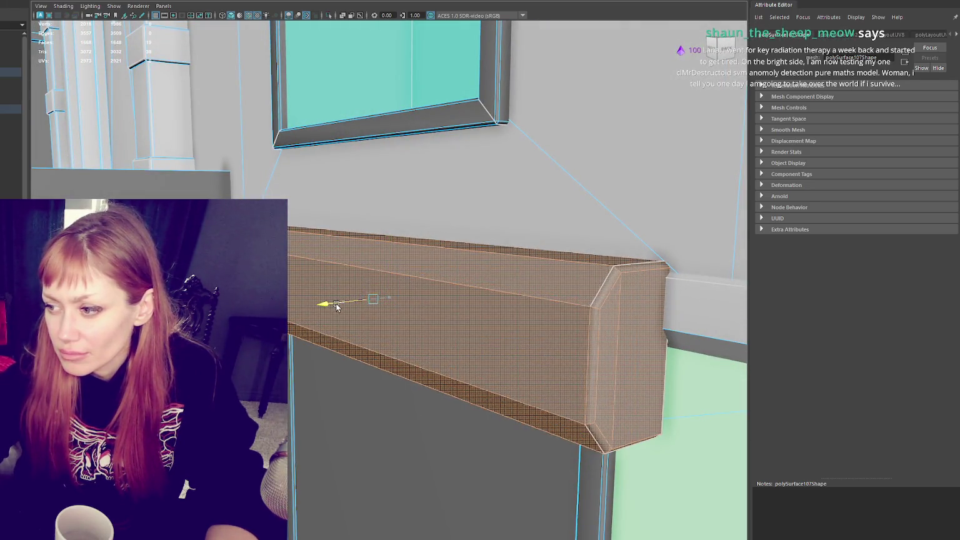
pyautogui.scroll(-5, 387, 275)
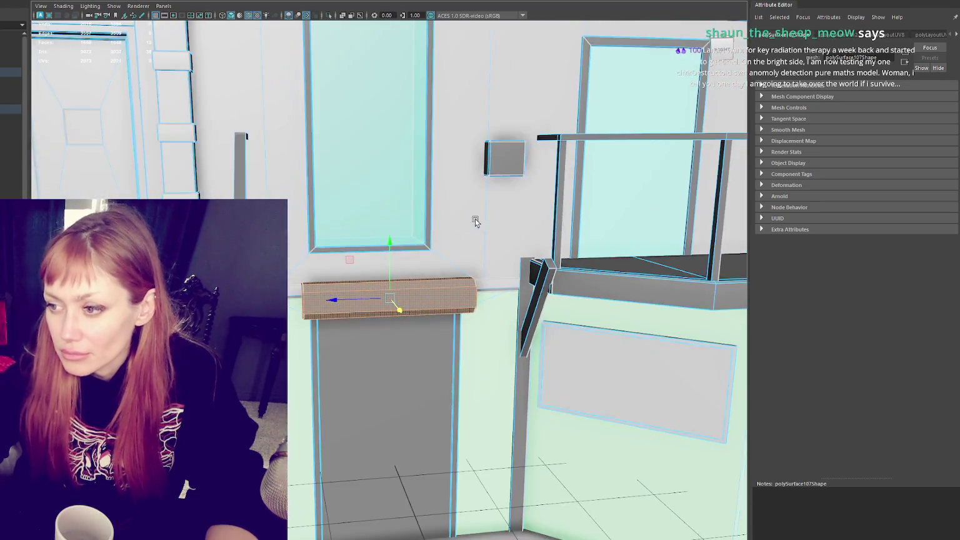
pyautogui.keyDown('alt'); pyautogui.moveTo(444, 240); pyautogui.dragTo(447, 147); pyautogui.keyUp('alt')
pyautogui.scroll(-5, 400, 148)
pyautogui.scroll(8, 360, 161)
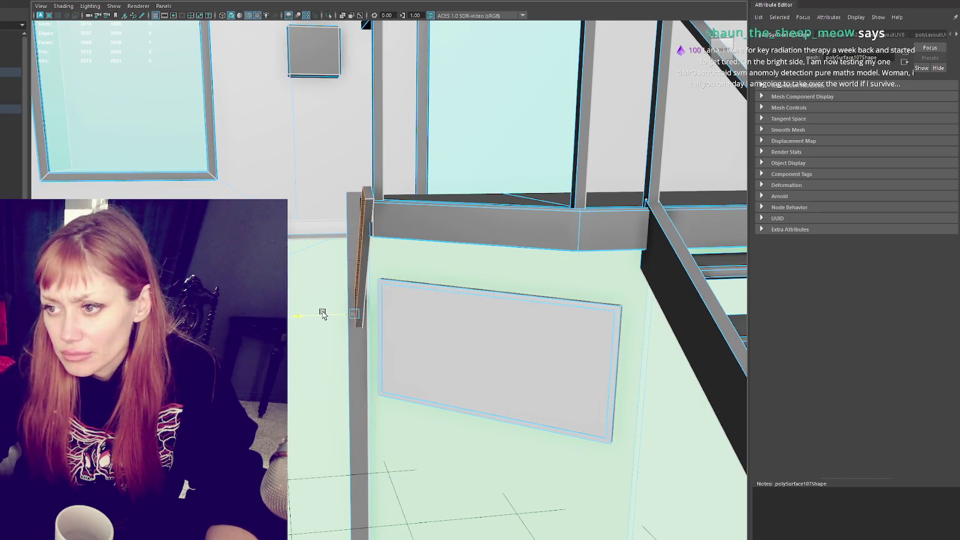
pyautogui.scroll(-5, 439, 225)
pyautogui.moveTo(486, 225)
pyautogui.keyDown('alt'); pyautogui.mouseDown()
pyautogui.moveTo(407, 197)
pyautogui.moveTo(394, 180)
pyautogui.moveTo(416, 208)
pyautogui.mouseUp(); pyautogui.keyUp('alt')
pyautogui.scroll(3, 427, 182)
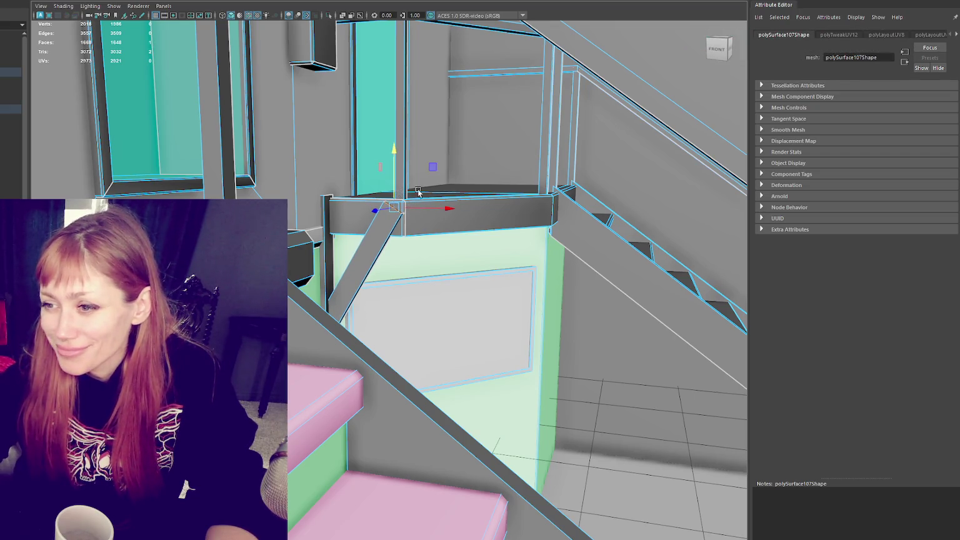
pyautogui.keyDown('alt'); pyautogui.moveTo(405, 192); pyautogui.dragTo(350, 244); pyautogui.keyUp('alt')
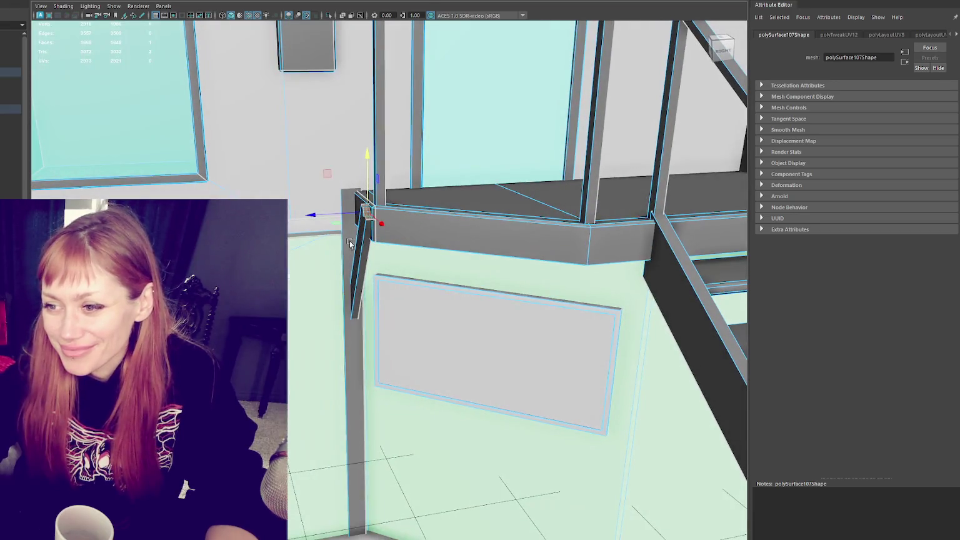
pyautogui.click(359, 244)
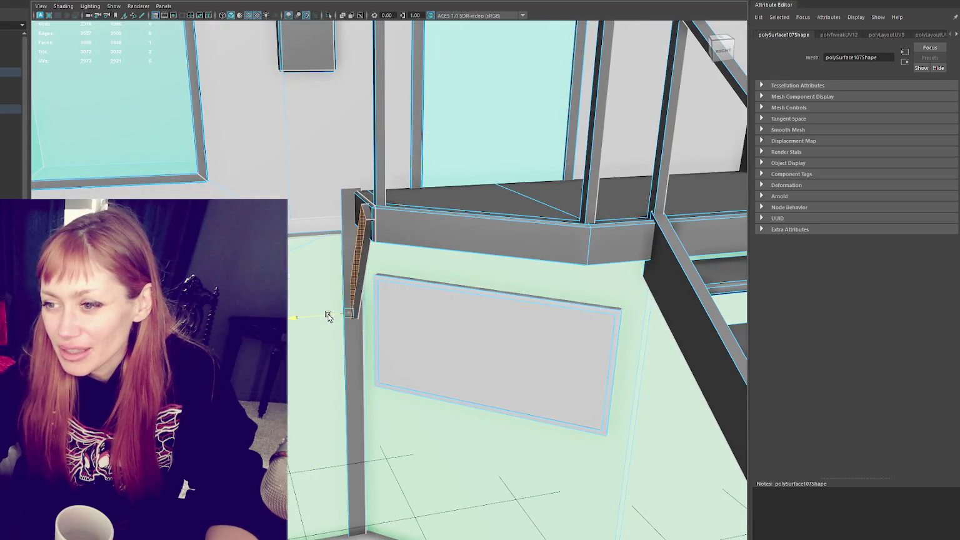
pyautogui.keyDown('alt'); pyautogui.moveTo(328, 317); pyautogui.dragTo(414, 182); pyautogui.keyUp('alt')
pyautogui.press('F8')
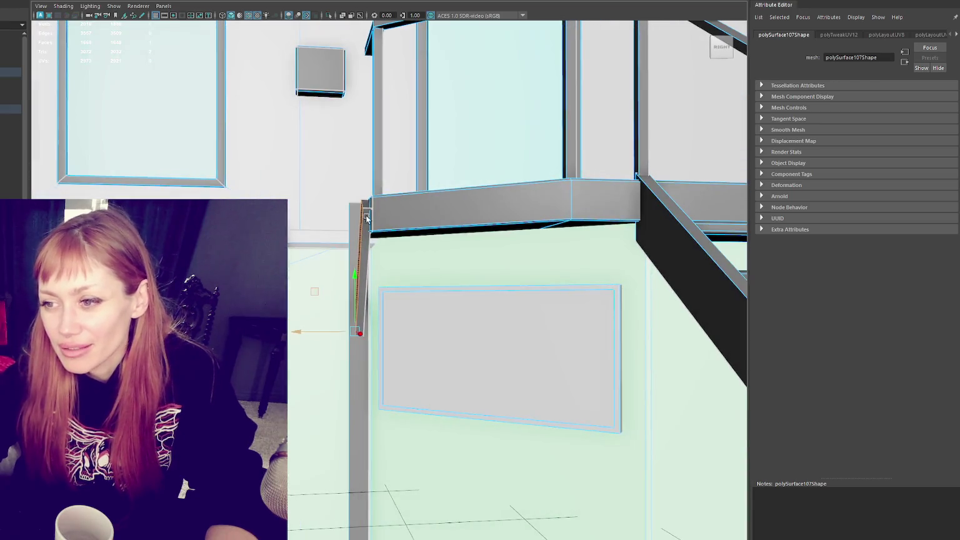
# - Select the ledge faces above the lower doorway and move them slightly up the wall
pyautogui.scroll(-5, 412, 181)
pyautogui.scroll(2, 350, 278)
pyautogui.scroll(1, 349, 278)
pyautogui.scroll(1, 350, 278)
pyautogui.press('F11')
pyautogui.click(349, 278)
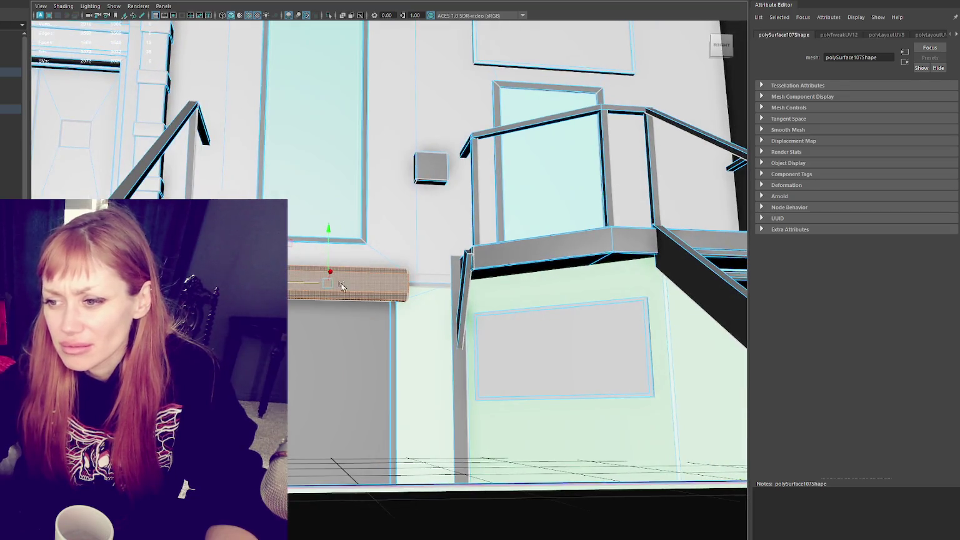
pyautogui.scroll(-2, 291, 286)
pyautogui.moveTo(292, 287)
pyautogui.keyDown('alt'); pyautogui.mouseDown()
pyautogui.moveTo(418, 240)
pyautogui.moveTo(375, 250)
pyautogui.moveTo(473, 225)
pyautogui.moveTo(382, 205)
pyautogui.moveTo(375, 213)
pyautogui.mouseUp(); pyautogui.keyUp('alt')
pyautogui.scroll(2, 375, 250)
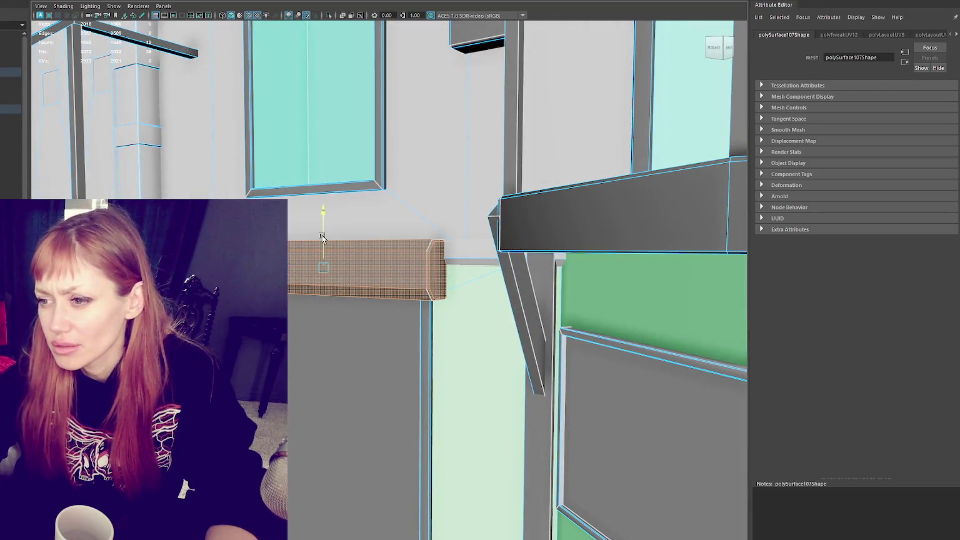
pyautogui.moveTo(323, 237); pyautogui.dragTo(361, 232)
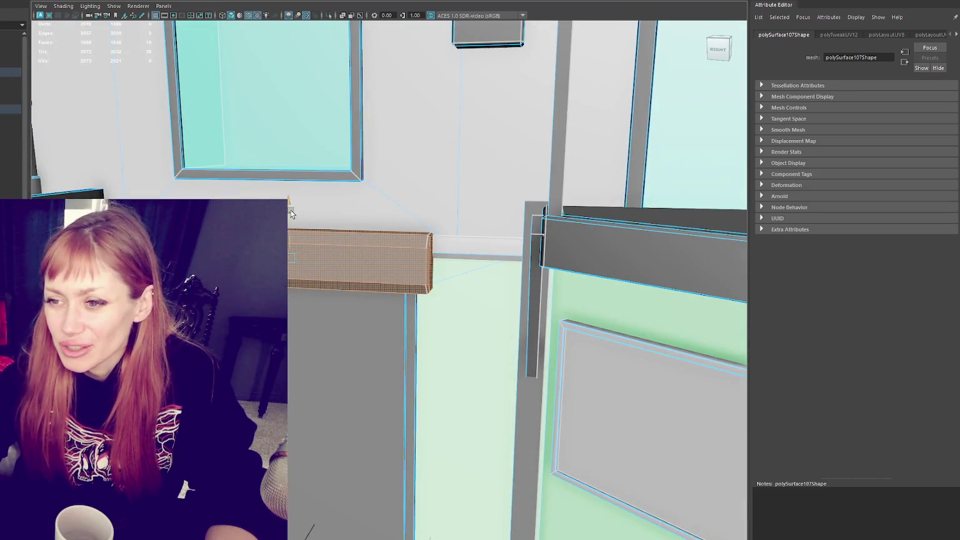
pyautogui.press('F8')
pyautogui.scroll(-5, 421, 177)
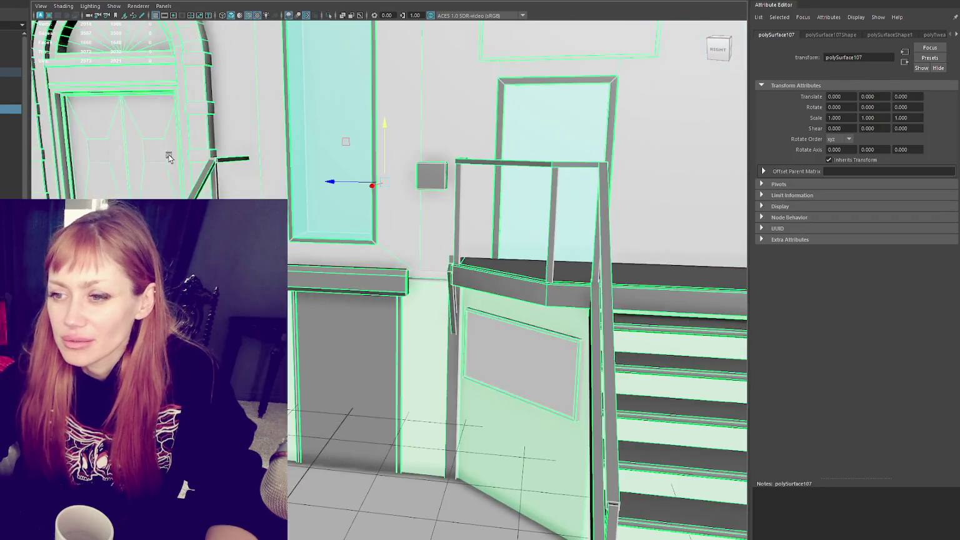
# - Orbit the model, select pCube81, then reselect polySurface107 and frame the whole building
pyautogui.moveTo(300, 156)
pyautogui.keyDown('alt'); pyautogui.mouseDown(button='middle')
pyautogui.moveTo(469, 175)
pyautogui.moveTo(350, 249)
pyautogui.mouseUp(button='middle'); pyautogui.keyUp('alt')
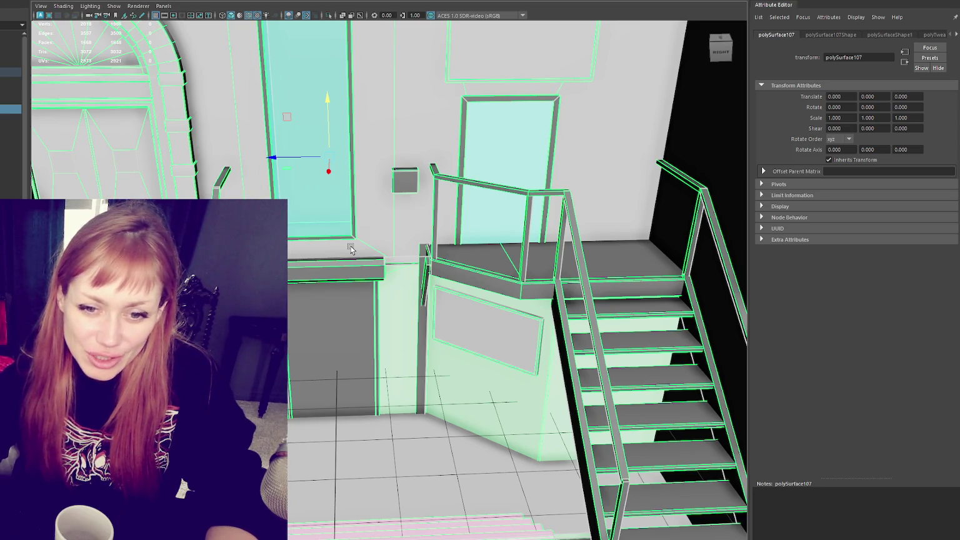
pyautogui.keyDown('alt'); pyautogui.moveTo(317, 210); pyautogui.dragTo(466, 217, button='right'); pyautogui.keyUp('alt')
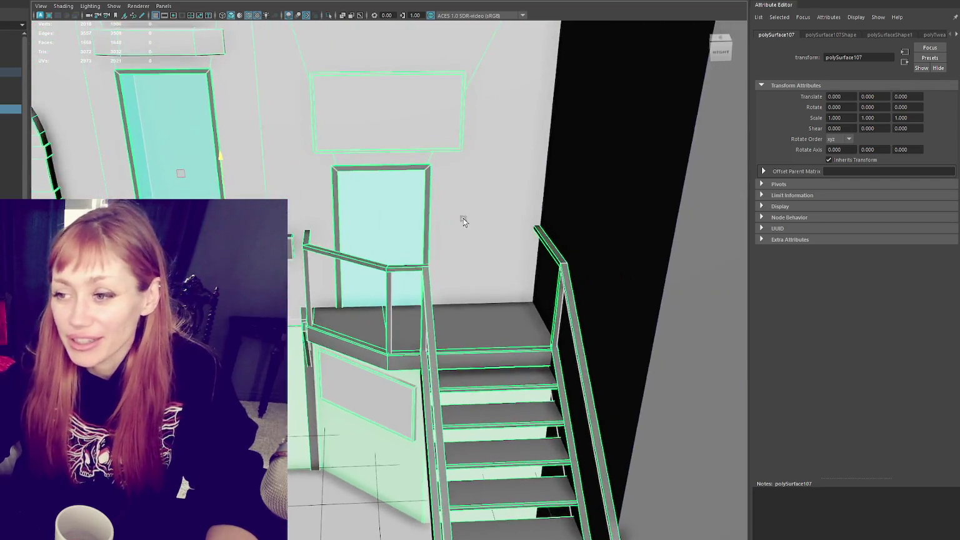
pyautogui.click(373, 267)
pyautogui.keyDown('alt'); pyautogui.moveTo(447, 281); pyautogui.dragTo(358, 146, button='right'); pyautogui.keyUp('alt')
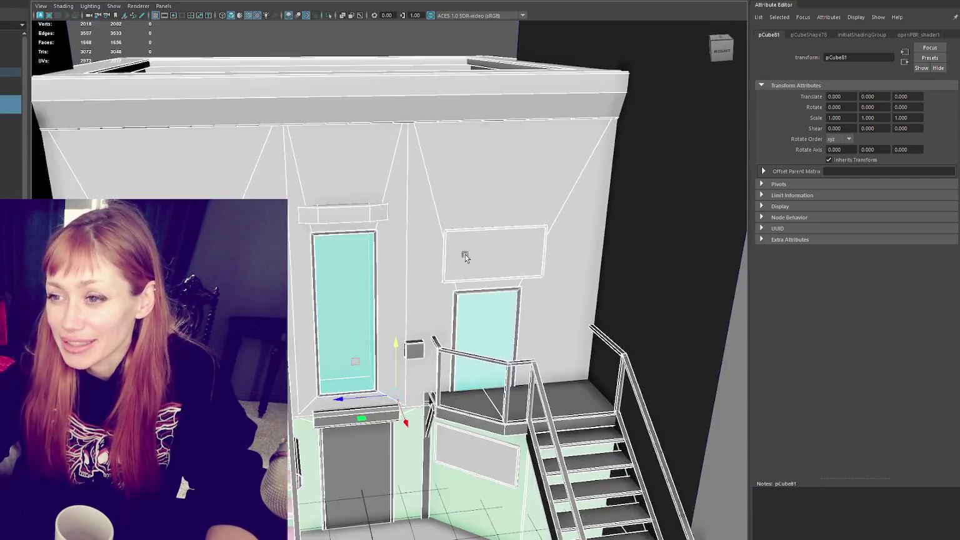
pyautogui.click(358, 146)
pyautogui.press('f')
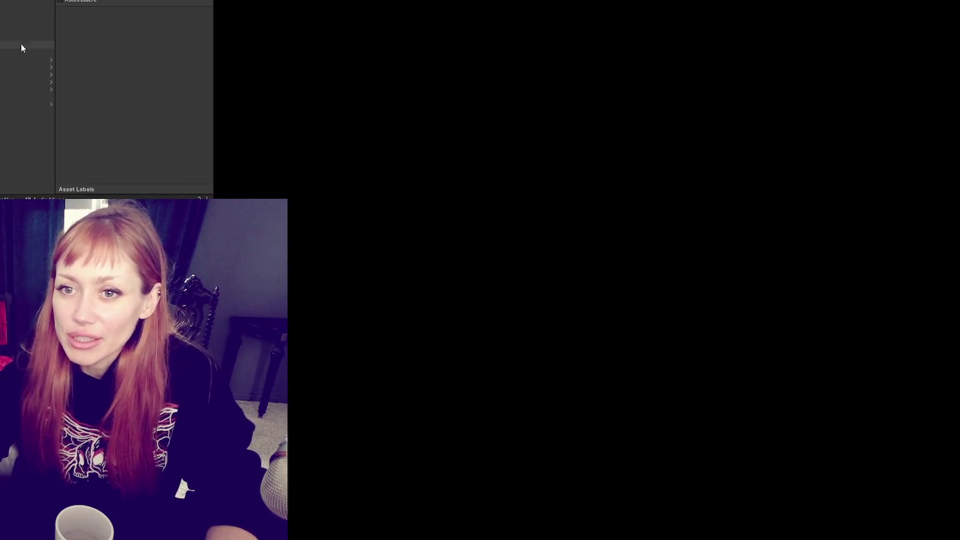
# - Select WastelandChunk5 and fly down to street level at the building's stairs and doorways
pyautogui.click(4, 91)
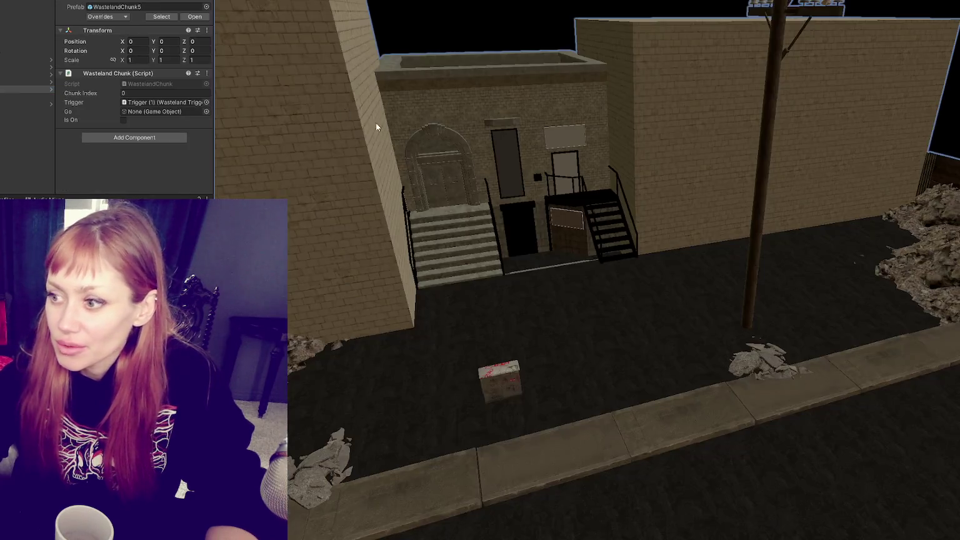
pyautogui.keyDown('alt'); pyautogui.moveTo(363, 117); pyautogui.dragTo(609, 276); pyautogui.keyUp('alt')
pyautogui.moveTo(609, 276)
pyautogui.mouseDown(button='right')
pyautogui.moveTo(635, 260)
pyautogui.moveTo(577, 242)
pyautogui.mouseUp(button='right')
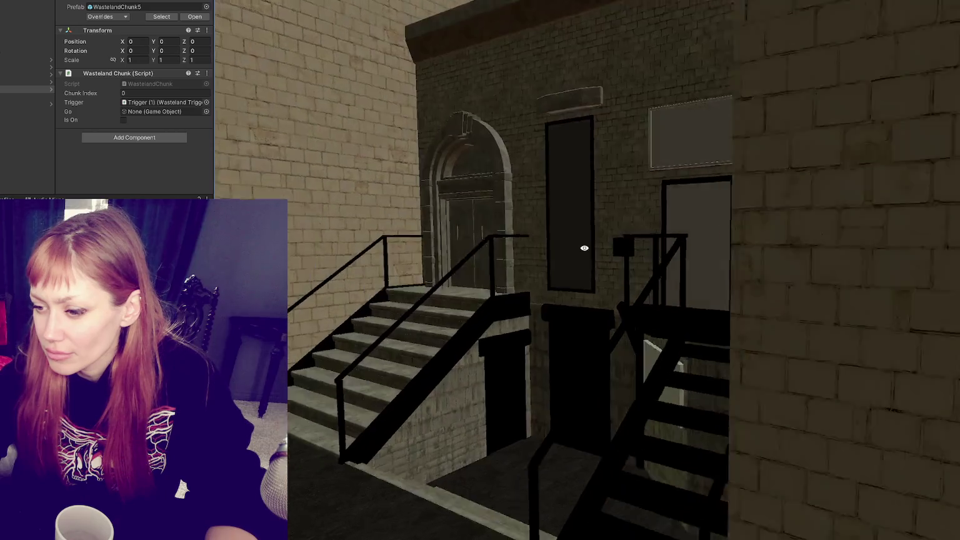
pyautogui.moveTo(577, 242); pyautogui.dragTo(449, 440, button='right')
pyautogui.click(449, 439)
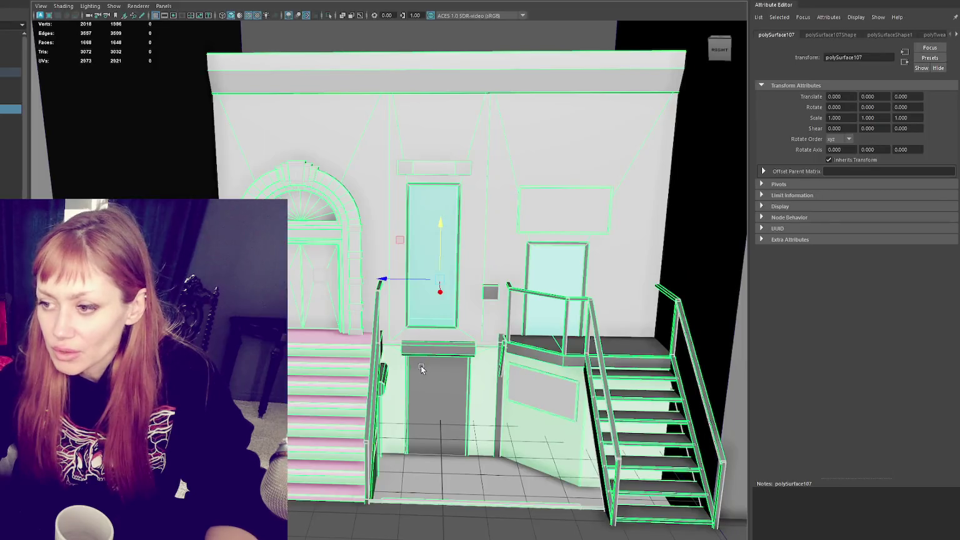
# - Hide the building's two side walls with Ctrl+H
pyautogui.scroll(-5, 367, 190)
pyautogui.click(362, 177)
pyautogui.hotkey('ctrl', 'h')
pyautogui.click(634, 202)
pyautogui.hotkey('ctrl', 'h')
pyautogui.scroll(5, 632, 204)
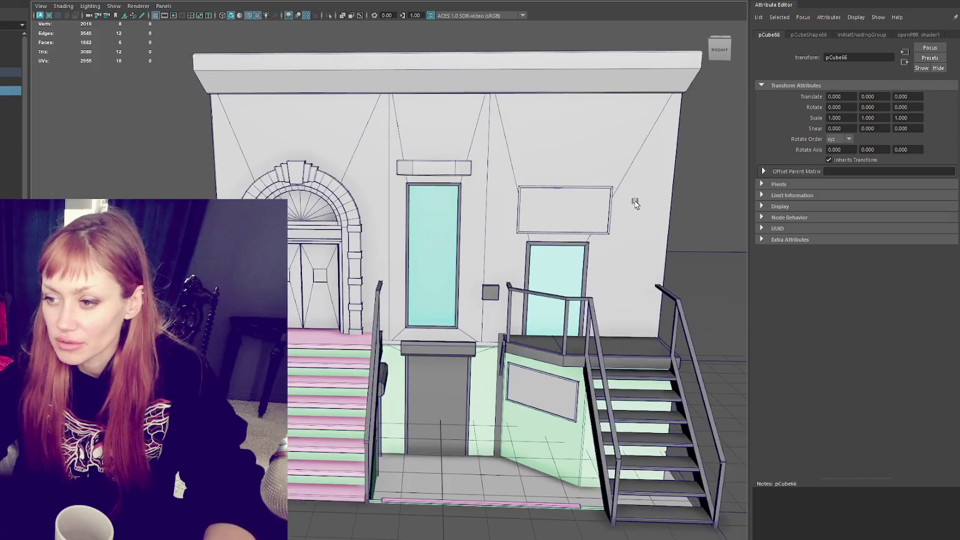
pyautogui.scroll(3, 489, 156)
pyautogui.moveTo(446, 177)
pyautogui.keyDown('alt'); pyautogui.mouseDown()
pyautogui.moveTo(484, 179)
pyautogui.moveTo(388, 179)
pyautogui.mouseUp(); pyautogui.keyUp('alt')
pyautogui.scroll(5, 403, 185)
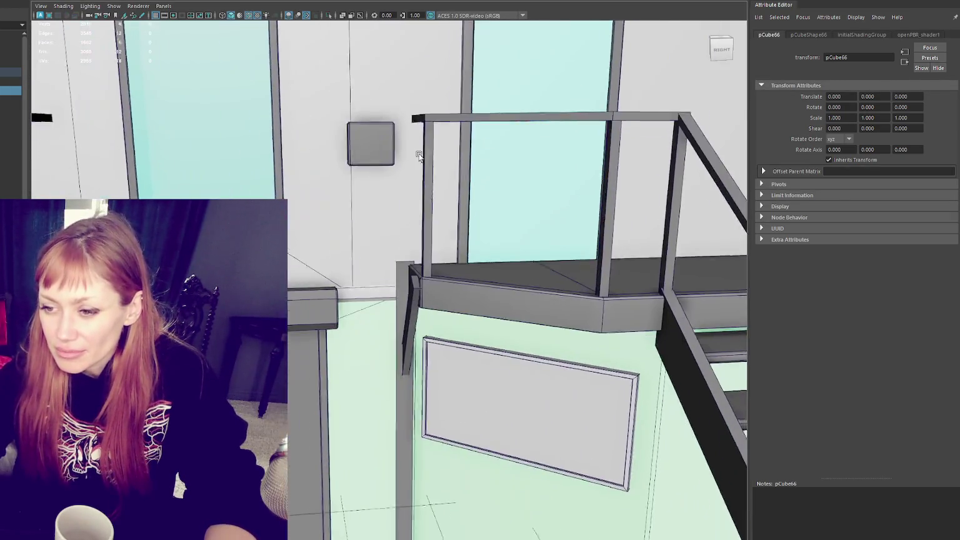
pyautogui.scroll(-1, 400, 163)
pyautogui.scroll(2, 378, 157)
pyautogui.moveTo(377, 156)
pyautogui.keyDown('alt'); pyautogui.mouseDown()
pyautogui.moveTo(416, 143)
pyautogui.moveTo(385, 167)
pyautogui.moveTo(412, 105)
pyautogui.moveTo(414, 246)
pyautogui.moveTo(468, 325)
pyautogui.moveTo(587, 373)
pyautogui.moveTo(656, 256)
pyautogui.moveTo(617, 105)
pyautogui.moveTo(492, 116)
pyautogui.moveTo(434, 98)
pyautogui.mouseUp(); pyautogui.keyUp('alt')
# - Split the stair-and-doorway mesh into separate pieces with Mesh > Separate
pyautogui.click(12, 109)
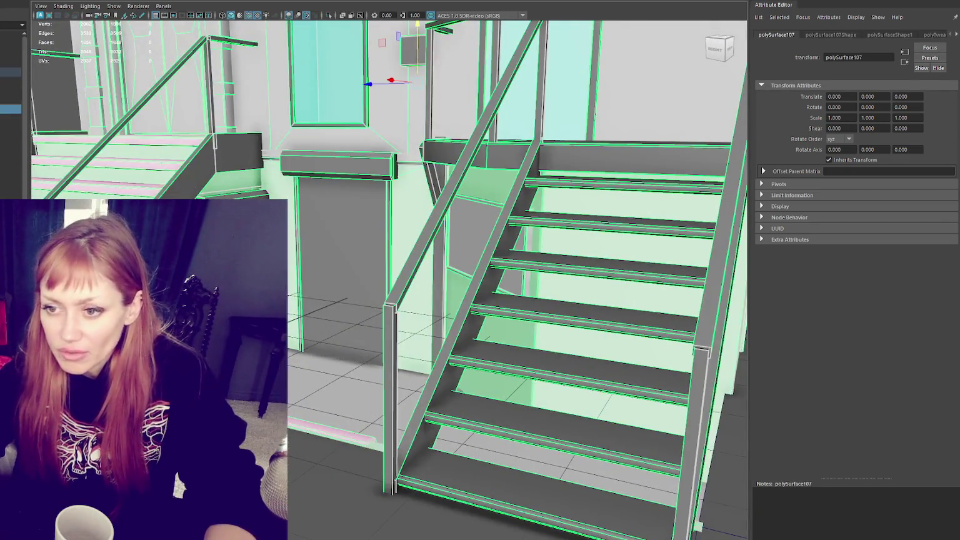
pyautogui.click(100, 4)
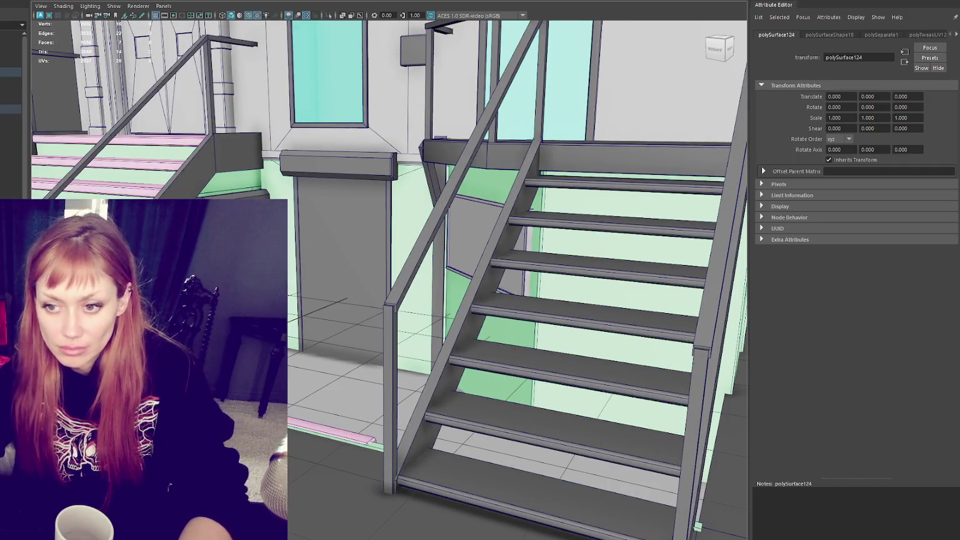
pyautogui.keyDown('alt'); pyautogui.moveTo(500, 250); pyautogui.dragTo(383, 245); pyautogui.keyUp('alt')
pyautogui.click(354, 230)
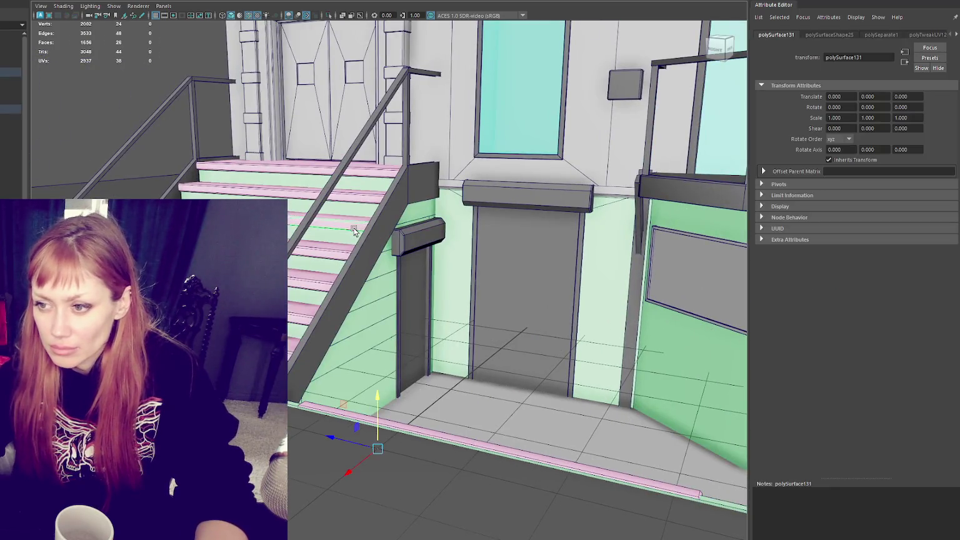
# - Isolate the right-hand staircase with Ctrl+1 and view it shaded with textures
pyautogui.click(383, 280)
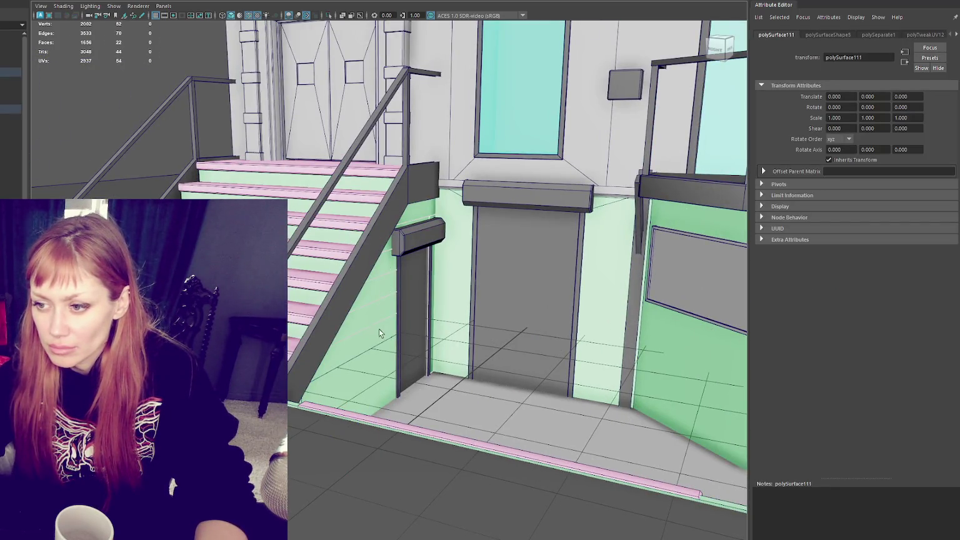
pyautogui.moveTo(411, 218)
pyautogui.keyDown('alt'); pyautogui.mouseDown()
pyautogui.moveTo(375, 315)
pyautogui.moveTo(345, 349)
pyautogui.mouseUp(); pyautogui.keyUp('alt')
pyautogui.press('4')
pyautogui.moveTo(389, 344)
pyautogui.keyDown('alt'); pyautogui.mouseDown()
pyautogui.moveTo(535, 334)
pyautogui.moveTo(445, 326)
pyautogui.mouseUp(); pyautogui.keyUp('alt')
pyautogui.hotkey('ctrl', '1')
pyautogui.press('6')
pyautogui.moveTo(343, 264)
pyautogui.keyDown('alt'); pyautogui.mouseDown()
pyautogui.moveTo(670, 268)
pyautogui.moveTo(476, 273)
pyautogui.mouseUp(); pyautogui.keyUp('alt')
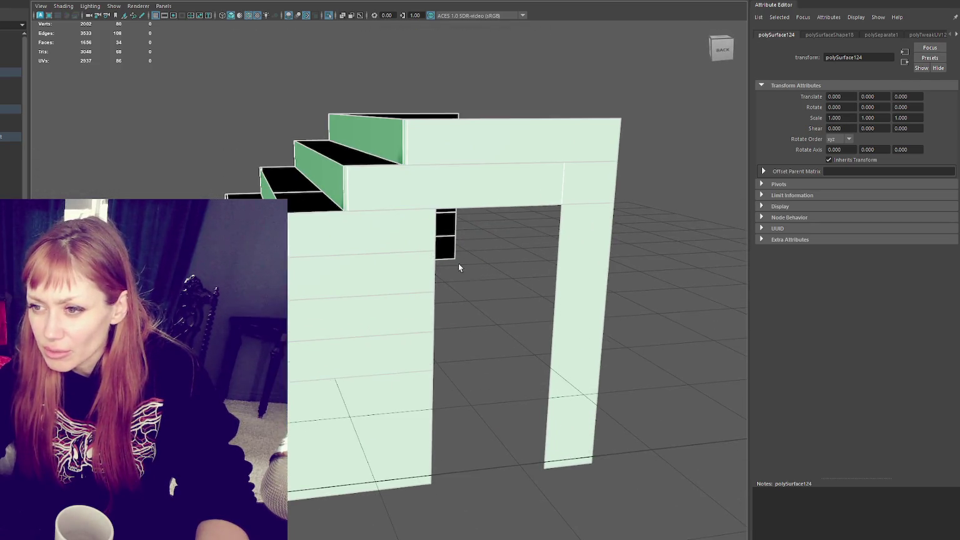
pyautogui.moveTo(442, 164)
pyautogui.keyDown('alt'); pyautogui.mouseDown()
pyautogui.moveTo(525, 180)
pyautogui.moveTo(480, 167)
pyautogui.moveTo(488, 167)
pyautogui.mouseUp(); pyautogui.keyUp('alt')
pyautogui.click(334, 373)
pyautogui.moveTo(311, 390)
pyautogui.keyDown('alt'); pyautogui.mouseDown()
pyautogui.moveTo(377, 349)
pyautogui.moveTo(394, 353)
pyautogui.mouseUp(); pyautogui.keyUp('alt')
pyautogui.click(381, 283)
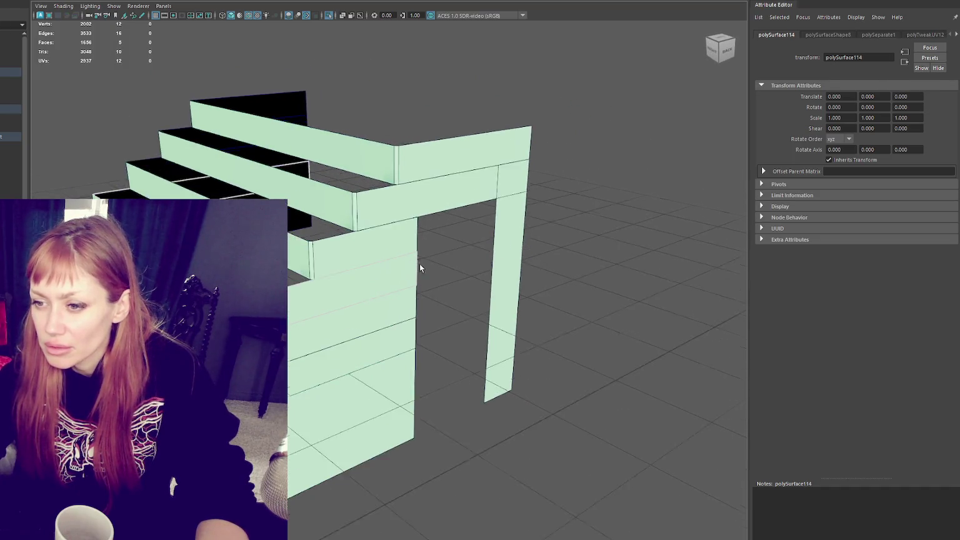
pyautogui.click(406, 242)
pyautogui.scroll(2, 406, 241)
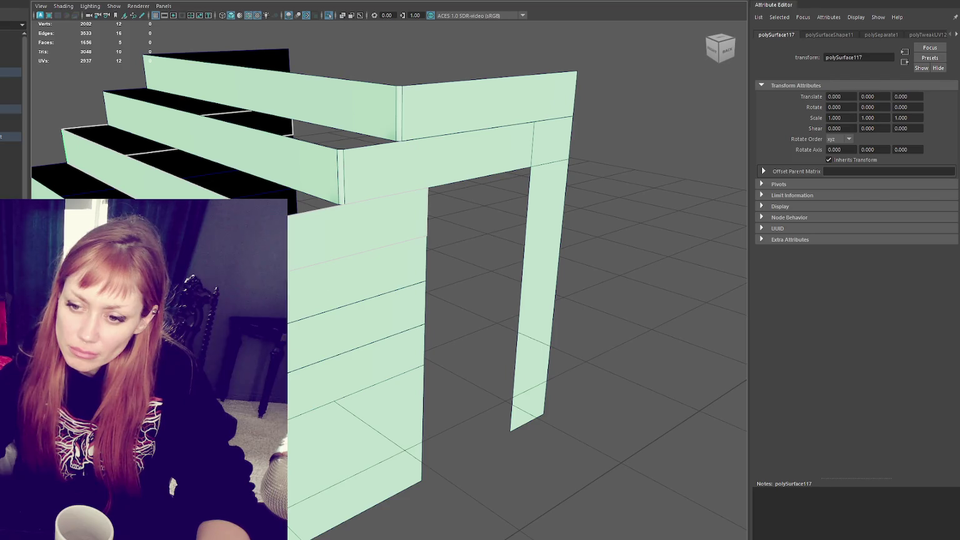
pyautogui.keyDown('alt'); pyautogui.moveTo(374, 128); pyautogui.dragTo(406, 134); pyautogui.keyUp('alt')
pyautogui.click(350, 244)
pyautogui.click(373, 329)
pyautogui.scroll(1, 372, 319)
pyautogui.click(373, 320)
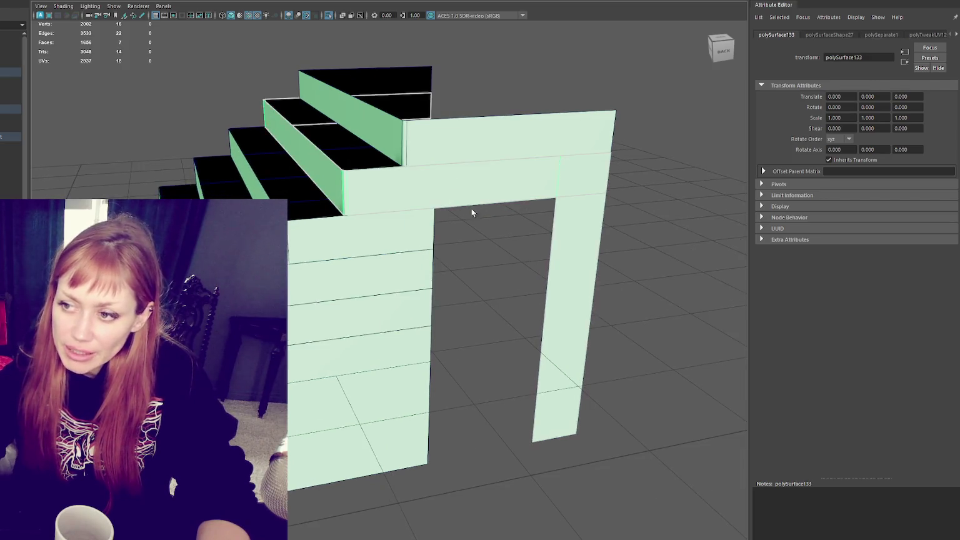
pyautogui.keyDown('alt'); pyautogui.moveTo(457, 204); pyautogui.dragTo(564, 193); pyautogui.keyUp('alt')
pyautogui.click(376, 252)
pyautogui.click(462, 158)
pyautogui.click(462, 161)
pyautogui.scroll(5, 376, 214)
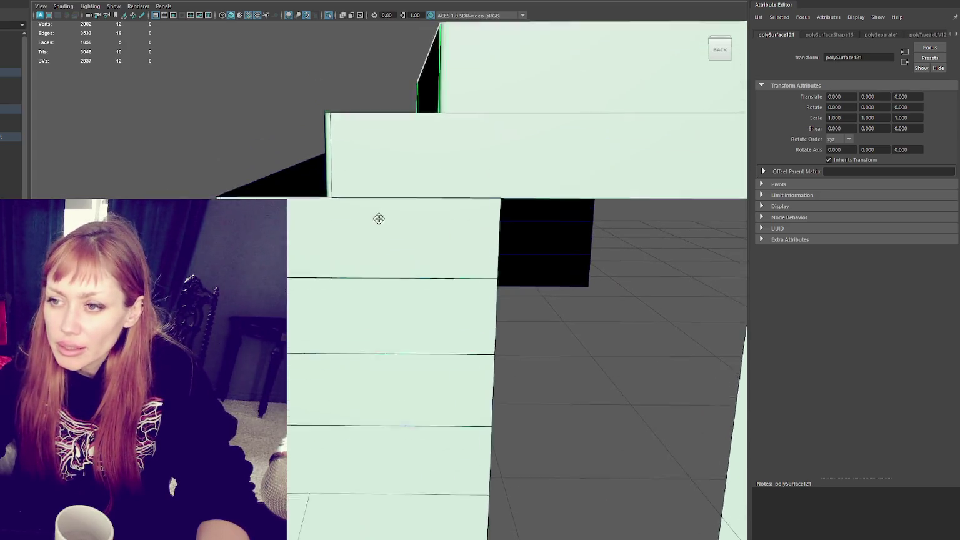
pyautogui.hotkey('ctrl', 'shift', 'x')
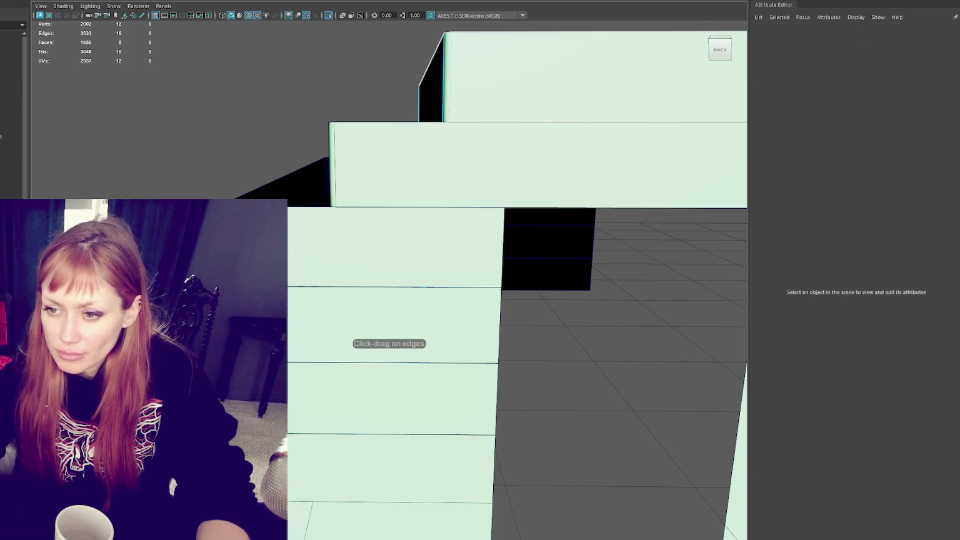
# - Insert edge loops across the black step faces
pyautogui.press('Return')
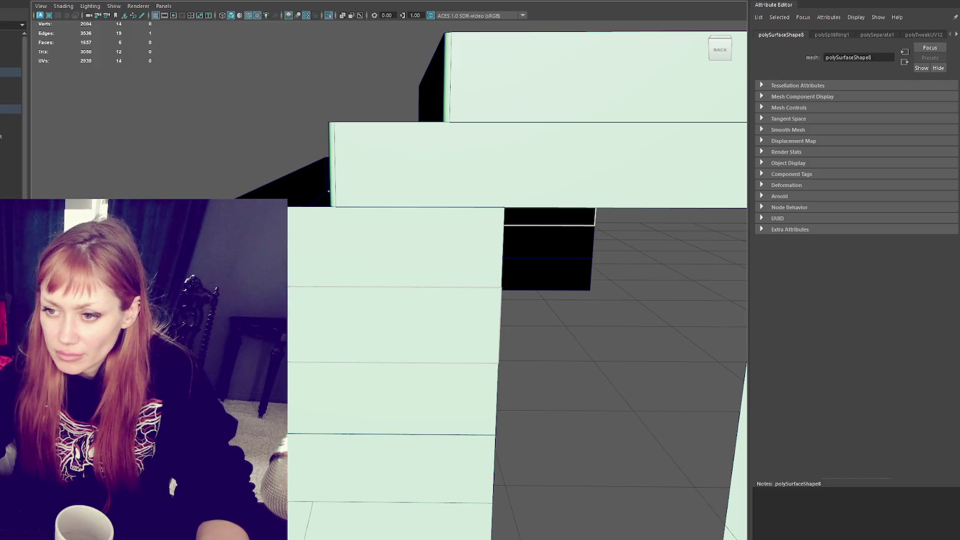
pyautogui.keyDown('ctrl'); pyautogui.click(302, 211); pyautogui.keyUp('ctrl')
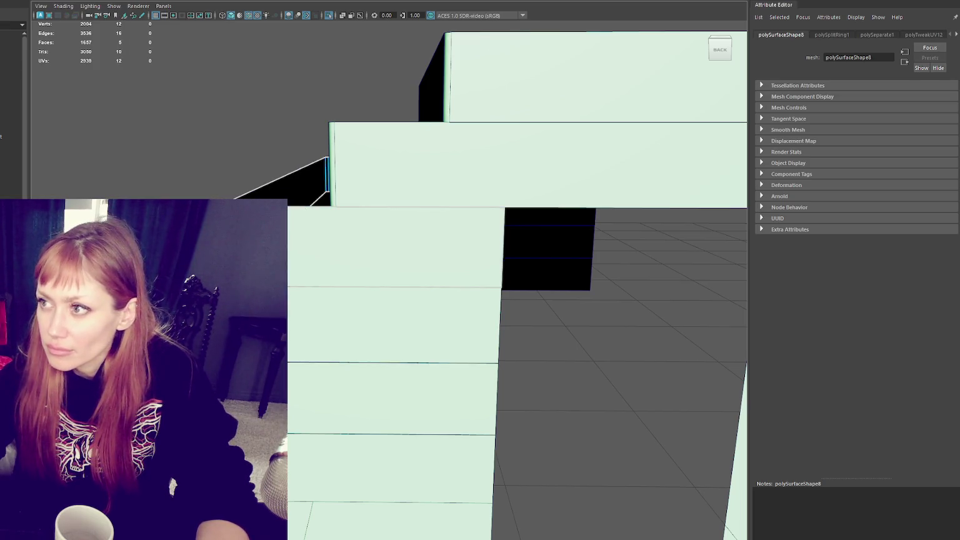
pyautogui.click(322, 209)
pyautogui.keyDown('alt'); pyautogui.moveTo(323, 209); pyautogui.dragTo(375, 198); pyautogui.keyUp('alt')
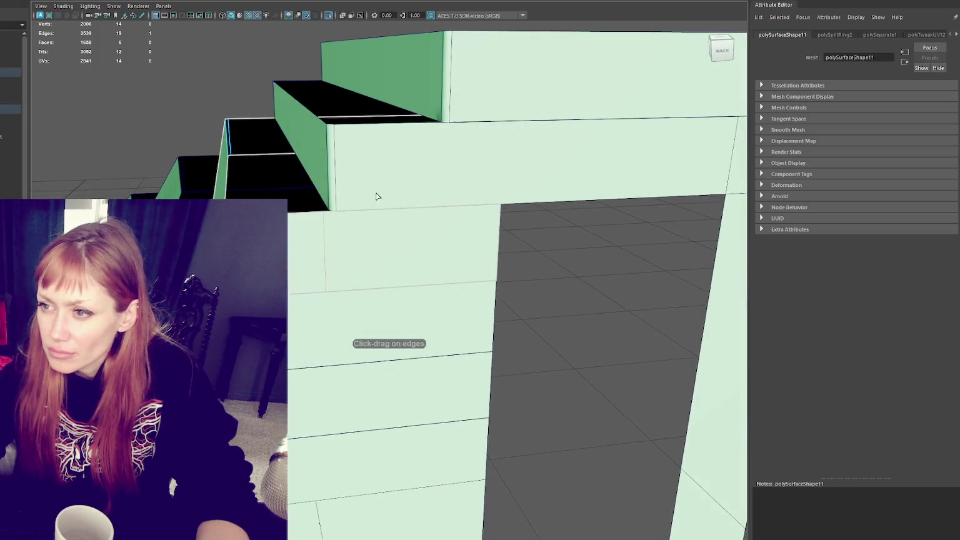
pyautogui.moveTo(430, 126)
pyautogui.keyDown('alt'); pyautogui.mouseDown()
pyautogui.moveTo(441, 154)
pyautogui.moveTo(418, 215)
pyautogui.moveTo(485, 180)
pyautogui.moveTo(446, 251)
pyautogui.mouseUp(); pyautogui.keyUp('alt')
pyautogui.click(429, 130)
# - Add vertical edge loops to the lower wall and an edge loop in the upper wall row
pyautogui.click(423, 293)
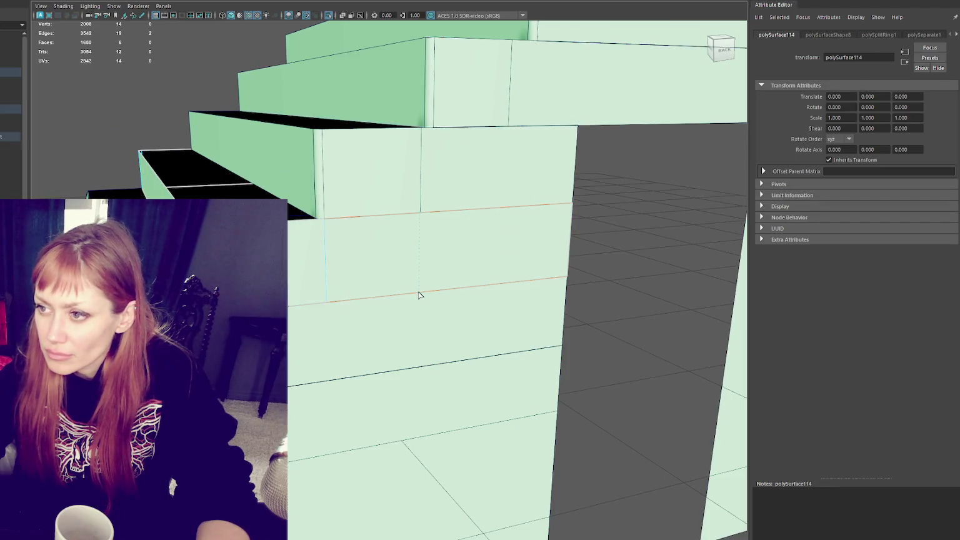
pyautogui.click(419, 295)
pyautogui.click(511, 280)
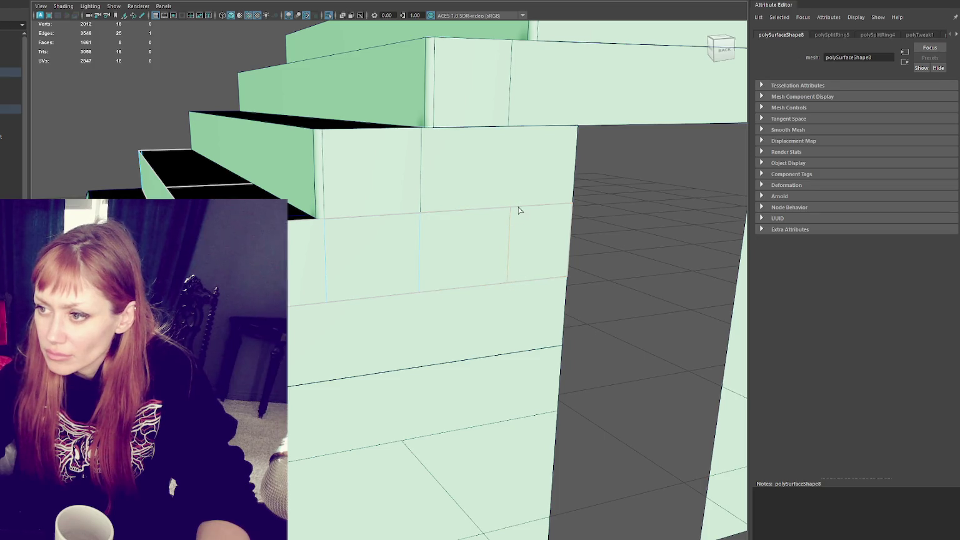
pyautogui.click(516, 169)
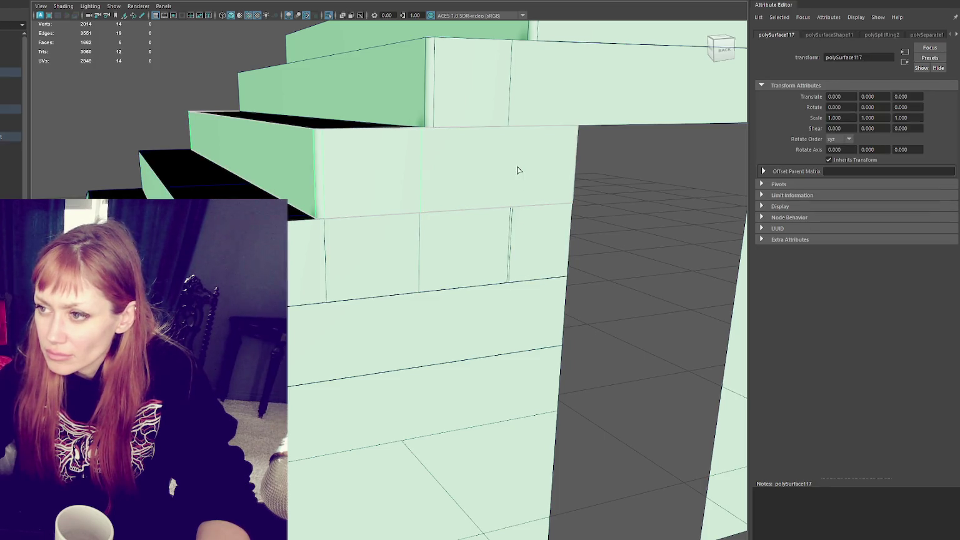
pyautogui.click(520, 205)
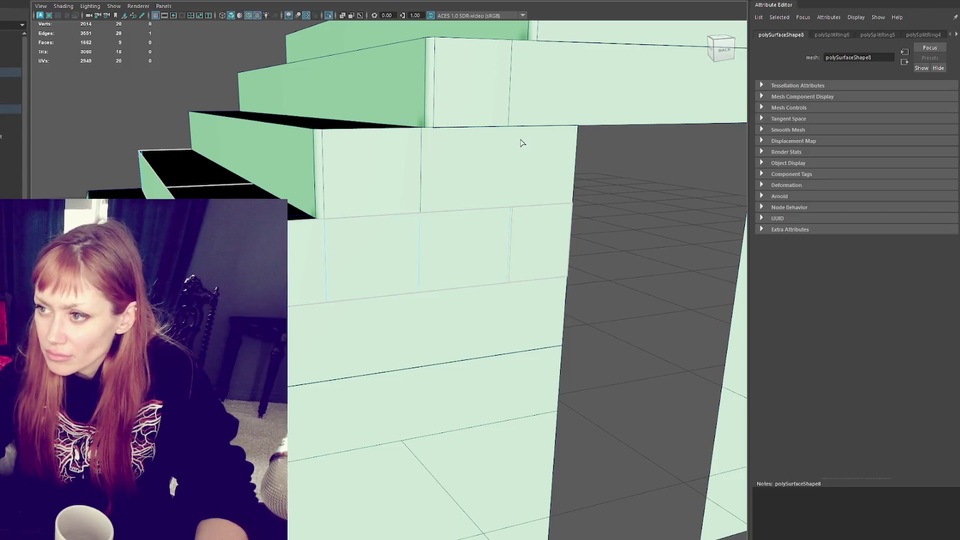
pyautogui.click(524, 135)
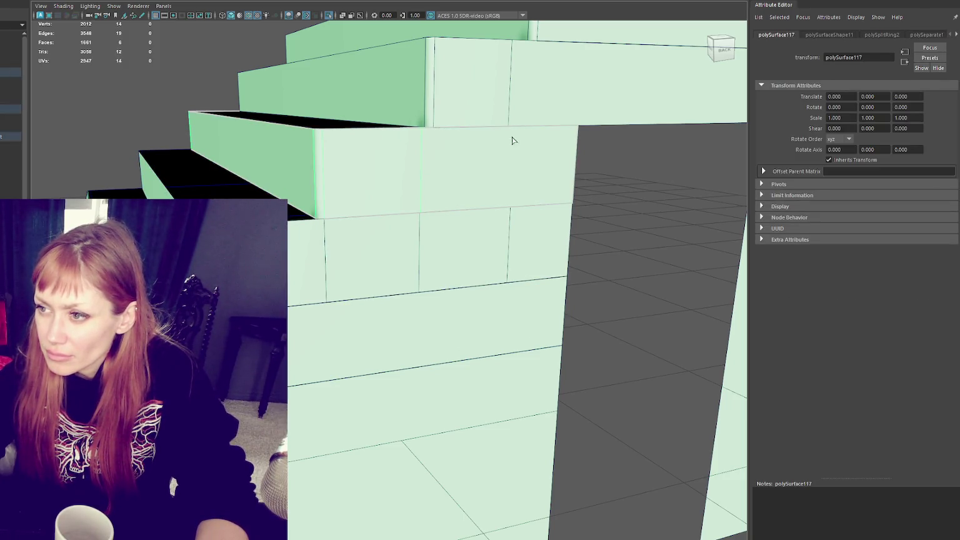
pyautogui.click(508, 129)
# - Add several more vertical edge loops along the lower wall, then marquee-select the stair and wall pieces
pyautogui.scroll(-5, 505, 208)
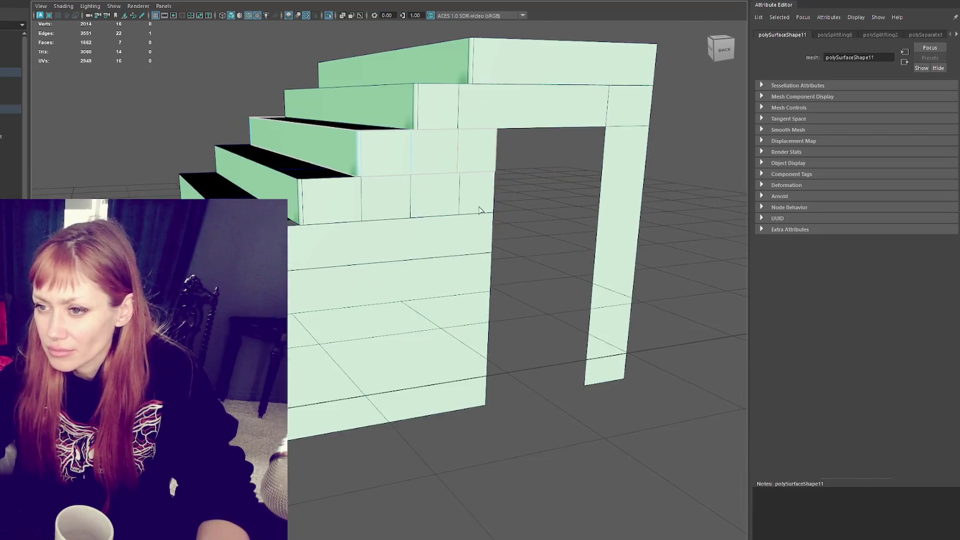
pyautogui.click(291, 225)
pyautogui.click(303, 225)
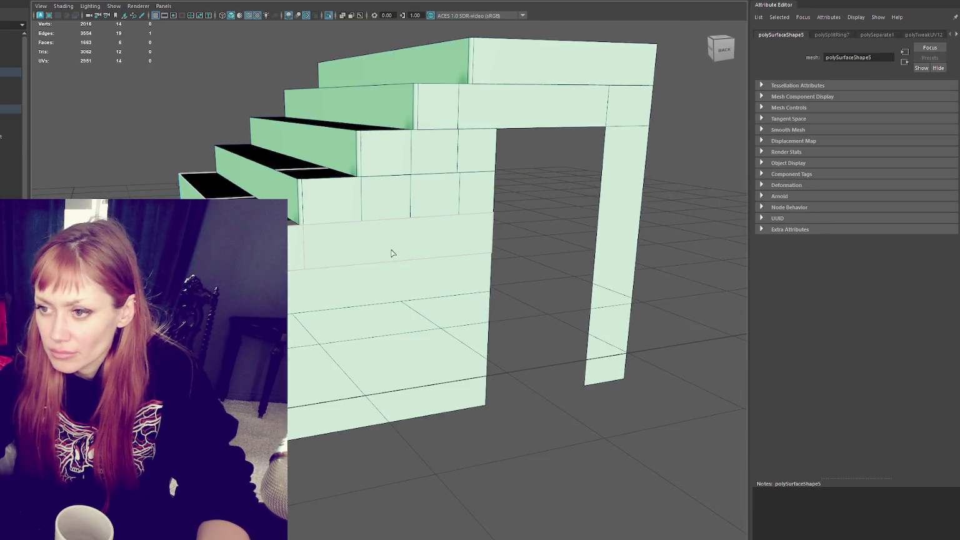
pyautogui.click(365, 223)
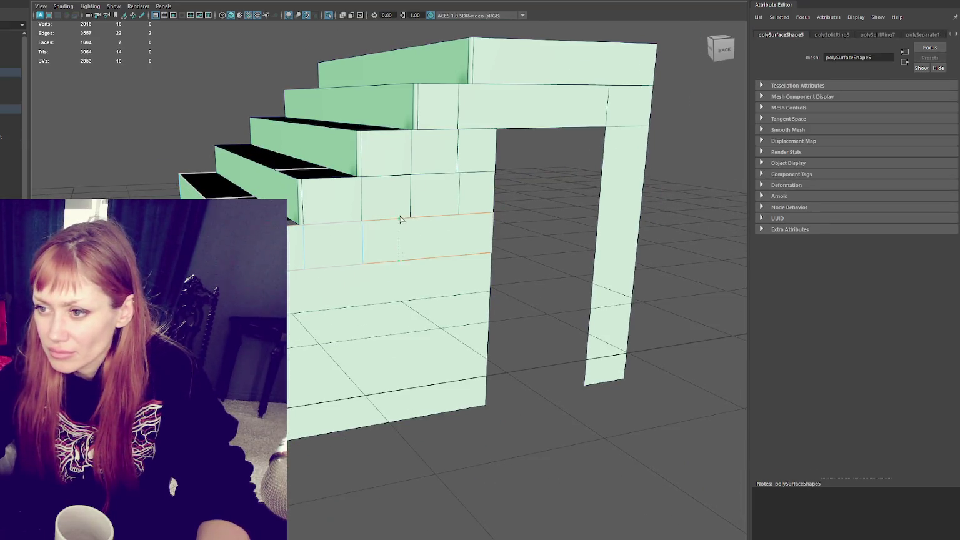
pyautogui.click(457, 219)
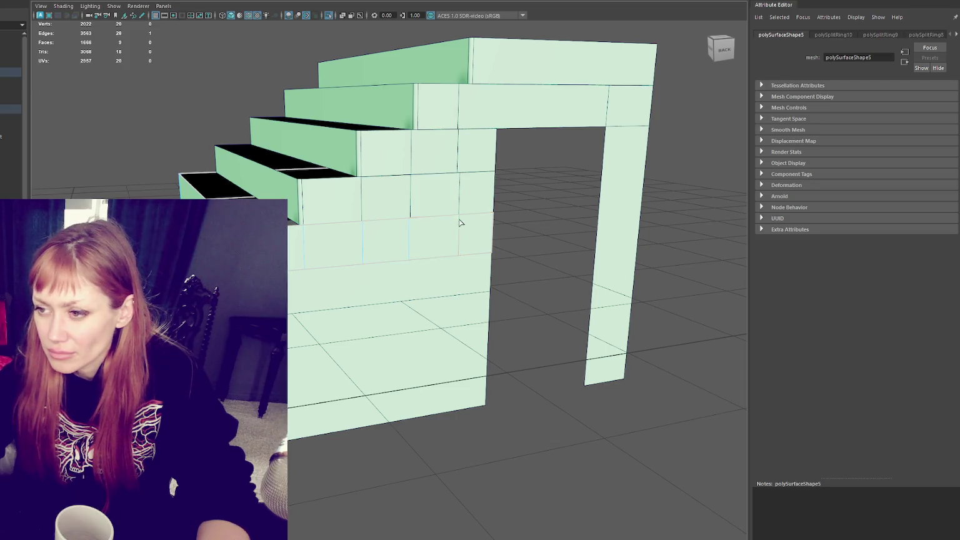
pyautogui.click(458, 258)
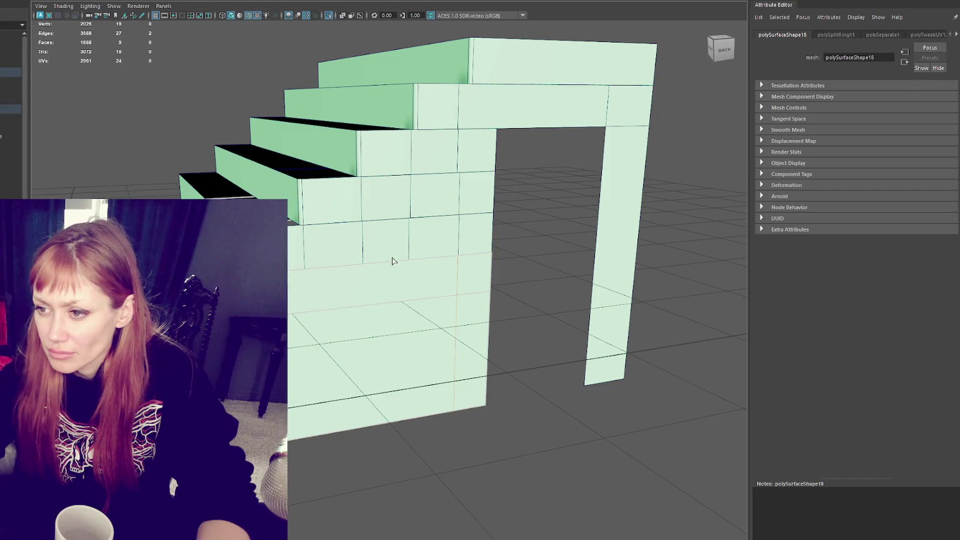
pyautogui.click(406, 261)
pyautogui.click(365, 269)
pyautogui.click(300, 273)
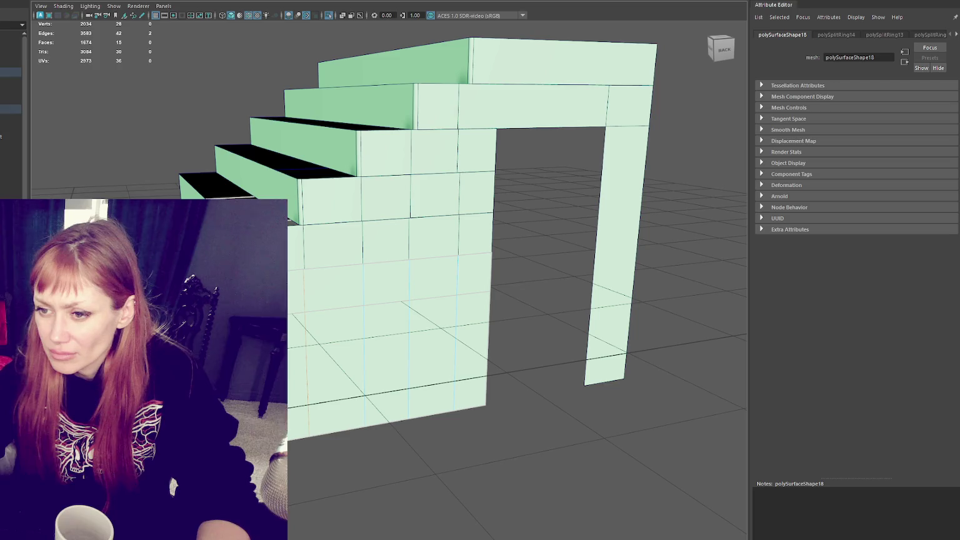
pyautogui.press('q')
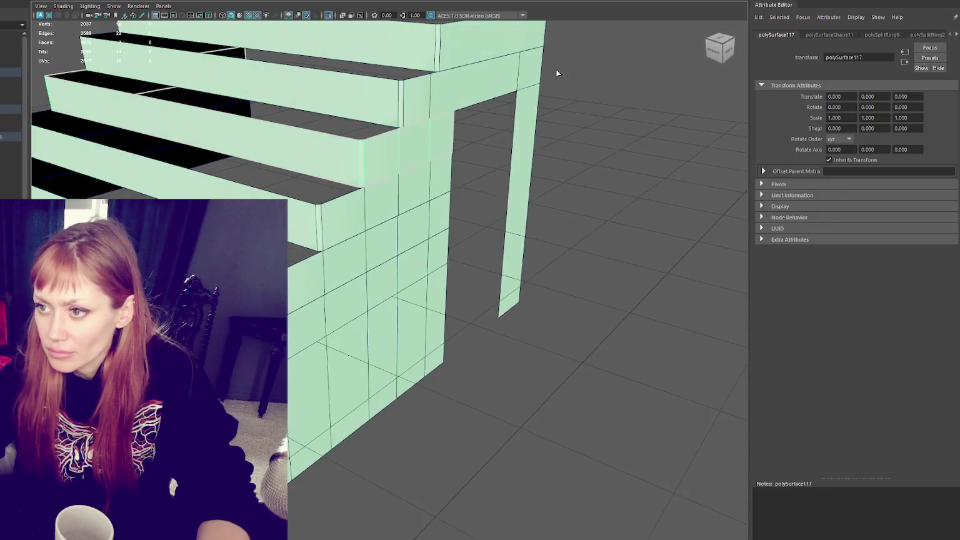
pyautogui.moveTo(568, 50); pyautogui.dragTo(445, 234)
pyautogui.scroll(-3, 498, 126)
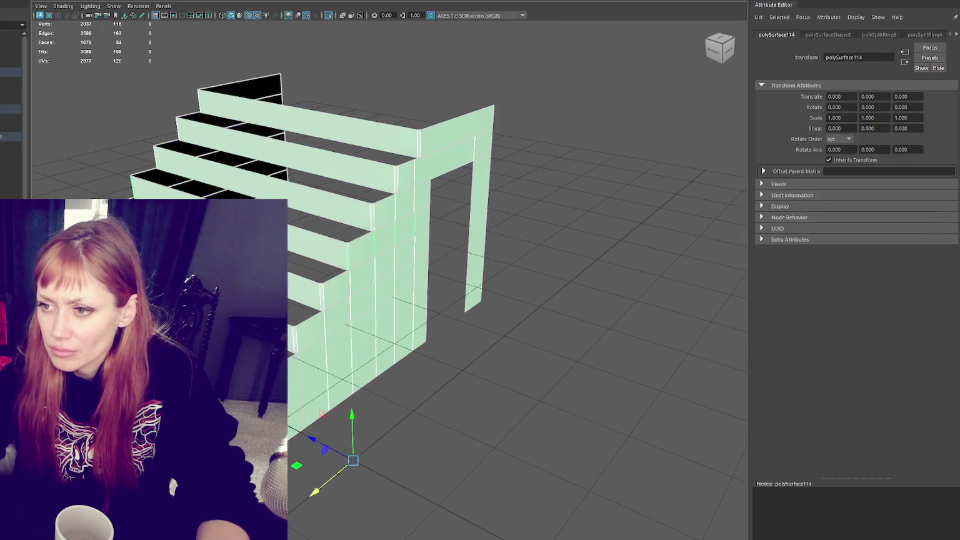
pyautogui.moveTo(560, 52); pyautogui.dragTo(176, 441)
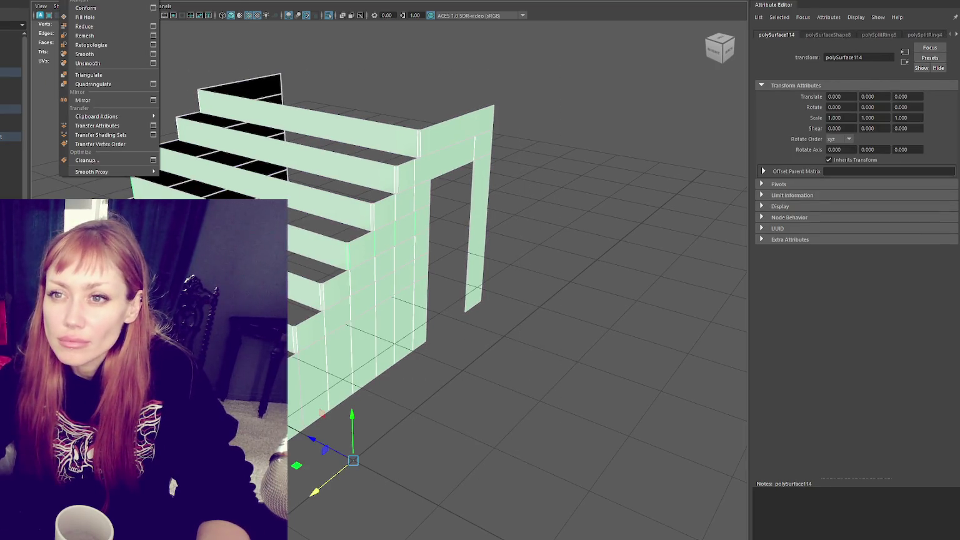
pyautogui.click(81, 25)
pyautogui.scroll(3, 409, 159)
pyautogui.scroll(-5, 409, 159)
pyautogui.scroll(-2, 407, 284)
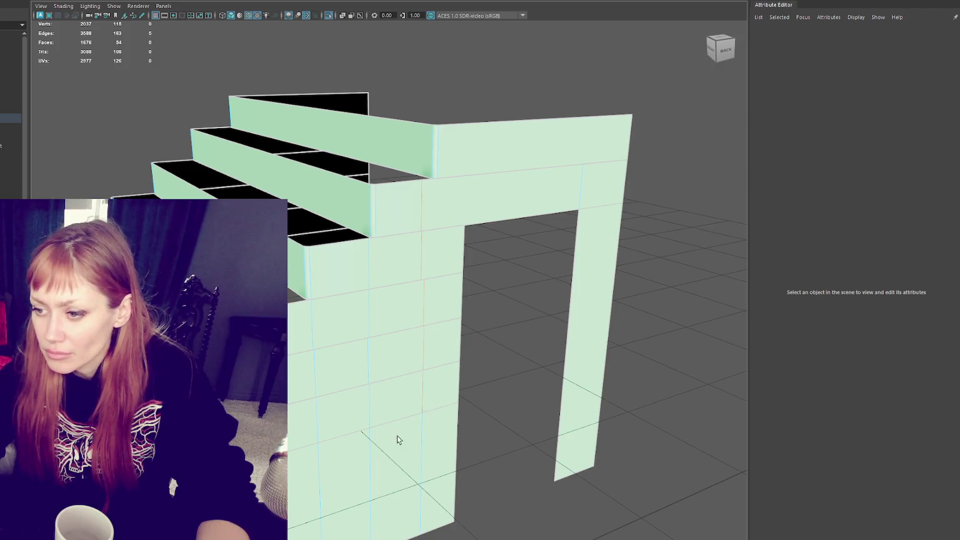
pyautogui.click(385, 382)
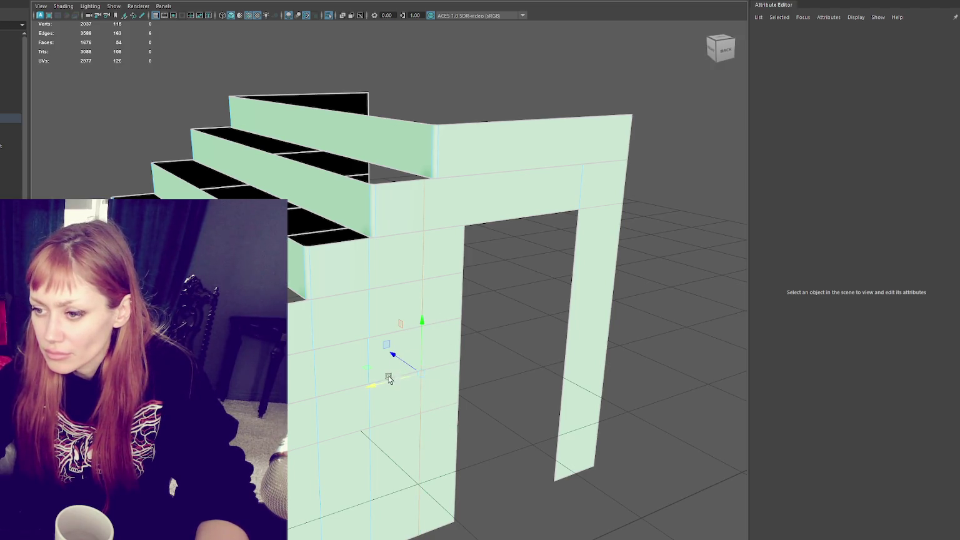
pyautogui.click(366, 310)
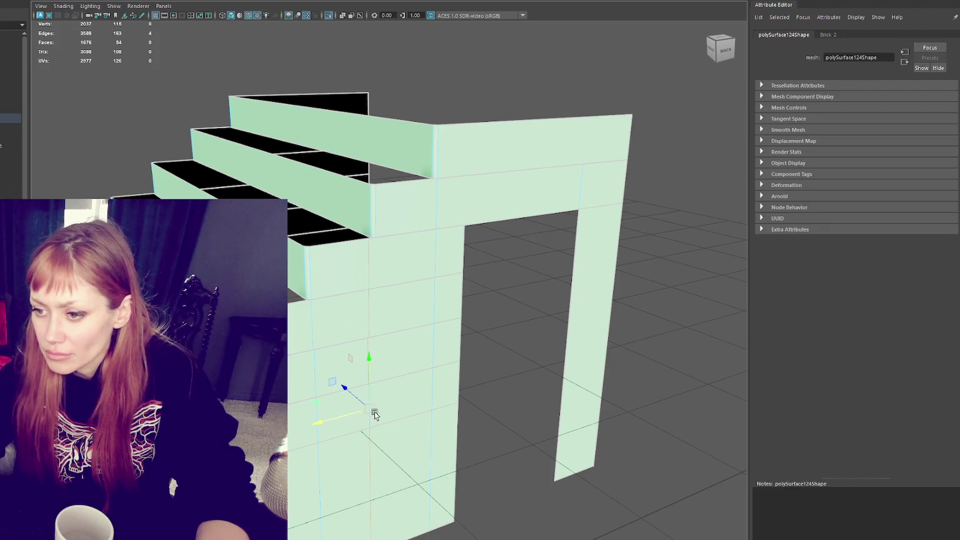
pyautogui.keyDown('shift'); pyautogui.click(350, 414); pyautogui.keyUp('shift')
pyautogui.press('w')
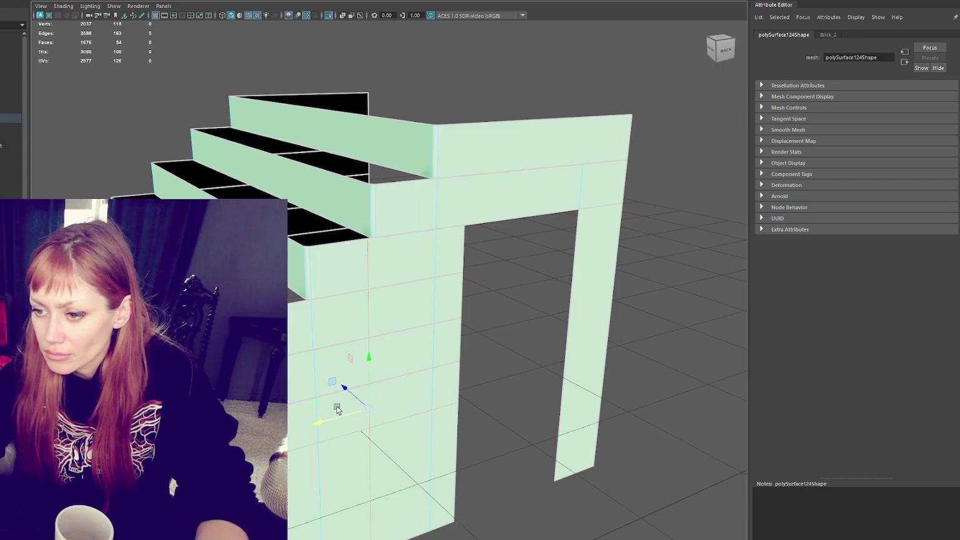
pyautogui.press('q')
pyautogui.click(317, 380)
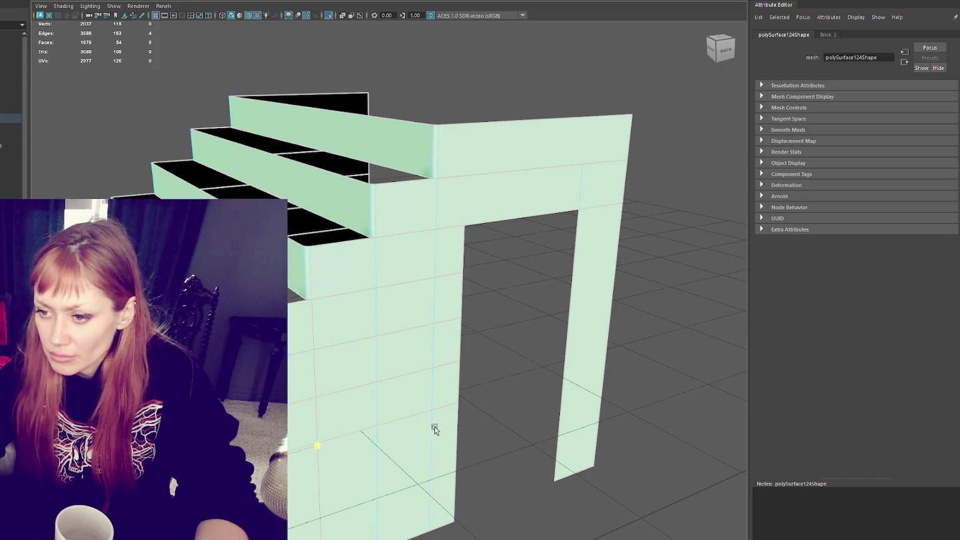
pyautogui.press('w')
pyautogui.scroll(3, 310, 325)
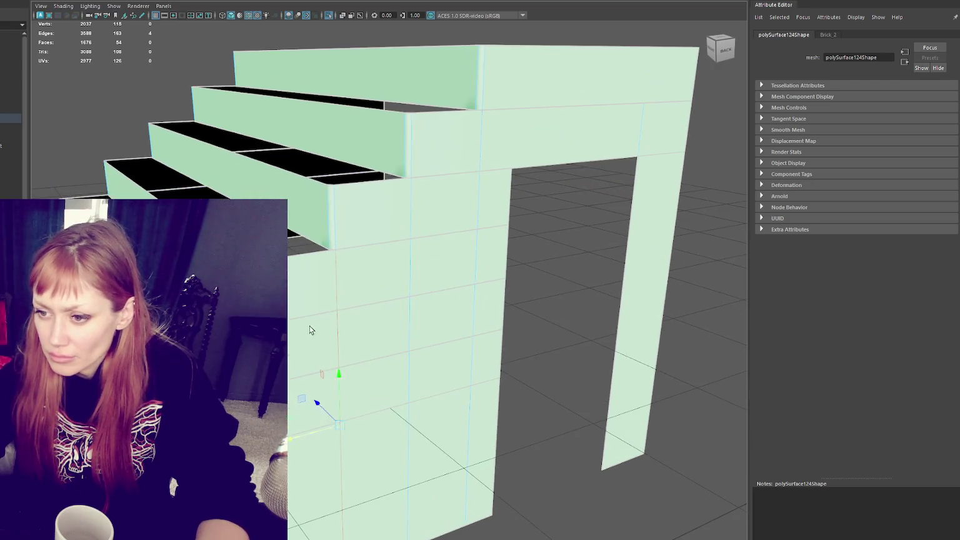
pyautogui.scroll(-2, 290, 430)
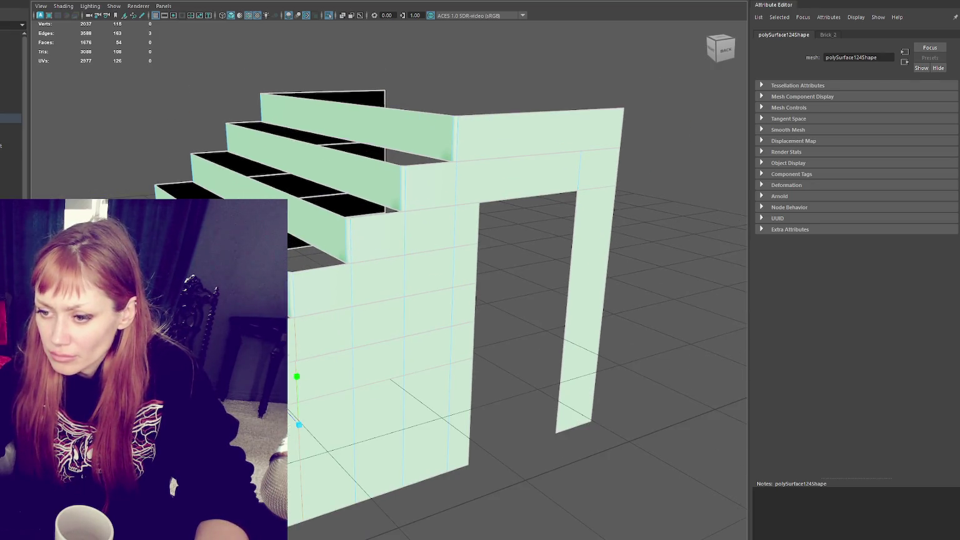
pyautogui.keyDown('shift'); pyautogui.click(289, 316); pyautogui.keyUp('shift')
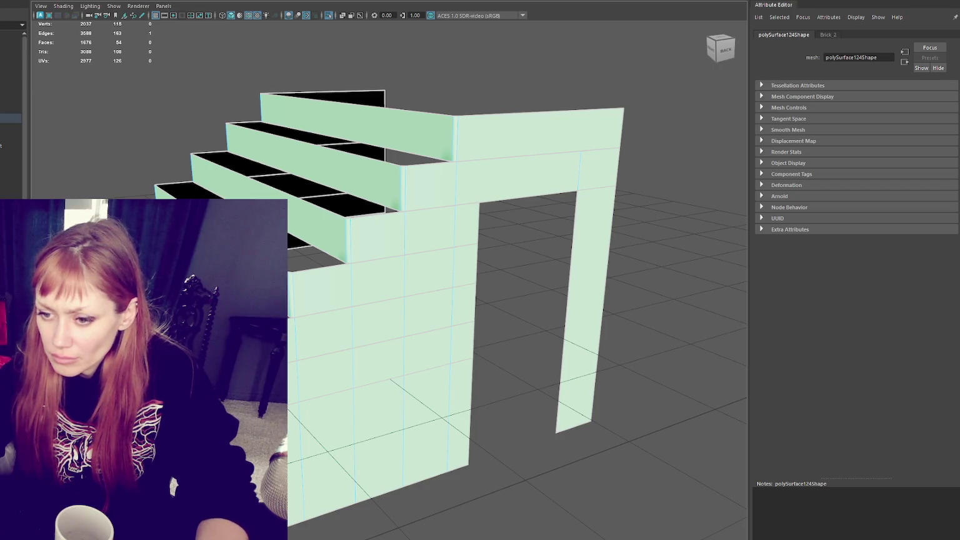
pyautogui.keyDown('alt'); pyautogui.moveTo(423, 403); pyautogui.dragTo(511, 285); pyautogui.keyUp('alt')
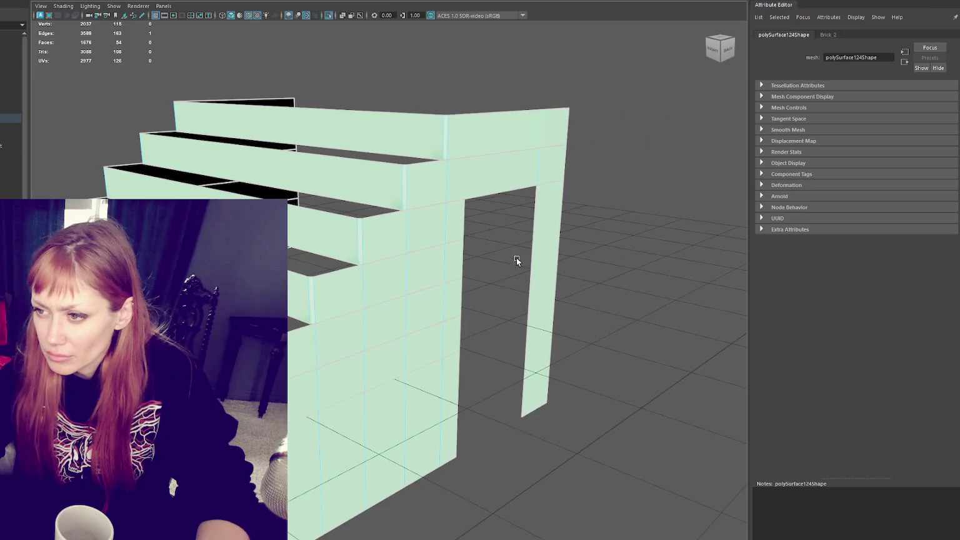
# - Select all vertices of the stair-and-doorway mesh and merge them with Edit Mesh > Merge
pyautogui.click(490, 203)
pyautogui.keyDown('alt'); pyautogui.moveTo(490, 203); pyautogui.dragTo(441, 225); pyautogui.keyUp('alt')
pyautogui.click(446, 246)
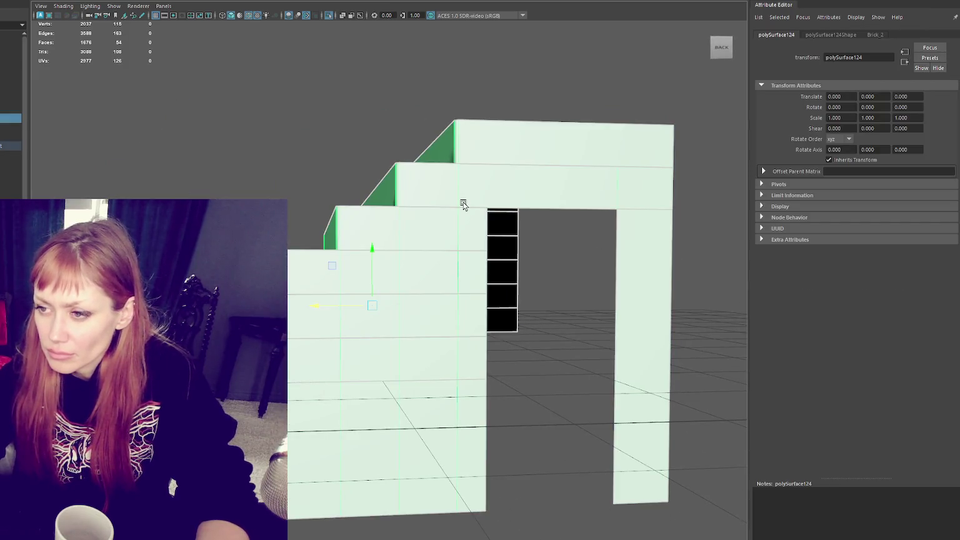
pyautogui.click(124, 6)
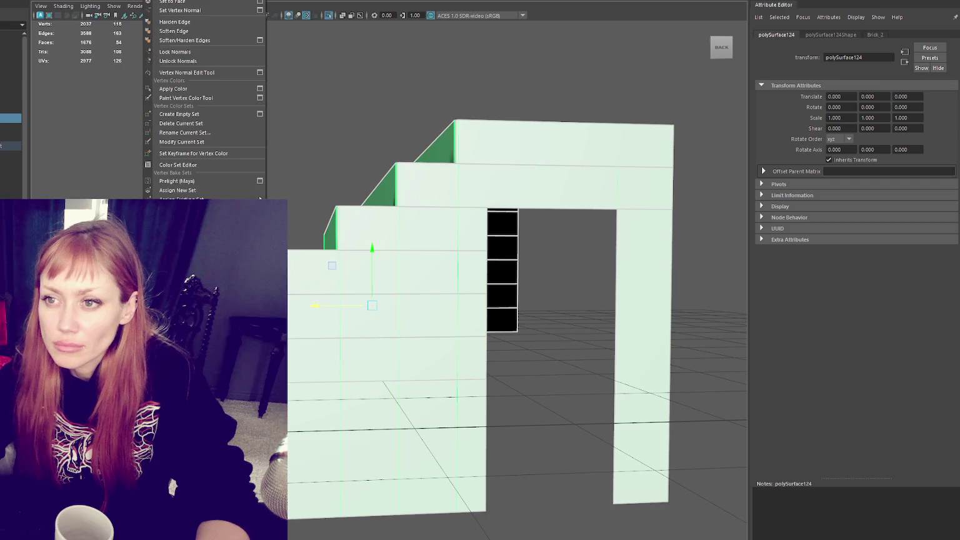
pyautogui.rightClick(366, 74)
pyautogui.click(322, 71)
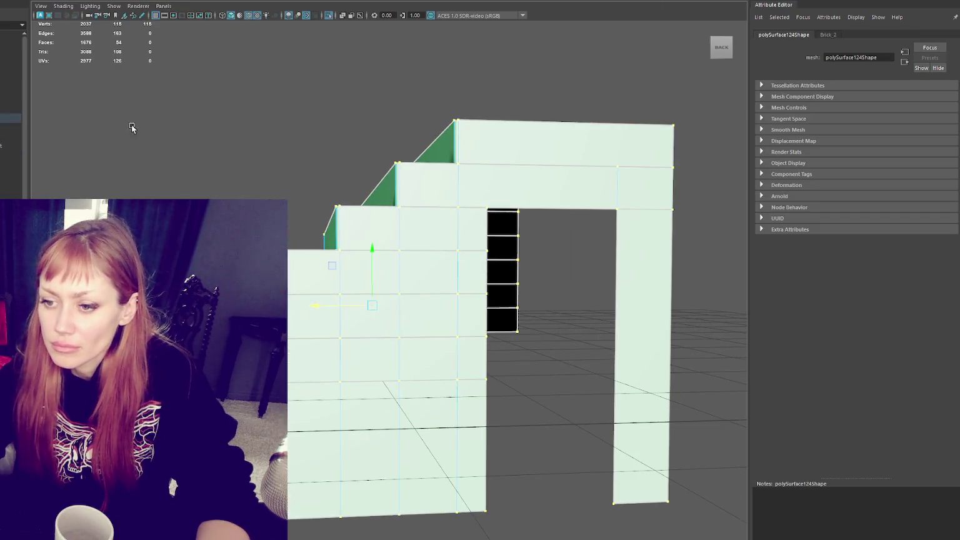
pyautogui.click(94, 0)
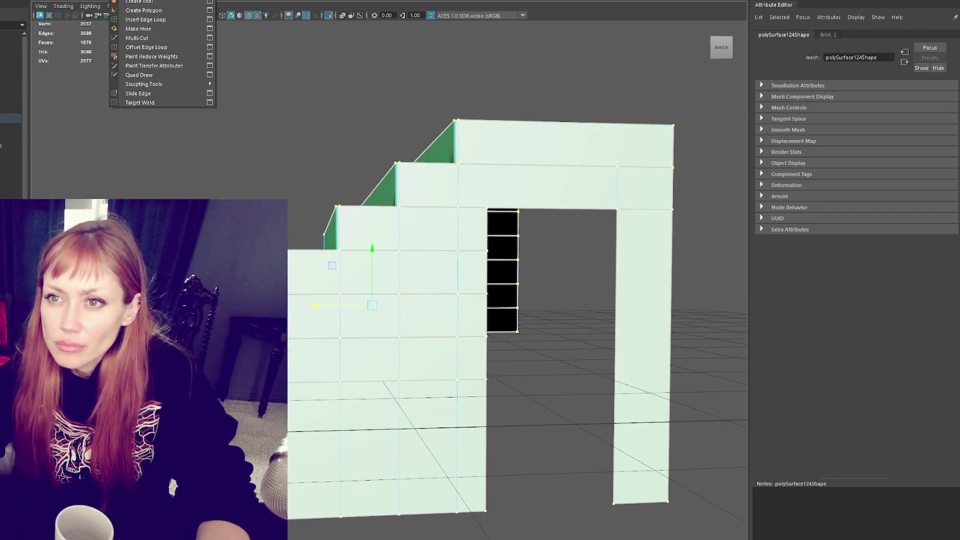
pyautogui.click(103, 57)
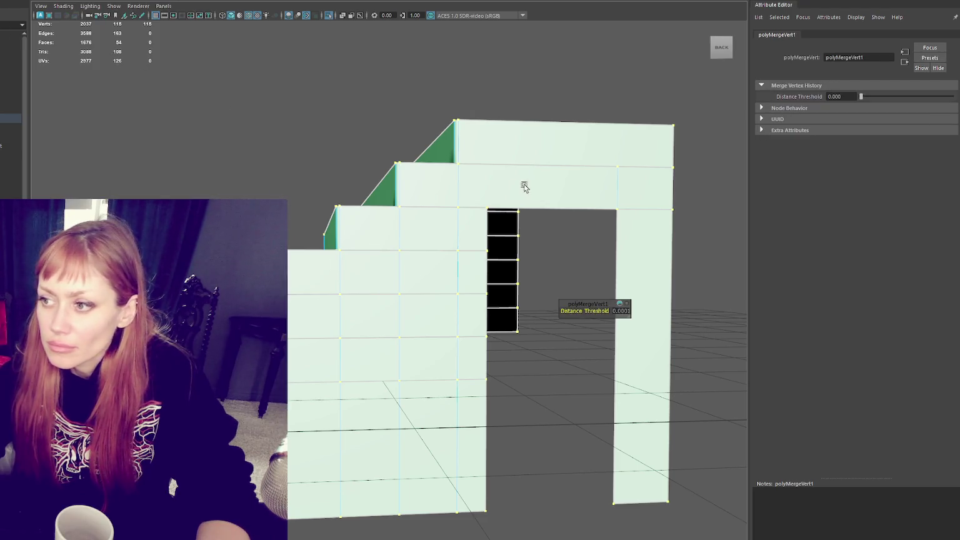
# - Snap stray frame vertices onto the doorframe's top-right and inner corners and merge them
pyautogui.moveTo(519, 206); pyautogui.dragTo(473, 208, button='right')
pyautogui.click(457, 178)
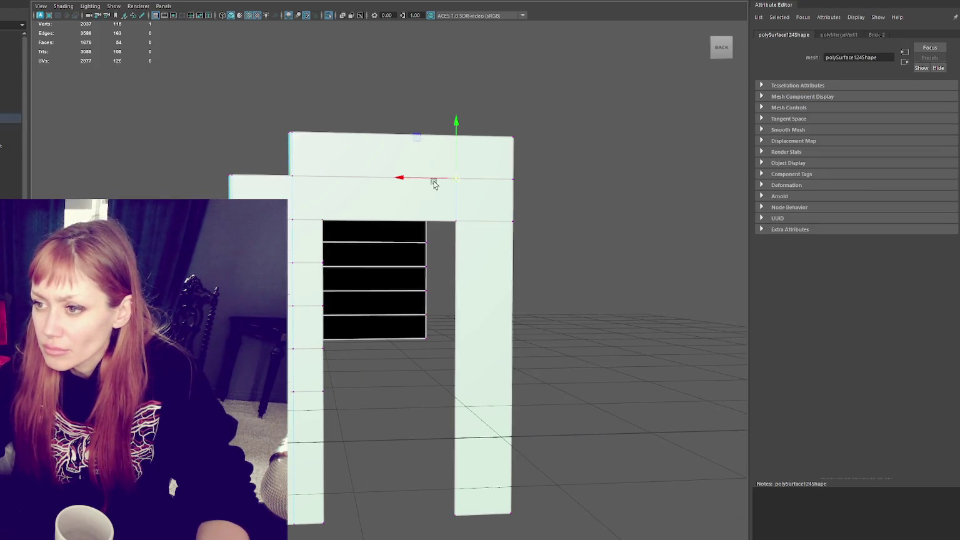
pyautogui.moveTo(495, 179); pyautogui.dragTo(516, 185, button='middle')
pyautogui.moveTo(523, 201)
pyautogui.keyDown('alt'); pyautogui.mouseDown()
pyautogui.moveTo(504, 212)
pyautogui.moveTo(546, 215)
pyautogui.mouseUp(); pyautogui.keyUp('alt')
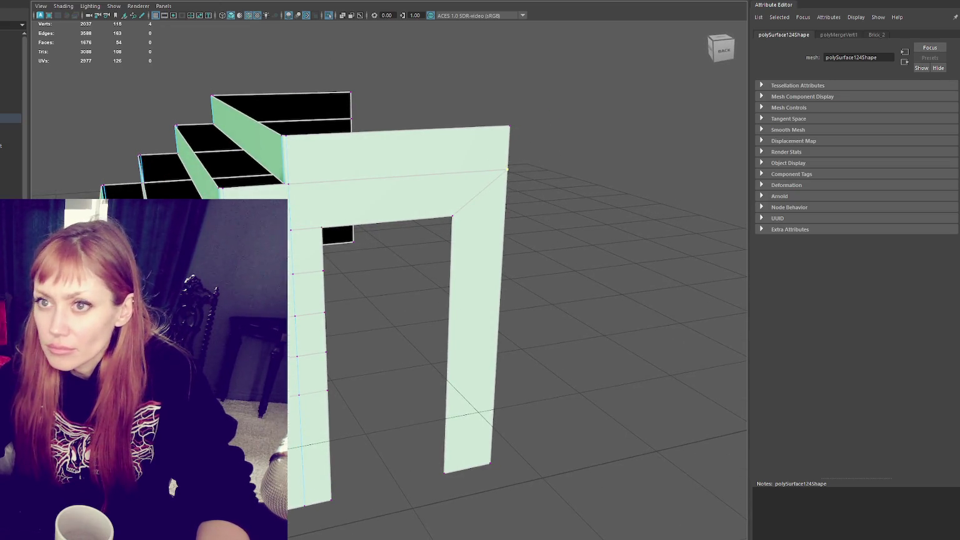
pyautogui.click(128, 61)
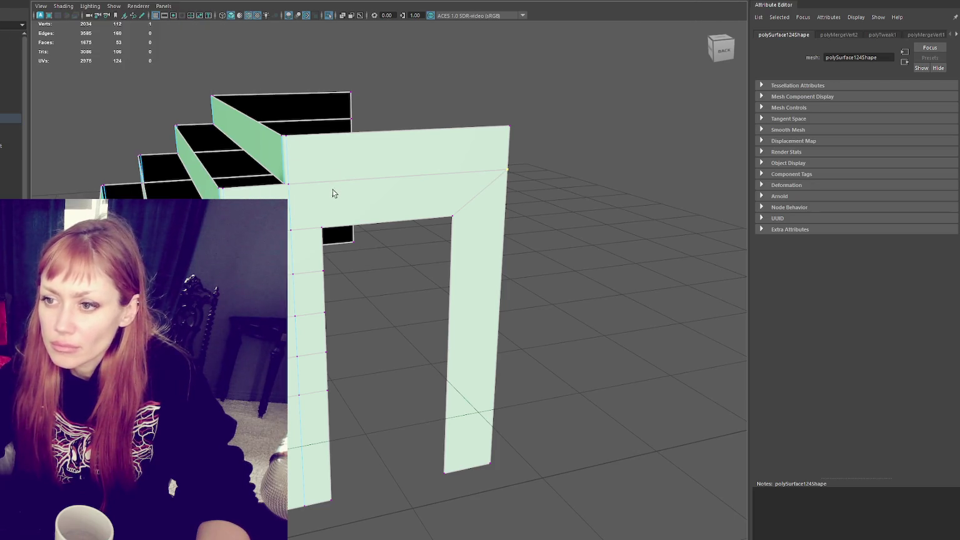
pyautogui.keyDown('shift'); pyautogui.click(288, 184); pyautogui.keyUp('shift')
pyautogui.keyDown('alt'); pyautogui.moveTo(299, 192); pyautogui.dragTo(325, 193); pyautogui.keyUp('alt')
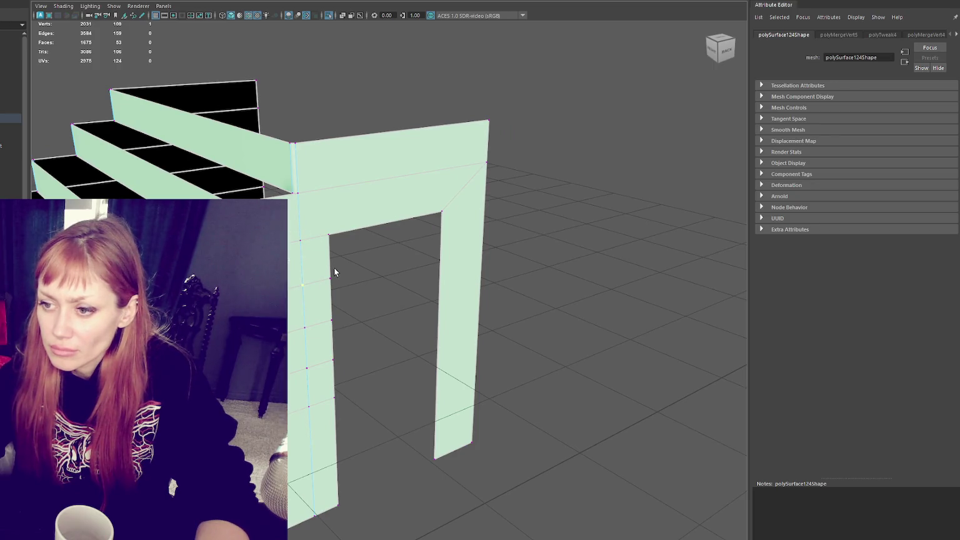
pyautogui.moveTo(338, 250)
pyautogui.keyDown('alt'); pyautogui.mouseDown()
pyautogui.moveTo(322, 243)
pyautogui.moveTo(357, 245)
pyautogui.mouseUp(); pyautogui.keyUp('alt')
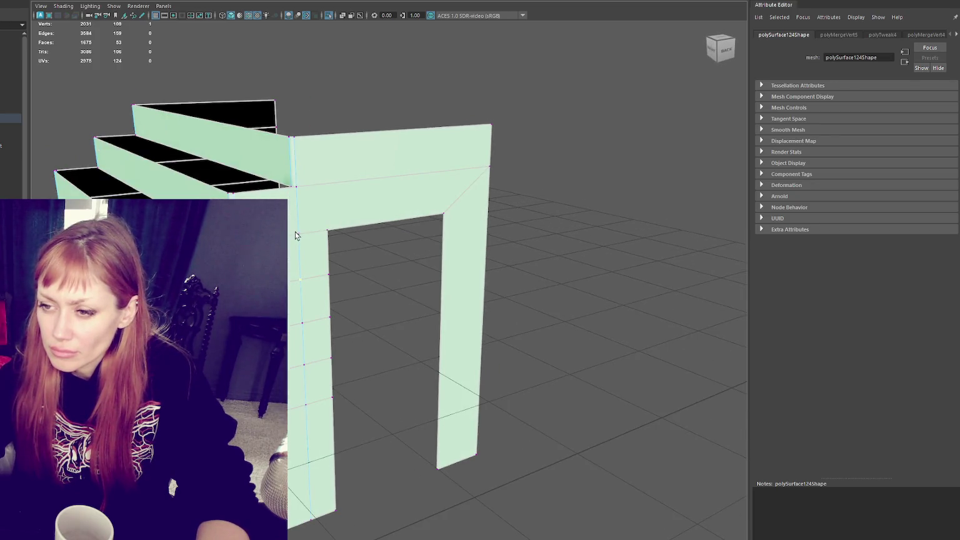
pyautogui.moveTo(298, 233); pyautogui.dragTo(327, 231)
# - Select vertices along the door's left edge and adjacent wall, undoing an accidental move
pyautogui.click(299, 281)
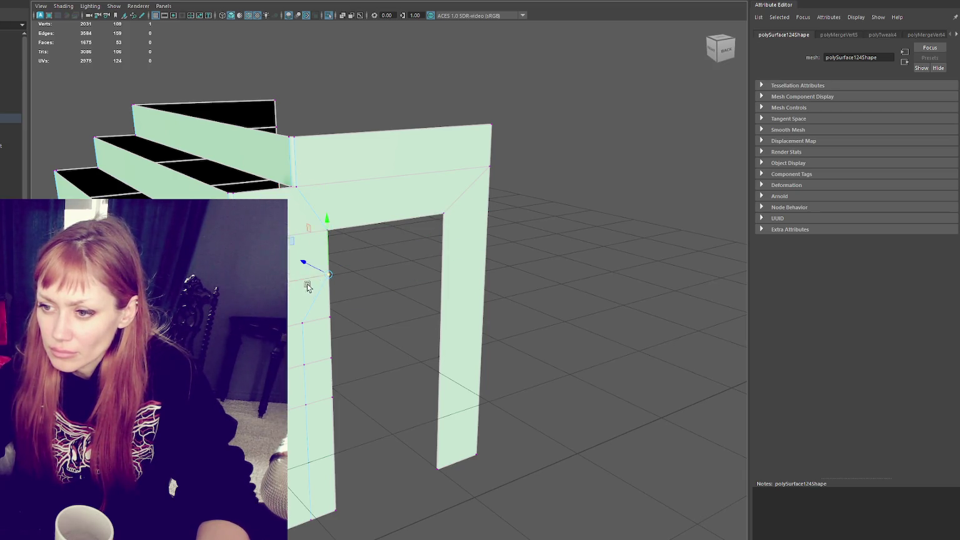
pyautogui.moveTo(296, 374); pyautogui.dragTo(301, 444)
pyautogui.hotkey('ctrl', 'z')
pyautogui.click(301, 443)
pyautogui.moveTo(311, 366); pyautogui.dragTo(288, 471)
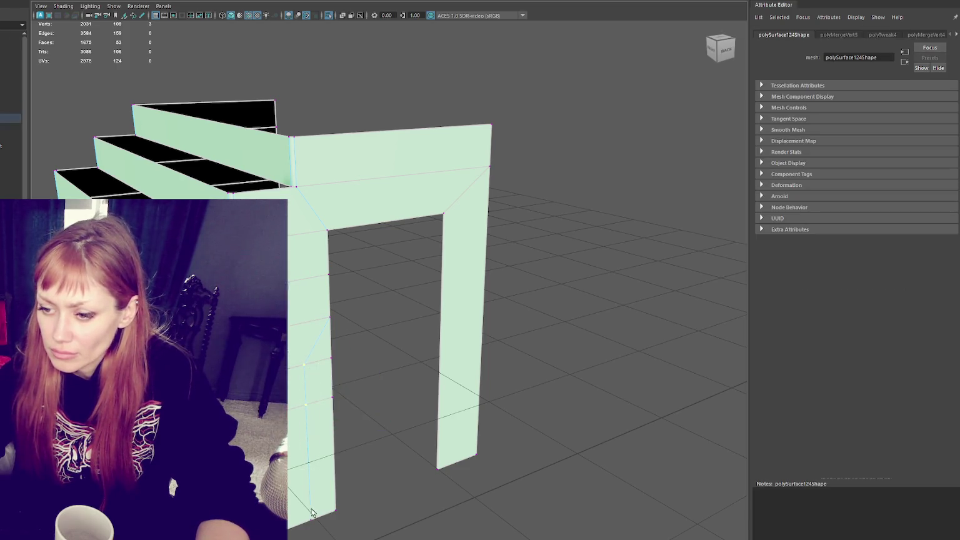
pyautogui.moveTo(331, 413)
pyautogui.keyDown('alt'); pyautogui.mouseDown()
pyautogui.moveTo(304, 391)
pyautogui.moveTo(386, 364)
pyautogui.mouseUp(); pyautogui.keyUp('alt')
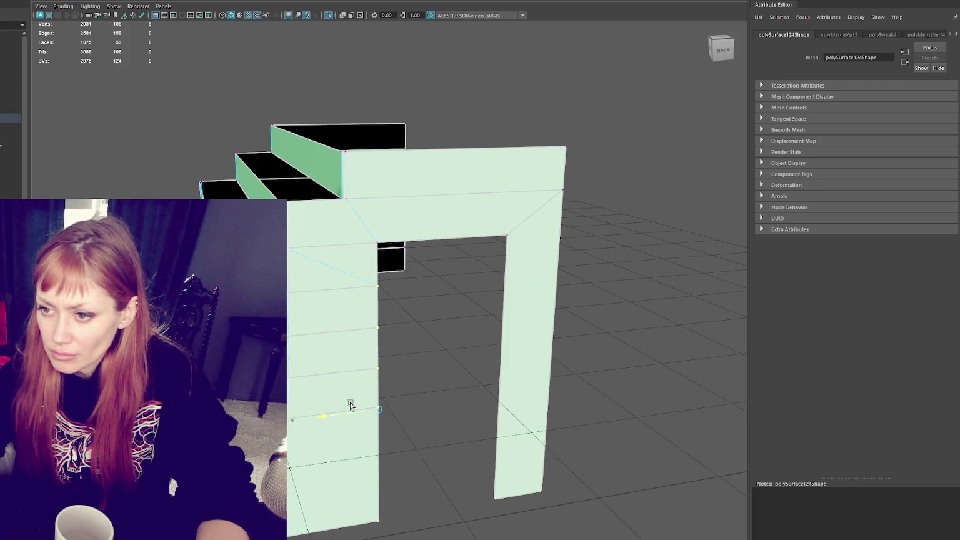
pyautogui.keyDown('alt'); pyautogui.moveTo(347, 274); pyautogui.dragTo(367, 313, button='right'); pyautogui.keyUp('alt')
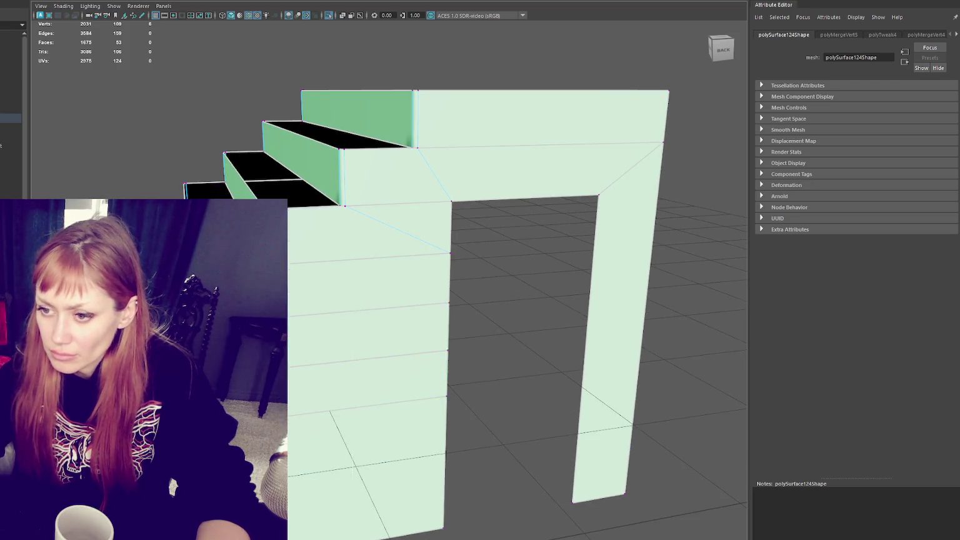
pyautogui.scroll(-2, 424, 313)
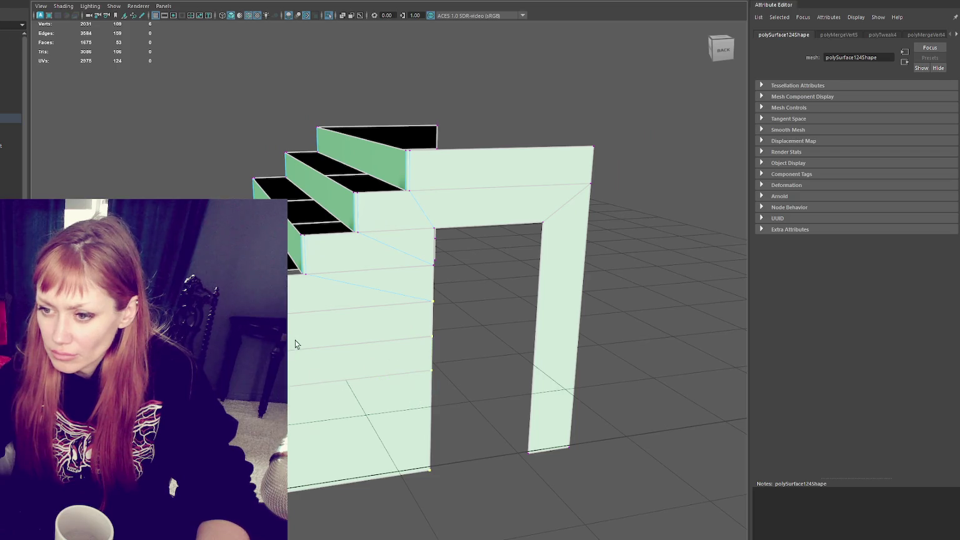
pyautogui.click(392, 423)
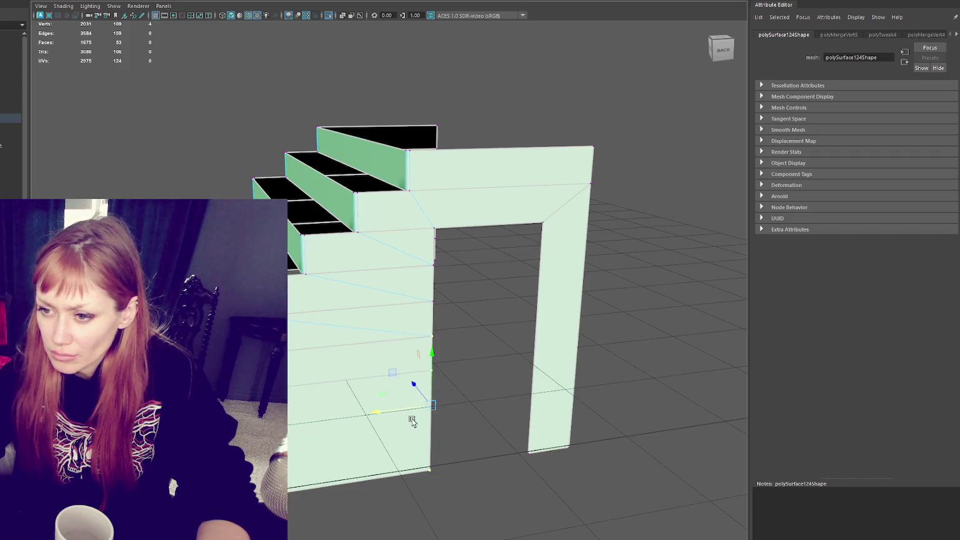
pyautogui.scroll(1, 413, 387)
pyautogui.scroll(1, 413, 367)
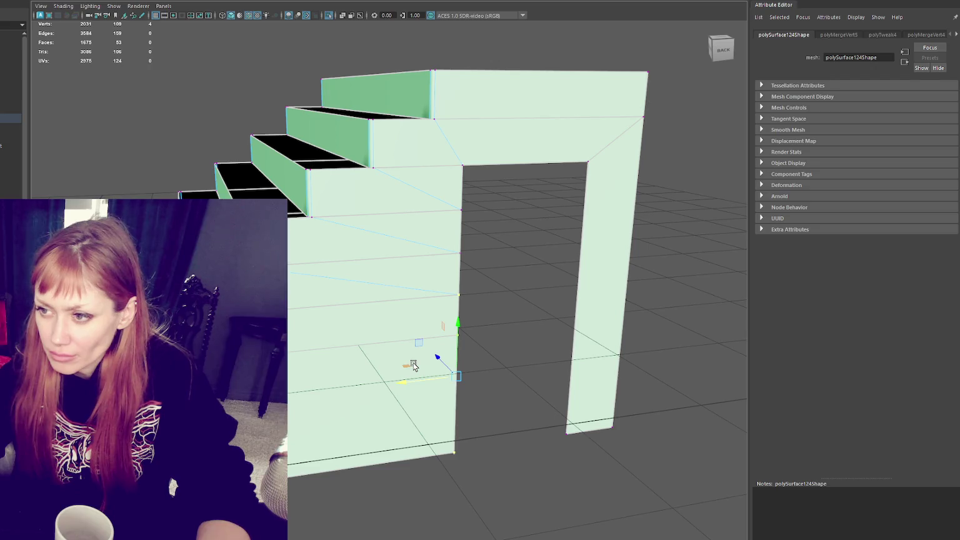
pyautogui.scroll(1, 419, 281)
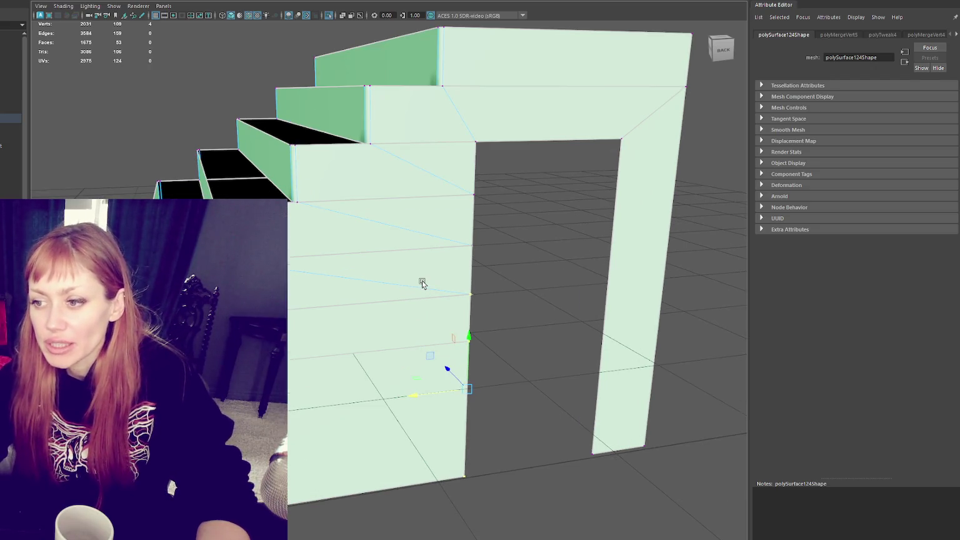
pyautogui.hotkey('ctrl', 'z')
pyautogui.hotkey('ctrl', 'z')
pyautogui.hotkey('ctrl', 'z')
pyautogui.hotkey('ctrl', 'z')
pyautogui.hotkey('ctrl', 'z')
pyautogui.hotkey('ctrl', 'z')
pyautogui.hotkey('ctrl', 'z')
pyautogui.hotkey('ctrl', 'z')
pyautogui.hotkey('ctrl', 'z')
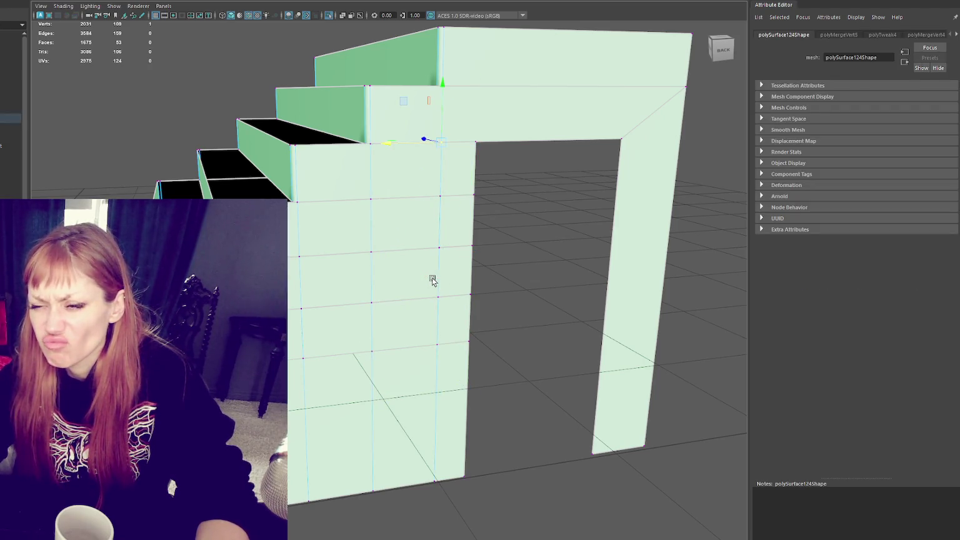
# - Box-select the inner column of wall vertices and move them onto the outer edge
pyautogui.keyDown('alt'); pyautogui.moveTo(432, 281); pyautogui.dragTo(438, 207, button='middle'); pyautogui.keyUp('alt')
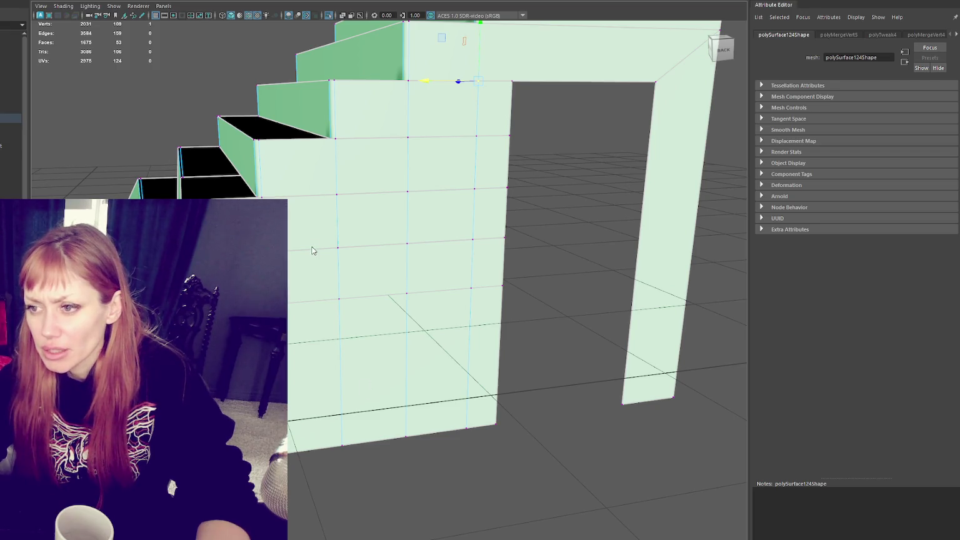
pyautogui.press('F8')
pyautogui.keyDown('alt'); pyautogui.moveTo(344, 222); pyautogui.dragTo(368, 223); pyautogui.keyUp('alt')
pyautogui.moveTo(456, 142)
pyautogui.keyDown('alt'); pyautogui.mouseDown()
pyautogui.moveTo(494, 135)
pyautogui.moveTo(473, 158)
pyautogui.mouseUp(); pyautogui.keyUp('alt')
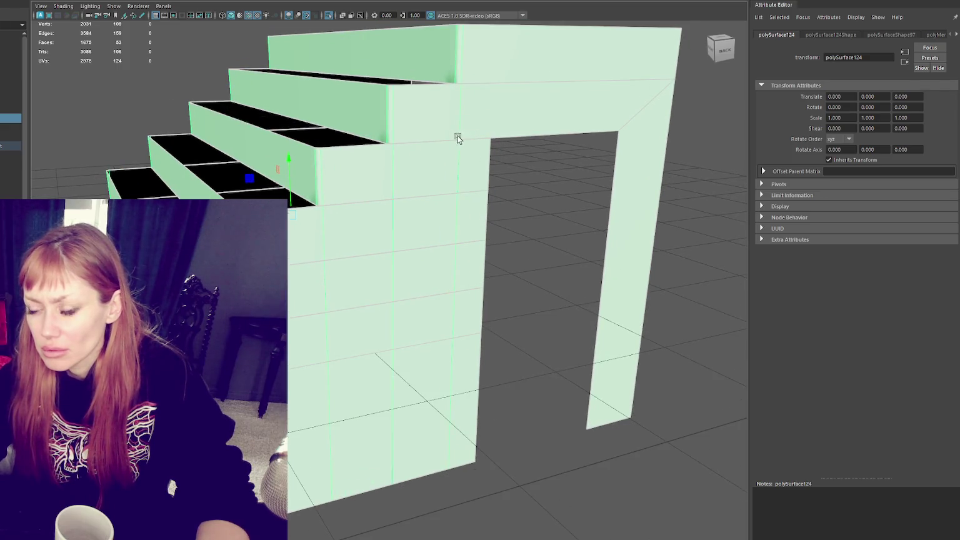
pyautogui.press('F9')
pyautogui.press('4')
pyautogui.click(459, 141)
pyautogui.press('6')
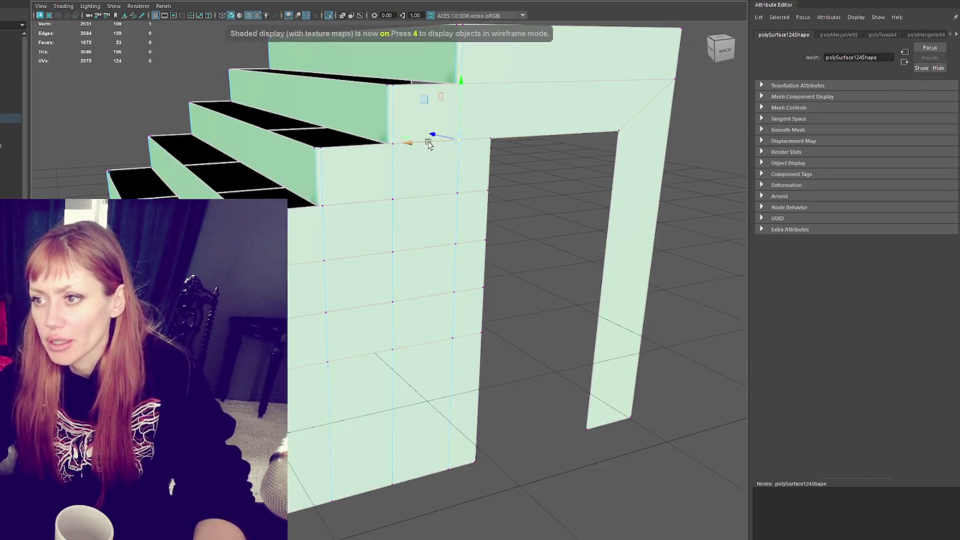
pyautogui.moveTo(441, 176); pyautogui.dragTo(469, 487)
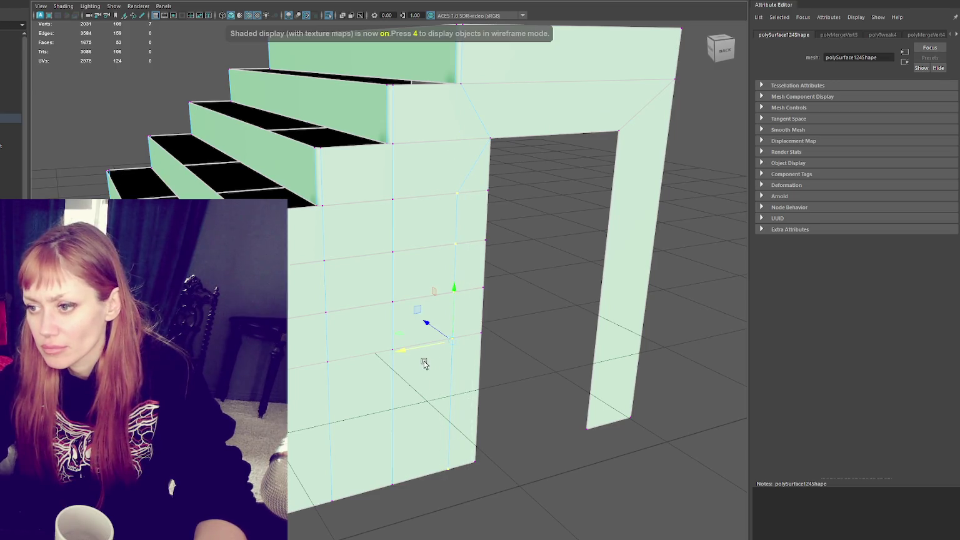
pyautogui.moveTo(420, 343); pyautogui.dragTo(453, 338, button='middle')
# - Select the vertices around the doorway wall edges
pyautogui.keyDown('alt'); pyautogui.moveTo(412, 200); pyautogui.dragTo(445, 209); pyautogui.keyUp('alt')
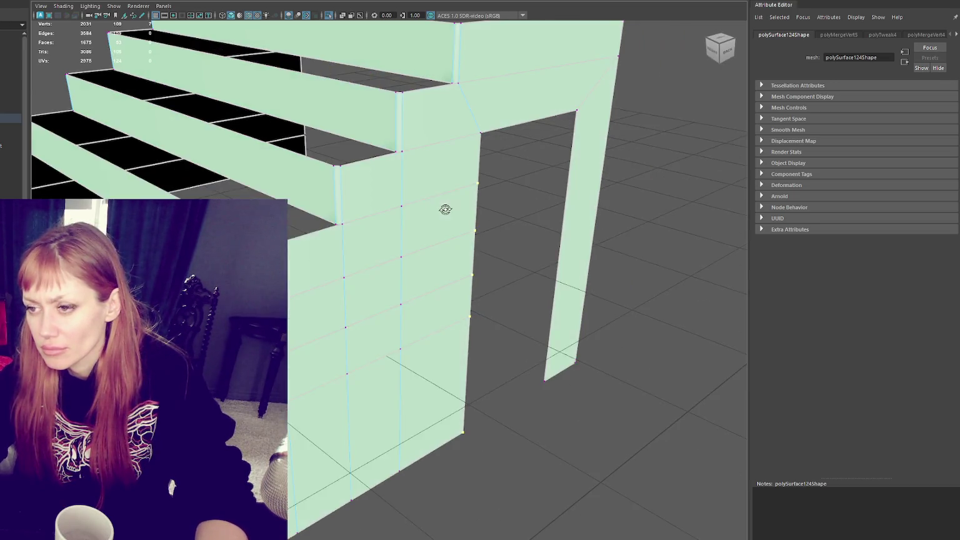
pyautogui.moveTo(398, 463); pyautogui.dragTo(400, 461)
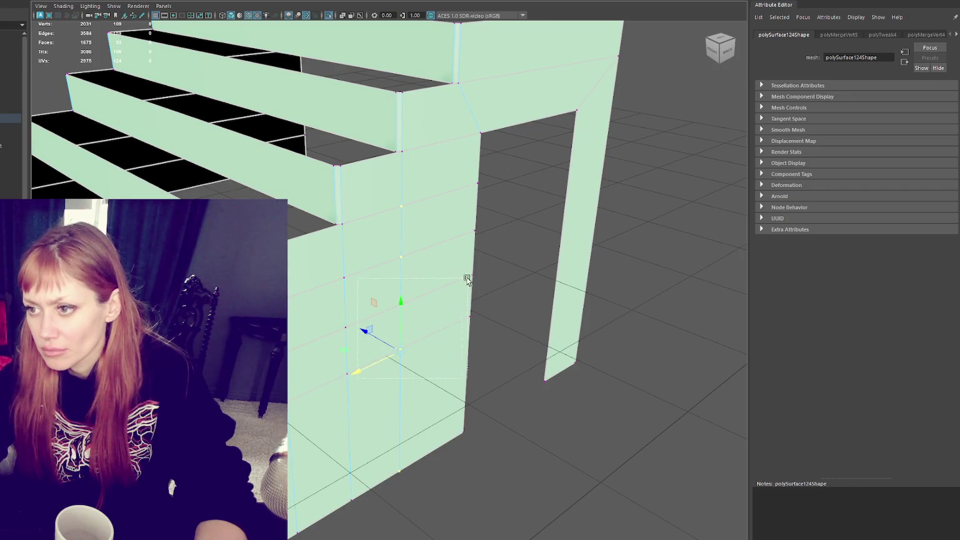
pyautogui.moveTo(465, 283); pyautogui.dragTo(356, 375)
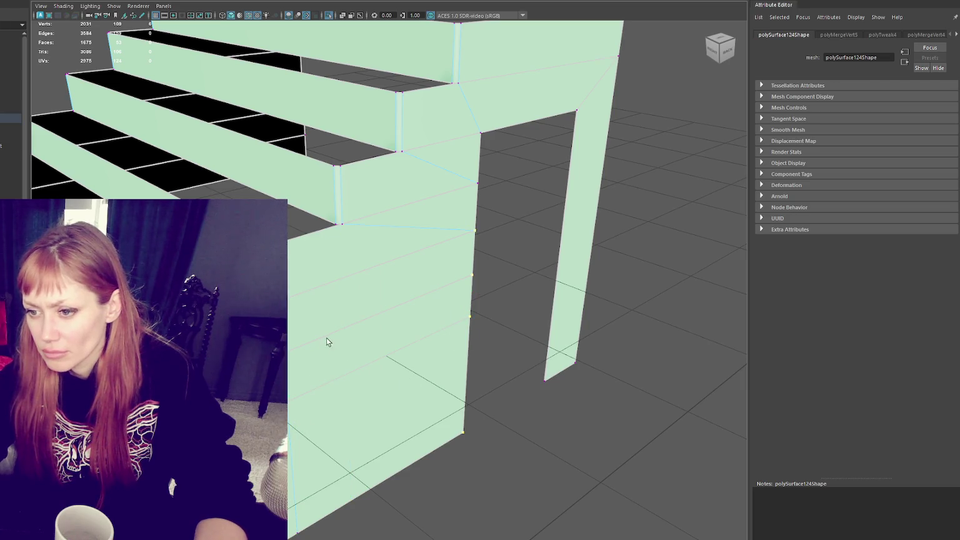
pyautogui.keyDown('alt'); pyautogui.moveTo(463, 400); pyautogui.dragTo(407, 360); pyautogui.keyUp('alt')
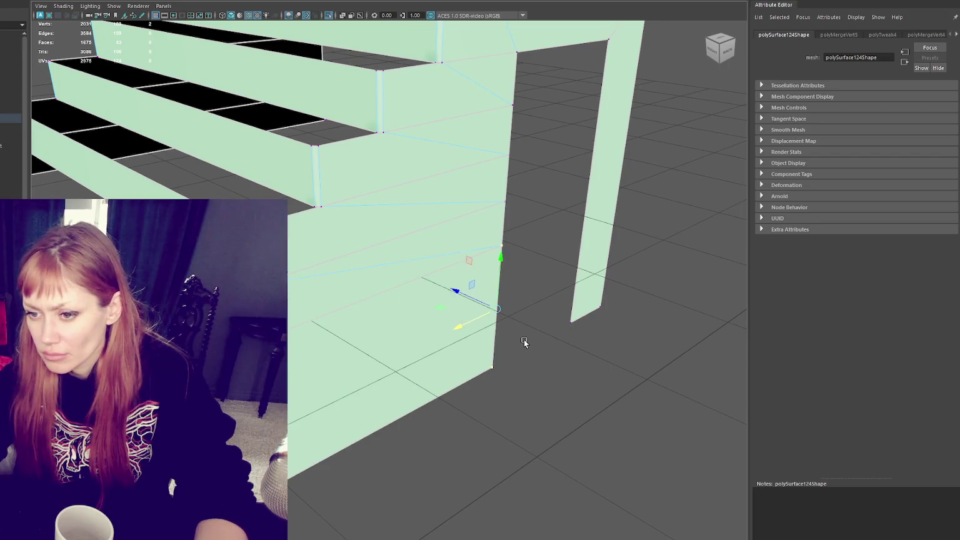
pyautogui.keyDown('alt'); pyautogui.moveTo(524, 341); pyautogui.dragTo(478, 346); pyautogui.keyUp('alt')
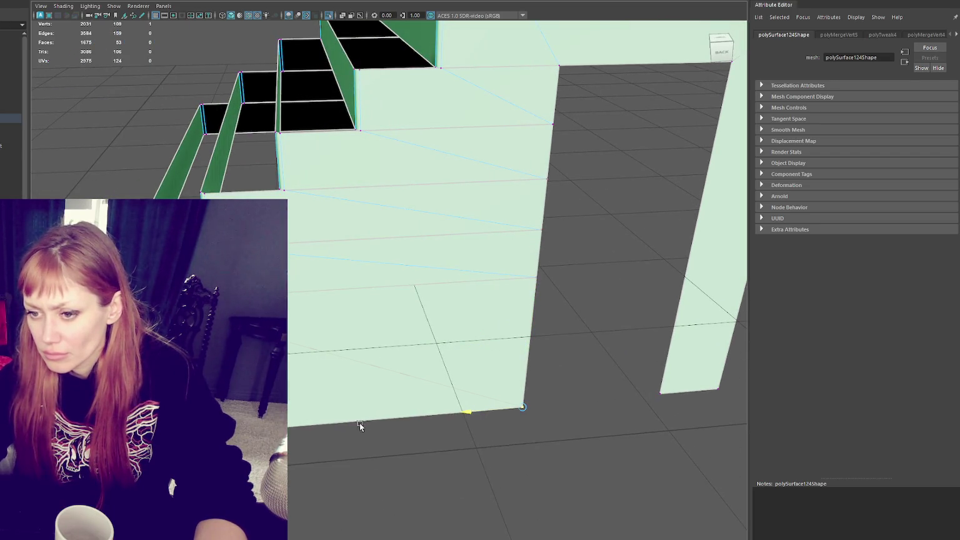
pyautogui.moveTo(505, 415)
pyautogui.keyDown('alt'); pyautogui.mouseDown()
pyautogui.moveTo(535, 302)
pyautogui.moveTo(488, 302)
pyautogui.moveTo(507, 373)
pyautogui.moveTo(521, 204)
pyautogui.mouseUp(); pyautogui.keyUp('alt')
pyautogui.moveTo(490, 403); pyautogui.dragTo(495, 230)
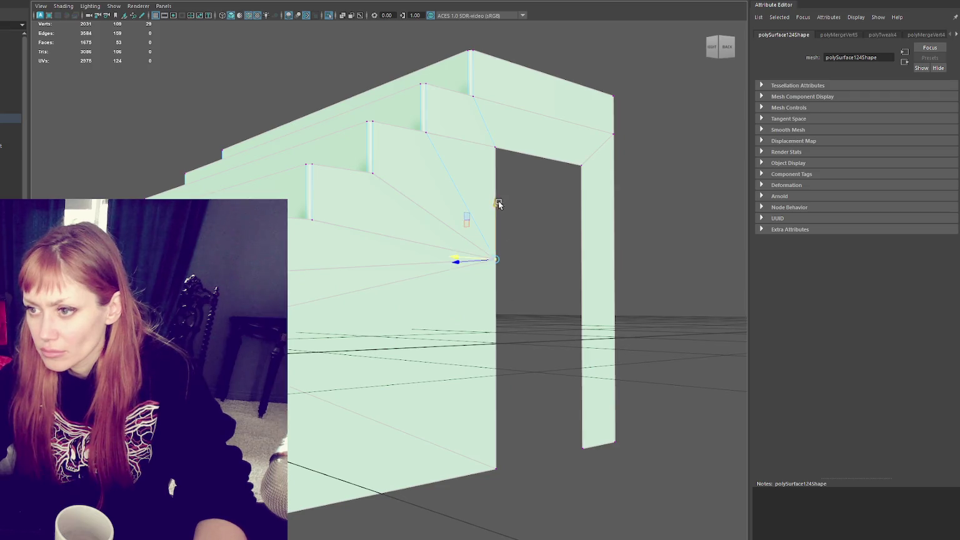
pyautogui.moveTo(488, 417)
pyautogui.keyDown('alt'); pyautogui.mouseDown()
pyautogui.moveTo(461, 400)
pyautogui.moveTo(476, 401)
pyautogui.moveTo(449, 408)
pyautogui.moveTo(472, 408)
pyautogui.moveTo(452, 270)
pyautogui.mouseUp(); pyautogui.keyUp('alt')
pyautogui.scroll(-3, 475, 405)
# - Marquee-select all vertices of the stair mesh and apply Edit Mesh > Merge
pyautogui.press('F8')
pyautogui.press('f')
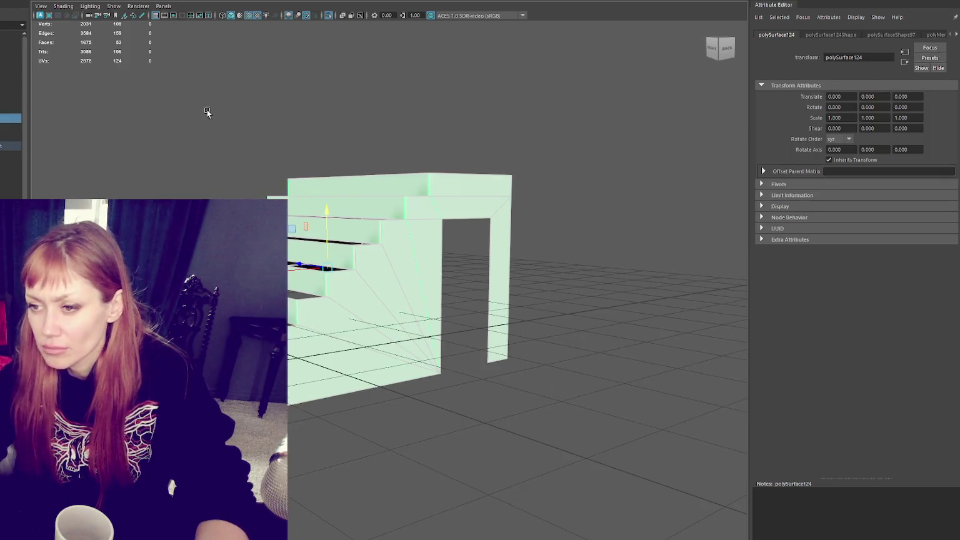
pyautogui.moveTo(146, 80); pyautogui.dragTo(514, 386)
pyautogui.click(94, 0)
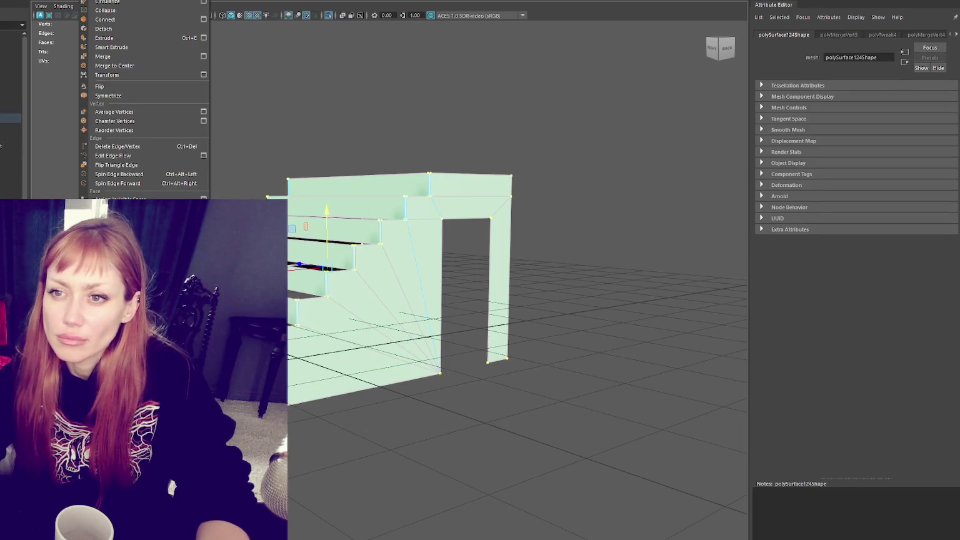
pyautogui.click(103, 56)
# - Select the mesh's wall, side wall, floor, right door pillar and top faces
pyautogui.press('F8')
pyautogui.click(476, 183)
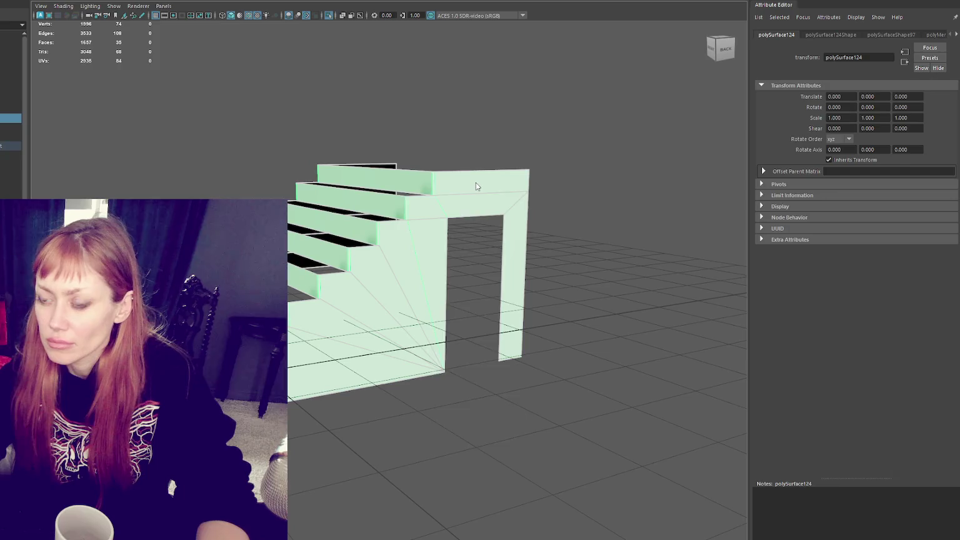
pyautogui.press('F11')
pyautogui.click(460, 209)
pyautogui.keyDown('shift'); pyautogui.click(433, 248); pyautogui.keyUp('shift')
pyautogui.keyDown('shift'); pyautogui.click(341, 324); pyautogui.keyUp('shift')
pyautogui.keyDown('shift'); pyautogui.click(511, 225); pyautogui.keyUp('shift')
pyautogui.keyDown('shift'); pyautogui.click(500, 188); pyautogui.keyUp('shift')
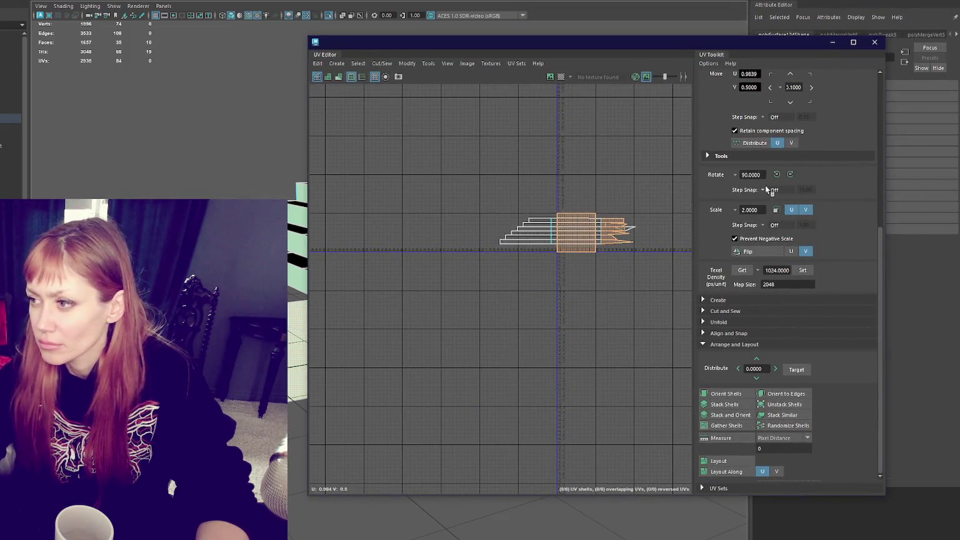
# - Orient the UV shells, apply a planar projection, and move the doorway shell below the stair strips
pyautogui.click(731, 393)
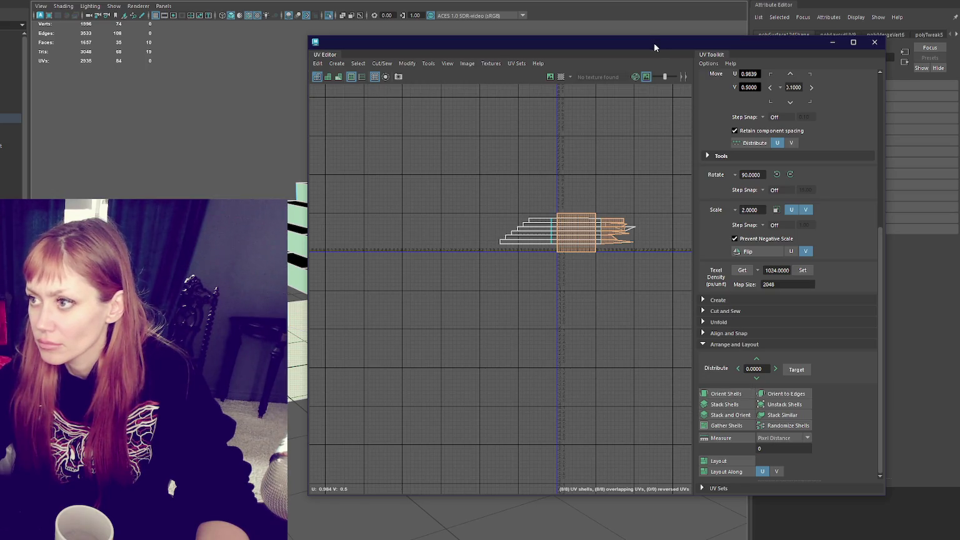
pyautogui.moveTo(654, 42); pyautogui.dragTo(762, 83)
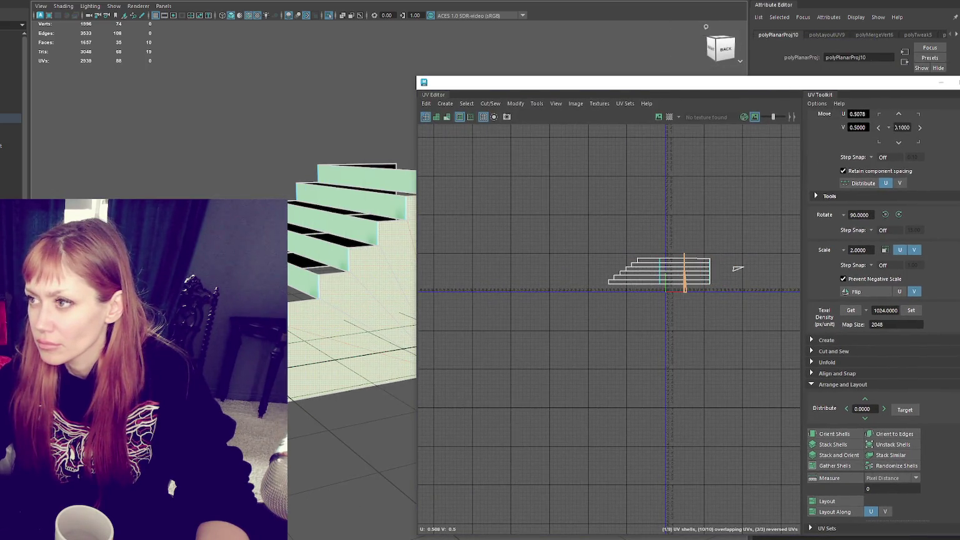
pyautogui.press('g')
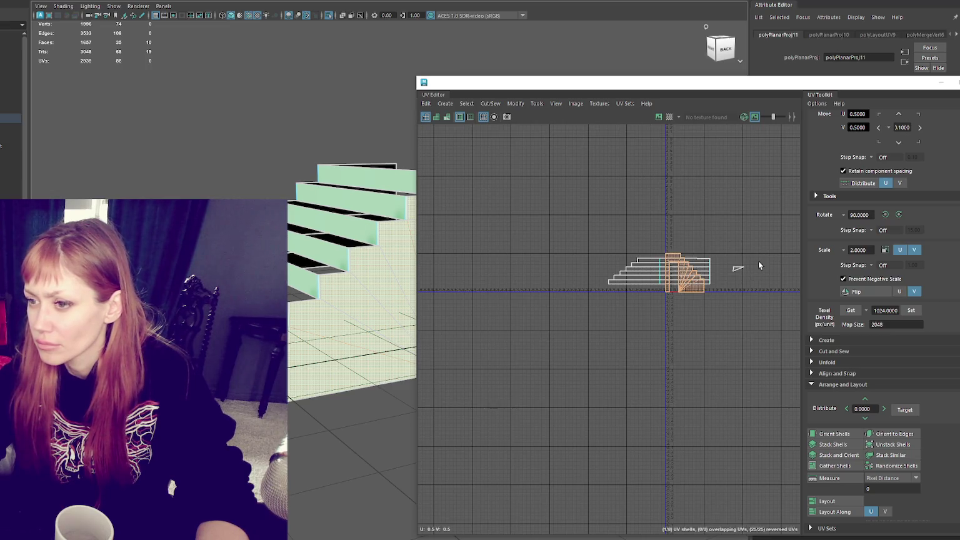
pyautogui.keyDown('shift'); pyautogui.moveTo(758, 261); pyautogui.dragTo(725, 300); pyautogui.keyUp('shift')
pyautogui.click(693, 2)
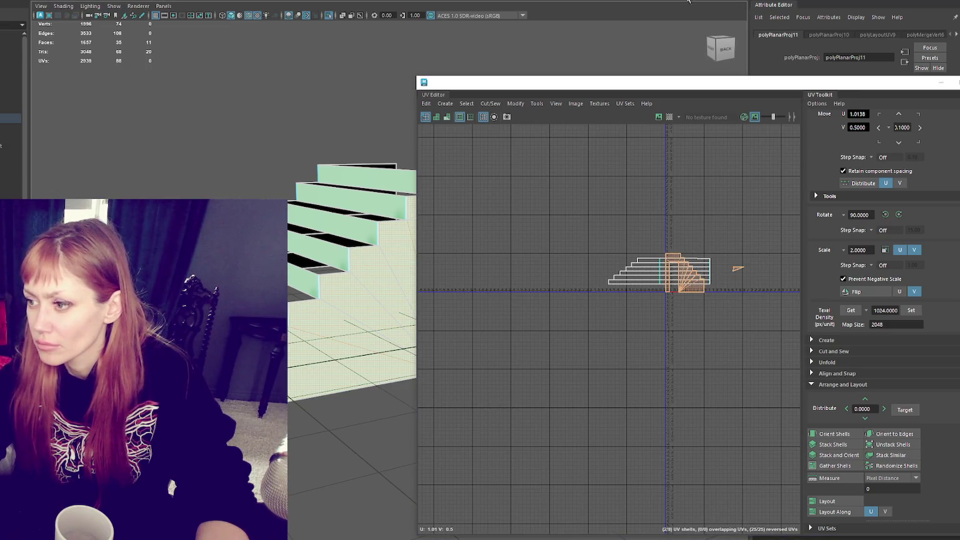
pyautogui.press('f')
pyautogui.hotkey('ctrl', 'z')
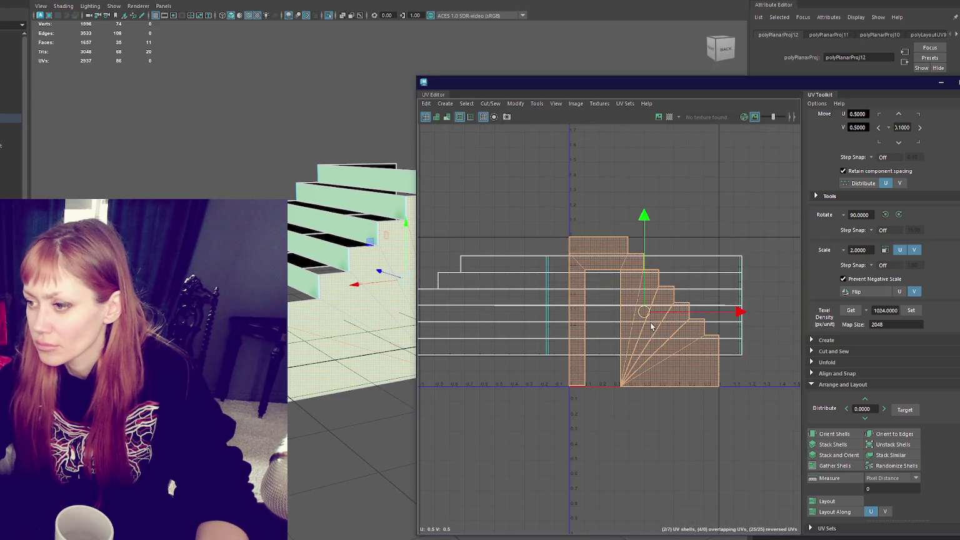
pyautogui.moveTo(649, 325); pyautogui.dragTo(566, 479)
# - Select the small triangle face and view its vertices in wireframe
pyautogui.click(768, 450)
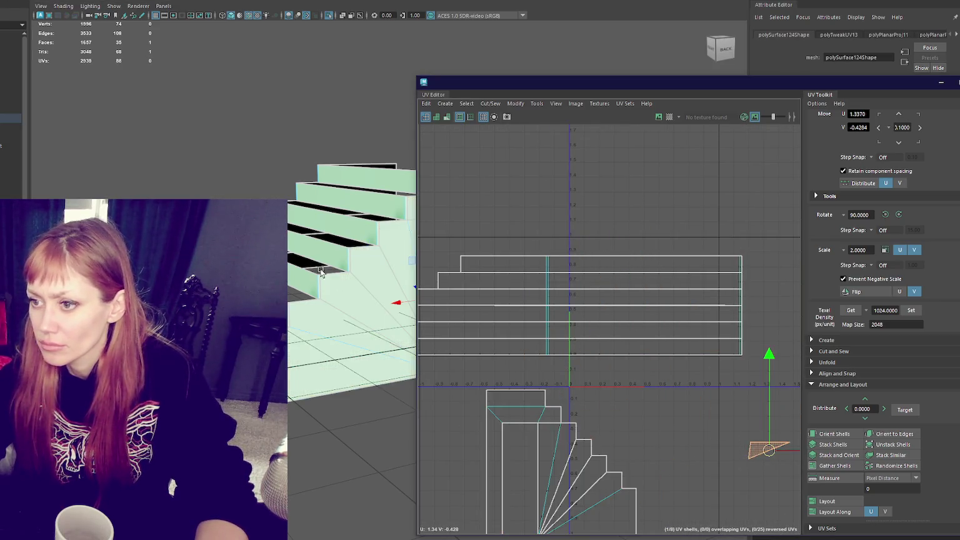
pyautogui.press('f')
pyautogui.press('4')
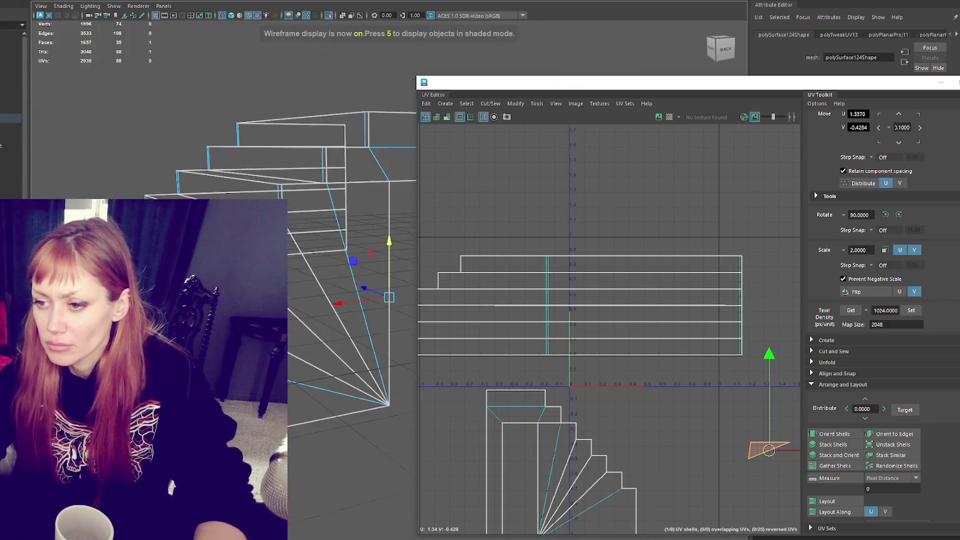
pyautogui.press('f')
pyautogui.press('F8')
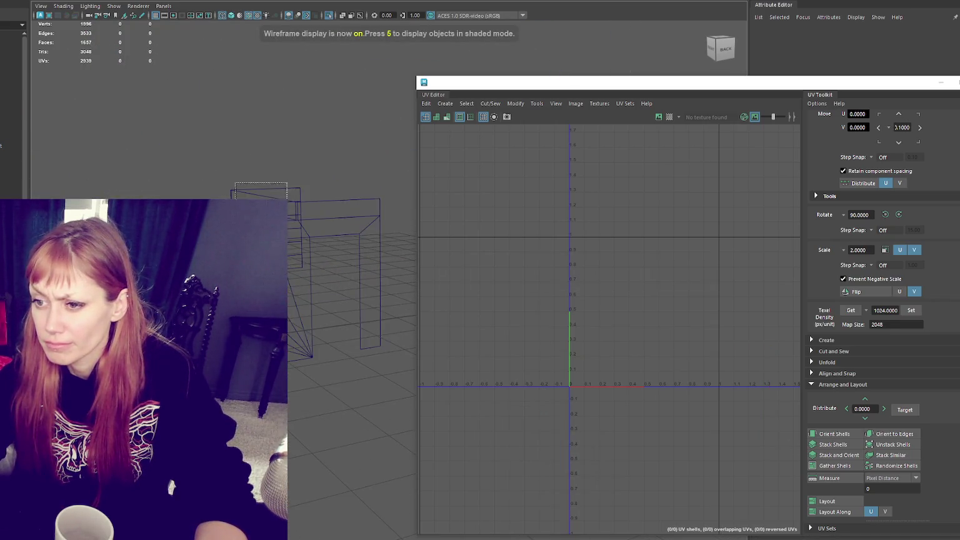
pyautogui.hotkey('ctrl', 'F9')
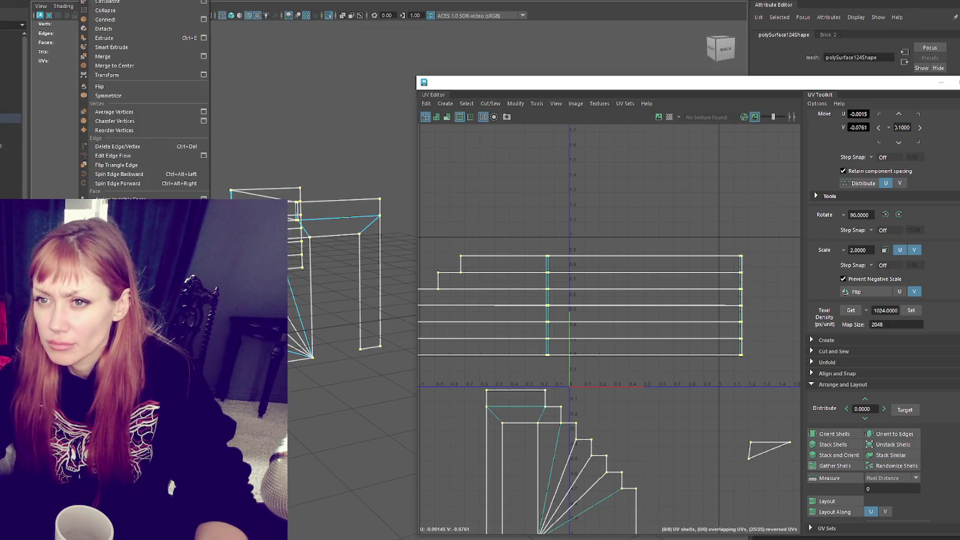
pyautogui.click(696, 455)
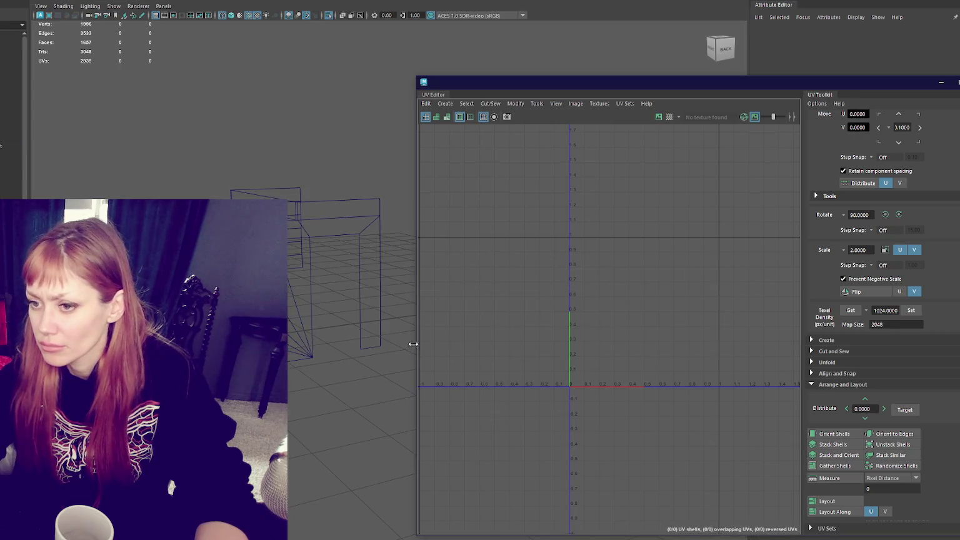
pyautogui.click(269, 184)
pyautogui.click(759, 446)
pyautogui.press('4')
pyautogui.moveTo(335, 403)
pyautogui.keyDown('alt'); pyautogui.mouseDown()
pyautogui.moveTo(262, 375)
pyautogui.moveTo(317, 265)
pyautogui.mouseUp(); pyautogui.keyUp('alt')
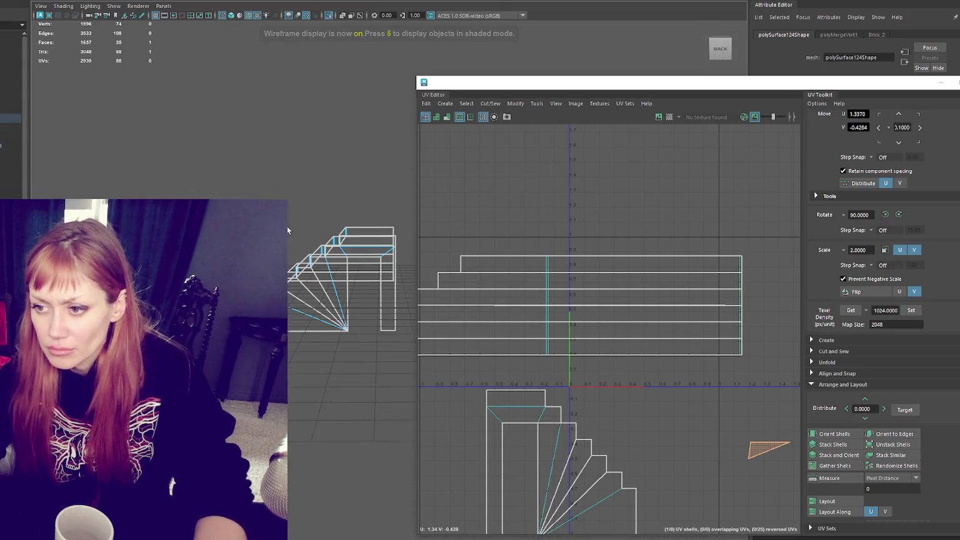
pyautogui.press('F9')
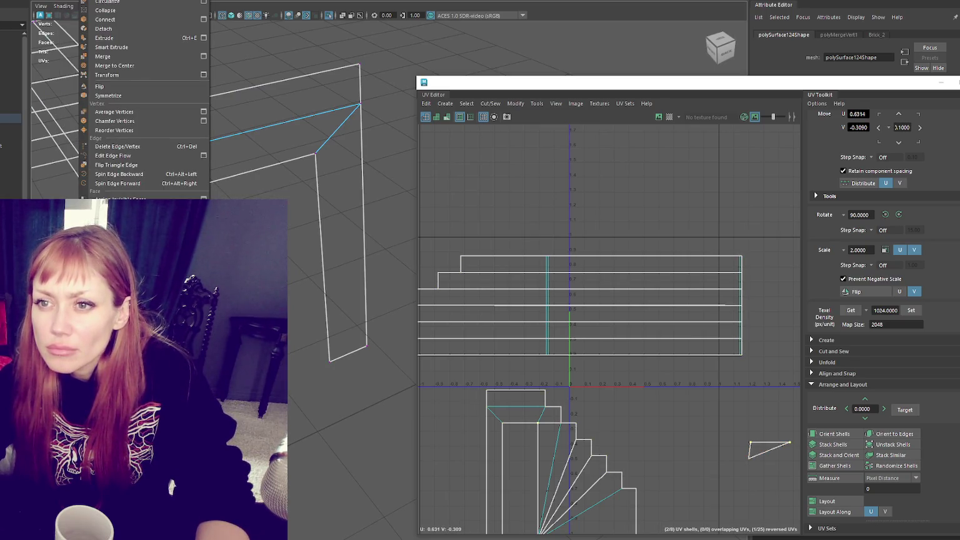
# - Delete the stray vertex and reselect the stair-and-doorway mesh, polySurface124
pyautogui.click(128, 122)
pyautogui.click(262, 151)
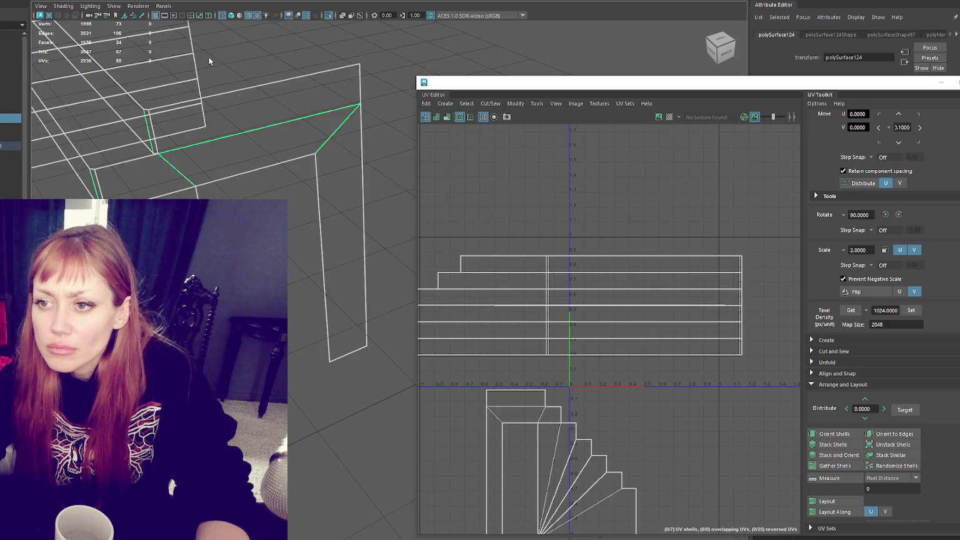
pyautogui.click(114, 160)
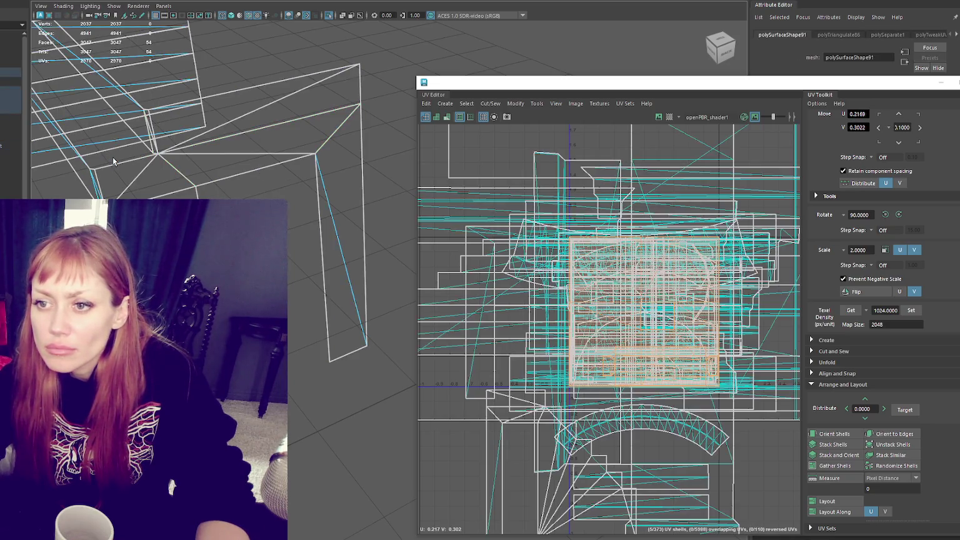
pyautogui.click(229, 181)
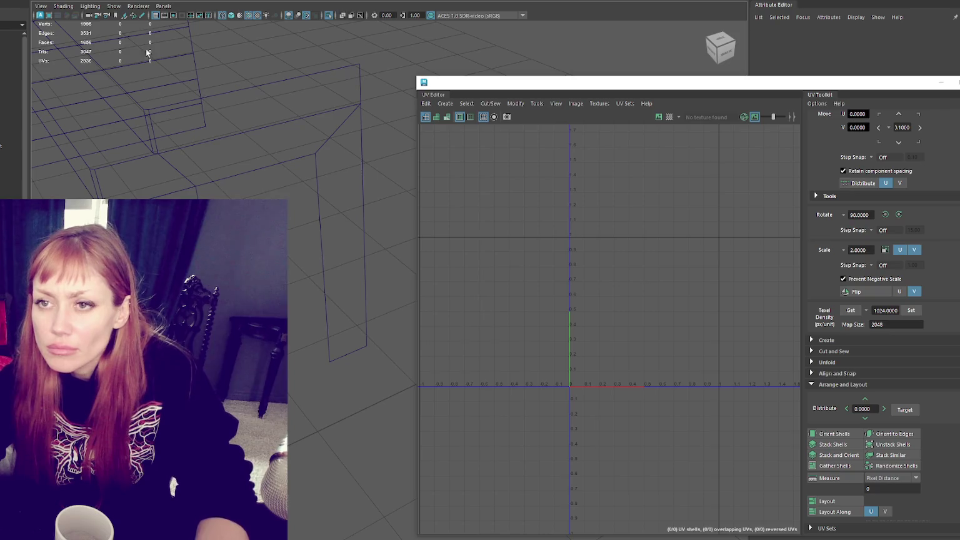
pyautogui.click(205, 139)
# - Open the Mesh > Cleanup options for polySurface124
pyautogui.moveTo(202, 124)
pyautogui.keyDown('alt'); pyautogui.mouseDown()
pyautogui.moveTo(225, 96)
pyautogui.moveTo(202, 66)
pyautogui.mouseUp(); pyautogui.keyUp('alt')
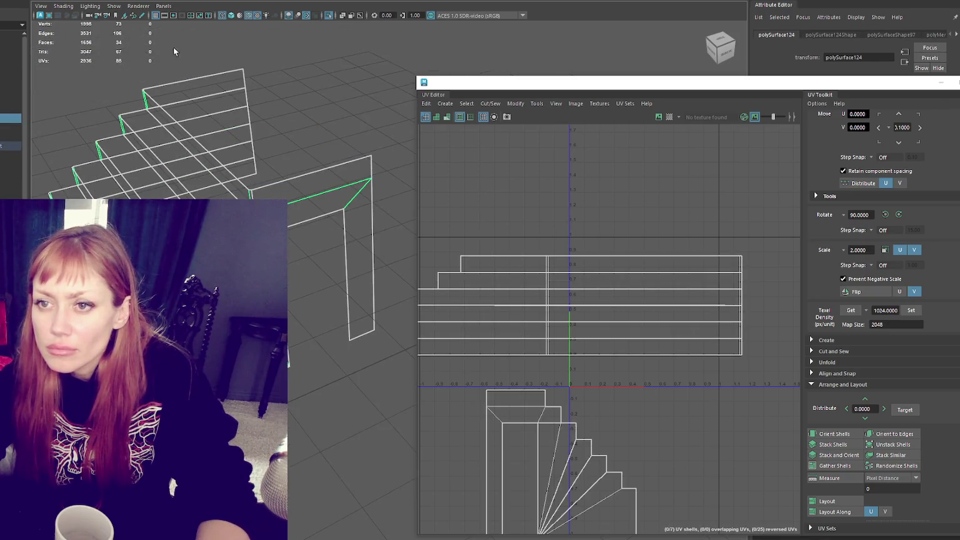
pyautogui.click(88, 1)
pyautogui.click(154, 160)
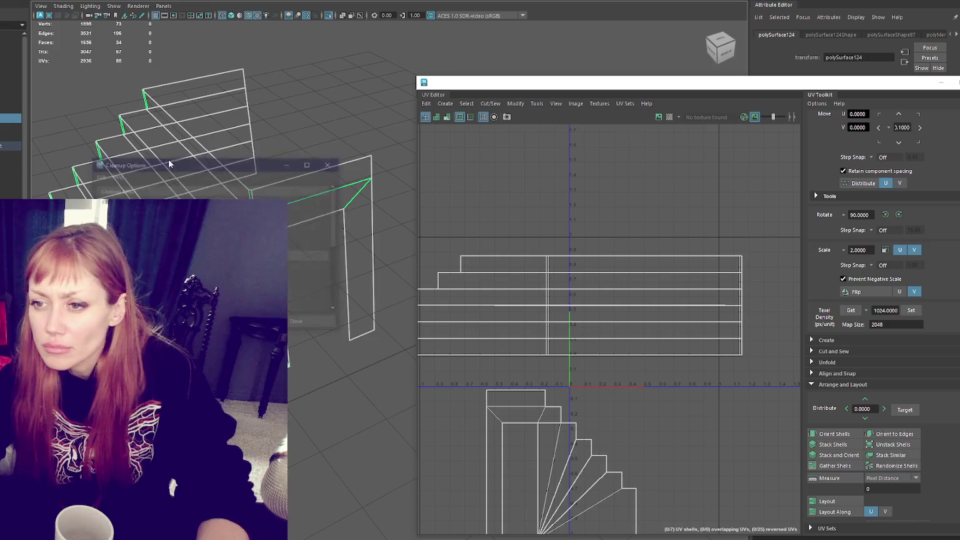
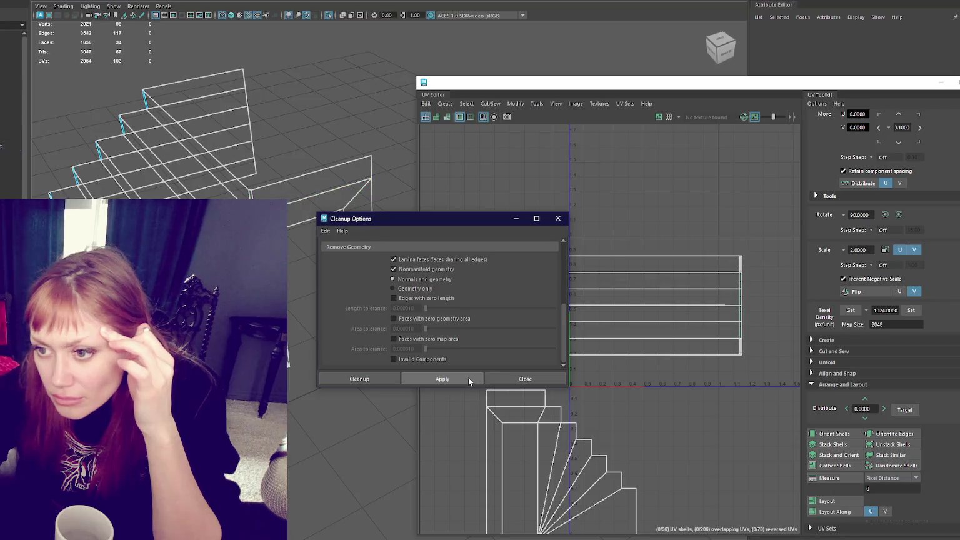
# - Run Mesh Cleanup, then select the whole fan-and-arch face shell
pyautogui.click(558, 218)
pyautogui.click(291, 150)
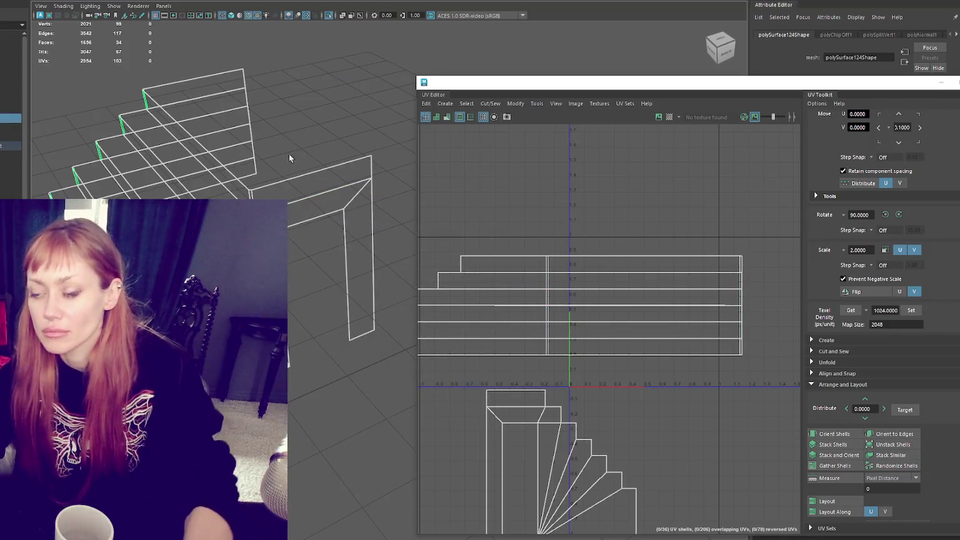
pyautogui.press('f')
pyautogui.keyDown('alt'); pyautogui.moveTo(592, 270); pyautogui.dragTo(604, 168, button='middle'); pyautogui.keyUp('alt')
pyautogui.click(585, 279)
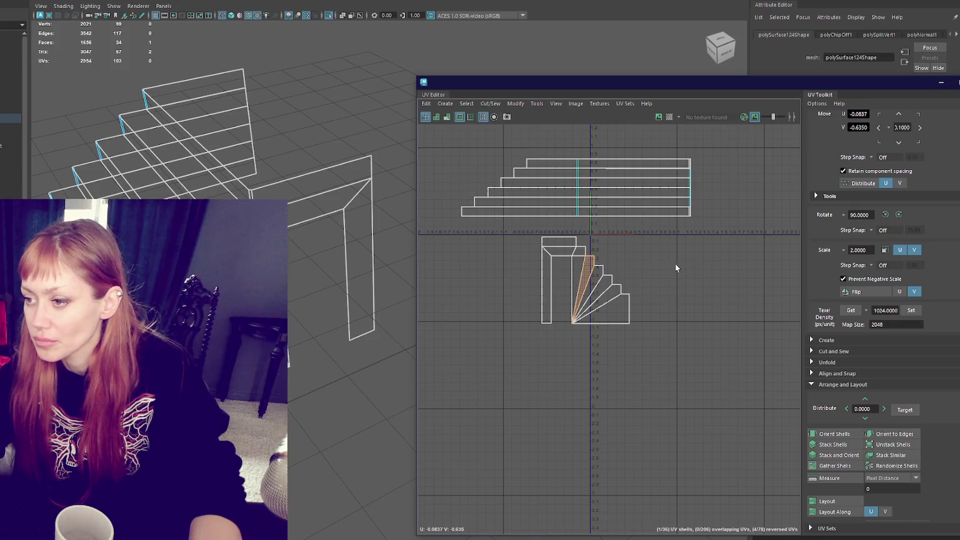
pyautogui.moveTo(490, 364); pyautogui.dragTo(650, 231)
# - Planar-project the fan shell's UVs and unfold them, though they come out tangled
pyautogui.keyDown('shift'); pyautogui.moveTo(709, 256); pyautogui.dragTo(633, 248, button='right'); pyautogui.keyUp('shift')
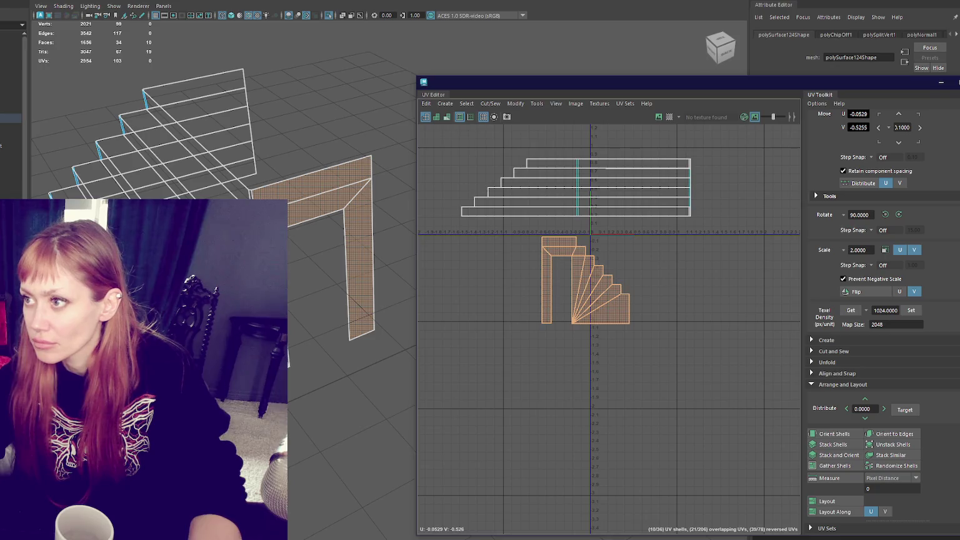
pyautogui.hotkey('ctrl', 'z')
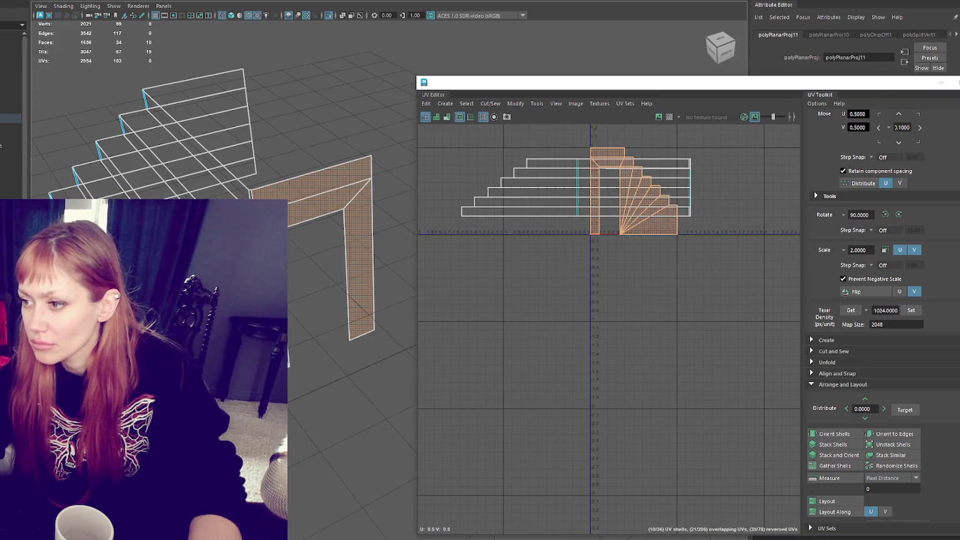
pyautogui.keyDown('shift'); pyautogui.moveTo(682, 286); pyautogui.dragTo(591, 287, button='right'); pyautogui.keyUp('shift')
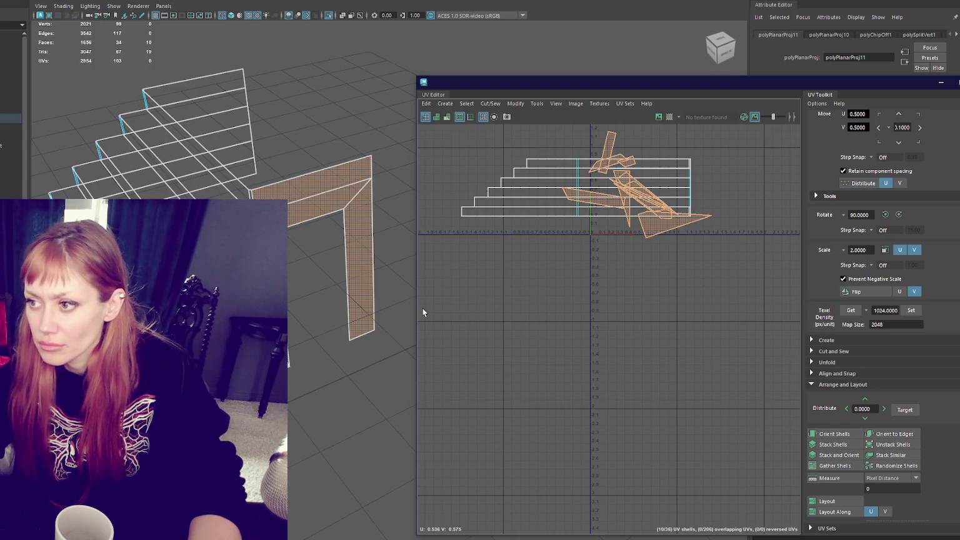
# - Select the vertices on the stepped mesh that need merging
pyautogui.click(330, 153)
pyautogui.click(308, 175)
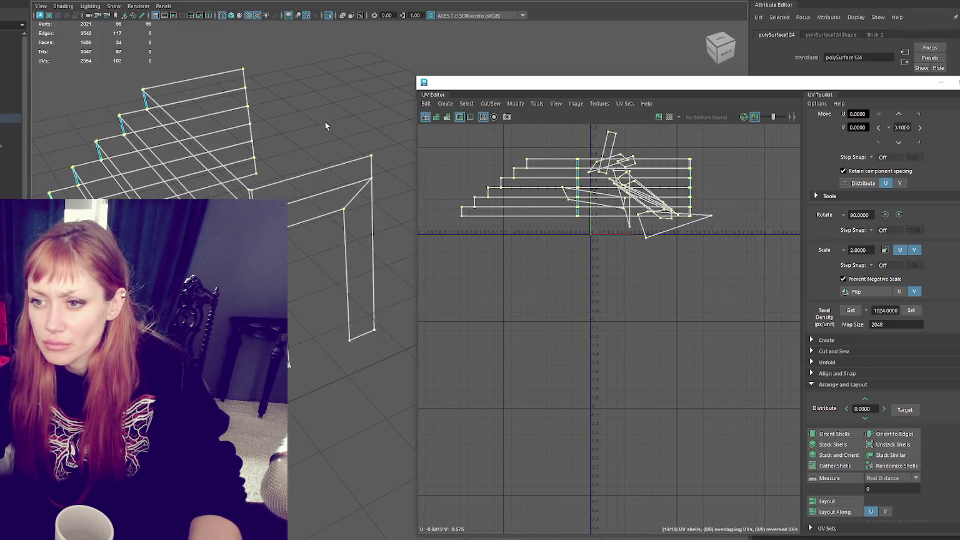
pyautogui.moveTo(89, 117); pyautogui.dragTo(396, 445)
# - Merge the stray vertices to center, then planar-map two arch faces
pyautogui.click(65, 1)
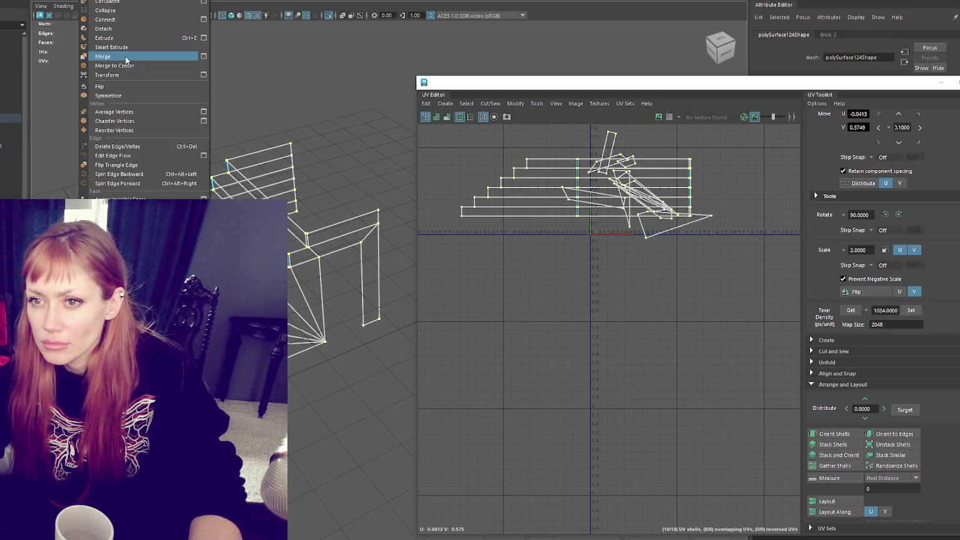
pyautogui.click(120, 67)
pyautogui.click(317, 240)
pyautogui.keyDown('shift'); pyautogui.click(338, 246); pyautogui.keyUp('shift')
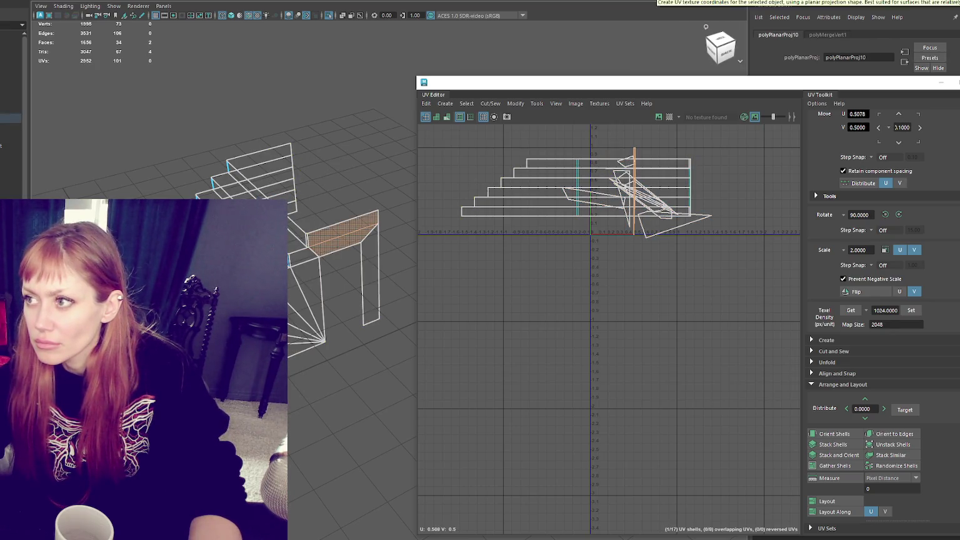
pyautogui.click(437, 3)
# - Planar-map the vertical leg and top beam faces and move that sliver below the U axis
pyautogui.click(365, 315)
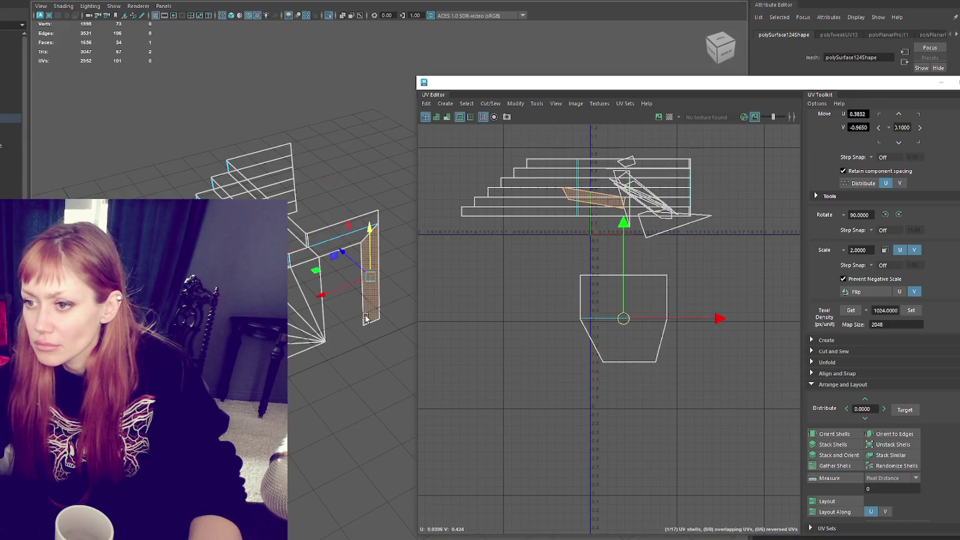
pyautogui.keyDown('shift'); pyautogui.click(334, 249); pyautogui.keyUp('shift')
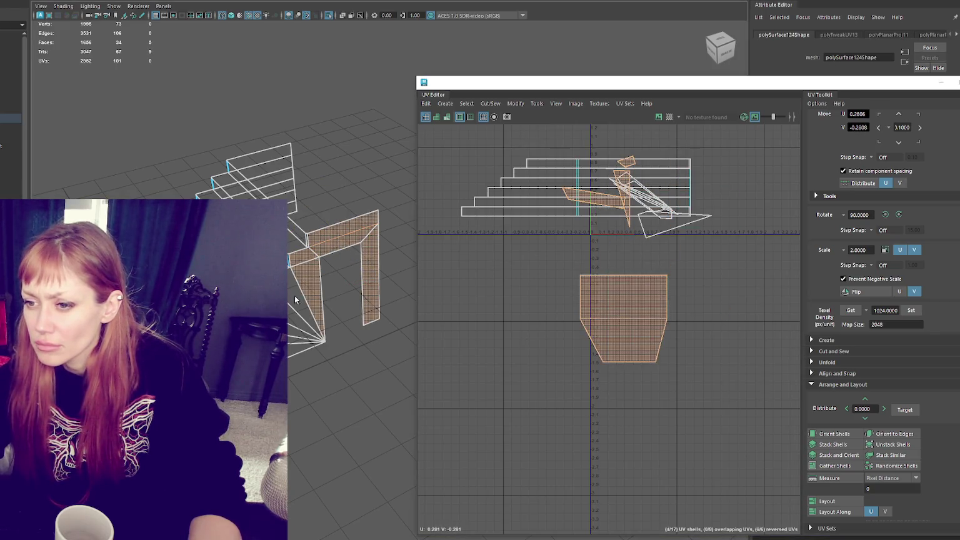
pyautogui.click(437, 3)
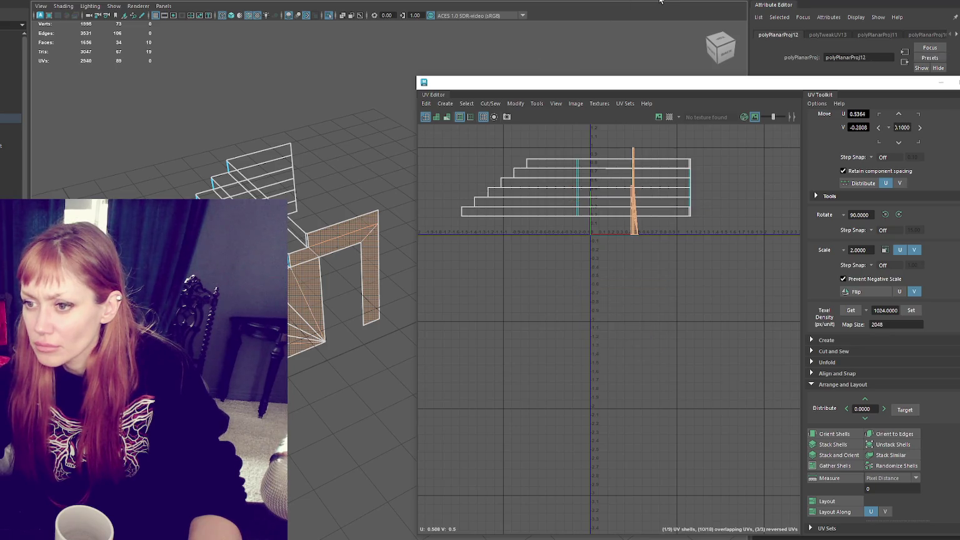
pyautogui.moveTo(637, 196); pyautogui.dragTo(620, 316)
# - Merge another set of stray vertices to their center in vertex mode
pyautogui.scroll(3, 312, 250)
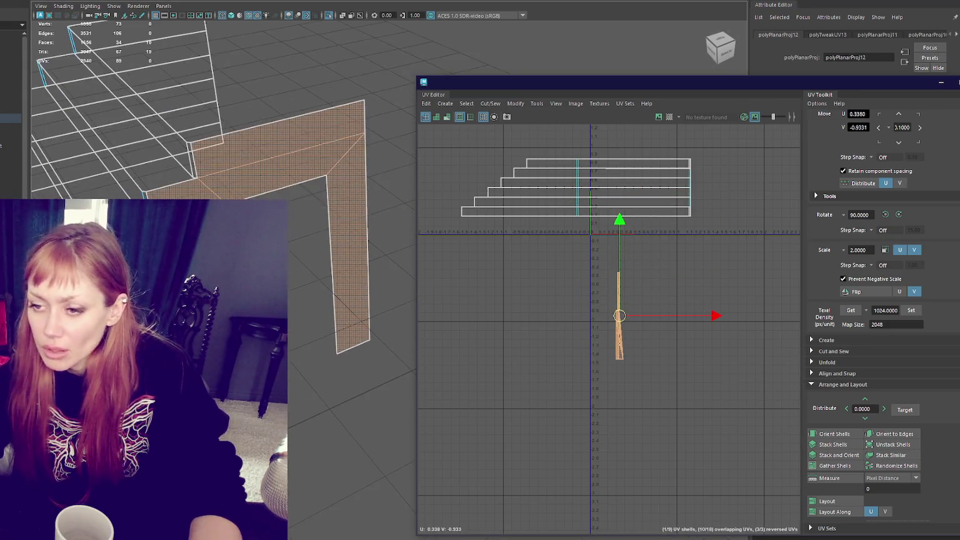
pyautogui.scroll(3, 313, 250)
pyautogui.scroll(2, 313, 250)
pyautogui.press('F9')
pyautogui.scroll(2, 158, 164)
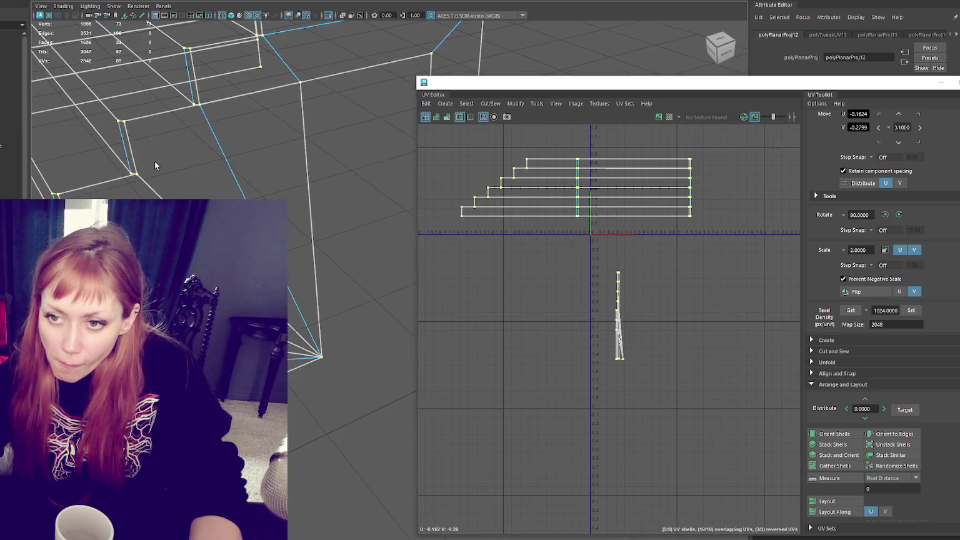
pyautogui.scroll(2, 141, 183)
pyautogui.click(93, 1)
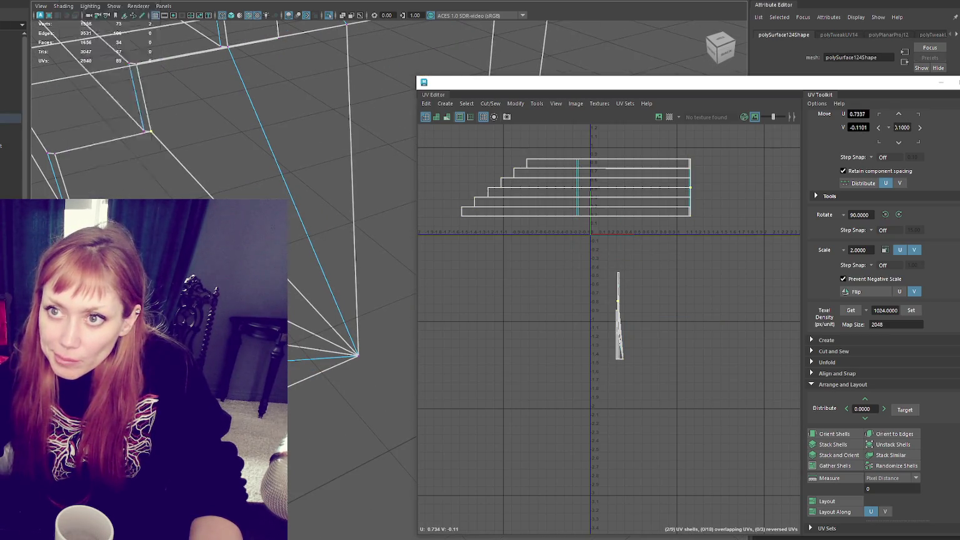
pyautogui.click(142, 66)
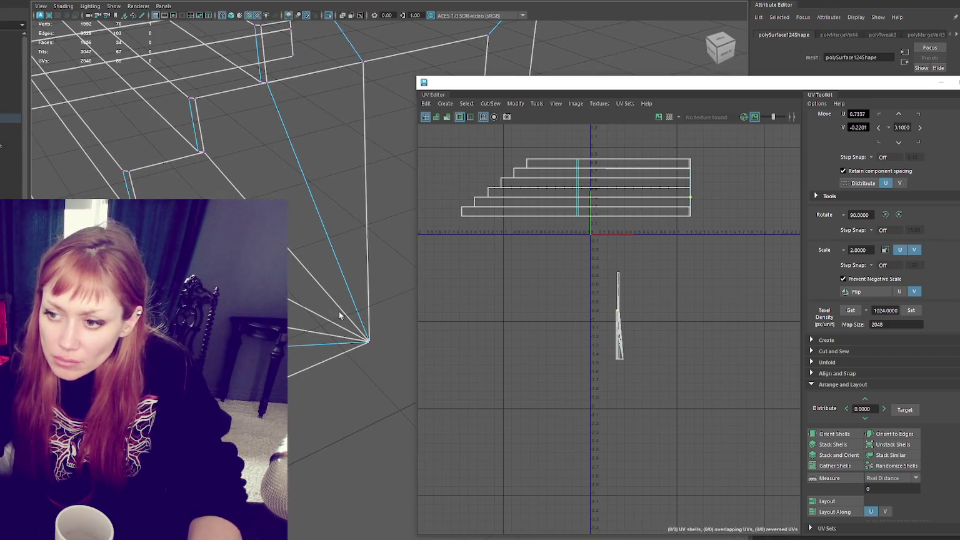
# - Planar-map the large fan face and merge the L-shaped strip's vertices, returning to face selection
pyautogui.click(362, 250)
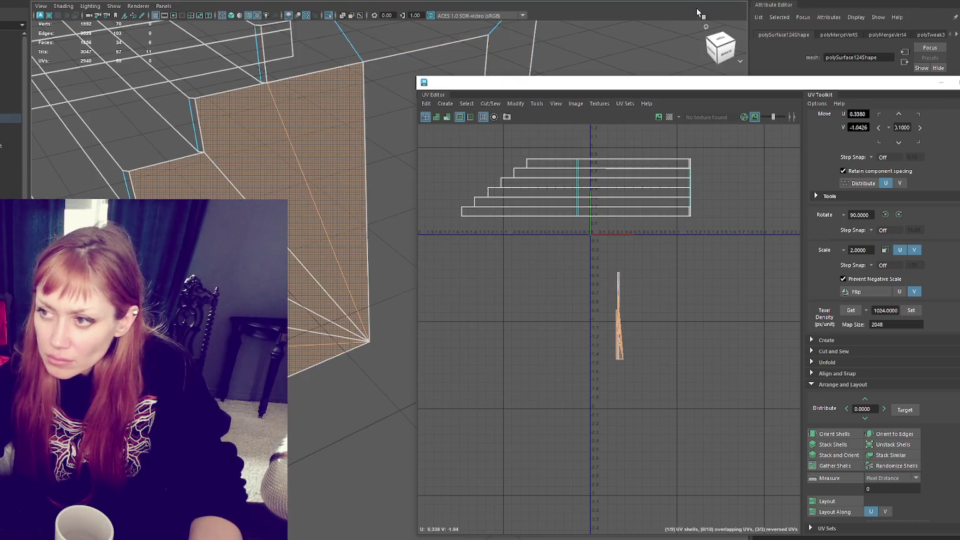
pyautogui.moveTo(311, 192)
pyautogui.keyDown('alt'); pyautogui.mouseDown()
pyautogui.moveTo(348, 133)
pyautogui.moveTo(308, 180)
pyautogui.mouseUp(); pyautogui.keyUp('alt')
pyautogui.keyDown('shift'); pyautogui.click(307, 180); pyautogui.keyUp('shift')
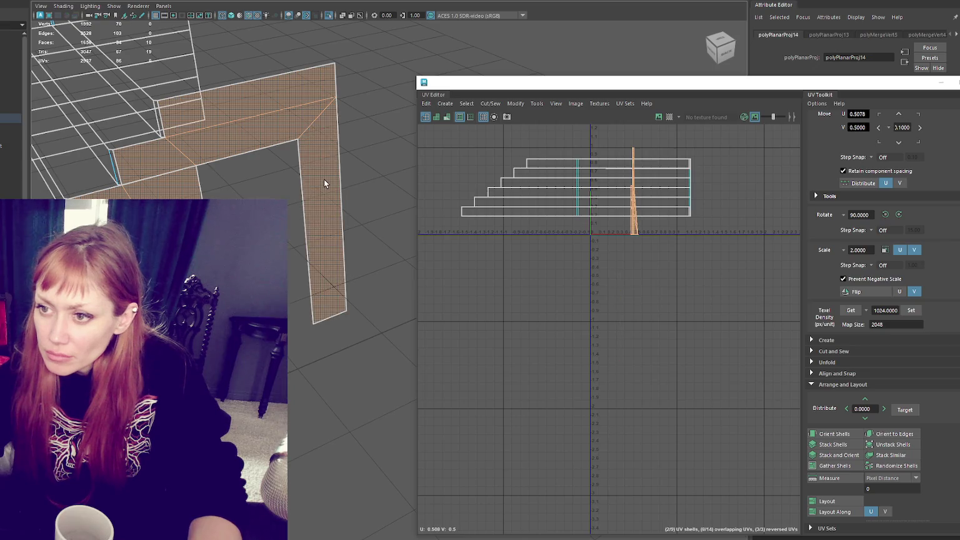
pyautogui.keyDown('alt'); pyautogui.moveTo(298, 249); pyautogui.dragTo(304, 231); pyautogui.keyUp('alt')
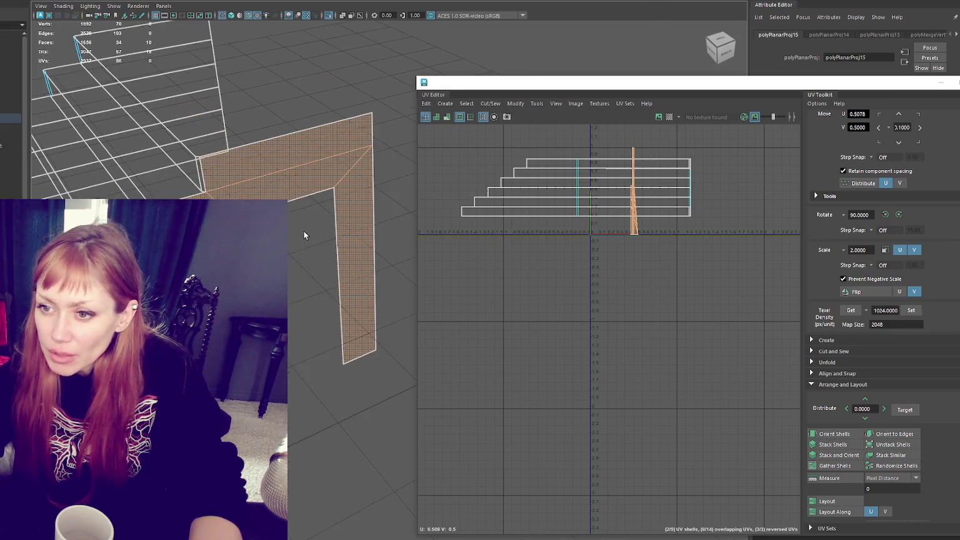
pyautogui.keyDown('shift'); pyautogui.rightClick(250, 156); pyautogui.keyUp('shift')
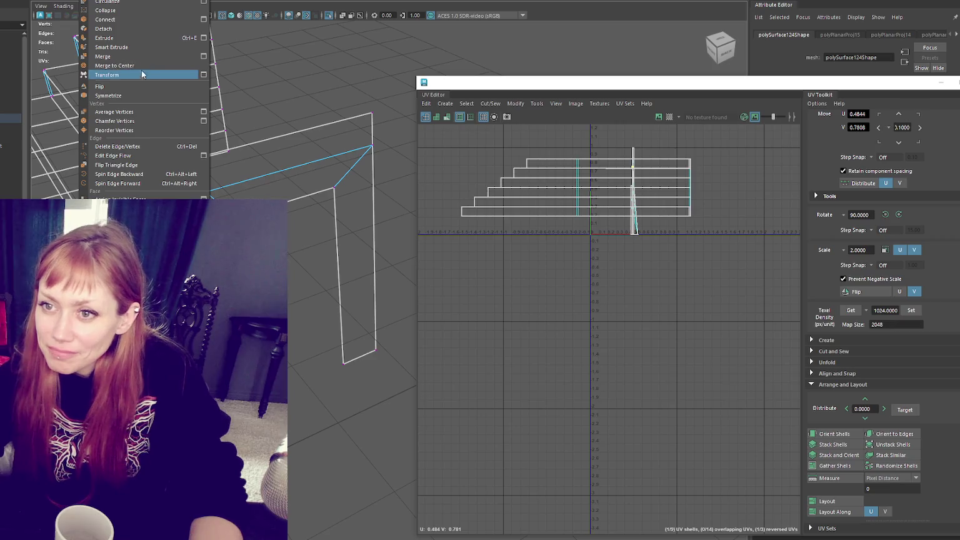
pyautogui.click(137, 66)
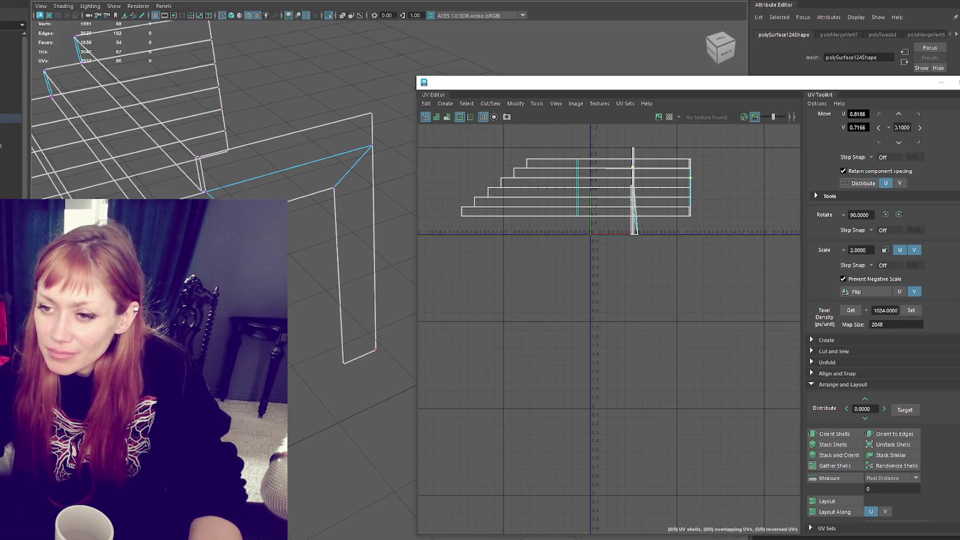
pyautogui.hotkey('ctrl', 'F11')
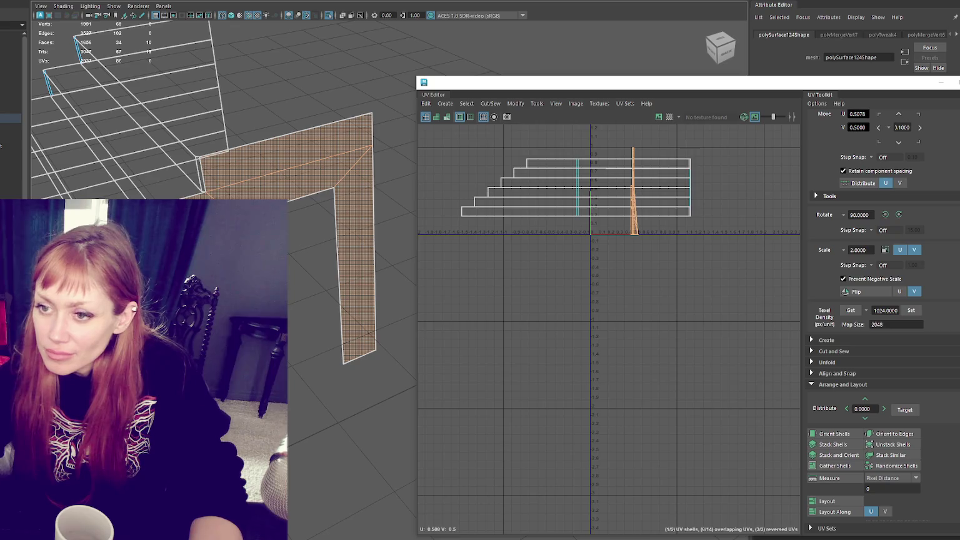
# - Unfold the shell flat, orient it to the UV axes, and move it below the stair strips
pyautogui.scroll(-3, 375, 281)
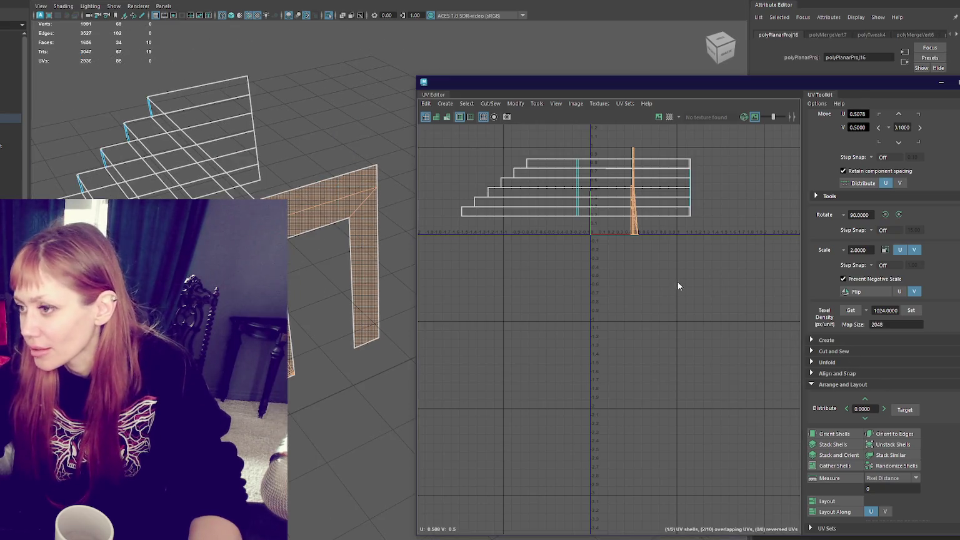
pyautogui.keyDown('shift'); pyautogui.moveTo(677, 282); pyautogui.dragTo(439, 270, button='right'); pyautogui.keyUp('shift')
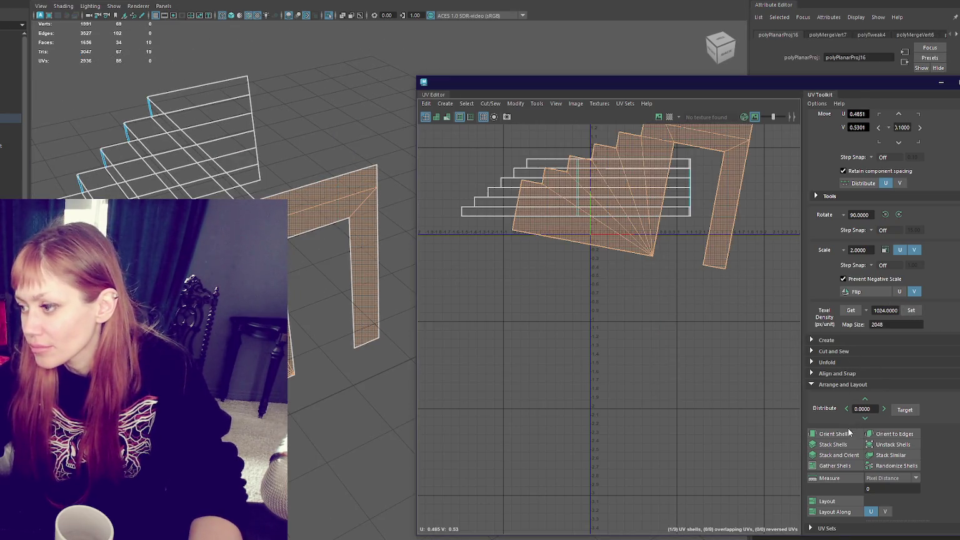
pyautogui.click(849, 431)
pyautogui.moveTo(636, 182); pyautogui.dragTo(576, 298)
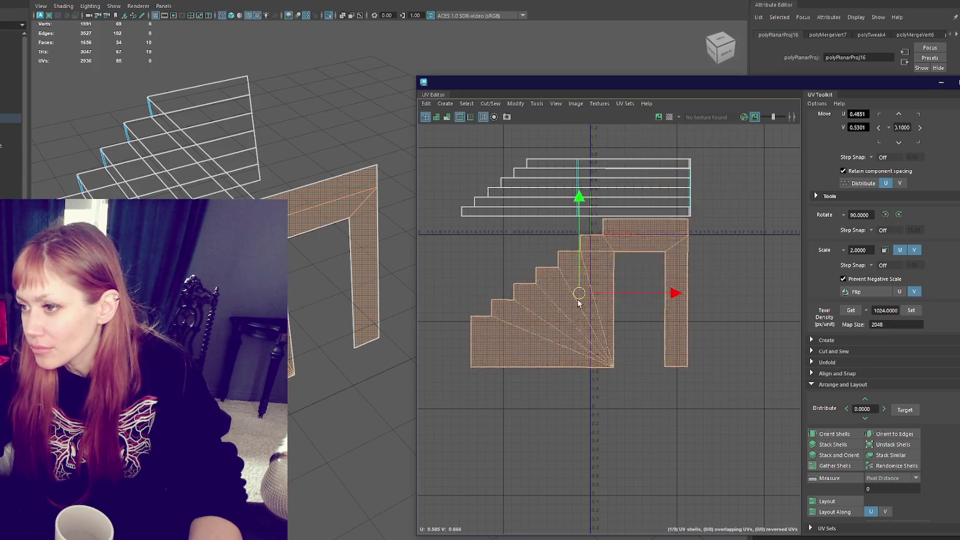
pyautogui.click(544, 193)
pyautogui.click(554, 325)
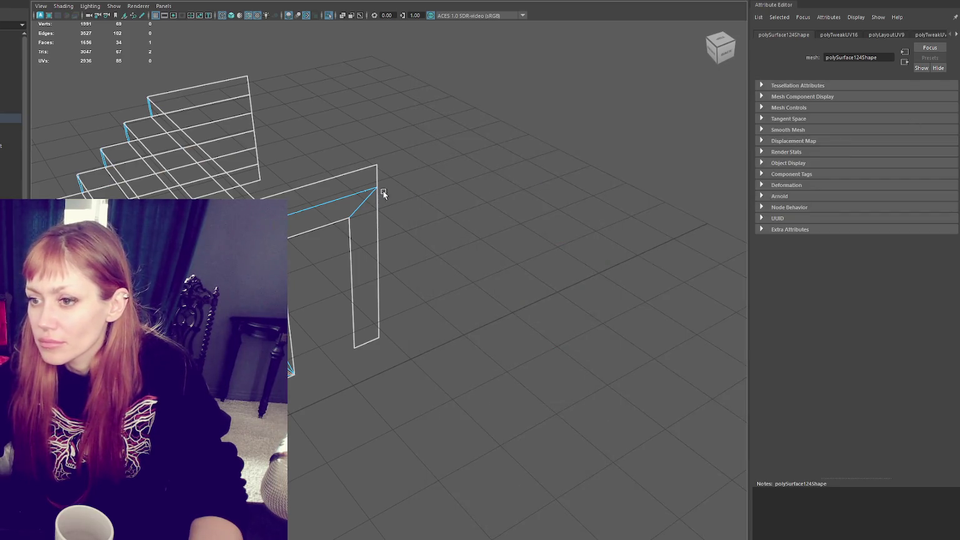
pyautogui.moveTo(375, 187); pyautogui.dragTo(390, 169, button='right')
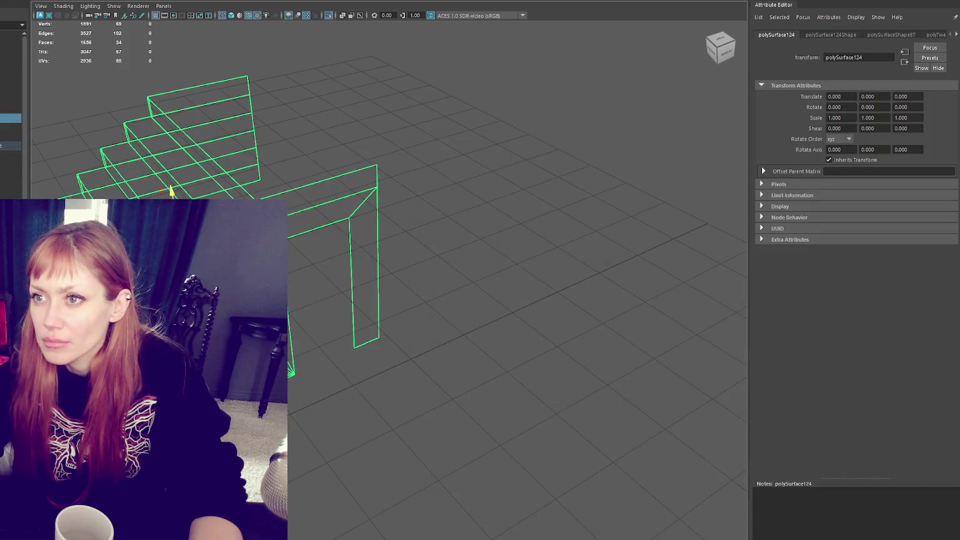
pyautogui.click(326, 112)
pyautogui.rightClick(682, 212)
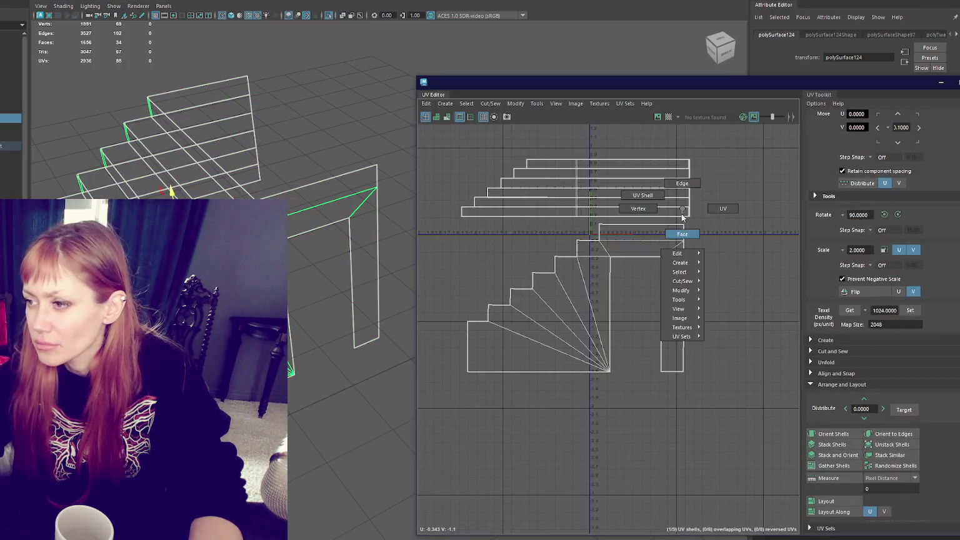
pyautogui.click(682, 234)
pyautogui.moveTo(713, 146); pyautogui.dragTo(450, 387)
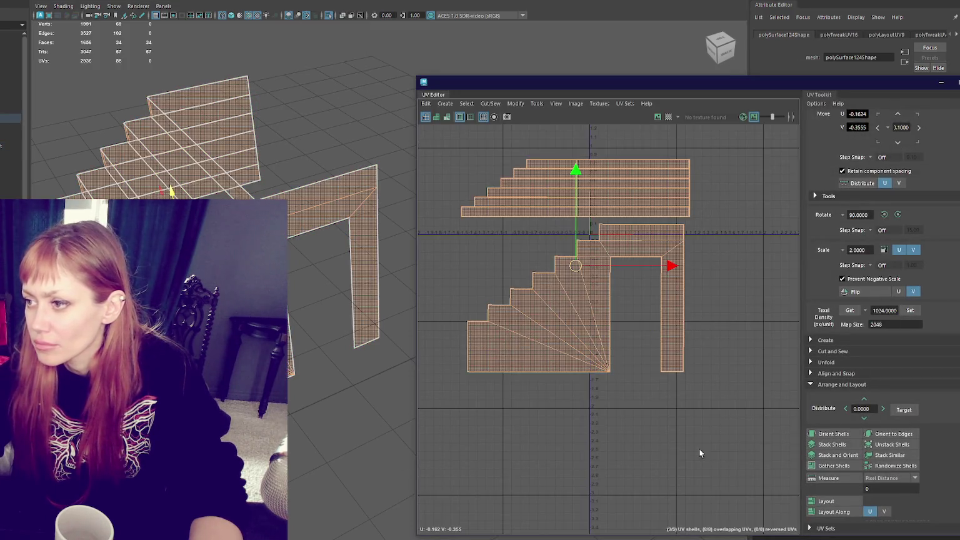
pyautogui.click(910, 315)
pyautogui.click(910, 315)
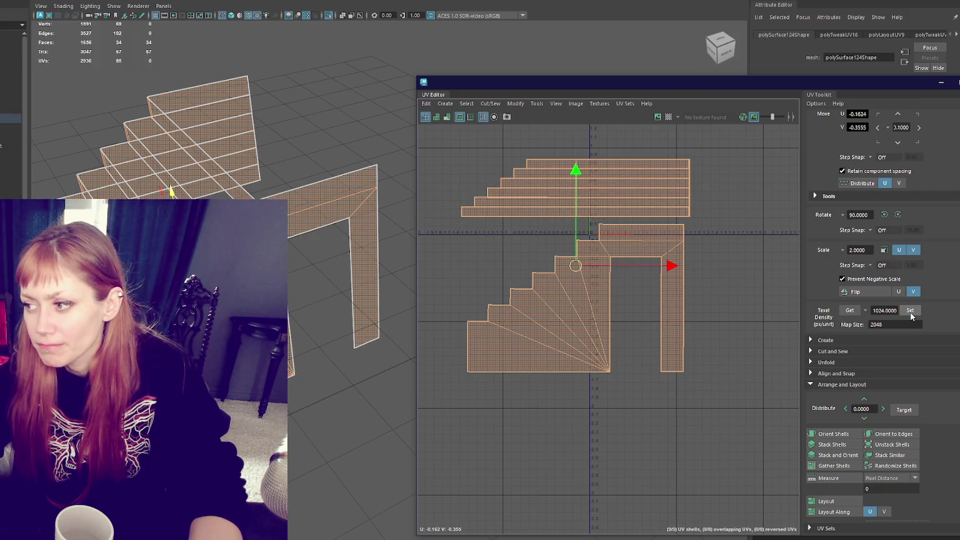
pyautogui.click(756, 222)
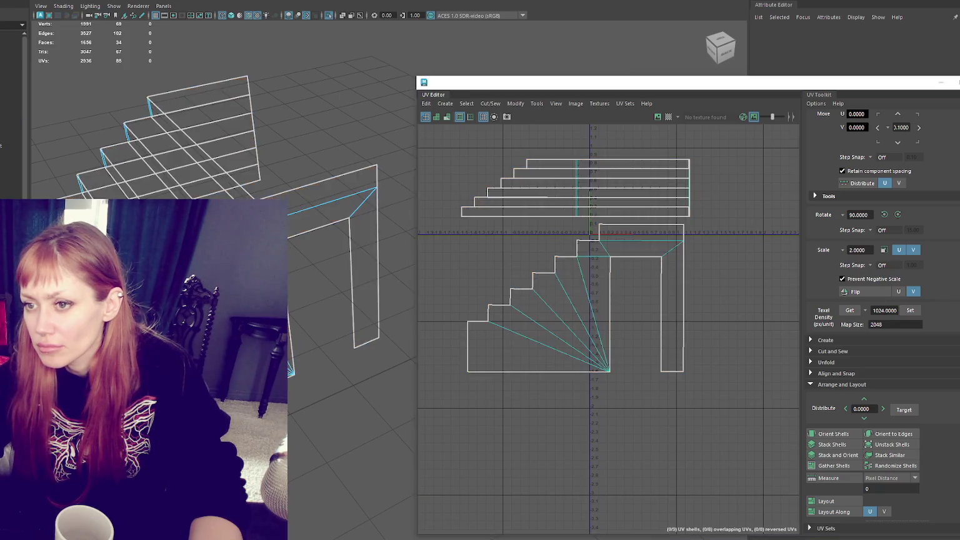
pyautogui.scroll(5, 98, 108)
pyautogui.scroll(-5, 98, 108)
pyautogui.moveTo(531, 83); pyautogui.dragTo(688, 327)
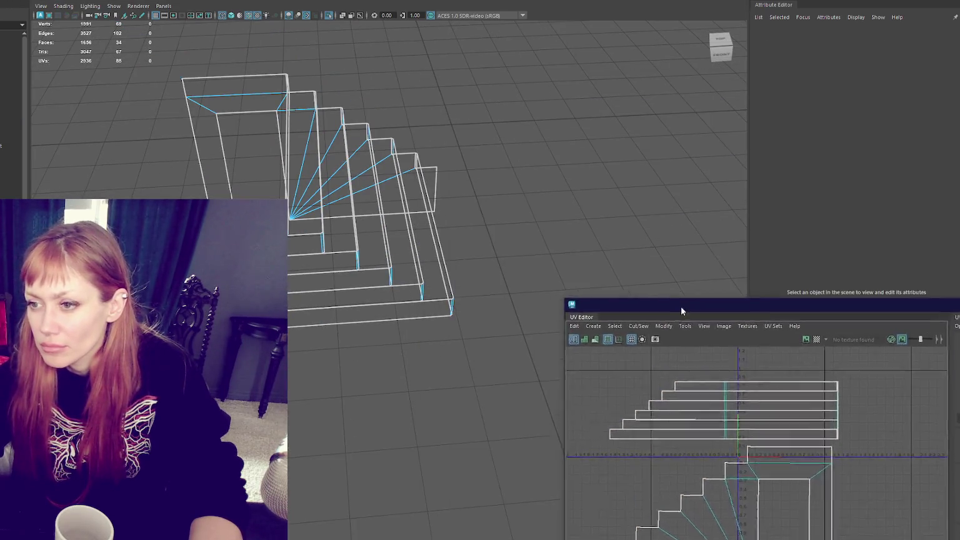
pyautogui.click(375, 293)
pyautogui.moveTo(494, 225); pyautogui.dragTo(451, 225, button='right')
pyautogui.keyDown('alt'); pyautogui.moveTo(451, 225); pyautogui.dragTo(161, 197); pyautogui.keyUp('alt')
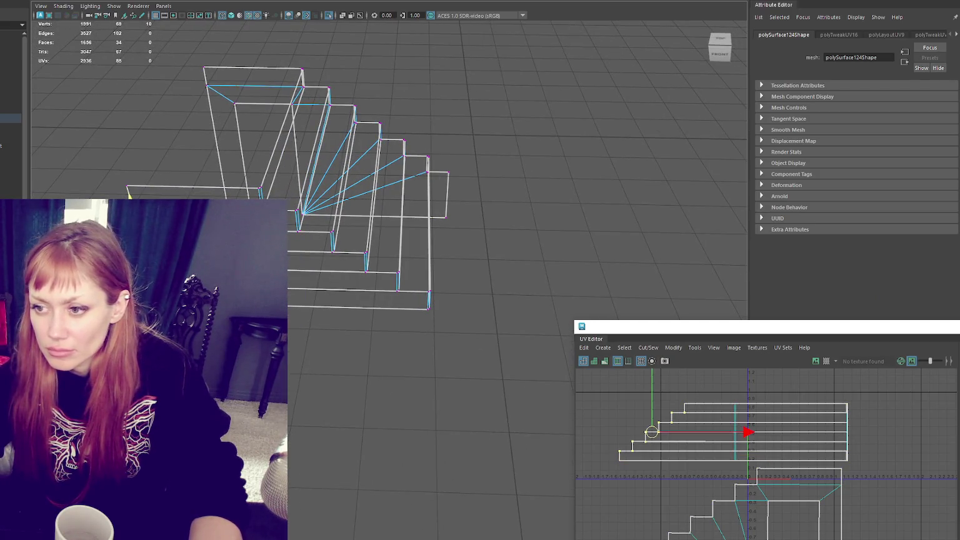
pyautogui.keyDown('shift'); pyautogui.moveTo(158, 126); pyautogui.dragTo(129, 65, button='right'); pyautogui.keyUp('shift')
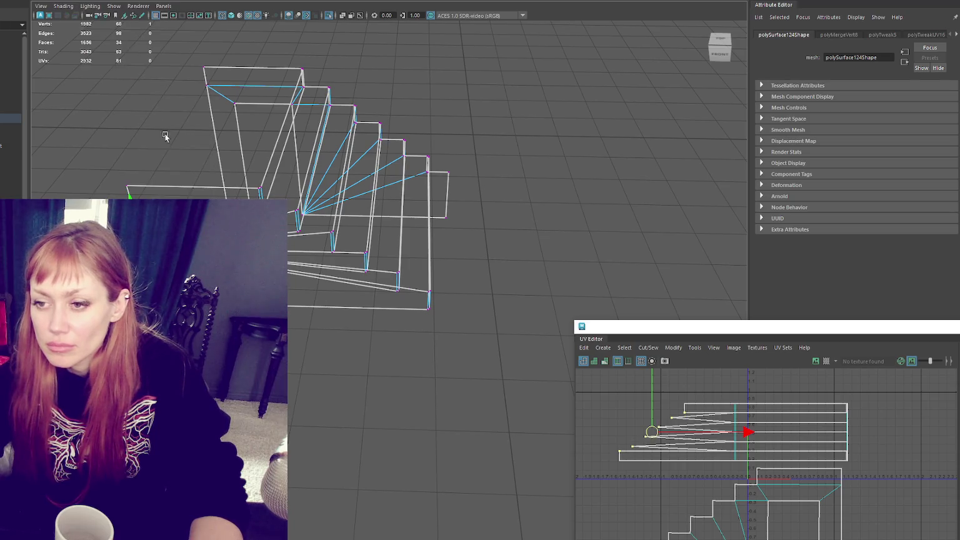
pyautogui.moveTo(130, 196); pyautogui.dragTo(125, 206)
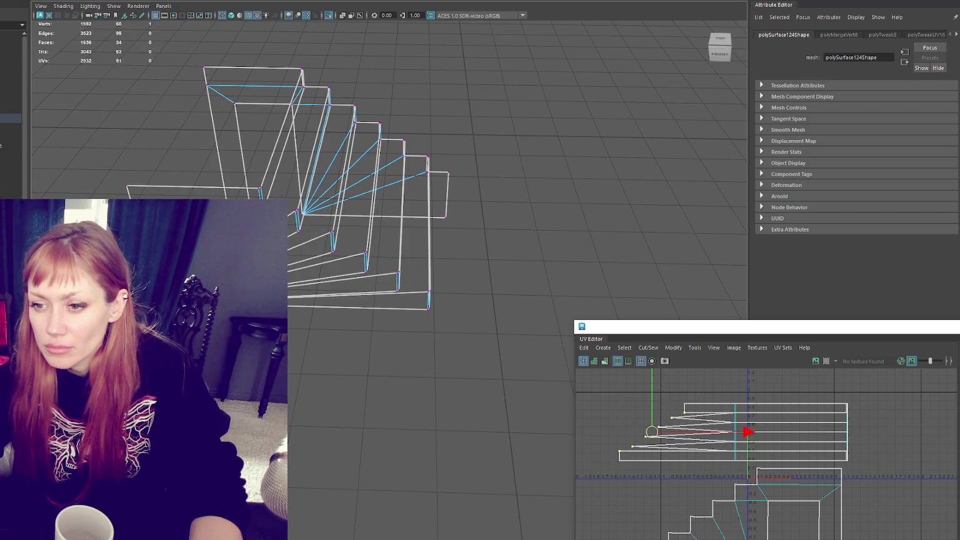
pyautogui.keyDown('shift'); pyautogui.moveTo(135, 195); pyautogui.dragTo(125, 120, button='right'); pyautogui.keyUp('shift')
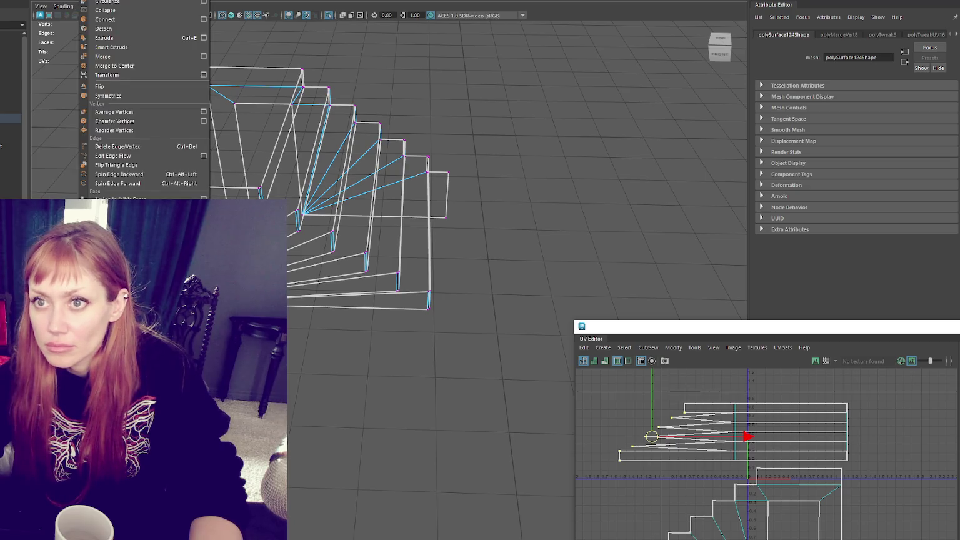
pyautogui.moveTo(137, 196); pyautogui.dragTo(210, 163, button='right')
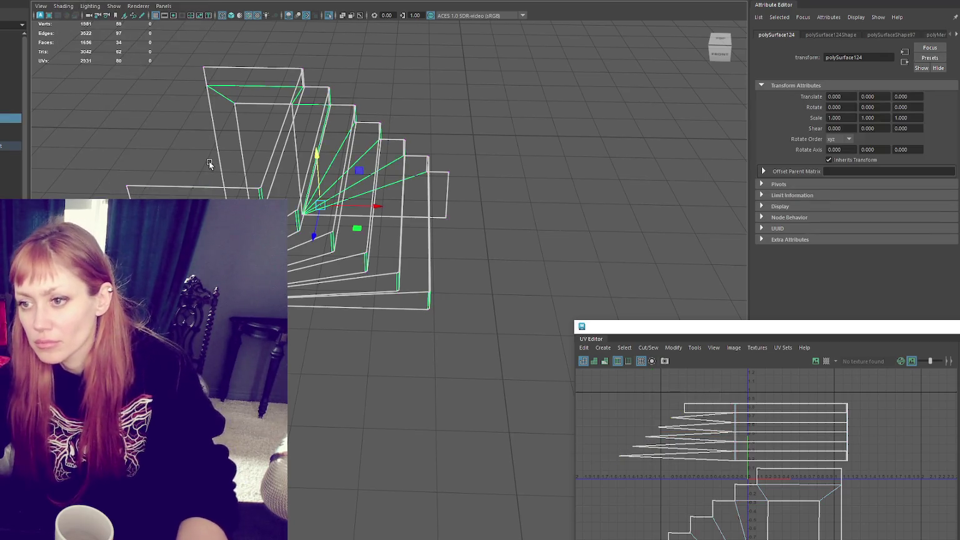
pyautogui.press('6')
pyautogui.moveTo(350, 164)
pyautogui.keyDown('alt'); pyautogui.mouseDown()
pyautogui.moveTo(408, 153)
pyautogui.moveTo(297, 169)
pyautogui.moveTo(316, 161)
pyautogui.mouseUp(); pyautogui.keyUp('alt')
pyautogui.hotkey('ctrl', 'z')
pyautogui.hotkey('ctrl', 'z')
pyautogui.hotkey('ctrl', 'z')
pyautogui.moveTo(686, 413); pyautogui.dragTo(754, 461, button='right')
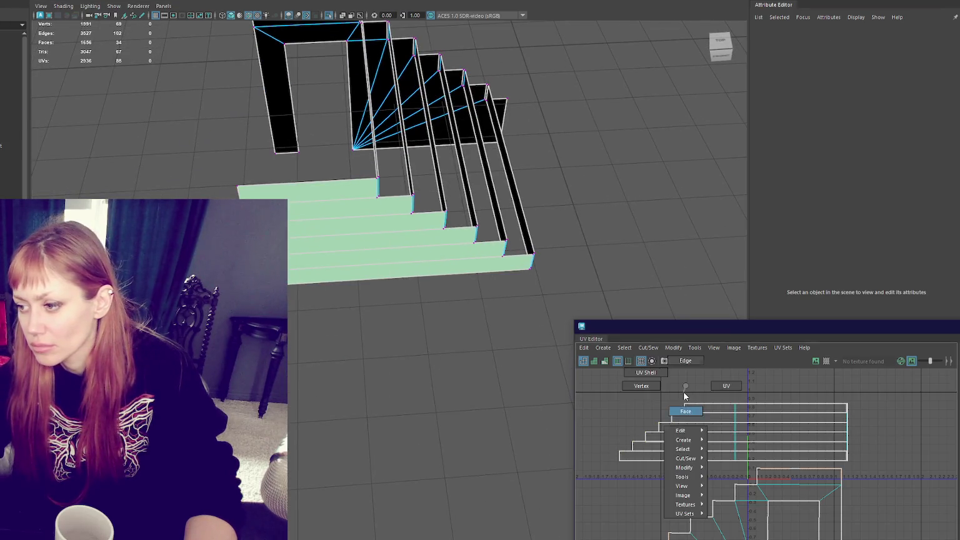
# - Select the stair tread and riser faces, repositioning the UV window for a clear view
pyautogui.click(808, 454)
pyautogui.moveTo(802, 335); pyautogui.dragTo(369, 130)
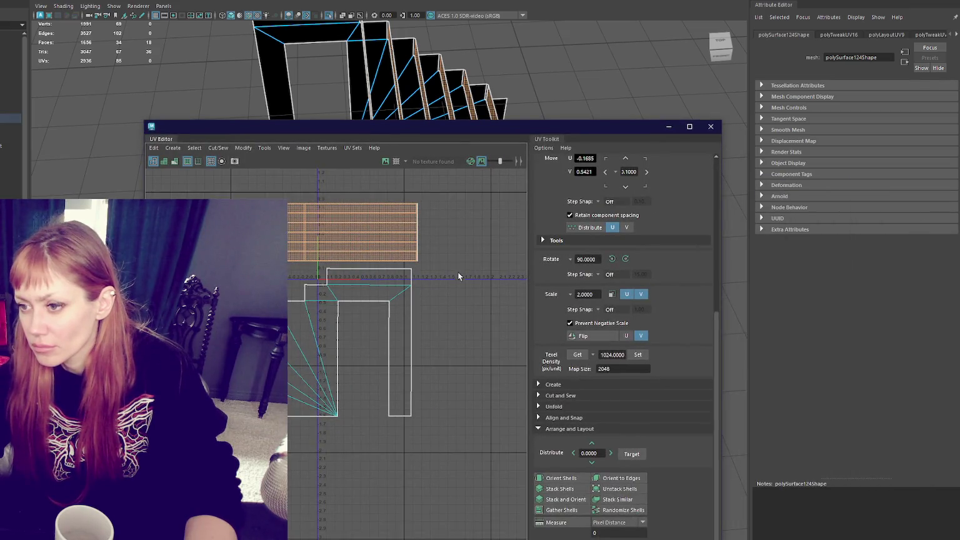
pyautogui.scroll(3, 437, 254)
pyautogui.scroll(3, 432, 245)
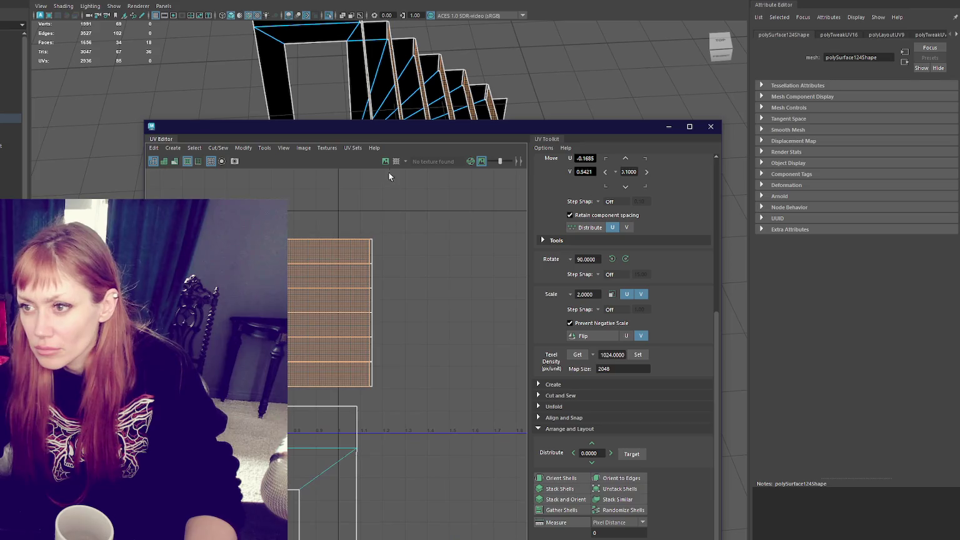
pyautogui.moveTo(397, 129); pyautogui.dragTo(397, 192)
pyautogui.moveTo(400, 150)
pyautogui.keyDown('alt'); pyautogui.mouseDown()
pyautogui.moveTo(383, 108)
pyautogui.moveTo(266, 102)
pyautogui.mouseUp(); pyautogui.keyUp('alt')
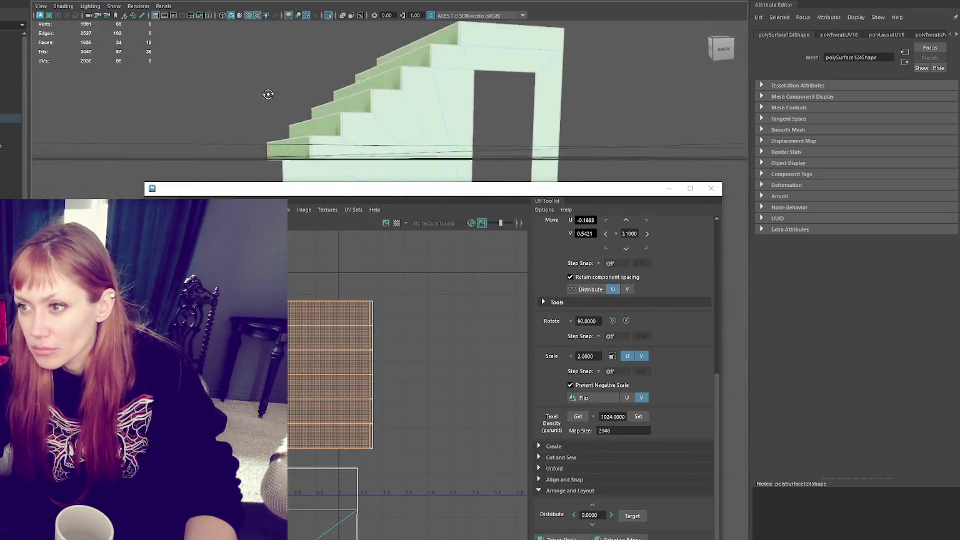
pyautogui.keyDown('shift'); pyautogui.moveTo(391, 275); pyautogui.dragTo(290, 336); pyautogui.keyUp('shift')
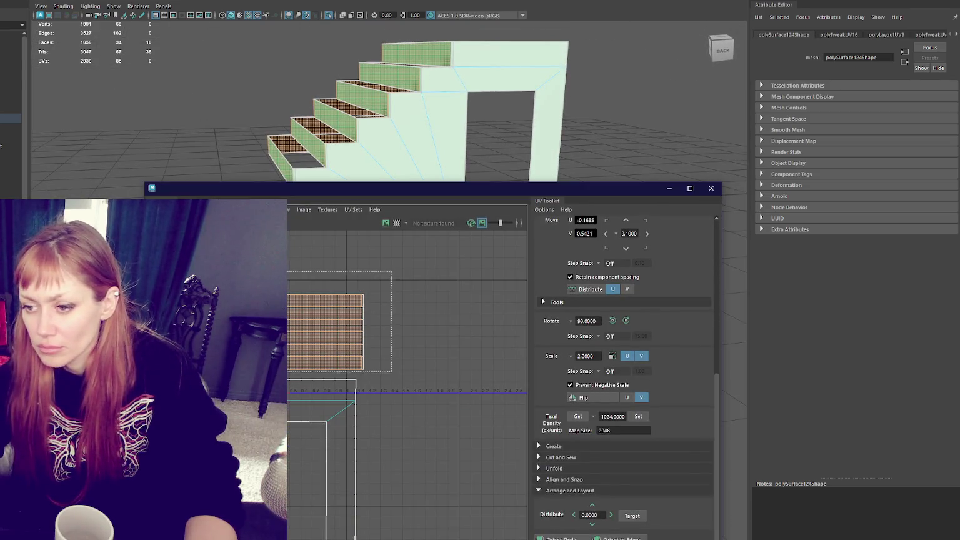
# - Try setting texel density on the treads, undo it, and measure the side wall's density
pyautogui.click(642, 417)
pyautogui.hotkey('ctrl', 'z')
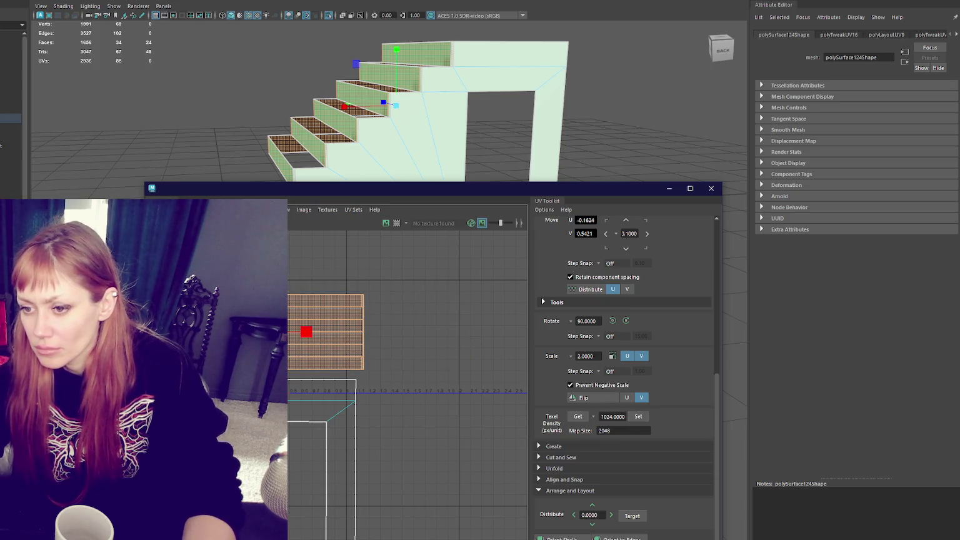
pyautogui.click(578, 417)
pyautogui.hotkey('ctrl', 'z')
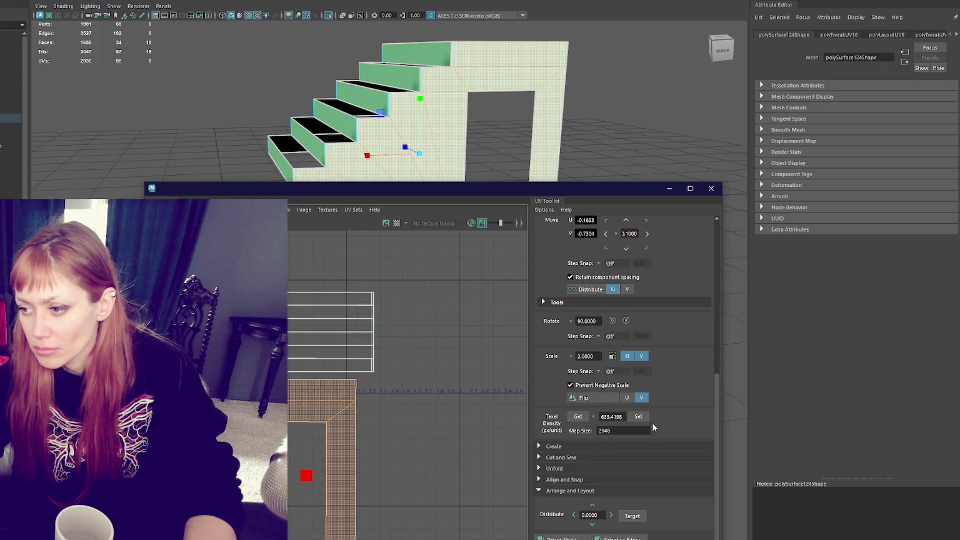
# - Close the UV Editor, orbit to a side view of the staircase, and bring up the reference photo
pyautogui.click(711, 188)
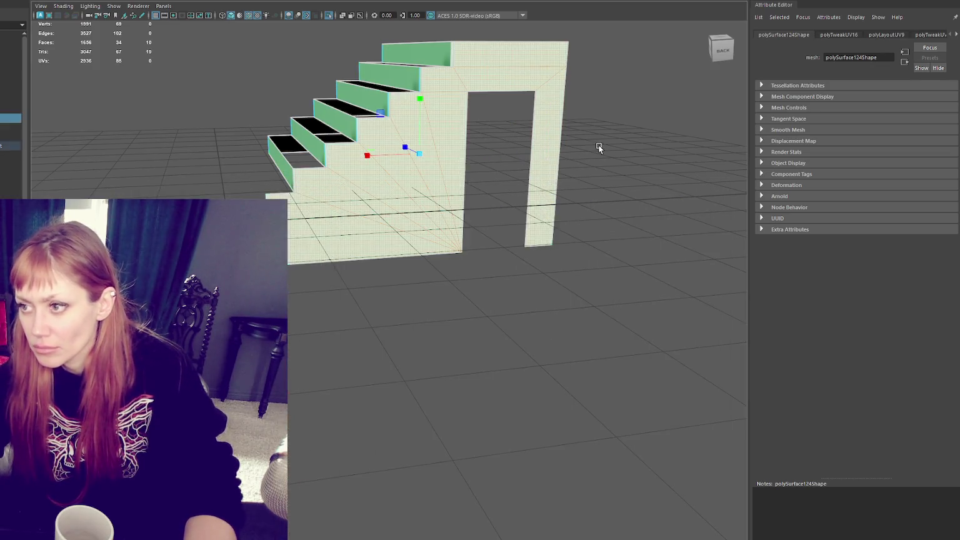
pyautogui.click(574, 166)
pyautogui.keyDown('alt'); pyautogui.moveTo(575, 165); pyautogui.dragTo(442, 254); pyautogui.keyUp('alt')
pyautogui.click(443, 254)
pyautogui.scroll(4, 442, 254)
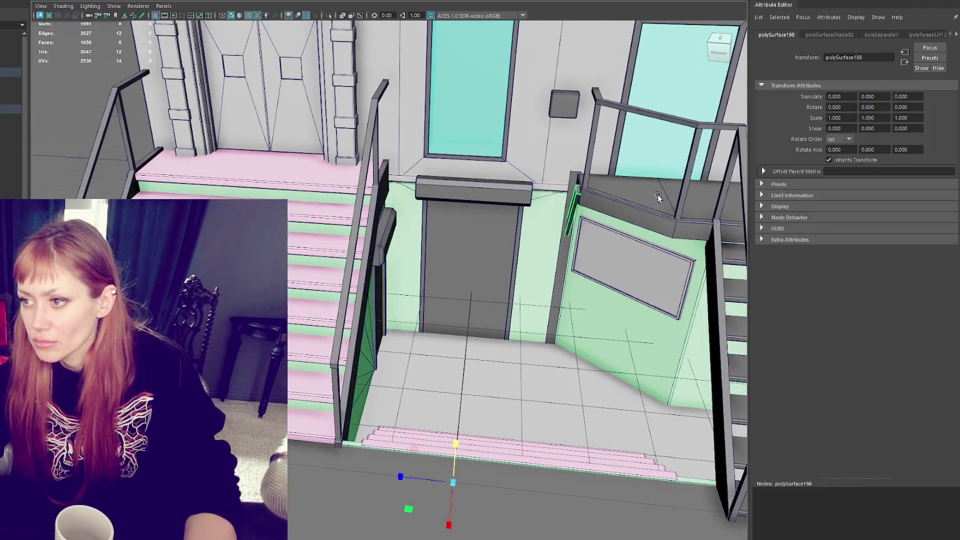
pyautogui.keyDown('alt'); pyautogui.moveTo(658, 196); pyautogui.dragTo(479, 203); pyautogui.keyUp('alt')
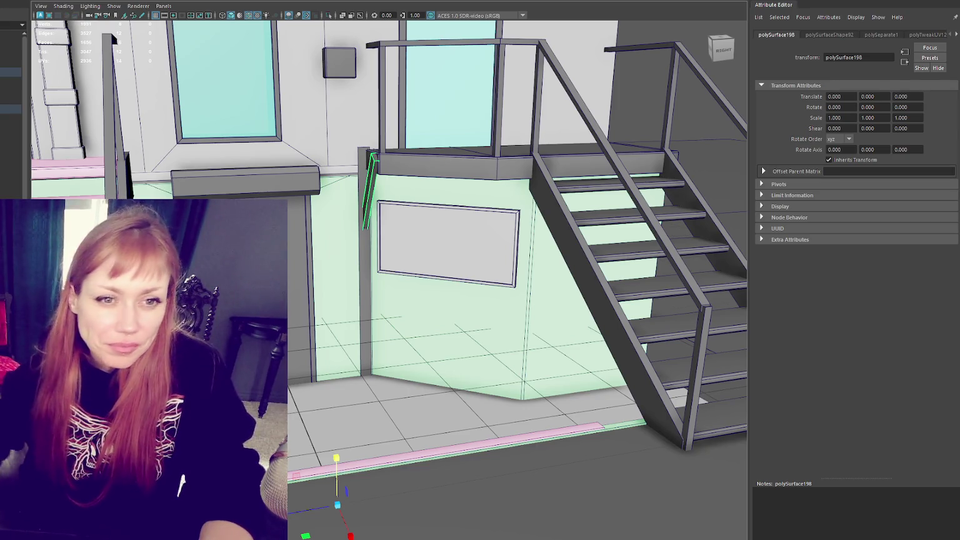
pyautogui.hotkey('alt', 'Tab')
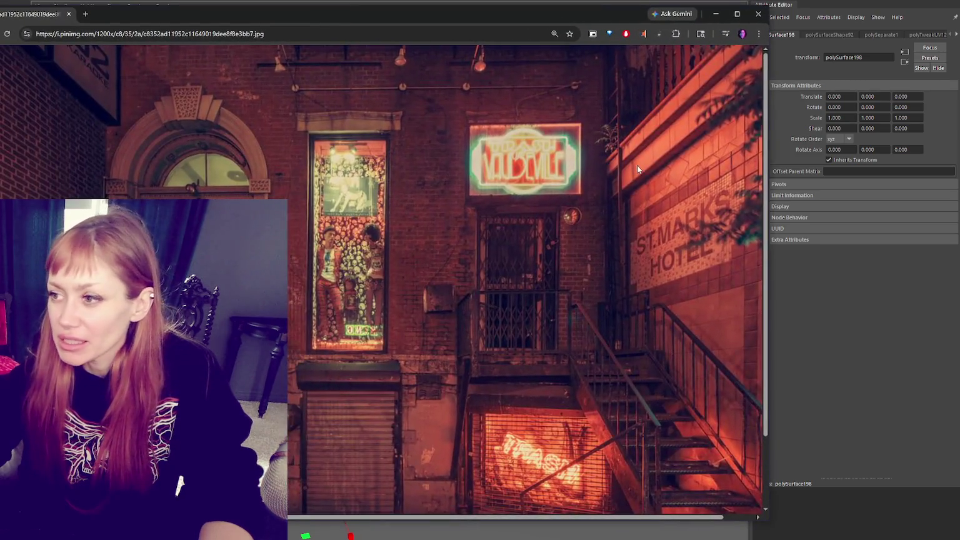
# - Scroll across the St. Marks Hotel reference photo, then minimize Chrome to return to Maya
pyautogui.hscroll(1, 587, 460)
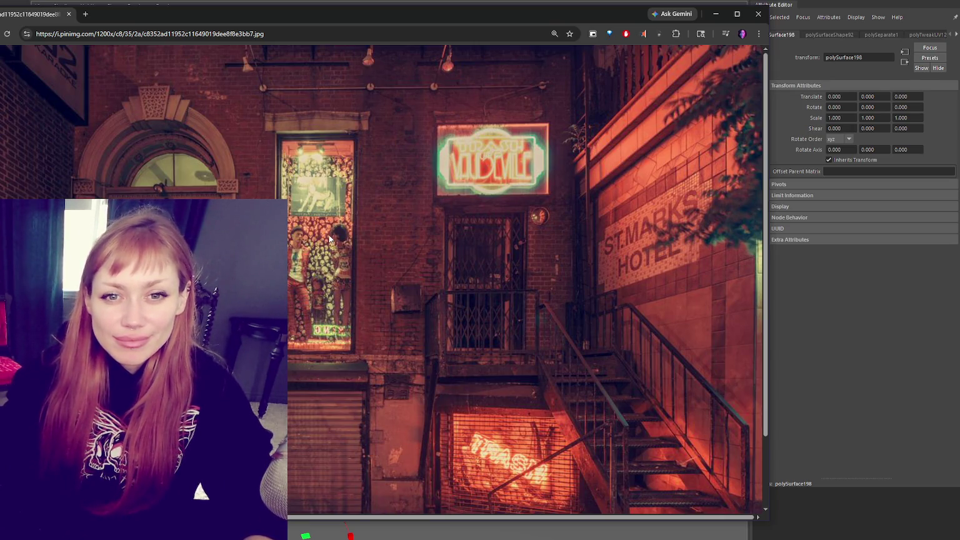
pyautogui.scroll(-3, 314, 221)
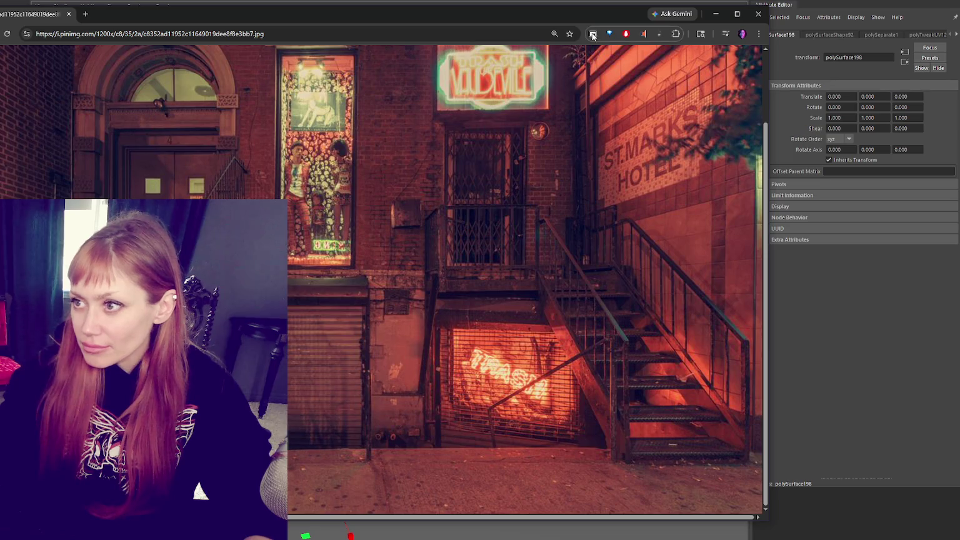
pyautogui.click(715, 13)
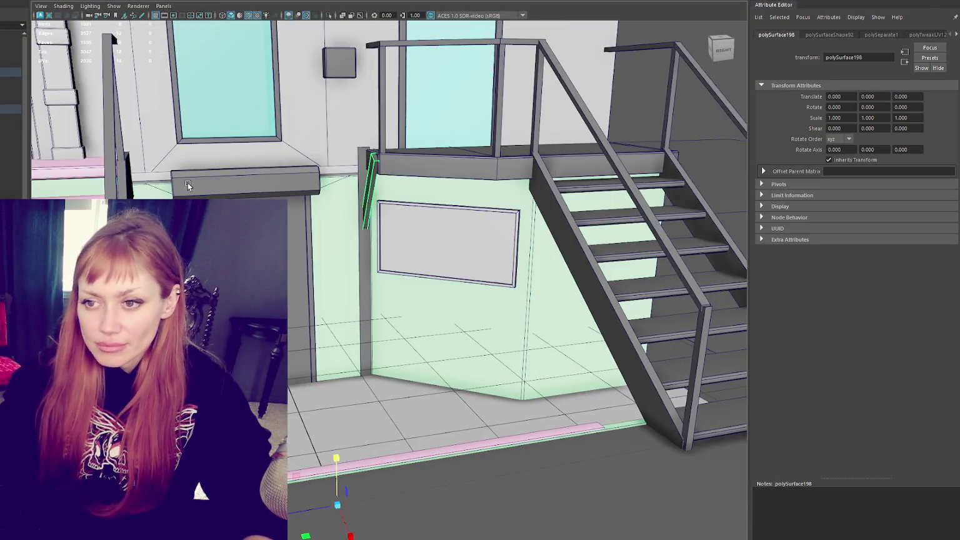
# - Select the ledge-shaped beam and slide it toward the landing and wall
pyautogui.click(213, 188)
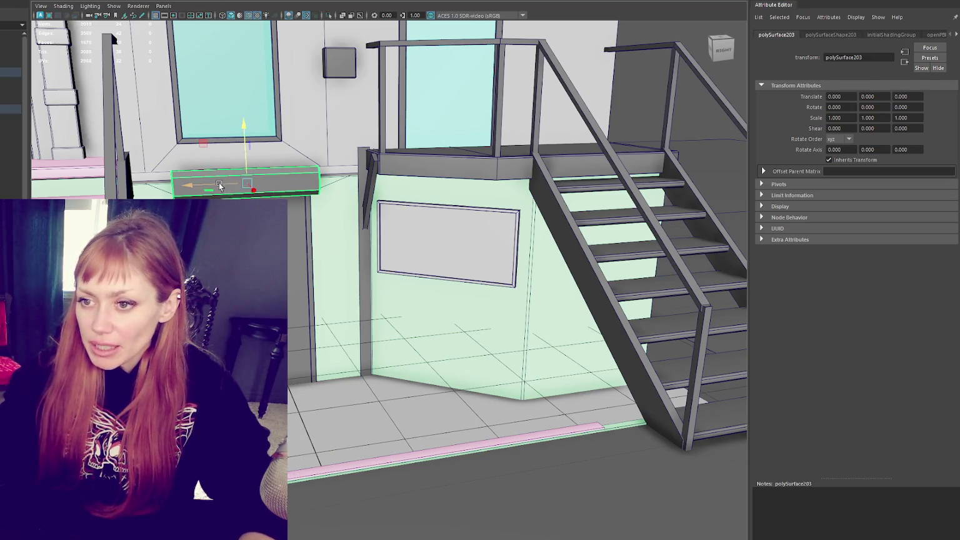
pyautogui.click(420, 183)
pyautogui.moveTo(463, 189); pyautogui.dragTo(489, 192)
pyautogui.press('e')
pyautogui.press('w')
pyautogui.moveTo(429, 185)
pyautogui.mouseDown()
pyautogui.moveTo(457, 186)
pyautogui.moveTo(508, 219)
pyautogui.mouseUp()
# - Rotate the beam about 40° to match the wall and slide it along its length
pyautogui.press('e')
pyautogui.press('w')
pyautogui.press('f')
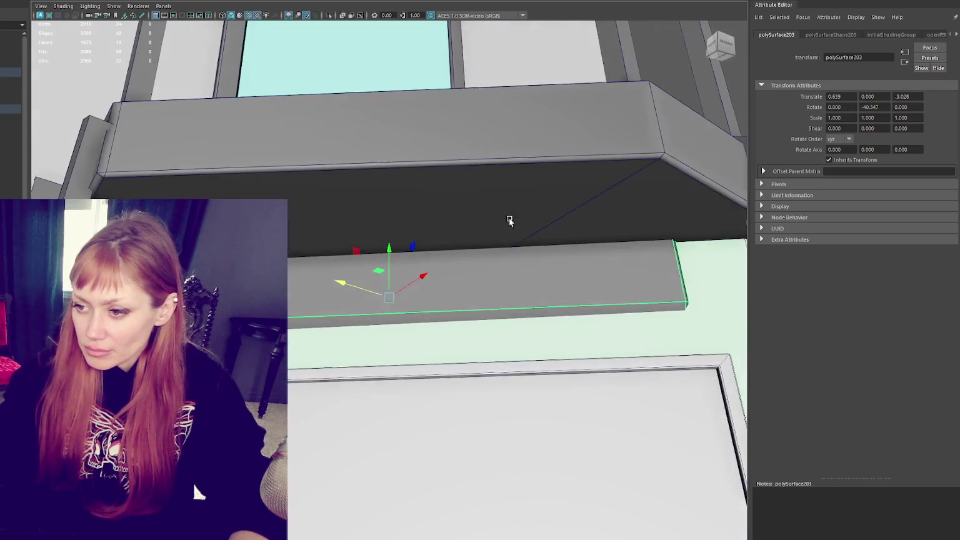
pyautogui.press('e')
pyautogui.moveTo(419, 267); pyautogui.dragTo(414, 272)
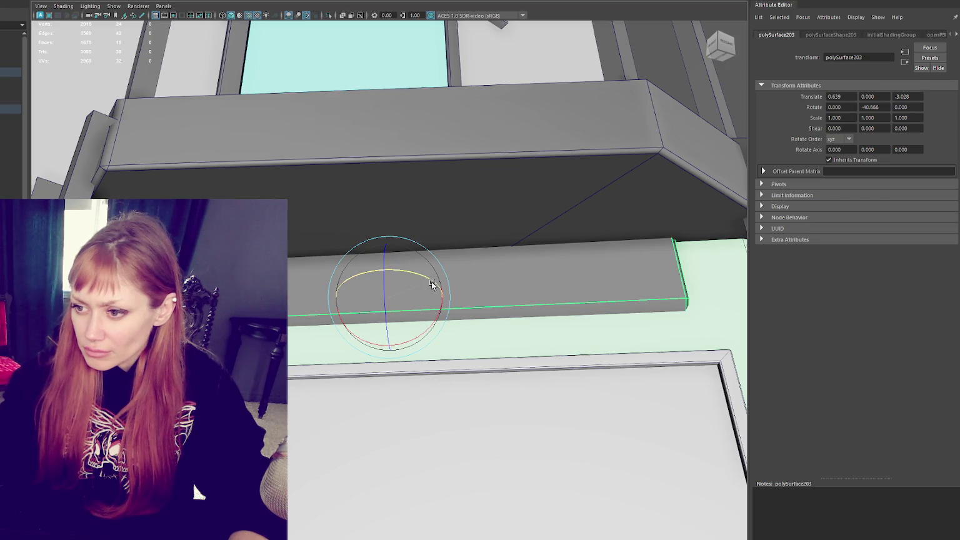
pyautogui.press('w')
pyautogui.moveTo(389, 283)
pyautogui.mouseDown()
pyautogui.moveTo(418, 275)
pyautogui.moveTo(416, 255)
pyautogui.moveTo(367, 278)
pyautogui.moveTo(412, 264)
pyautogui.moveTo(431, 286)
pyautogui.mouseUp()
pyautogui.press('e')
pyautogui.press('w')
# - Shorten the beam by pulling back its end vertices and raise the edge loop
pyautogui.moveTo(394, 274); pyautogui.dragTo(375, 275, button='right')
pyautogui.moveTo(516, 266)
pyautogui.mouseDown()
pyautogui.moveTo(541, 313)
pyautogui.moveTo(561, 288)
pyautogui.moveTo(555, 272)
pyautogui.moveTo(583, 221)
pyautogui.mouseUp()
pyautogui.moveTo(614, 224)
pyautogui.mouseDown(button='middle')
pyautogui.moveTo(605, 244)
pyautogui.moveTo(573, 245)
pyautogui.mouseUp(button='middle')
pyautogui.click(311, 203)
pyautogui.moveTo(195, 492); pyautogui.dragTo(194, 493, button='middle')
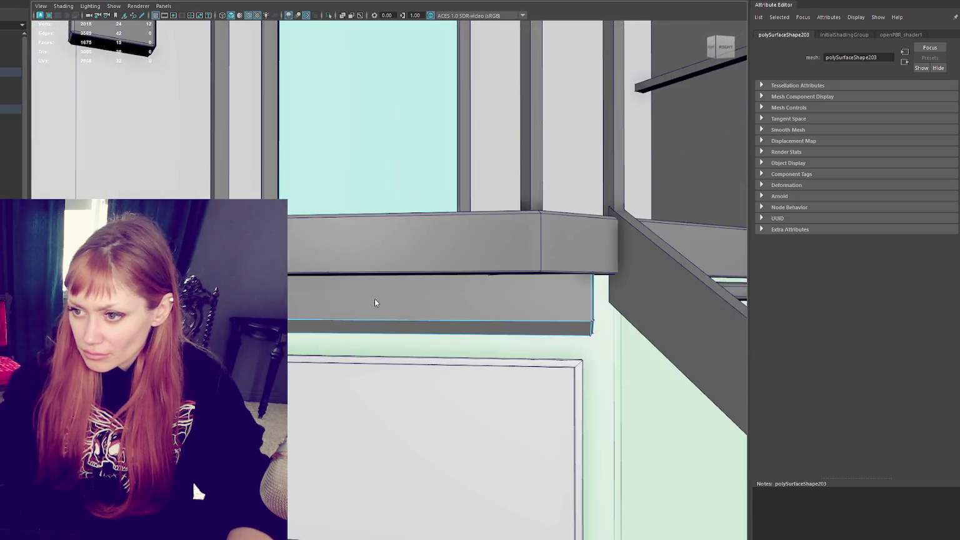
# - Adjust the whole beam's height to sit just under the landing, then select the lower wall
pyautogui.click(374, 299)
pyautogui.moveTo(389, 296); pyautogui.dragTo(388, 299)
pyautogui.scroll(-3, 404, 304)
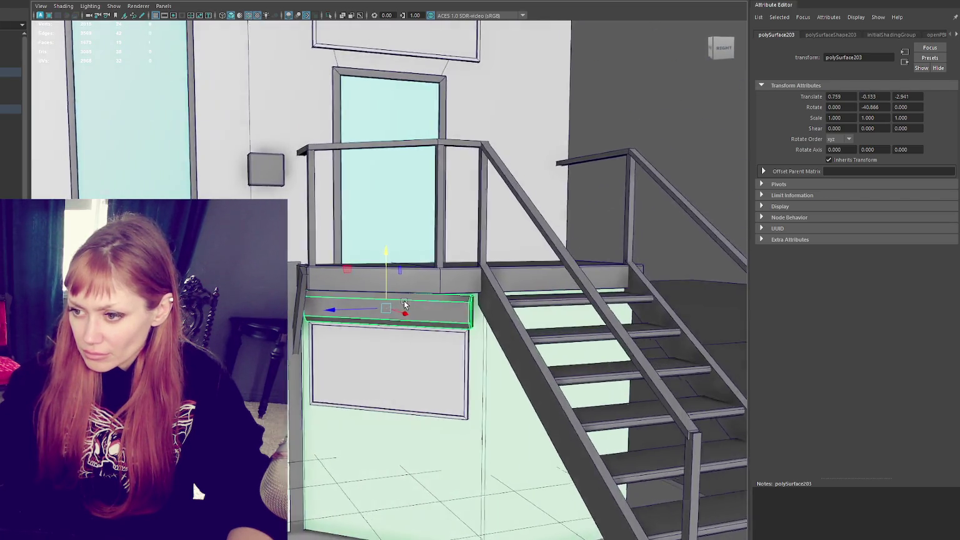
pyautogui.scroll(2, 400, 306)
pyautogui.moveTo(389, 315); pyautogui.dragTo(390, 309)
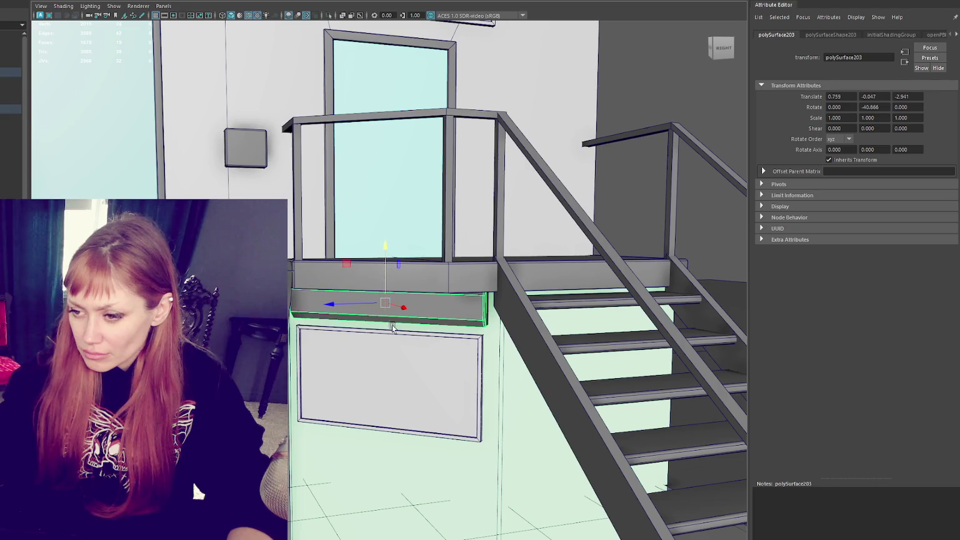
pyautogui.scroll(-3, 390, 309)
pyautogui.rightClick(407, 355)
pyautogui.click(406, 355)
pyautogui.scroll(3, 406, 355)
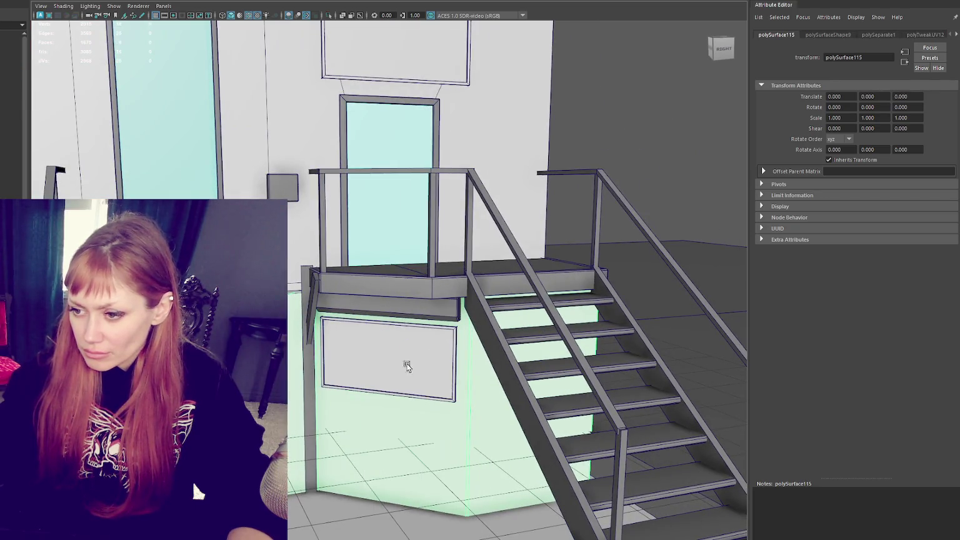
# - Extrude the wall face below the panel, shrink it inward and raise its lower edge
pyautogui.click(406, 354)
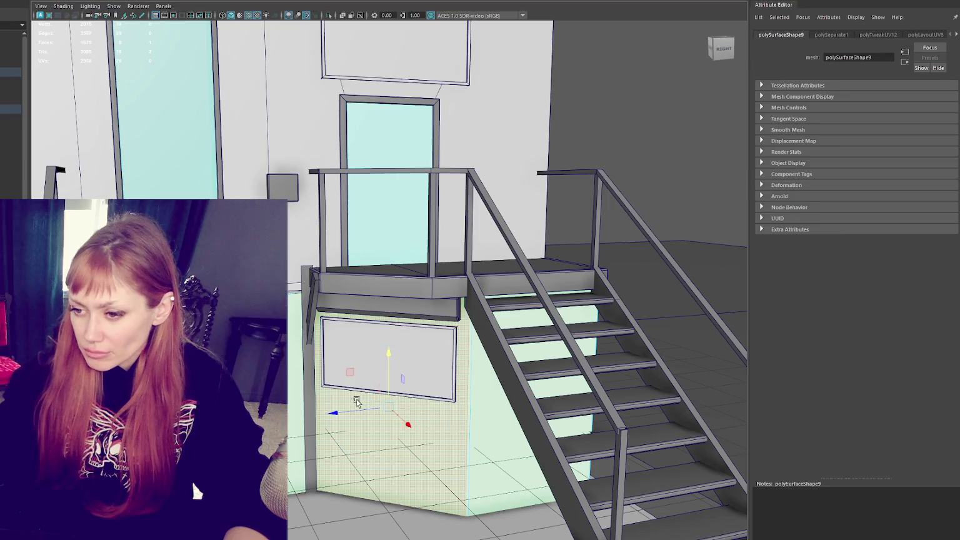
pyautogui.hotkey('ctrl', 'e')
pyautogui.moveTo(338, 411); pyautogui.dragTo(351, 412)
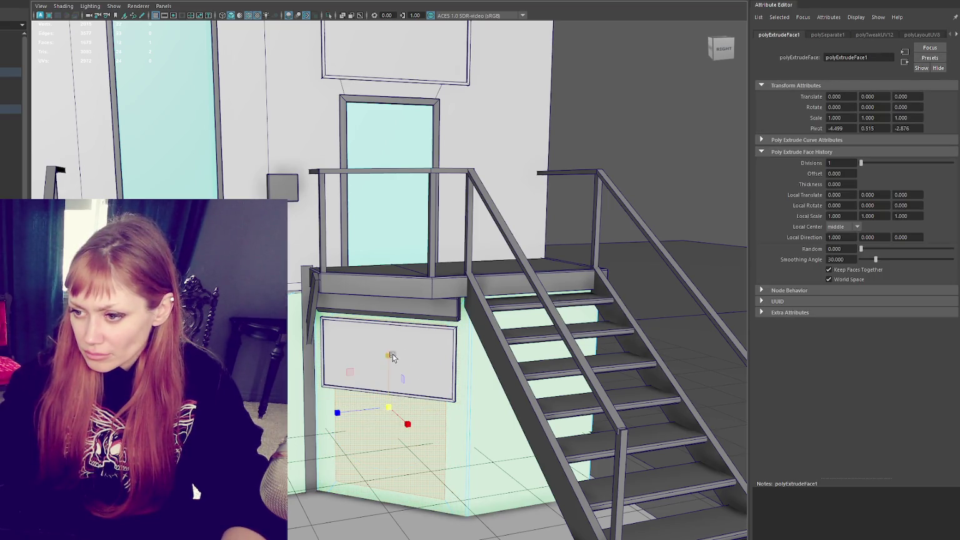
pyautogui.moveTo(389, 358); pyautogui.dragTo(389, 372)
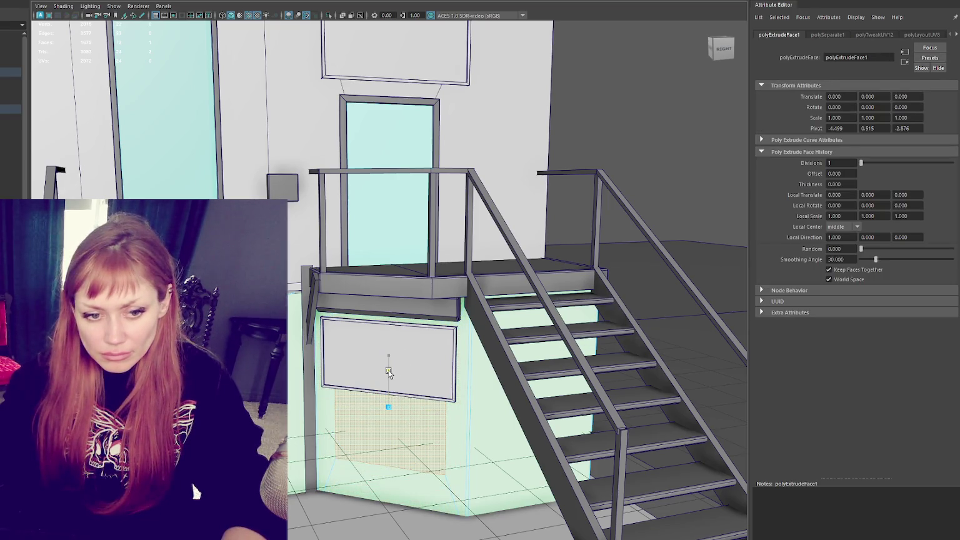
pyautogui.press('4')
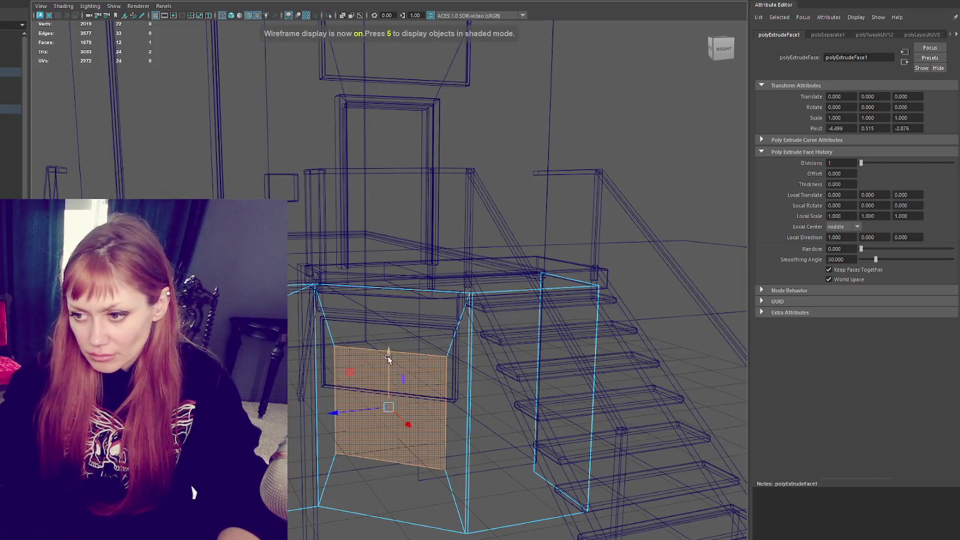
pyautogui.moveTo(388, 358); pyautogui.dragTo(391, 327)
# - Extrude the face again to form the frame, rotating it slightly and nudging its right edge
pyautogui.hotkey('ctrl', 'e')
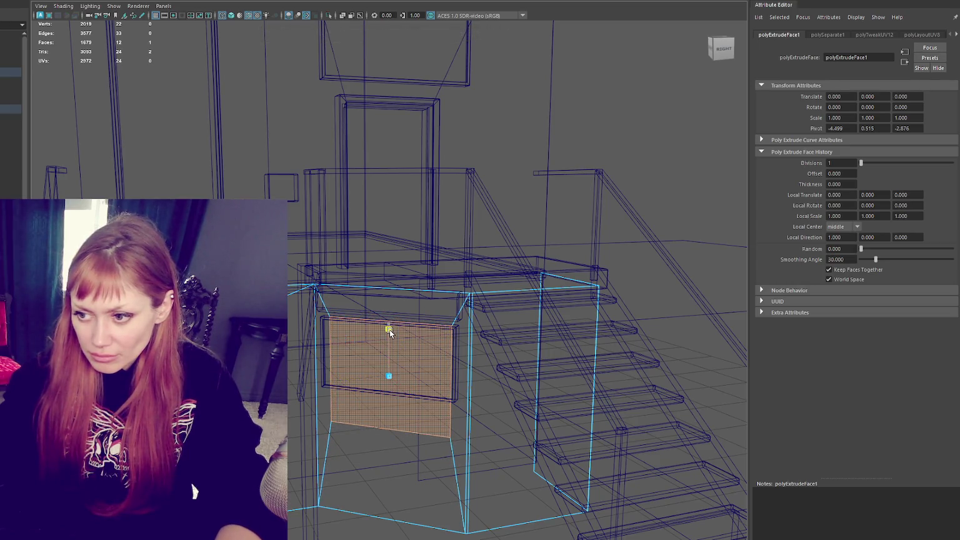
pyautogui.press('5')
pyautogui.press('f')
pyautogui.press('e')
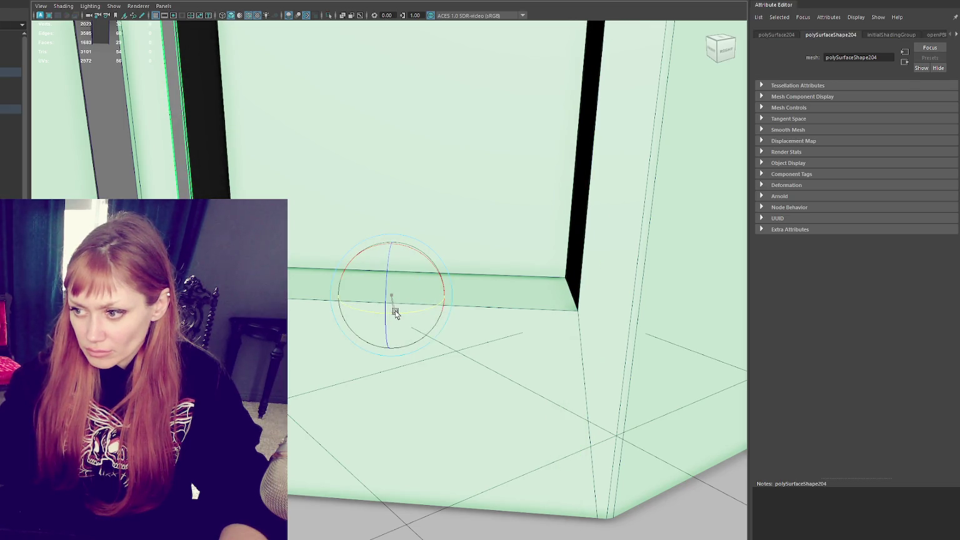
pyautogui.moveTo(395, 314); pyautogui.dragTo(394, 314)
pyautogui.press('r')
pyautogui.press('w')
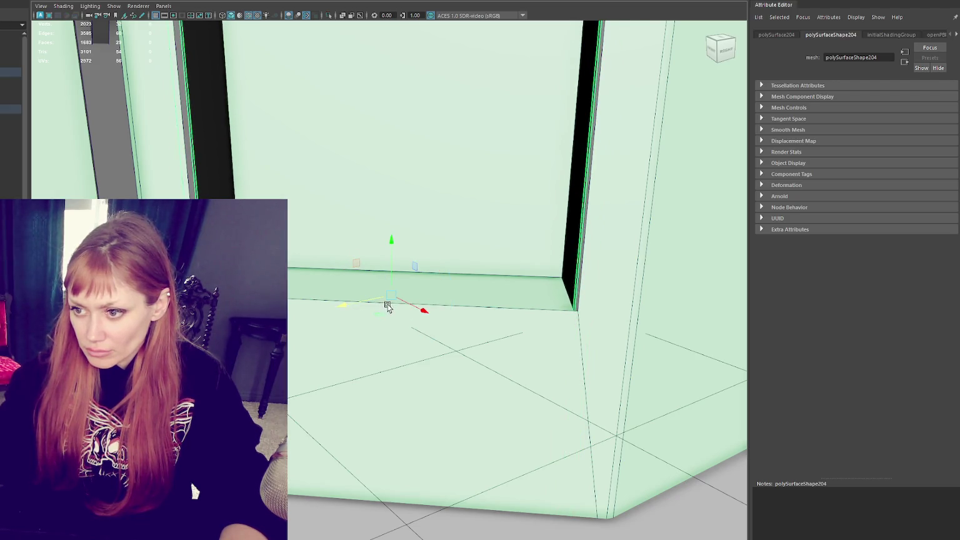
pyautogui.moveTo(416, 311); pyautogui.dragTo(364, 300)
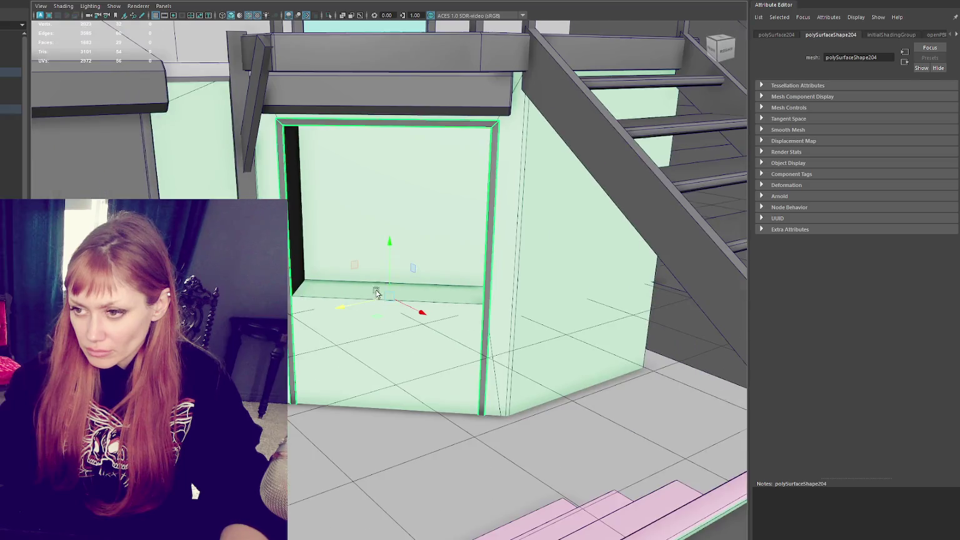
# - Face the opening head-on and lift its bottom up to window height
pyautogui.scroll(-3, 375, 294)
pyautogui.keyDown('alt'); pyautogui.moveTo(473, 138); pyautogui.dragTo(469, 133); pyautogui.keyUp('alt')
pyautogui.moveTo(719, 49)
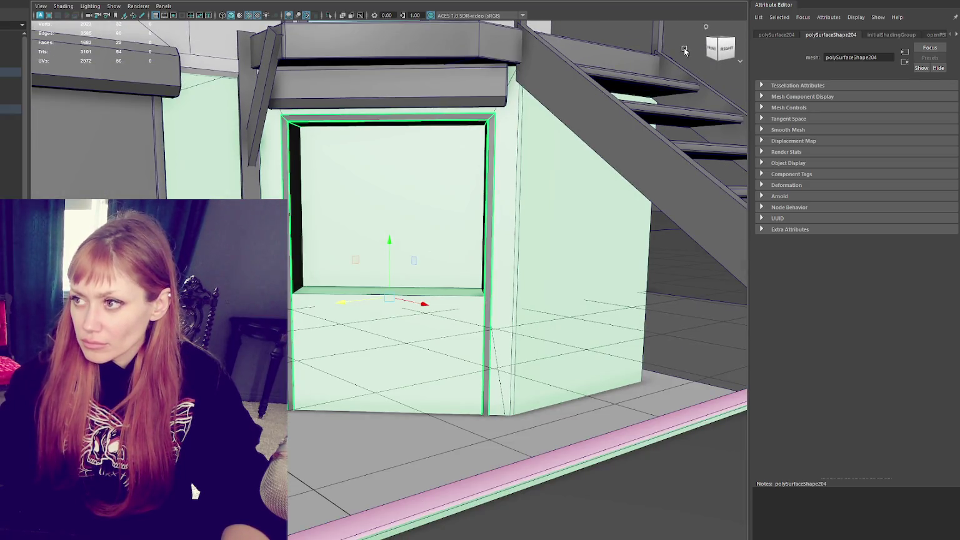
pyautogui.click(615, 35)
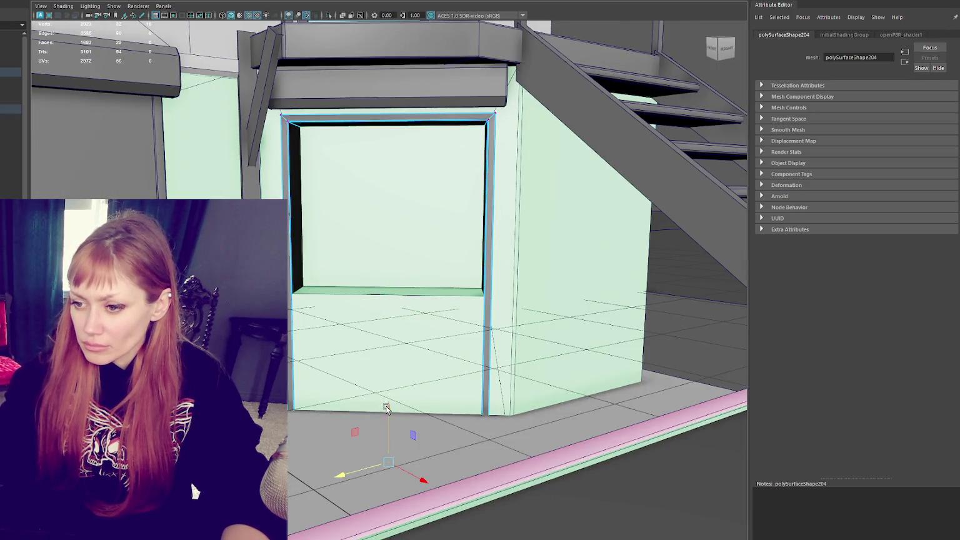
pyautogui.moveTo(387, 408); pyautogui.dragTo(428, 236)
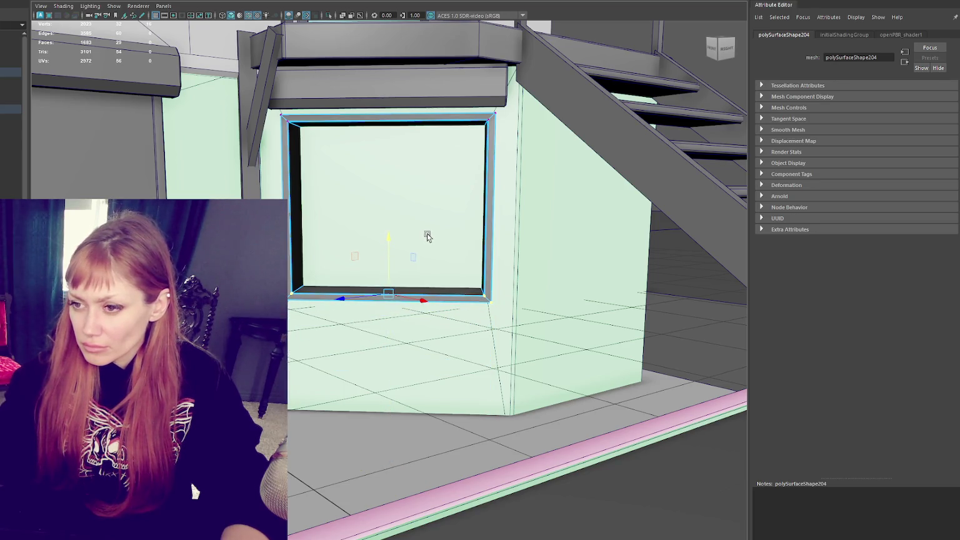
# - Delete the face filling the window opening to make it a recess
pyautogui.click(473, 160)
pyautogui.moveTo(407, 170); pyautogui.dragTo(407, 191, button='right')
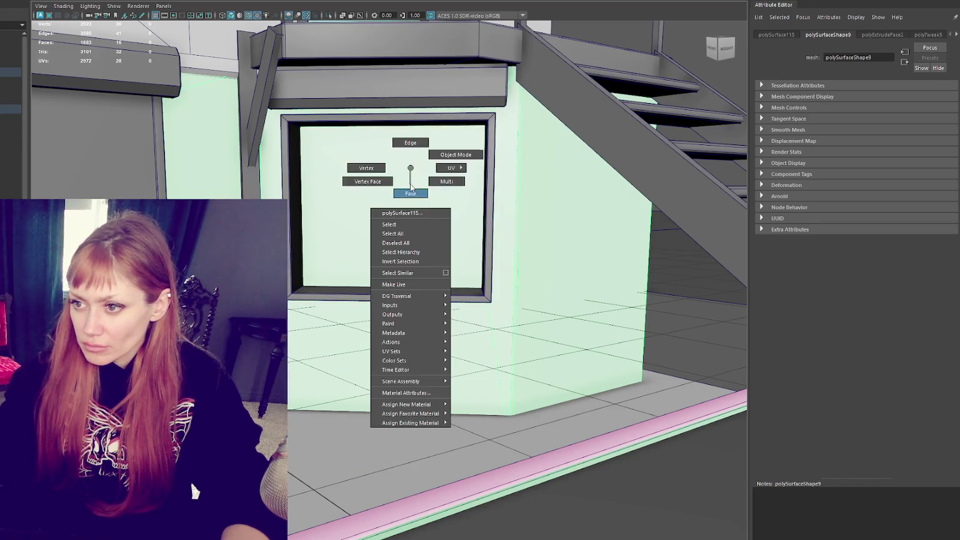
pyautogui.click(410, 186)
pyautogui.press('Delete')
# - Check the frame's inner side in wireframe and shaded views, then pull back to the staircase
pyautogui.press('4')
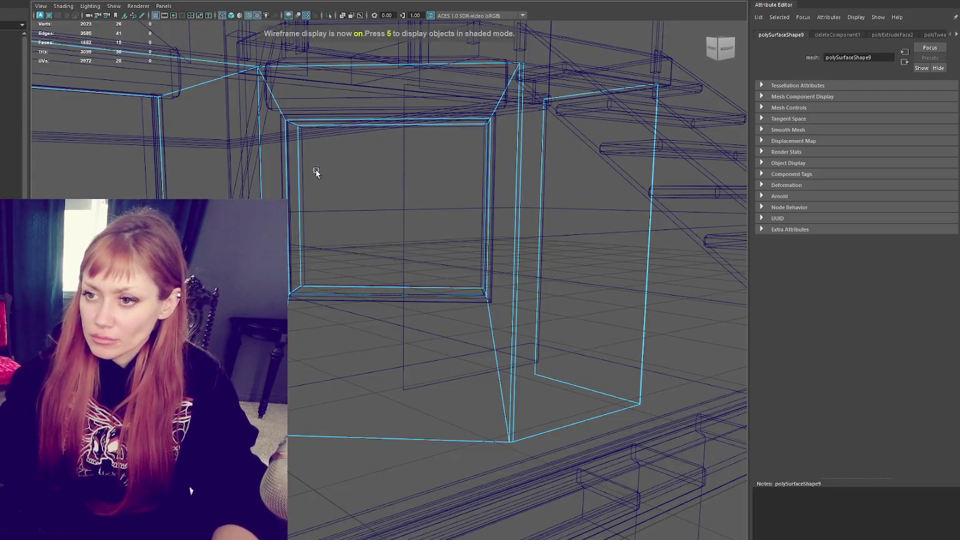
pyautogui.click(302, 131)
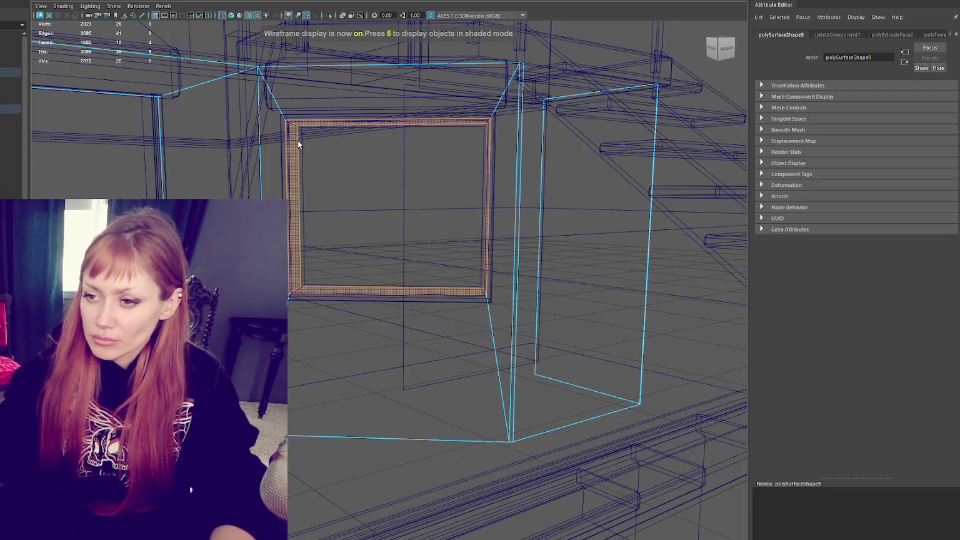
pyautogui.press('5')
pyautogui.click(429, 171)
pyautogui.keyDown('alt'); pyautogui.moveTo(527, 153); pyautogui.dragTo(475, 188); pyautogui.keyUp('alt')
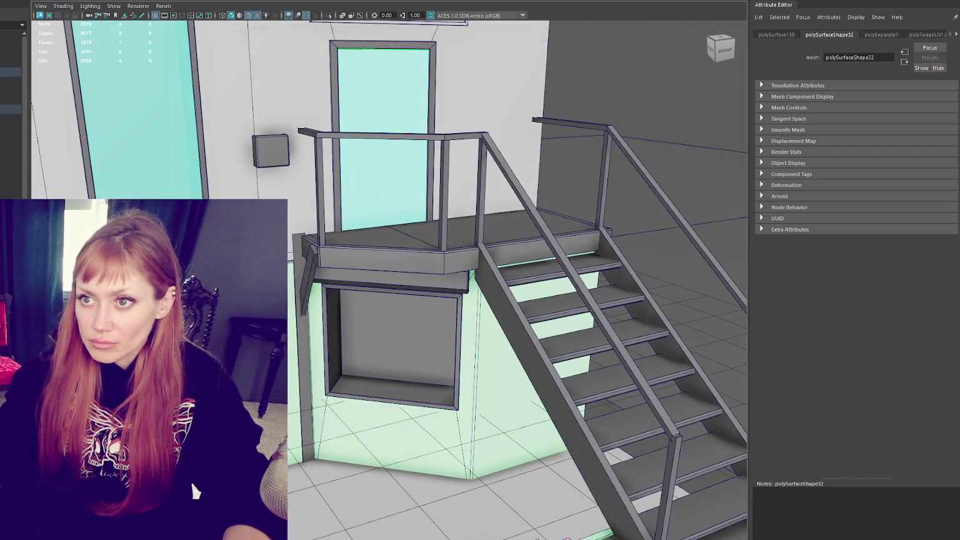
# - Select the window's glass pane and slide it sideways and back into the lower window opening
pyautogui.click(379, 80)
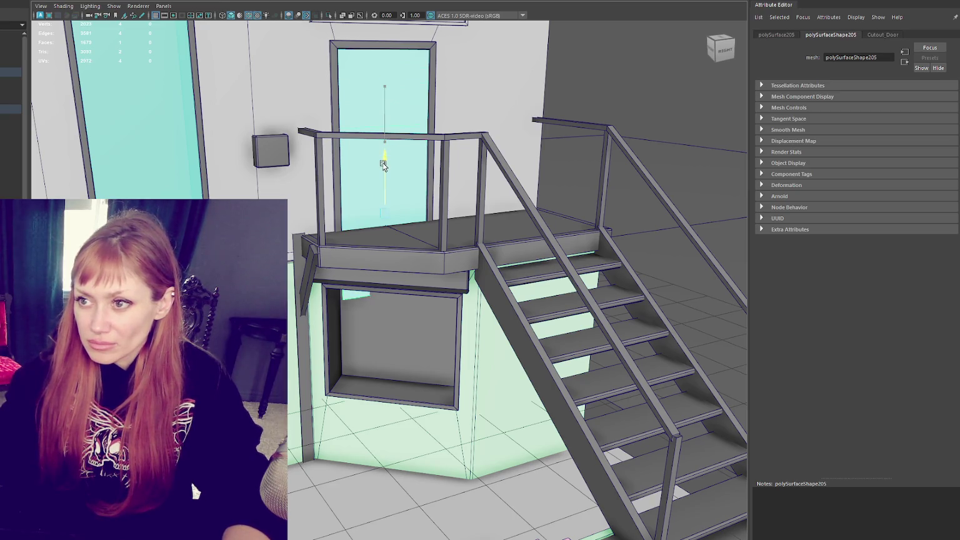
pyautogui.click(386, 293)
pyautogui.press('e')
pyautogui.press('w')
pyautogui.click(403, 350)
pyautogui.moveTo(403, 349); pyautogui.dragTo(376, 350)
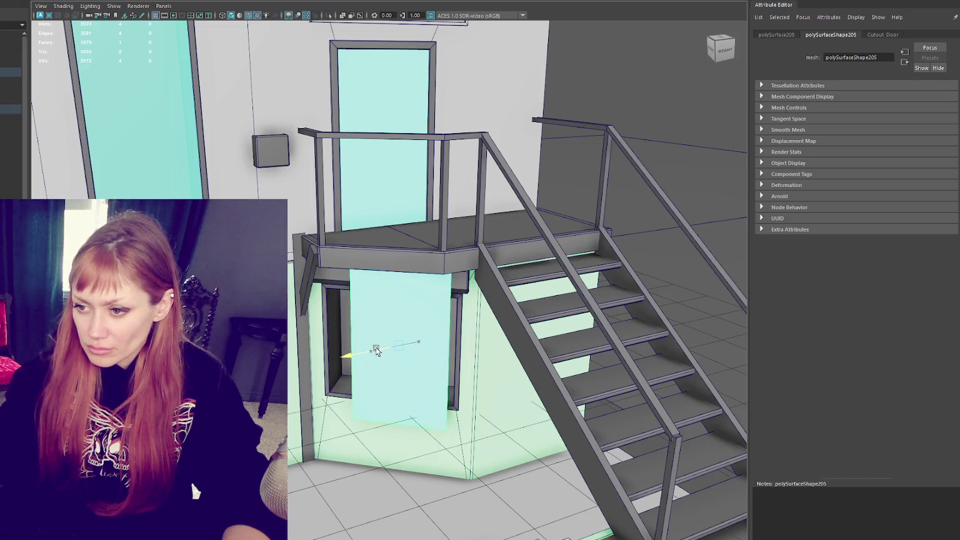
pyautogui.scroll(5, 423, 364)
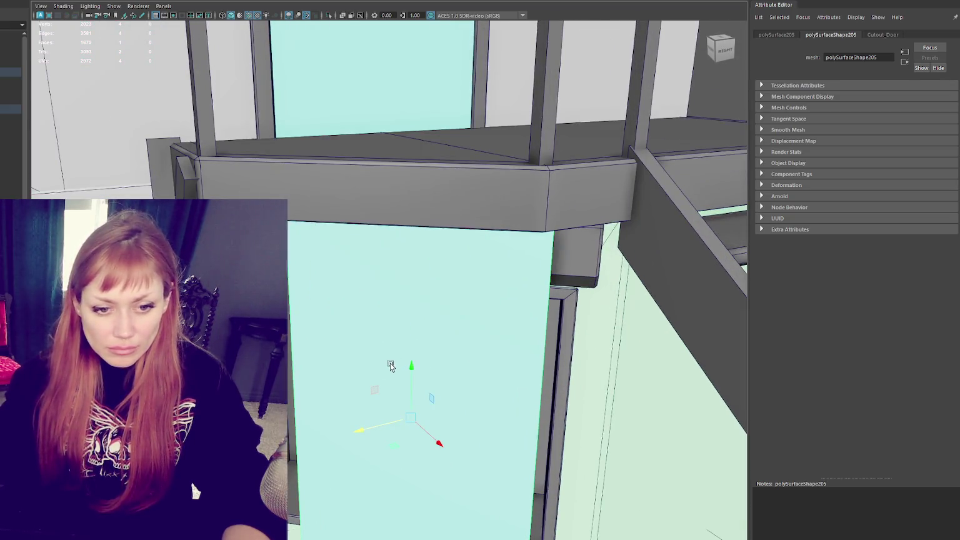
pyautogui.moveTo(435, 400)
pyautogui.mouseDown(button='middle')
pyautogui.moveTo(393, 407)
pyautogui.moveTo(396, 396)
pyautogui.mouseUp(button='middle')
pyautogui.press('e')
pyautogui.press('w')
pyautogui.press('e')
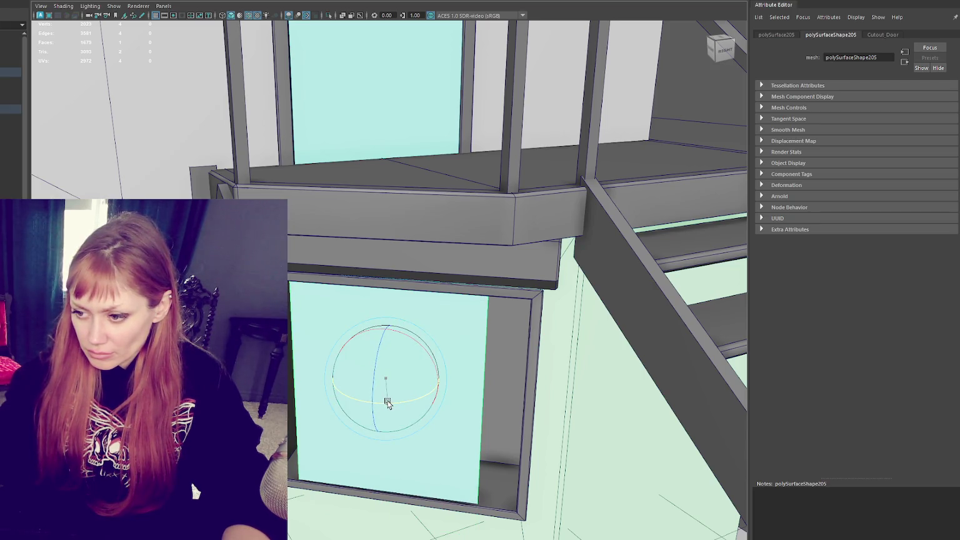
pyautogui.press('f')
# - Fine-tune the pane's height and width position in wireframe so it sits inside the frame
pyautogui.moveTo(403, 405)
pyautogui.keyDown('alt'); pyautogui.mouseDown()
pyautogui.moveTo(415, 435)
pyautogui.moveTo(422, 360)
pyautogui.mouseUp(); pyautogui.keyUp('alt')
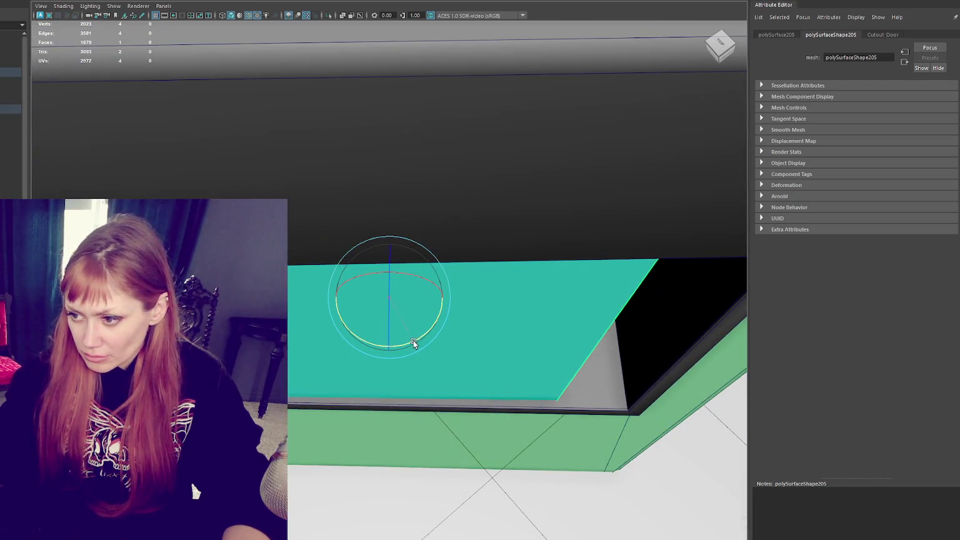
pyautogui.press('w')
pyautogui.moveTo(338, 298)
pyautogui.keyDown('alt'); pyautogui.mouseDown()
pyautogui.moveTo(392, 295)
pyautogui.moveTo(399, 238)
pyautogui.moveTo(396, 275)
pyautogui.moveTo(386, 262)
pyautogui.mouseUp(); pyautogui.keyUp('alt')
pyautogui.scroll(3, 396, 276)
pyautogui.press('4')
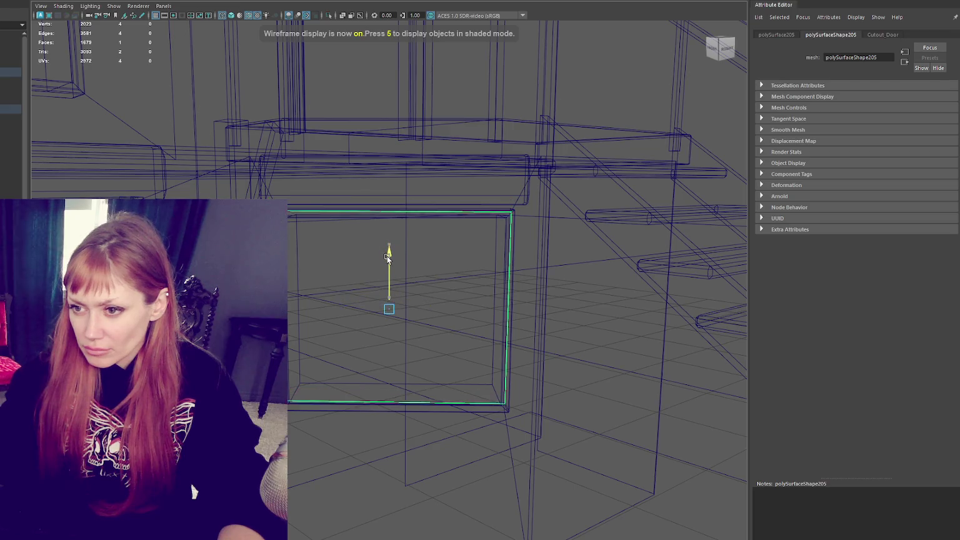
pyautogui.moveTo(390, 256); pyautogui.dragTo(393, 255)
pyautogui.moveTo(342, 311); pyautogui.dragTo(344, 311)
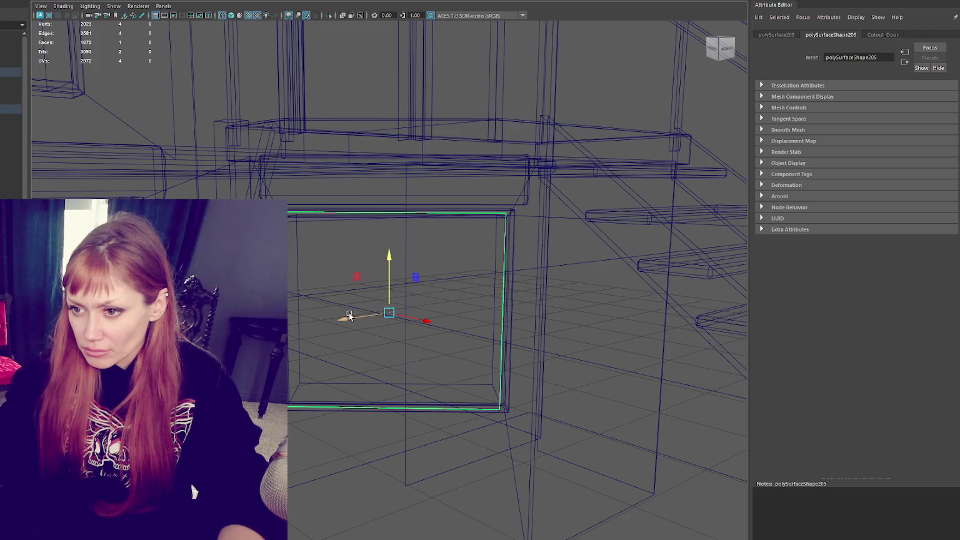
pyautogui.moveTo(415, 321); pyautogui.dragTo(429, 321)
pyautogui.press('6')
pyautogui.moveTo(349, 321); pyautogui.dragTo(414, 320)
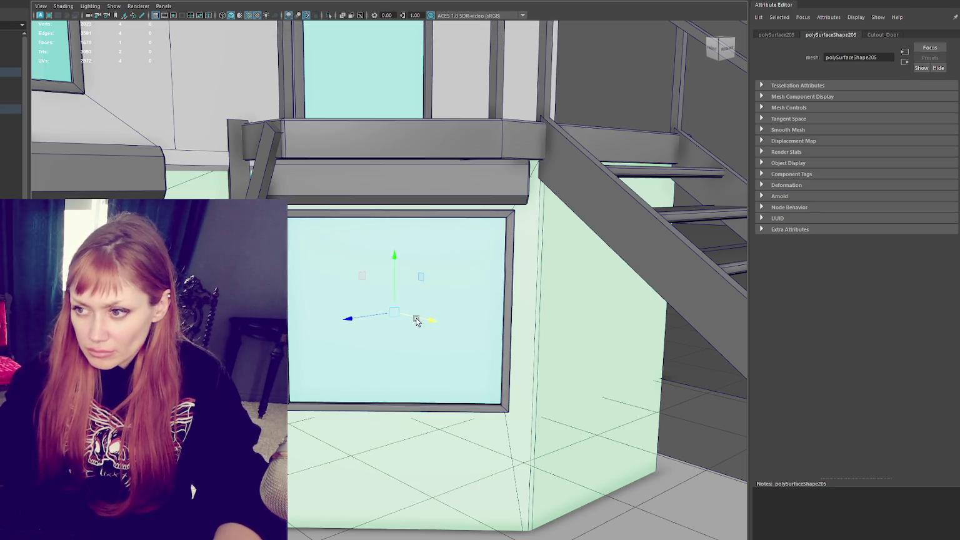
# - Pull the view back to check the fitted pane against the whole stair
pyautogui.keyDown('alt'); pyautogui.moveTo(409, 274); pyautogui.dragTo(66, 124); pyautogui.keyUp('alt')
pyautogui.scroll(-5, 338, 175)
pyautogui.scroll(-3, 338, 175)
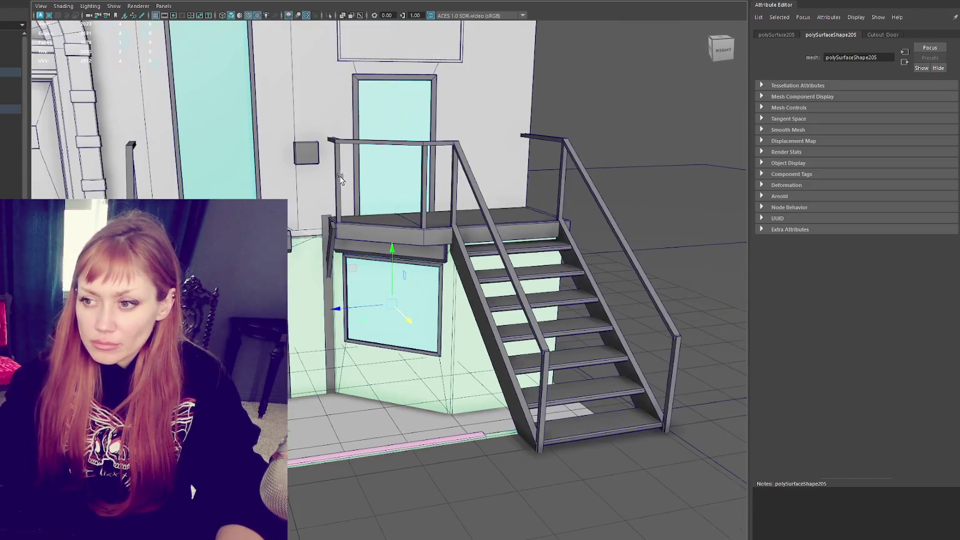
pyautogui.moveTo(558, 95); pyautogui.dragTo(422, 256, button='right')
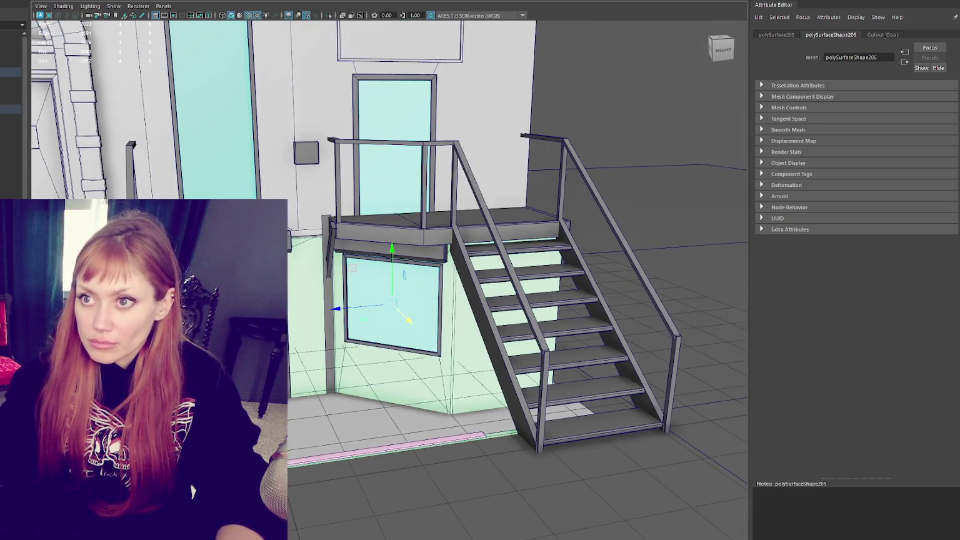
pyautogui.click(294, 10)
# - Set the glass pane's UV shell to 633.4198 texel density at map size 2048
pyautogui.moveTo(300, 275); pyautogui.dragTo(349, 310)
pyautogui.click(637, 417)
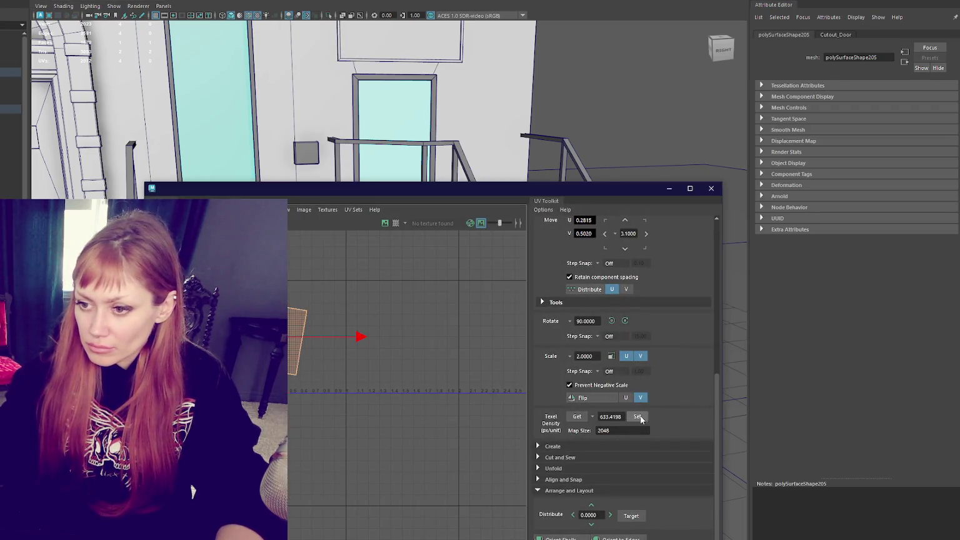
pyautogui.moveTo(442, 189); pyautogui.dragTo(601, 353)
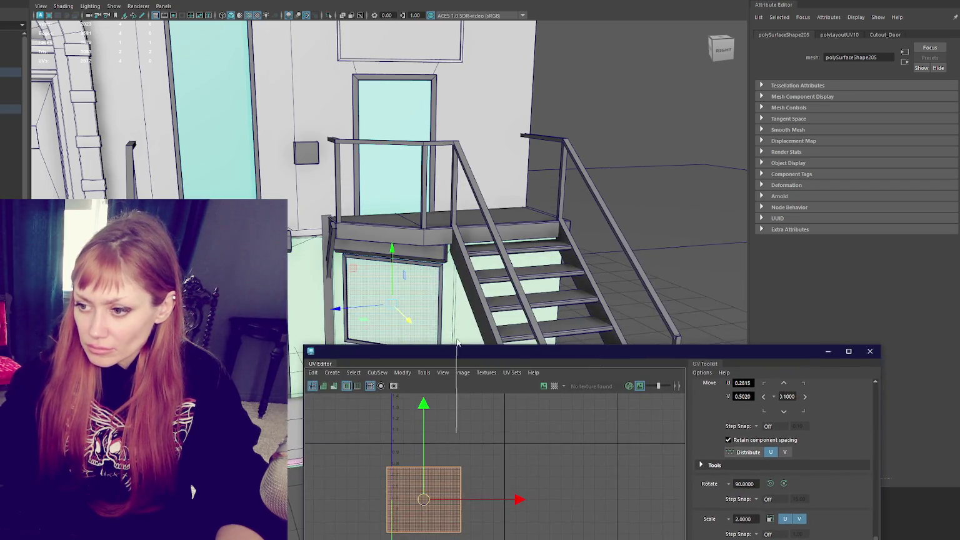
pyautogui.click(432, 465)
pyautogui.press('4')
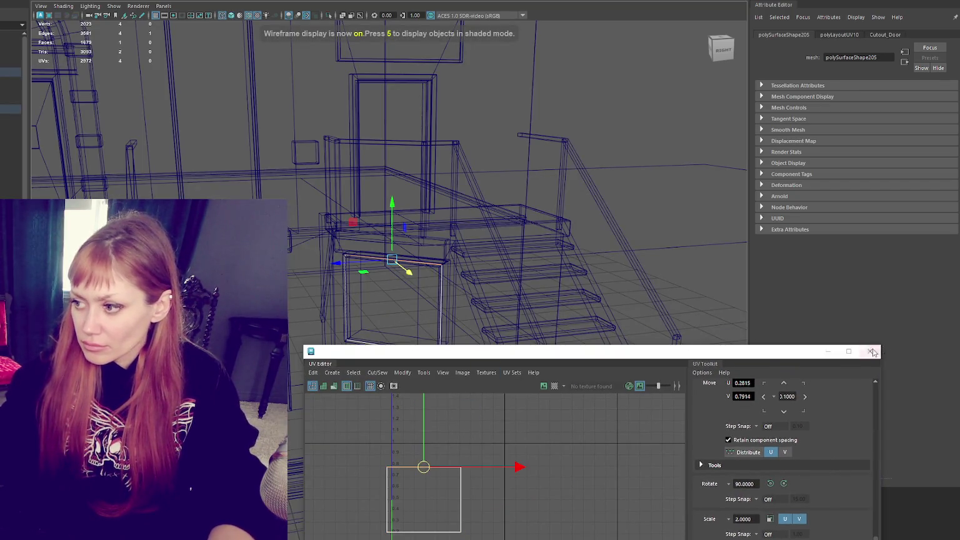
# - Close the UV Editor and return to a shaded view of the stairs
pyautogui.click(869, 351)
pyautogui.click(553, 156)
pyautogui.press('5')
pyautogui.keyDown('alt'); pyautogui.moveTo(560, 174); pyautogui.dragTo(511, 177); pyautogui.keyUp('alt')
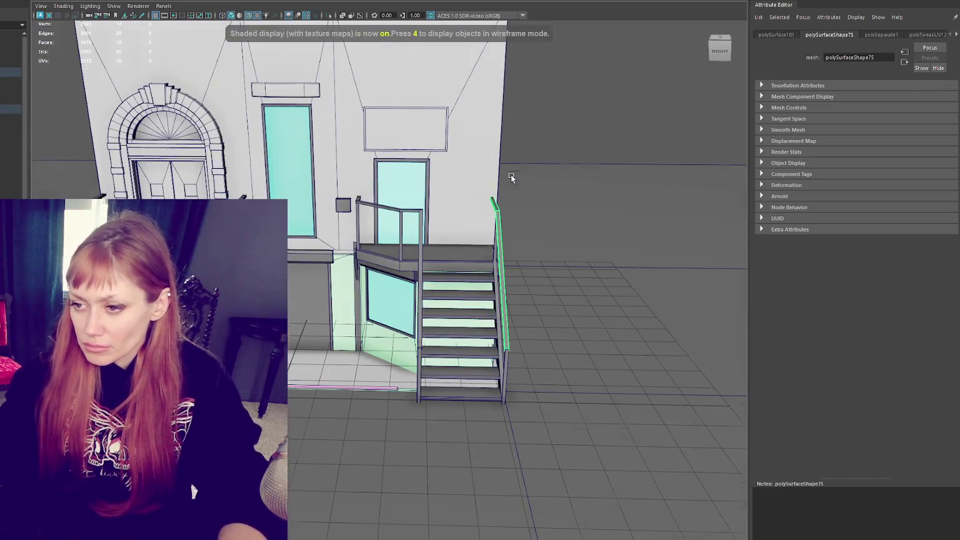
pyautogui.click(386, 283)
pyautogui.moveTo(563, 123); pyautogui.dragTo(792, 133, button='right')
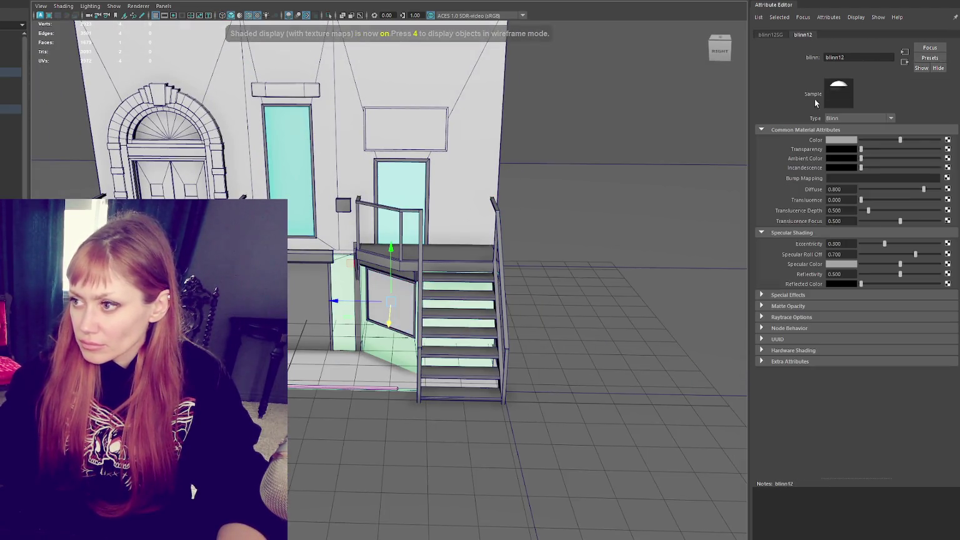
pyautogui.doubleClick(850, 56)
pyautogui.write('Lower Level Cut out w')
pyautogui.press('capslock')
pyautogui.write('IND')
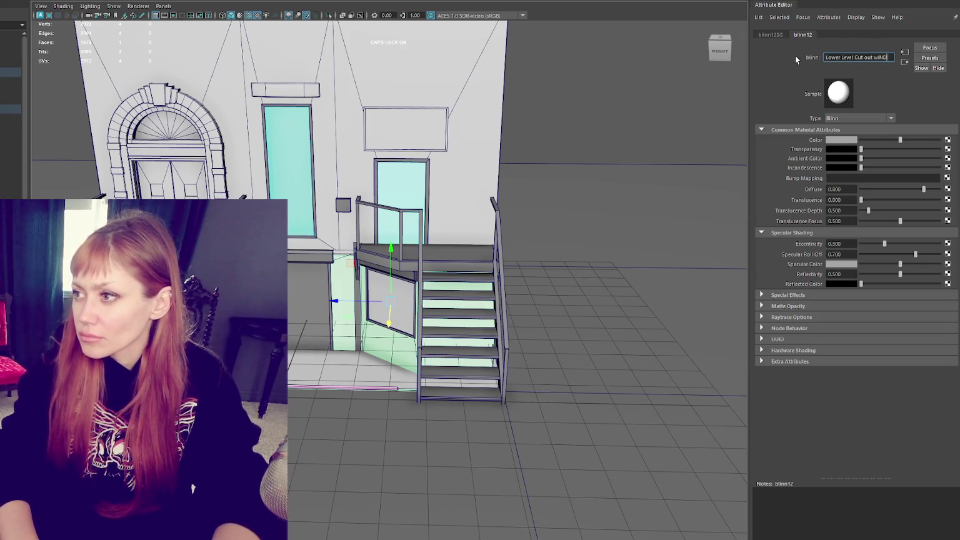
pyautogui.click(640, 95)
pyautogui.keyDown('alt'); pyautogui.moveTo(640, 94); pyautogui.dragTo(561, 208); pyautogui.keyUp('alt')
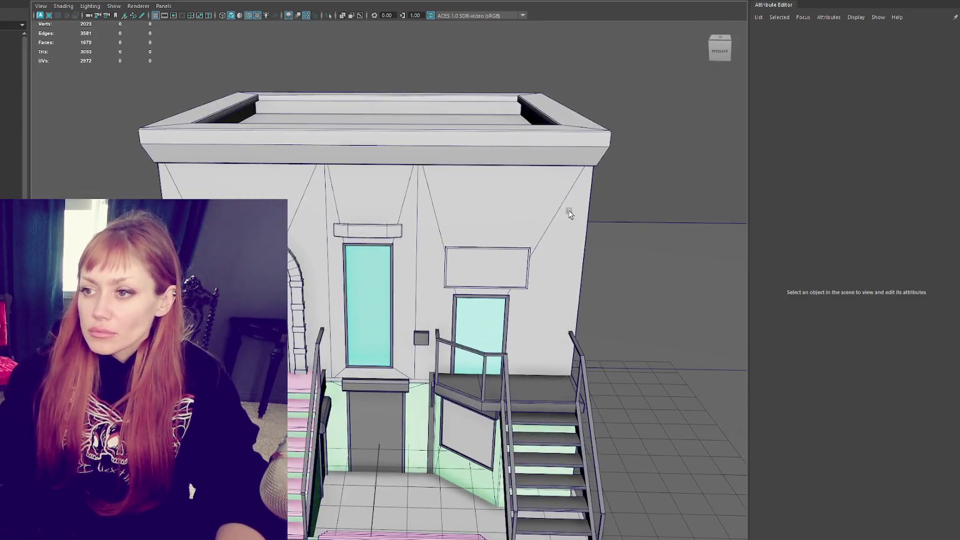
pyautogui.keyDown('alt'); pyautogui.moveTo(561, 208); pyautogui.dragTo(542, 166, button='middle'); pyautogui.keyUp('alt')
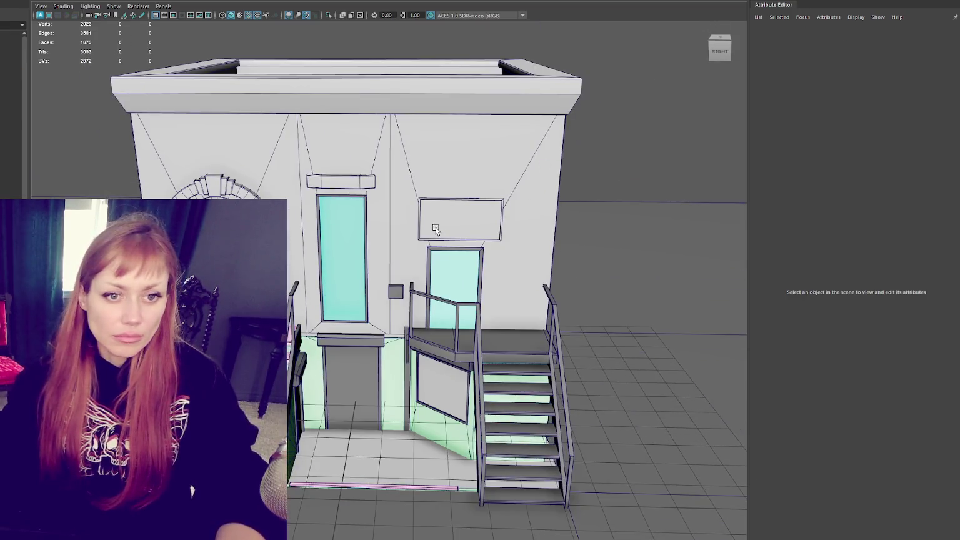
pyautogui.scroll(3, 435, 228)
pyautogui.scroll(-4, 434, 211)
pyautogui.moveTo(360, 262)
pyautogui.keyDown('alt'); pyautogui.mouseDown()
pyautogui.moveTo(308, 256)
pyautogui.moveTo(354, 247)
pyautogui.mouseUp(); pyautogui.keyUp('alt')
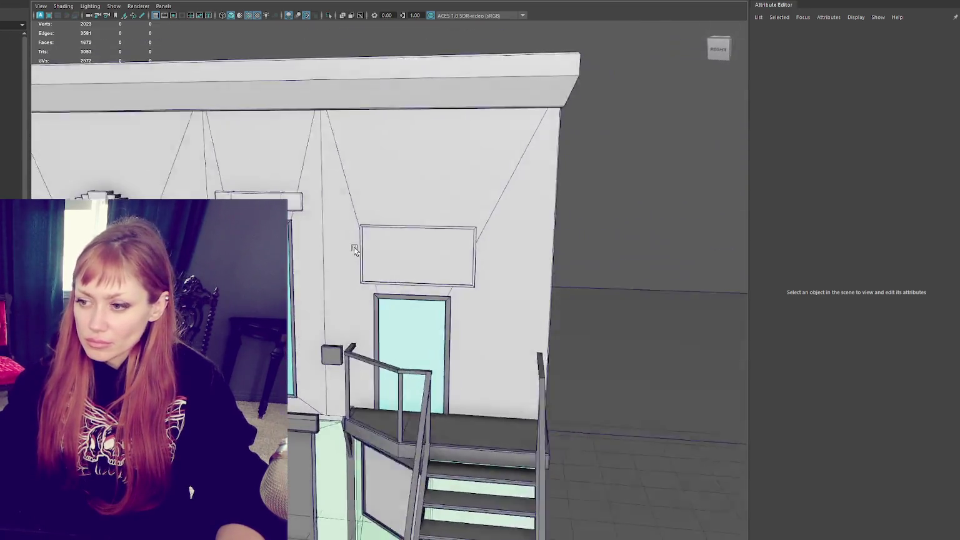
pyautogui.scroll(-2, 356, 248)
pyautogui.scroll(-3, 360, 250)
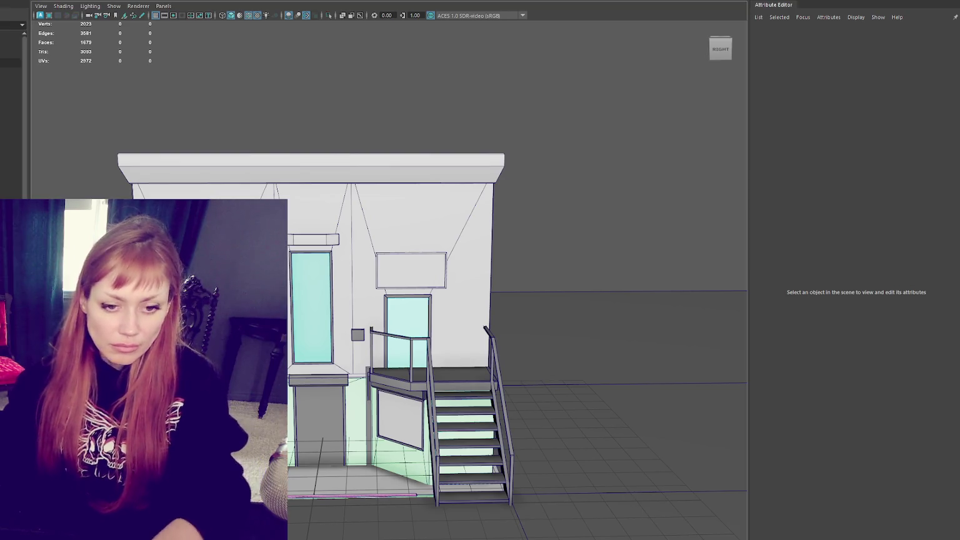
pyautogui.scroll(2, 267, 193)
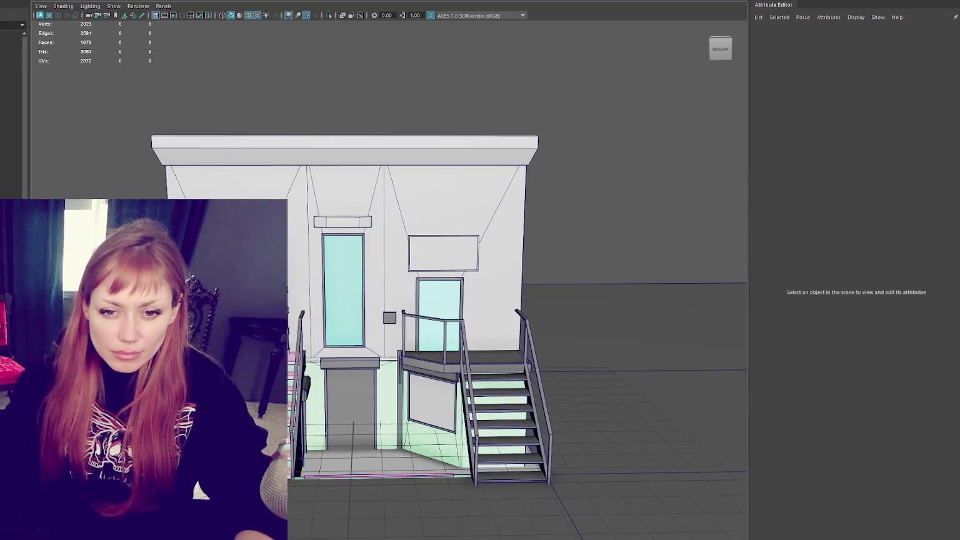
pyautogui.scroll(3, 266, 193)
pyautogui.scroll(-2, 460, 133)
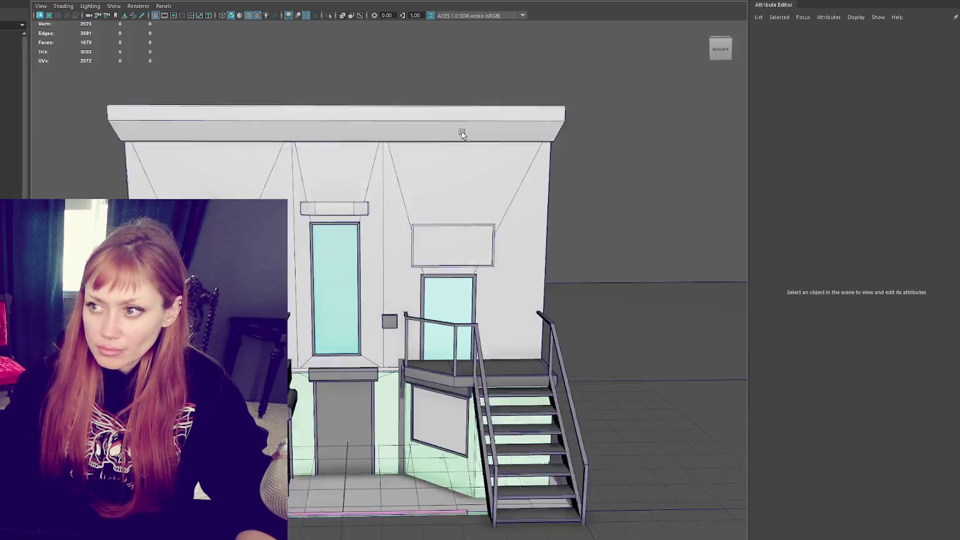
pyautogui.scroll(-1, 464, 171)
pyautogui.click(464, 171)
pyautogui.scroll(2, 528, 158)
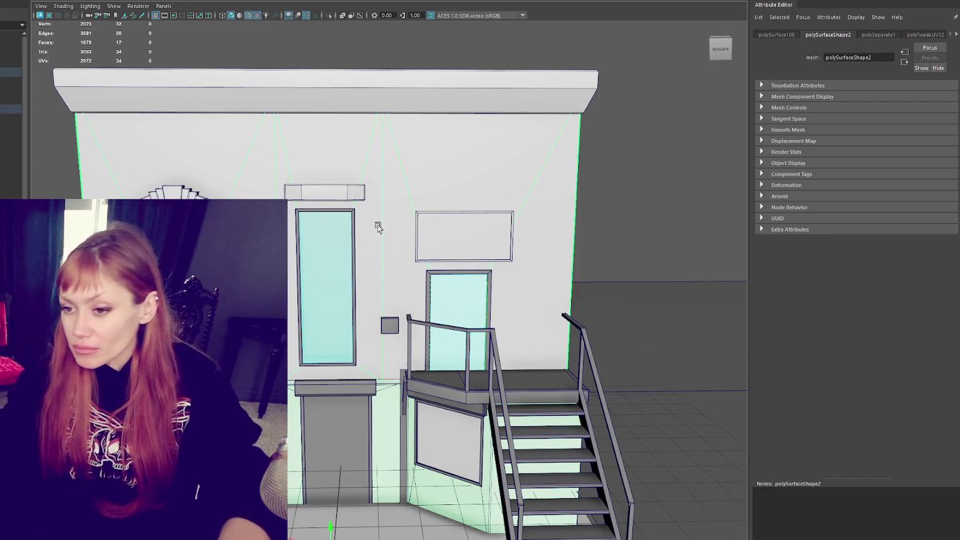
pyautogui.click(458, 304)
pyautogui.keyDown('alt'); pyautogui.moveTo(458, 303); pyautogui.dragTo(369, 182); pyautogui.keyUp('alt')
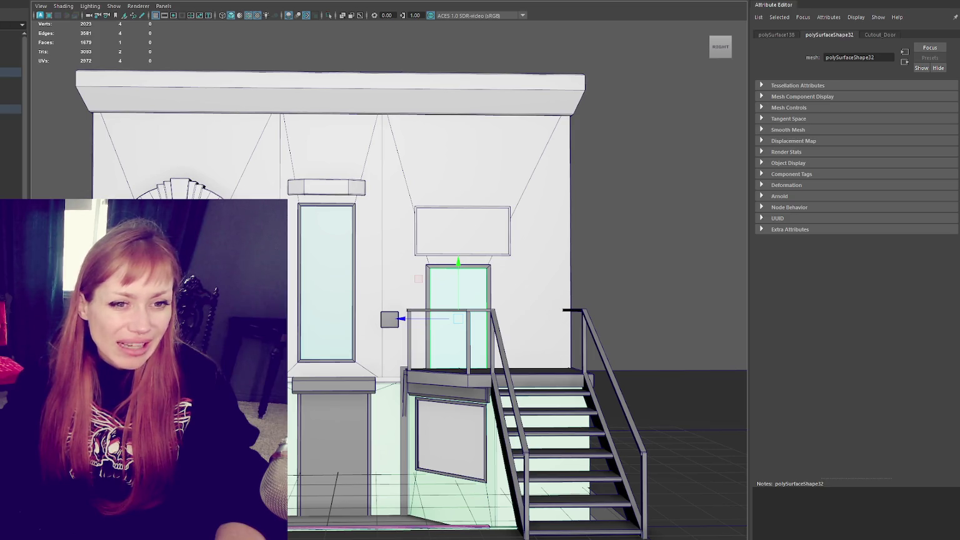
# - Select the cylinder, raise it, and isolate it in the viewport
pyautogui.click(262, 73)
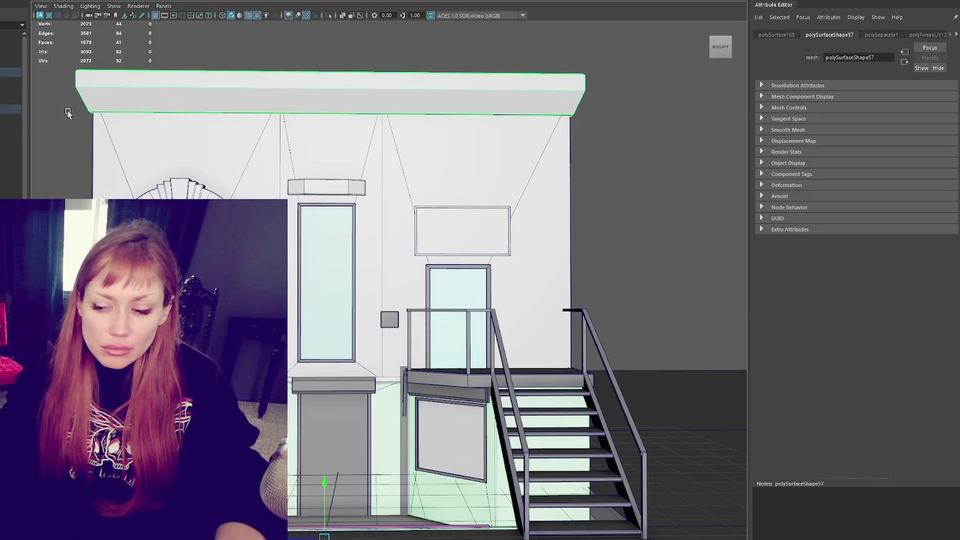
pyautogui.click(11, 127)
pyautogui.moveTo(325, 486); pyautogui.dragTo(326, 281)
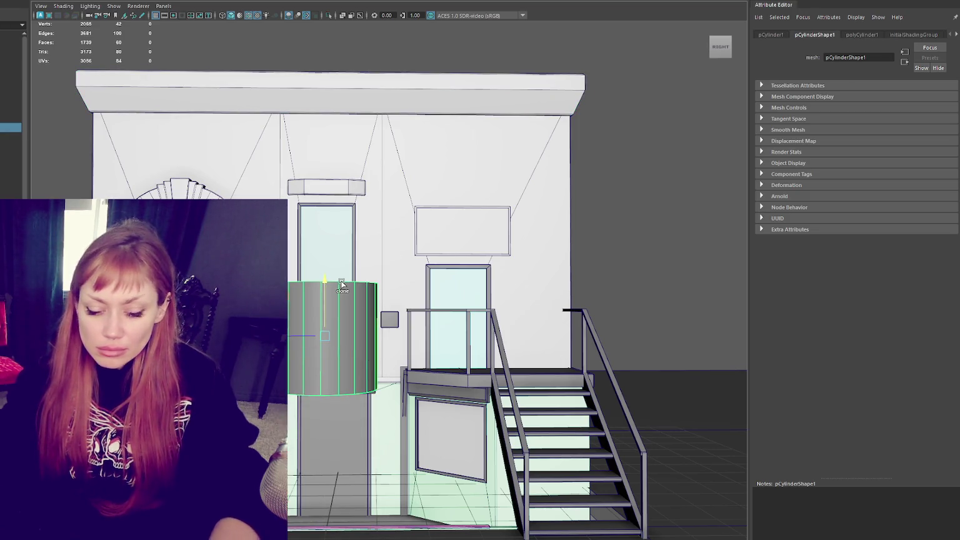
pyautogui.hotkey('ctrl', '1')
# - Shorten and taper the cylinder's bottom vertex ring, then extrude its bottom faces
pyautogui.press('F9')
pyautogui.moveTo(393, 412); pyautogui.dragTo(275, 375)
pyautogui.moveTo(330, 349); pyautogui.dragTo(331, 298)
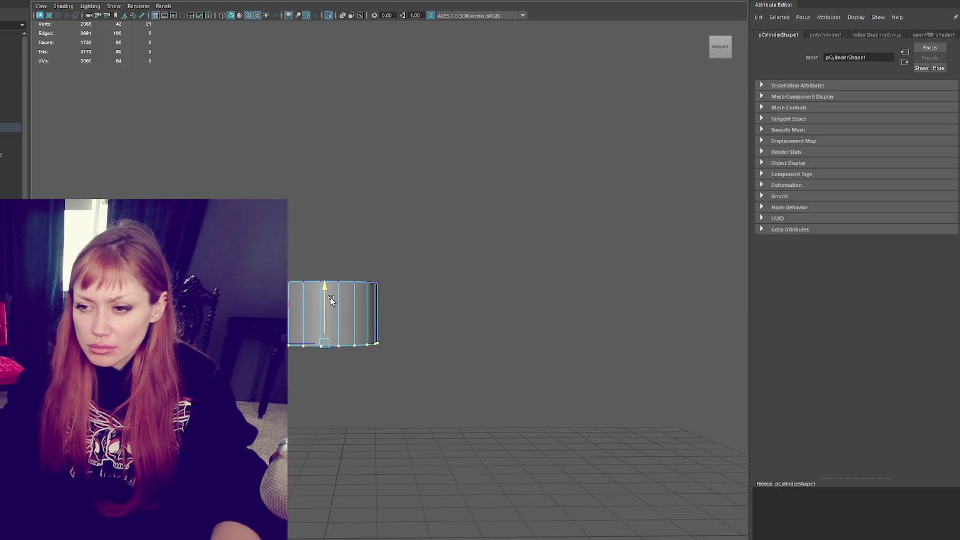
pyautogui.press('r')
pyautogui.moveTo(323, 346); pyautogui.dragTo(307, 346)
pyautogui.moveTo(465, 218); pyautogui.dragTo(469, 244, button='right')
pyautogui.moveTo(433, 360)
pyautogui.mouseDown()
pyautogui.moveTo(290, 317)
pyautogui.moveTo(321, 371)
pyautogui.mouseUp()
pyautogui.hotkey('ctrl', 'e')
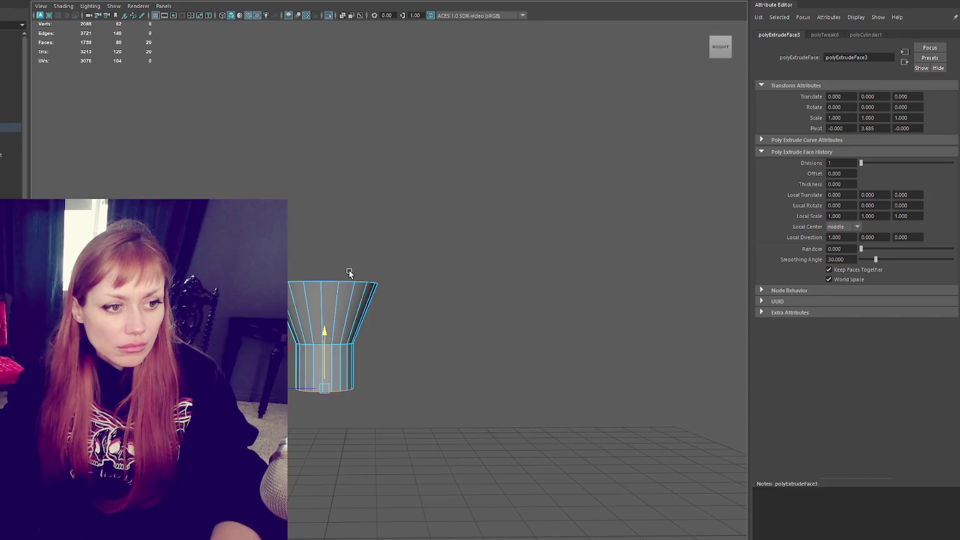
pyautogui.moveTo(349, 273); pyautogui.dragTo(420, 214, button='right')
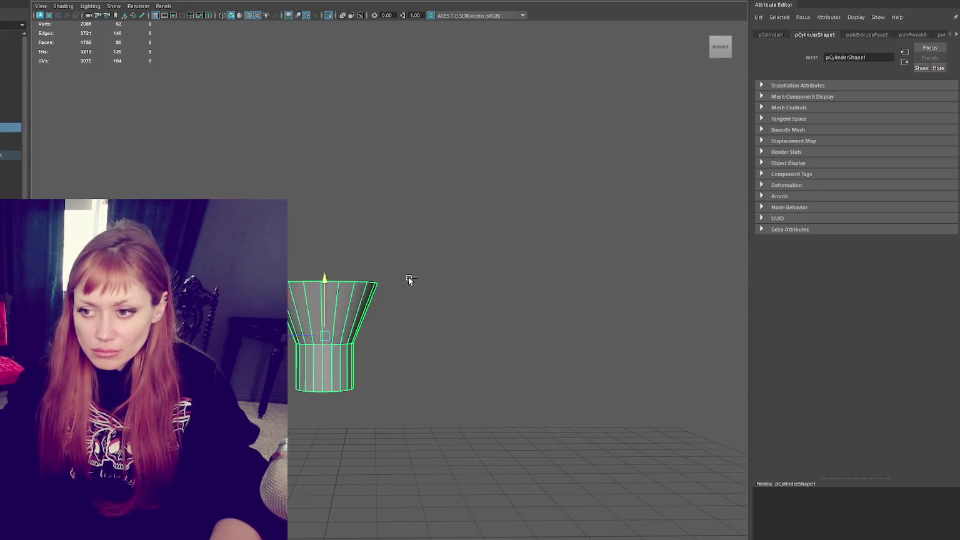
# - Undo that attempt, re-taper the cylinder, and extrude the bottom faces down into a straight stem
pyautogui.hotkey('ctrl', 'z')
pyautogui.hotkey('ctrl', 'z')
pyautogui.hotkey('ctrl', 'z')
pyautogui.hotkey('ctrl', 'z')
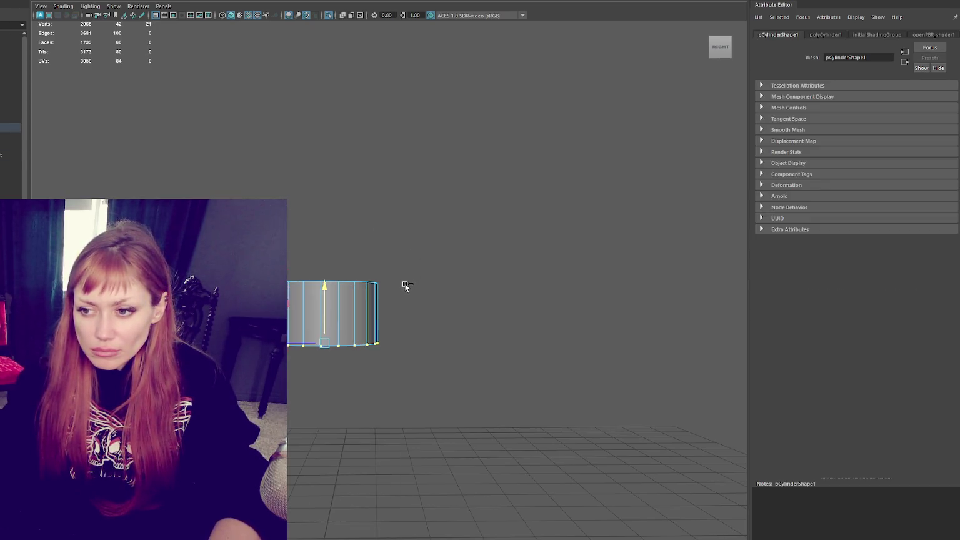
pyautogui.hotkey('ctrl', 'z')
pyautogui.moveTo(433, 243); pyautogui.dragTo(438, 250, button='right')
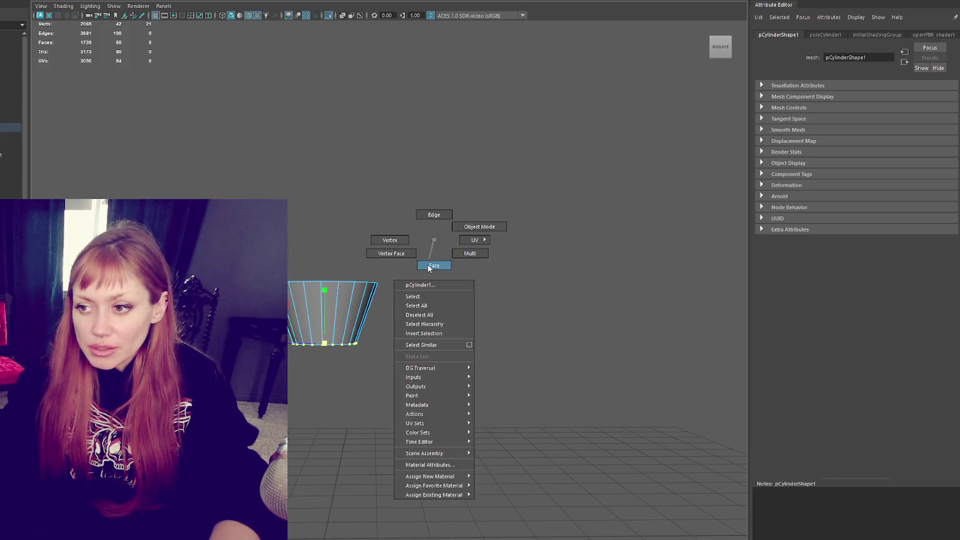
pyautogui.hotkey('ctrl', 'F11')
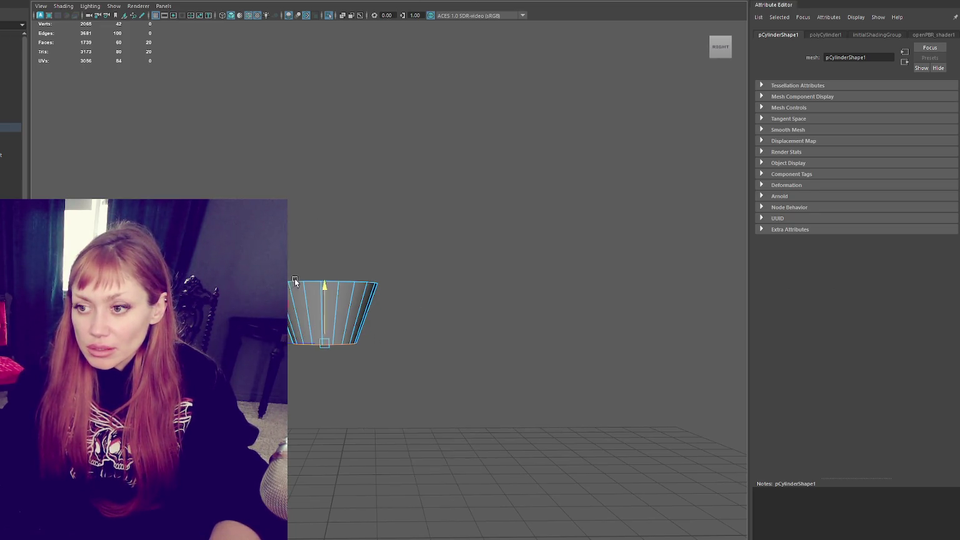
pyautogui.hotkey('ctrl', 'e')
pyautogui.moveTo(323, 309); pyautogui.dragTo(335, 355)
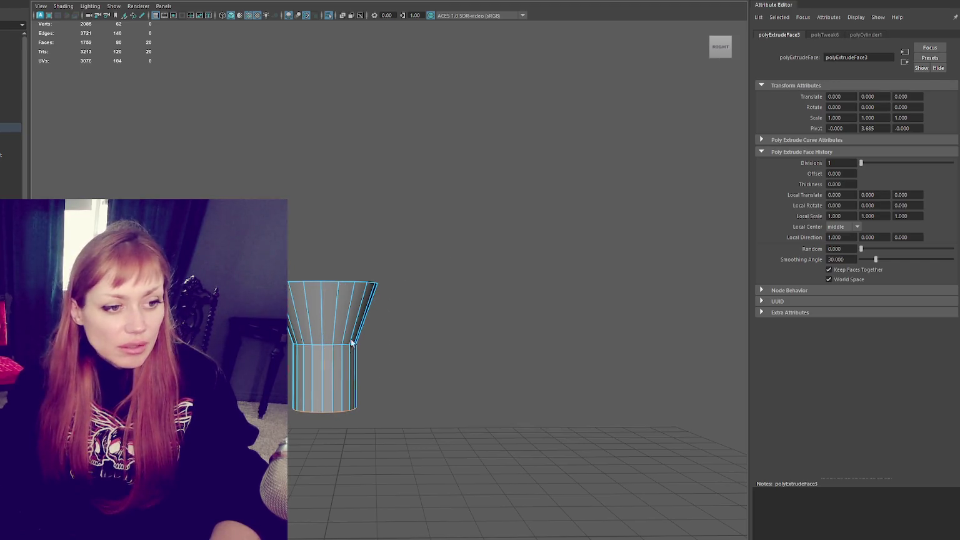
# - Select the middle and bottom vertex rings and inspect the shade from a raised side view
pyautogui.moveTo(433, 246); pyautogui.dragTo(419, 216, button='right')
pyautogui.moveTo(443, 327); pyautogui.dragTo(294, 431)
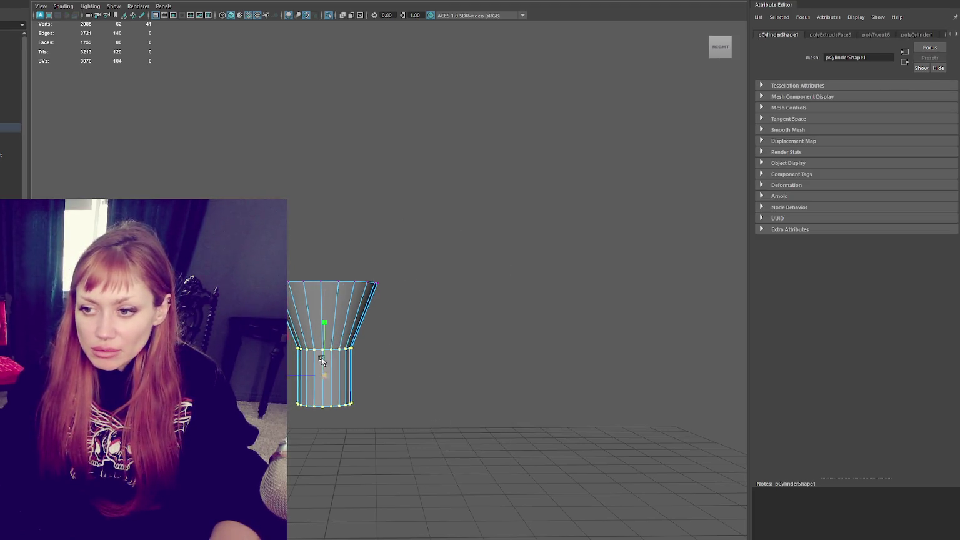
pyautogui.keyDown('alt'); pyautogui.moveTo(366, 289); pyautogui.dragTo(369, 328); pyautogui.keyUp('alt')
pyautogui.press('f')
pyautogui.scroll(-4, 407, 275)
pyautogui.moveTo(426, 248)
pyautogui.keyDown('alt'); pyautogui.mouseDown()
pyautogui.moveTo(418, 227)
pyautogui.moveTo(423, 253)
pyautogui.moveTo(501, 70)
pyautogui.mouseUp(); pyautogui.keyUp('alt')
pyautogui.press('F11')
pyautogui.click(382, 124)
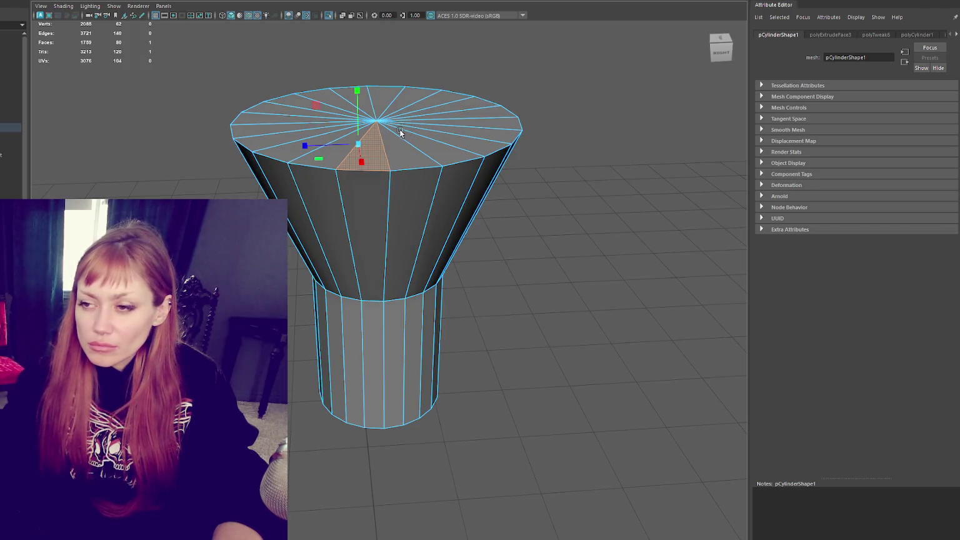
# - Insert three edge loops near the shade's top rim
pyautogui.keyDown('shift'); pyautogui.moveTo(541, 129); pyautogui.dragTo(441, 177, button='right'); pyautogui.keyUp('shift')
pyautogui.click(442, 177)
pyautogui.click(437, 184)
pyautogui.click(446, 172)
pyautogui.rightClick(537, 99)
pyautogui.click(583, 86)
pyautogui.keyDown('alt'); pyautogui.moveTo(404, 152); pyautogui.dragTo(408, 104); pyautogui.keyUp('alt')
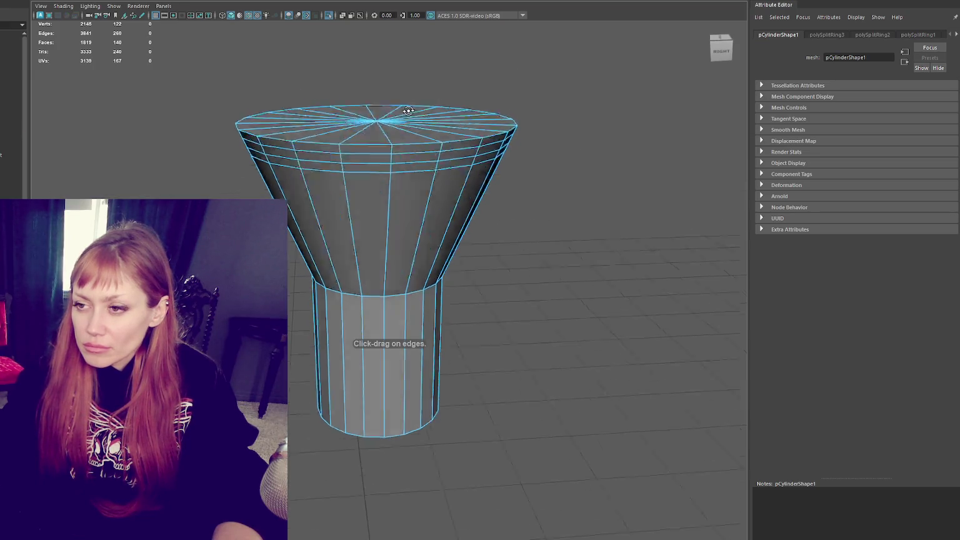
# - Scale and raise the top face ring, then lift the centre vertex into a domed cap
pyautogui.press('F11')
pyautogui.doubleClick(377, 128)
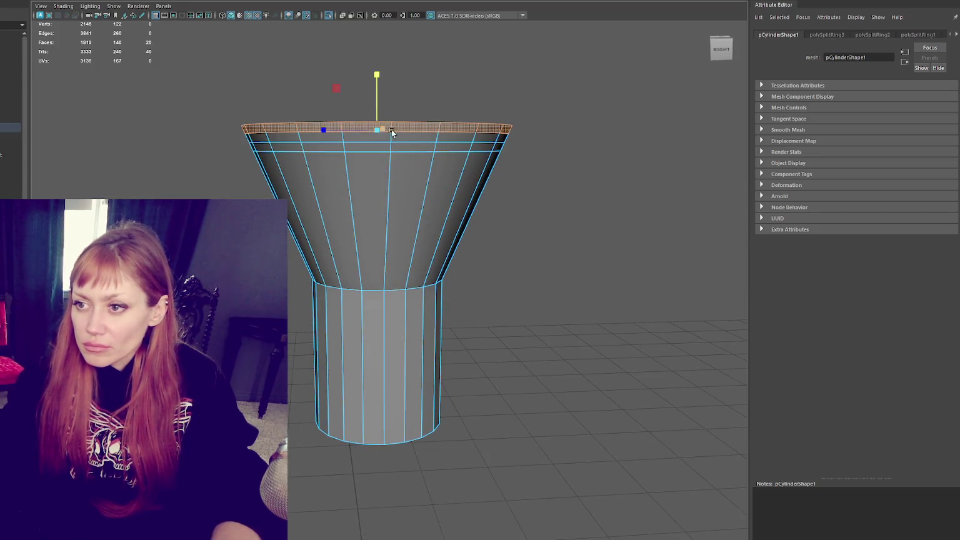
pyautogui.moveTo(375, 132); pyautogui.dragTo(320, 141)
pyautogui.moveTo(381, 98)
pyautogui.mouseDown()
pyautogui.moveTo(386, 62)
pyautogui.moveTo(492, 66)
pyautogui.moveTo(262, 127)
pyautogui.mouseUp()
pyautogui.press('F9')
pyautogui.press('r')
pyautogui.moveTo(382, 121); pyautogui.dragTo(349, 127)
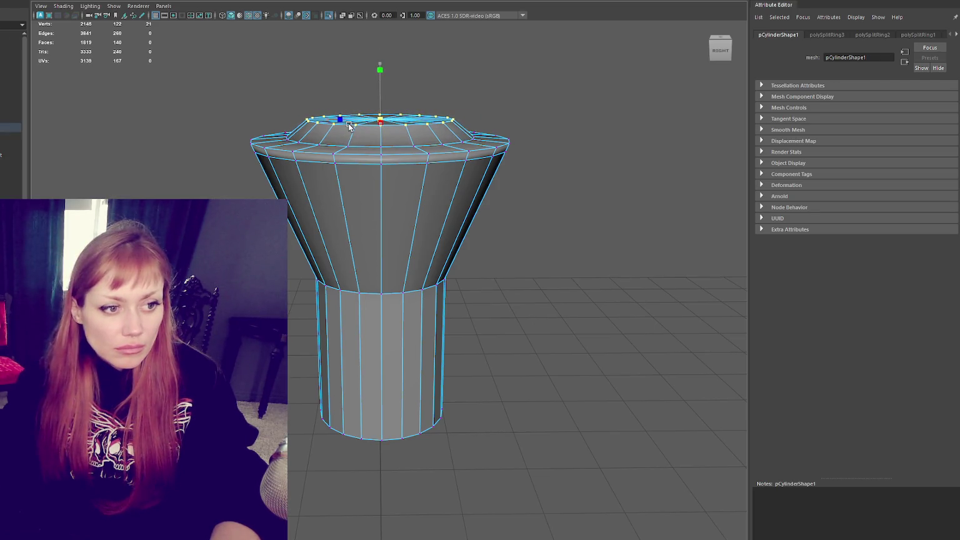
pyautogui.click(380, 122)
pyautogui.press('w')
pyautogui.moveTo(383, 98); pyautogui.dragTo(393, 89)
# - Add an edge loop on the cap rim and raise it slightly
pyautogui.press('F10')
pyautogui.doubleClick(407, 155)
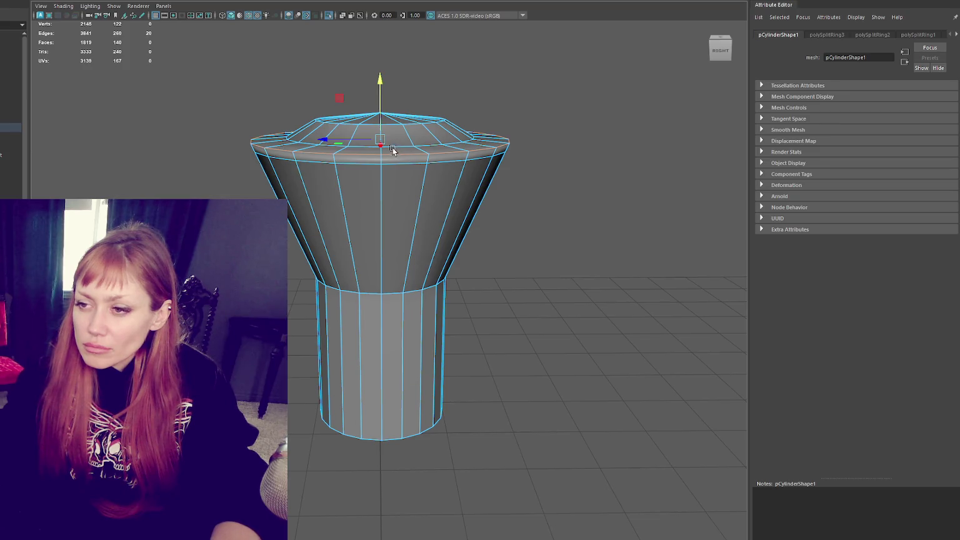
pyautogui.keyDown('alt'); pyautogui.moveTo(456, 137); pyautogui.dragTo(461, 167); pyautogui.keyUp('alt')
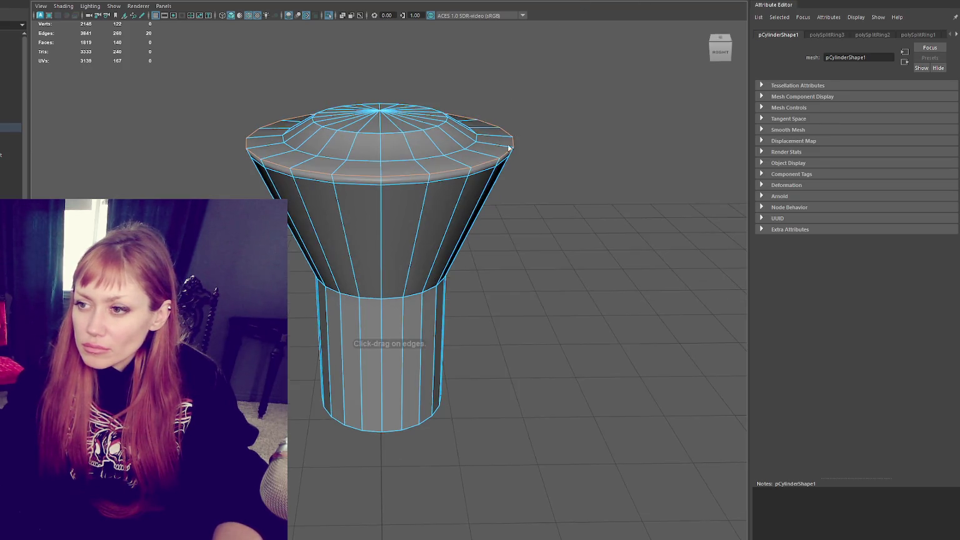
pyautogui.click(461, 163)
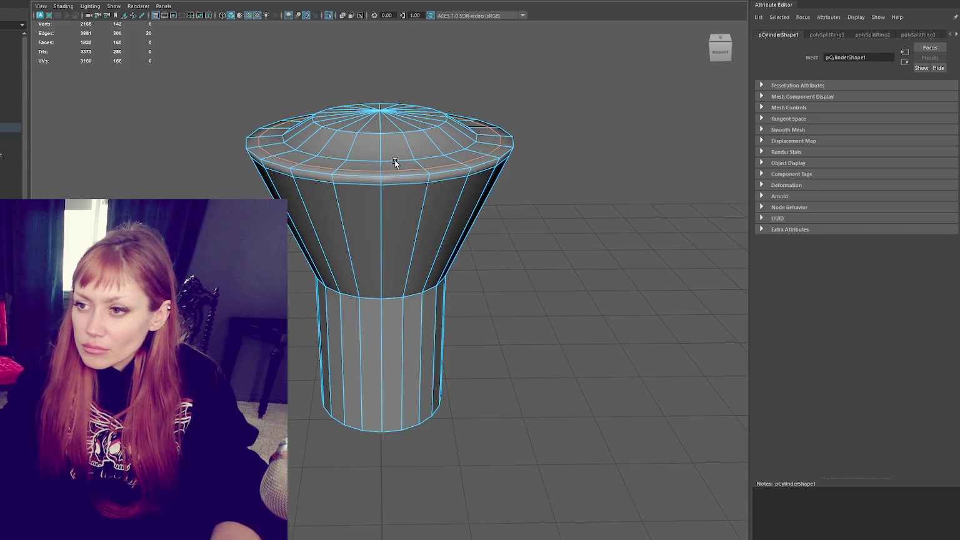
pyautogui.press('w')
pyautogui.moveTo(395, 163)
pyautogui.keyDown('alt'); pyautogui.mouseDown()
pyautogui.moveTo(388, 98)
pyautogui.moveTo(398, 169)
pyautogui.mouseUp(); pyautogui.keyUp('alt')
pyautogui.click(396, 167)
pyautogui.doubleClick(397, 166)
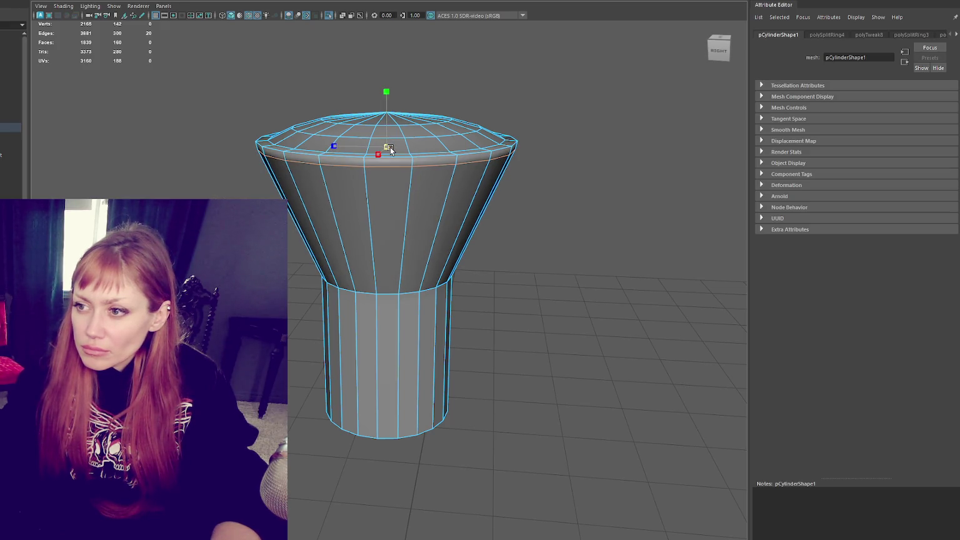
pyautogui.moveTo(389, 156); pyautogui.dragTo(385, 139)
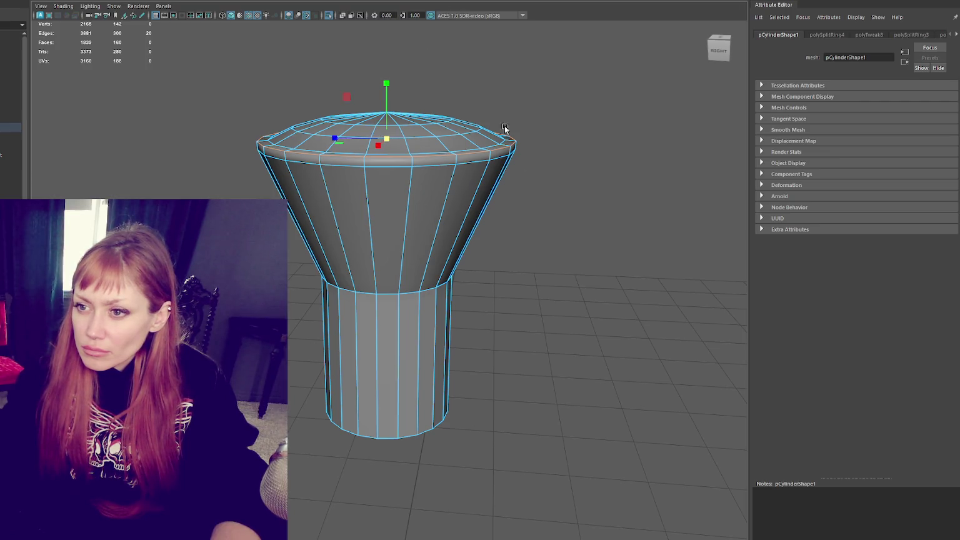
# - Bevel the rim edge loop and review the rounded cap from above
pyautogui.hotkey('ctrl', 'b')
pyautogui.click(424, 168)
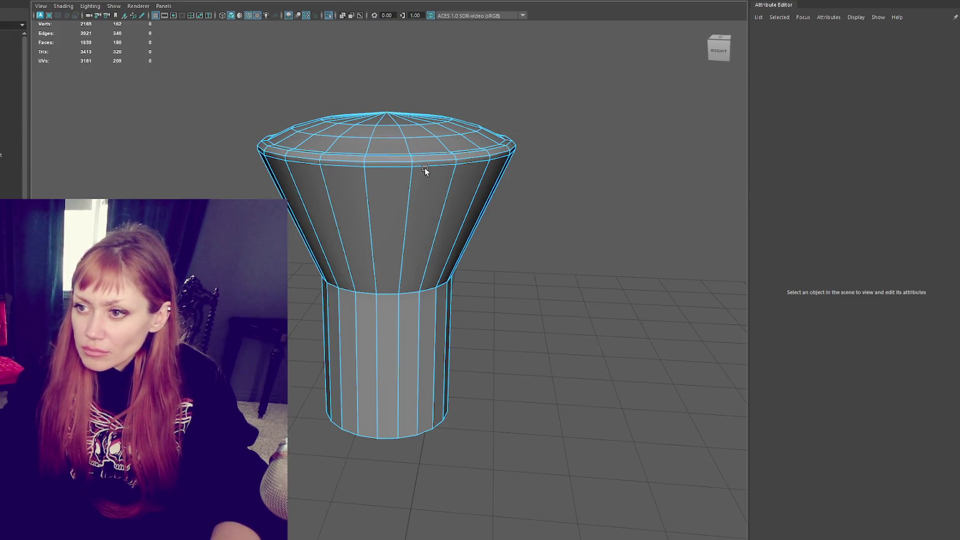
pyautogui.doubleClick(426, 166)
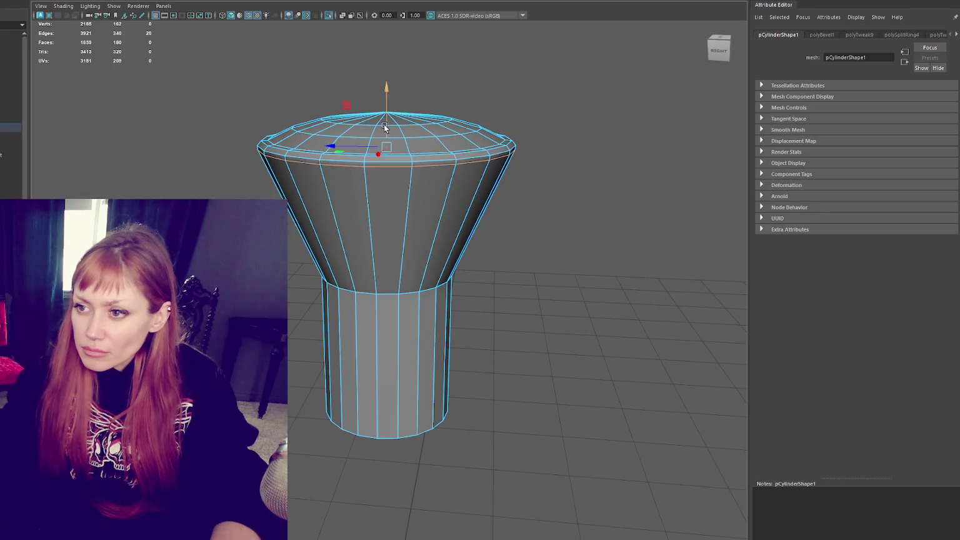
pyautogui.press('r')
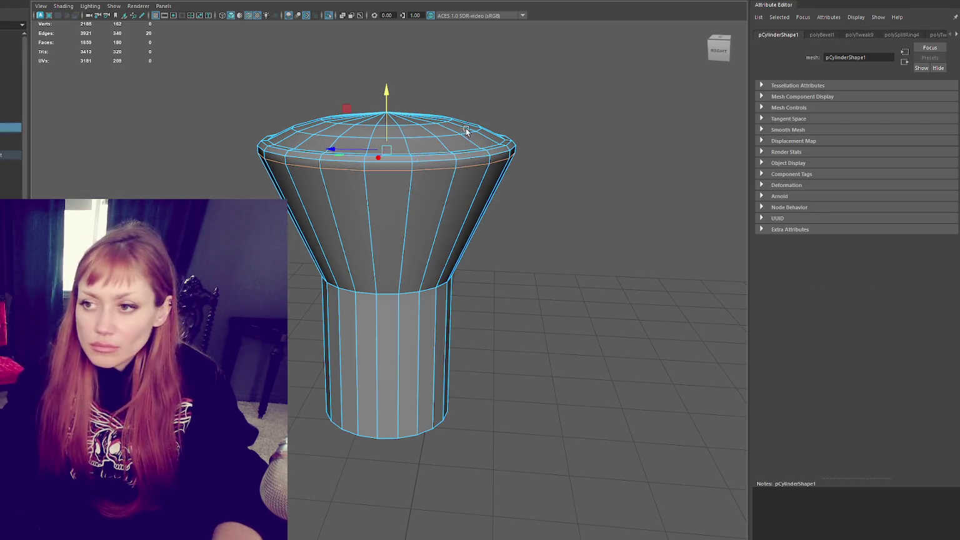
pyautogui.press('F8')
pyautogui.keyDown('alt'); pyautogui.moveTo(367, 172); pyautogui.dragTo(437, 150); pyautogui.keyUp('alt')
pyautogui.click(478, 126)
pyautogui.moveTo(478, 127)
pyautogui.keyDown('alt'); pyautogui.mouseDown()
pyautogui.moveTo(547, 175)
pyautogui.moveTo(496, 116)
pyautogui.mouseUp(); pyautogui.keyUp('alt')
# - Duplicate the lamp cylinder and move the copy to the right of the original
pyautogui.press('f')
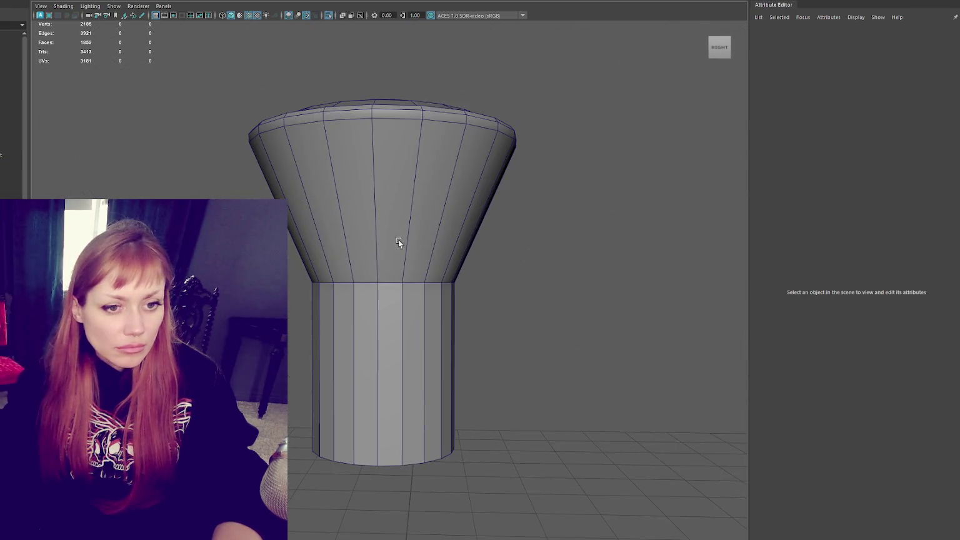
pyautogui.click(366, 253)
pyautogui.moveTo(515, 272); pyautogui.dragTo(434, 393, button='right')
pyautogui.scroll(-3, 434, 393)
pyautogui.moveTo(444, 234); pyautogui.dragTo(448, 202, button='right')
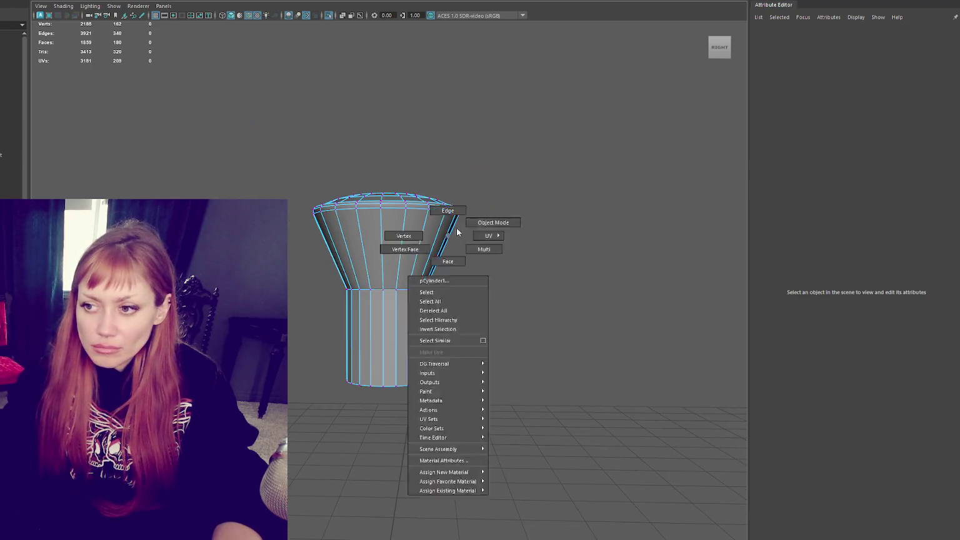
pyautogui.keyDown('alt'); pyautogui.moveTo(449, 202); pyautogui.dragTo(390, 207, button='middle'); pyautogui.keyUp('alt')
pyautogui.press('F8')
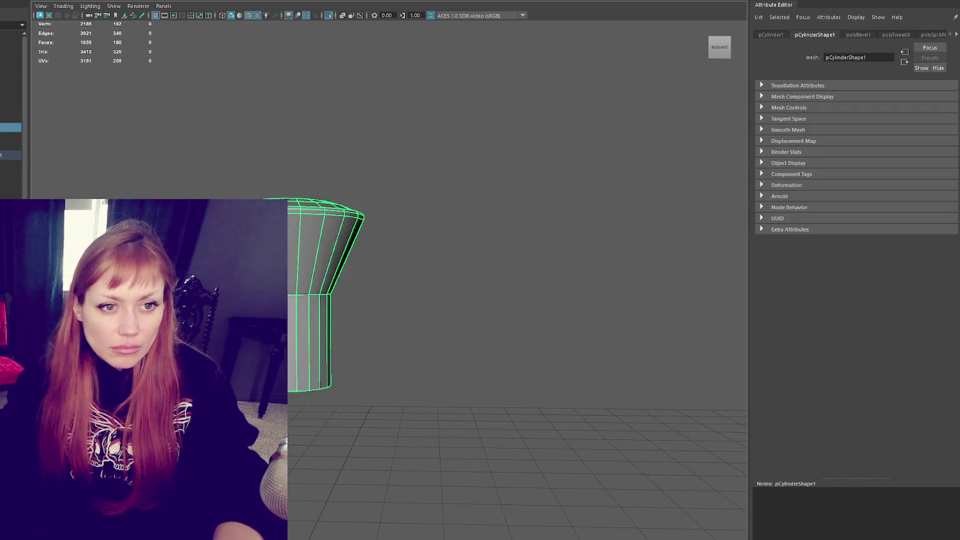
pyautogui.hotkey('ctrl', 'd')
pyautogui.moveTo(251, 279); pyautogui.dragTo(439, 279)
# - Narrow a vertex ring on the left cylinder and raise its bottom ring to shorten the stem
pyautogui.moveTo(352, 121); pyautogui.dragTo(378, 273, button='right')
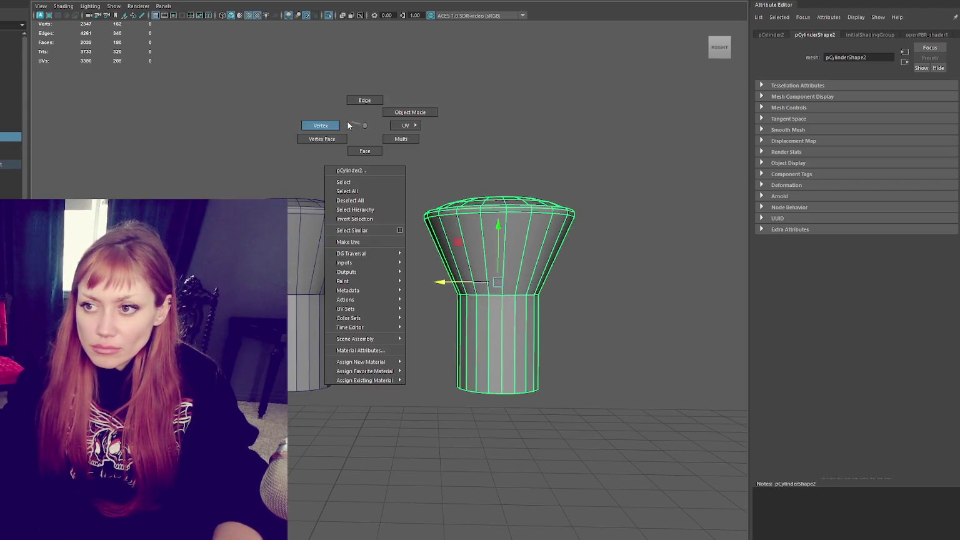
pyautogui.click(322, 213)
pyautogui.moveTo(350, 128); pyautogui.dragTo(300, 127, button='right')
pyautogui.moveTo(386, 261); pyautogui.dragTo(288, 332)
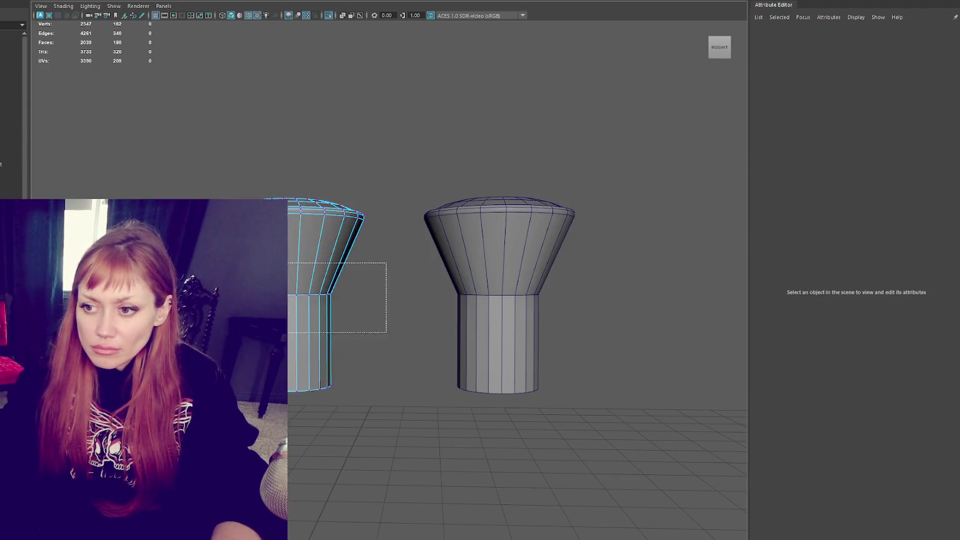
pyautogui.moveTo(292, 294); pyautogui.dragTo(291, 275)
pyautogui.moveTo(377, 327)
pyautogui.mouseDown()
pyautogui.moveTo(339, 375)
pyautogui.moveTo(284, 395)
pyautogui.mouseUp()
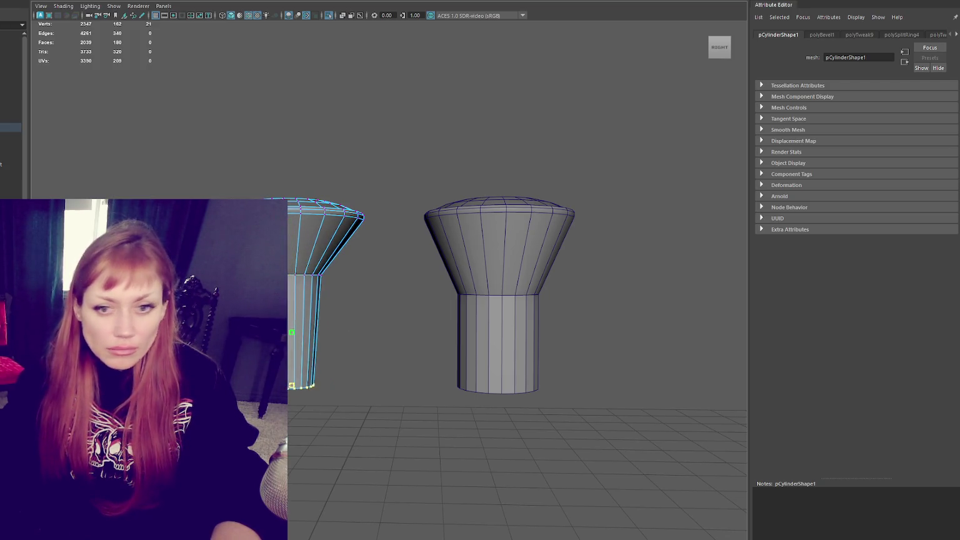
pyautogui.moveTo(303, 329)
pyautogui.mouseDown()
pyautogui.moveTo(303, 266)
pyautogui.moveTo(340, 270)
pyautogui.mouseUp()
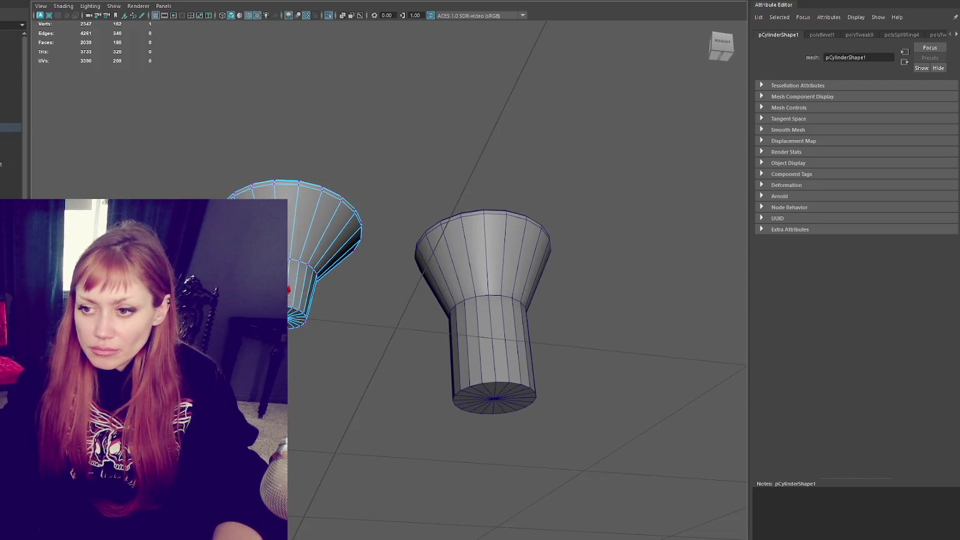
pyautogui.keyDown('alt'); pyautogui.moveTo(300, 316); pyautogui.dragTo(310, 311); pyautogui.keyUp('alt')
# - Soften the left lamp's edges, then harden the edge loop around the cone rim
pyautogui.doubleClick(323, 262)
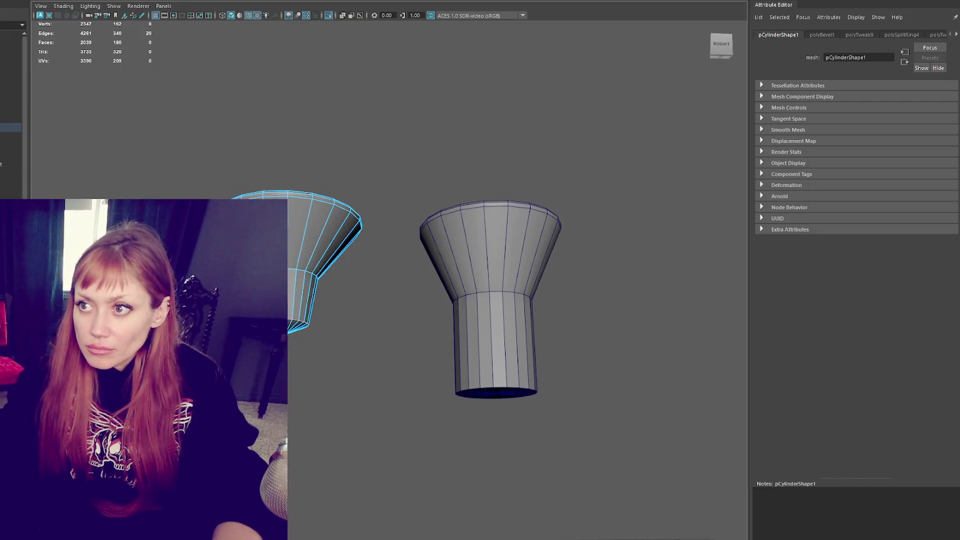
pyautogui.keyDown('alt'); pyautogui.moveTo(457, 163); pyautogui.dragTo(457, 146); pyautogui.keyUp('alt')
pyautogui.moveTo(393, 115); pyautogui.dragTo(482, 123, button='right')
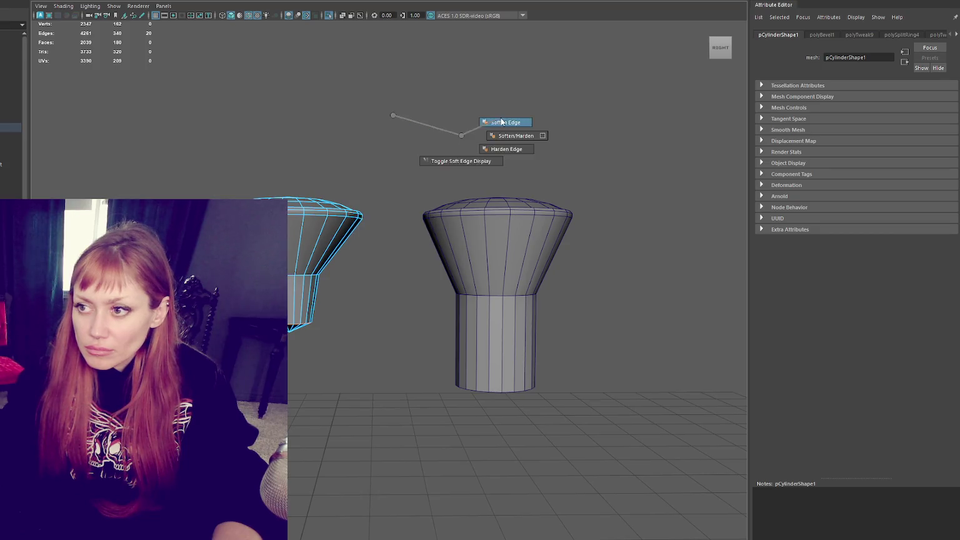
pyautogui.moveTo(321, 215); pyautogui.dragTo(325, 175, button='right')
pyautogui.keyDown('shift'); pyautogui.moveTo(359, 132); pyautogui.dragTo(509, 145, button='right'); pyautogui.keyUp('shift')
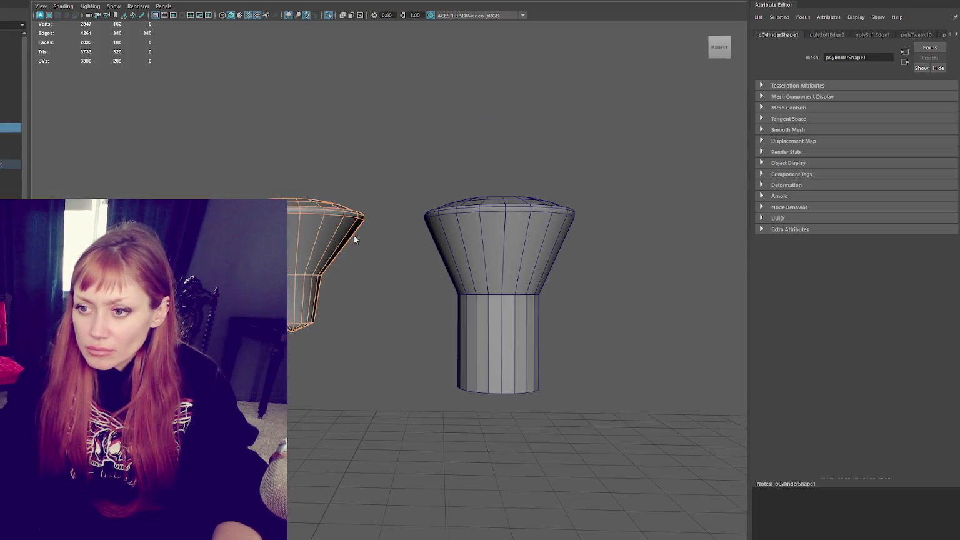
pyautogui.press('F8')
pyautogui.doubleClick(299, 280)
pyautogui.keyDown('shift'); pyautogui.moveTo(375, 139); pyautogui.dragTo(489, 171, button='right'); pyautogui.keyUp('shift')
pyautogui.keyDown('alt'); pyautogui.moveTo(489, 171); pyautogui.dragTo(326, 212); pyautogui.keyUp('alt')
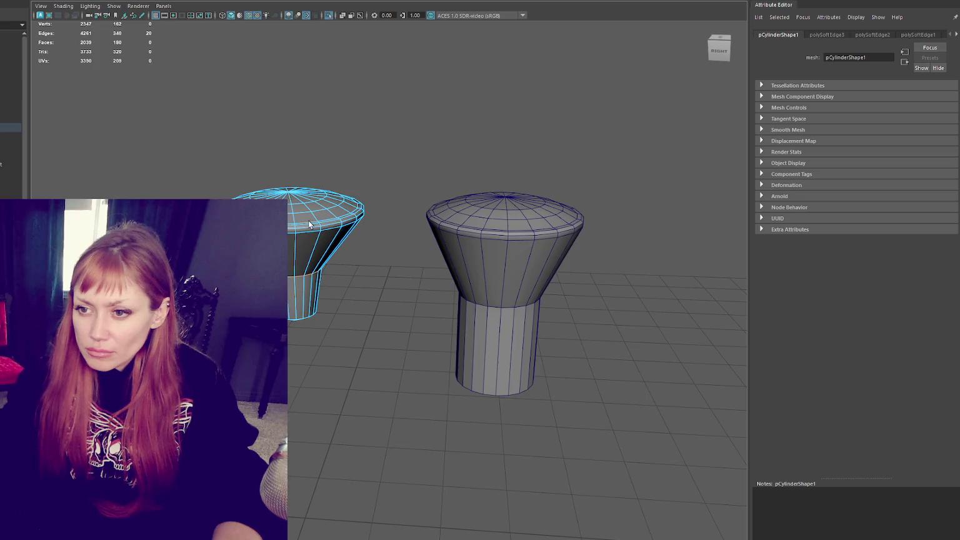
pyautogui.keyDown('shift'); pyautogui.moveTo(407, 142); pyautogui.dragTo(511, 181, button='right'); pyautogui.keyUp('shift')
pyautogui.click(409, 153)
pyautogui.moveTo(405, 155)
pyautogui.keyDown('alt'); pyautogui.mouseDown()
pyautogui.moveTo(430, 200)
pyautogui.moveTo(441, 148)
pyautogui.mouseUp(); pyautogui.keyUp('alt')
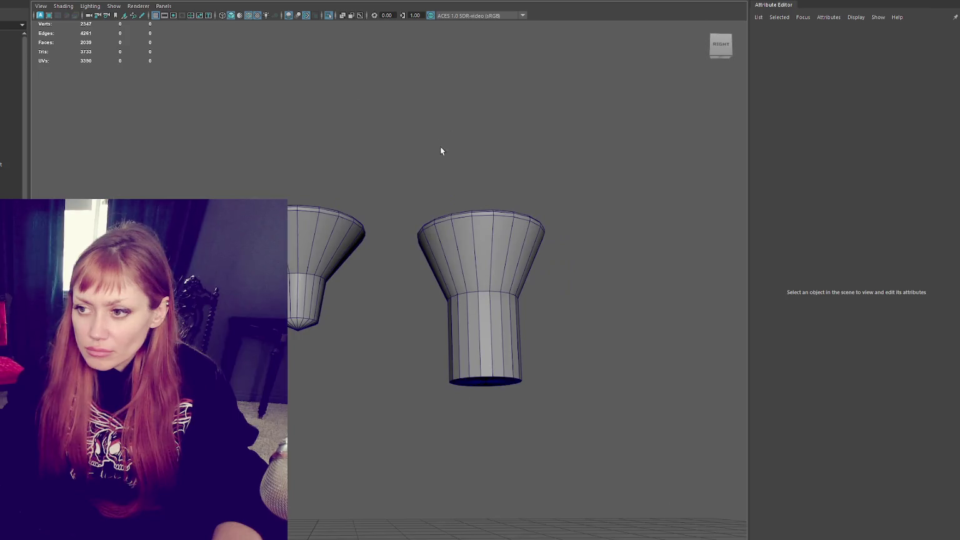
# - Lower and narrow the right lamp's bottom ring, then bevel its bottom edge at 0.1 fraction
pyautogui.click(481, 246)
pyautogui.keyDown('alt'); pyautogui.moveTo(482, 246); pyautogui.dragTo(441, 189); pyautogui.keyUp('alt')
pyautogui.press('F9')
pyautogui.moveTo(456, 321)
pyautogui.mouseDown()
pyautogui.moveTo(328, 369)
pyautogui.moveTo(350, 359)
pyautogui.mouseUp()
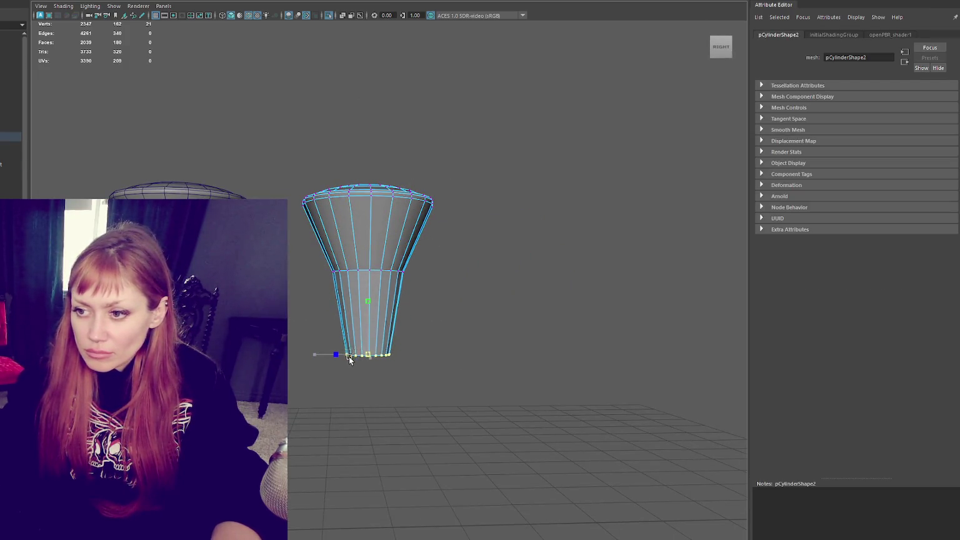
pyautogui.moveTo(371, 247); pyautogui.dragTo(372, 265)
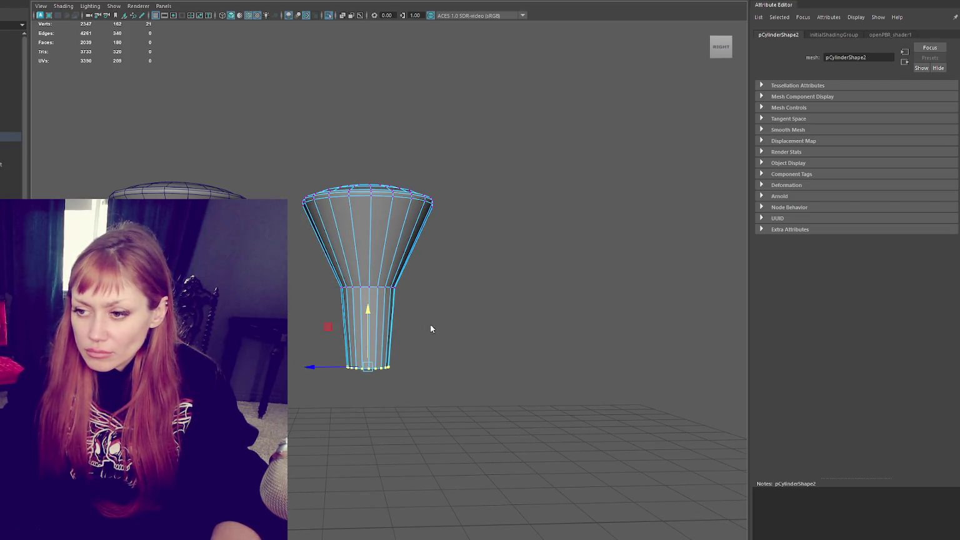
pyautogui.keyDown('alt'); pyautogui.moveTo(421, 320); pyautogui.dragTo(372, 364); pyautogui.keyUp('alt')
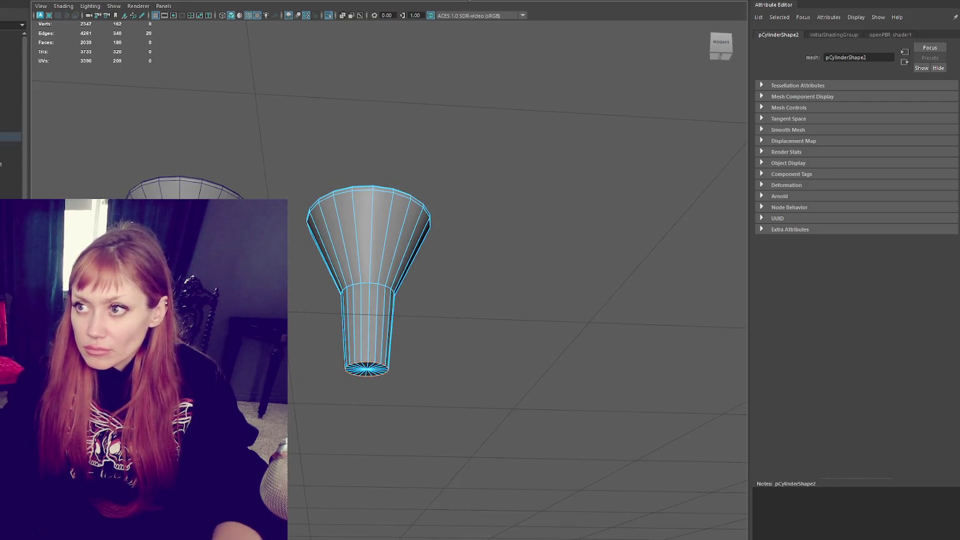
pyautogui.hotkey('ctrl', 'b')
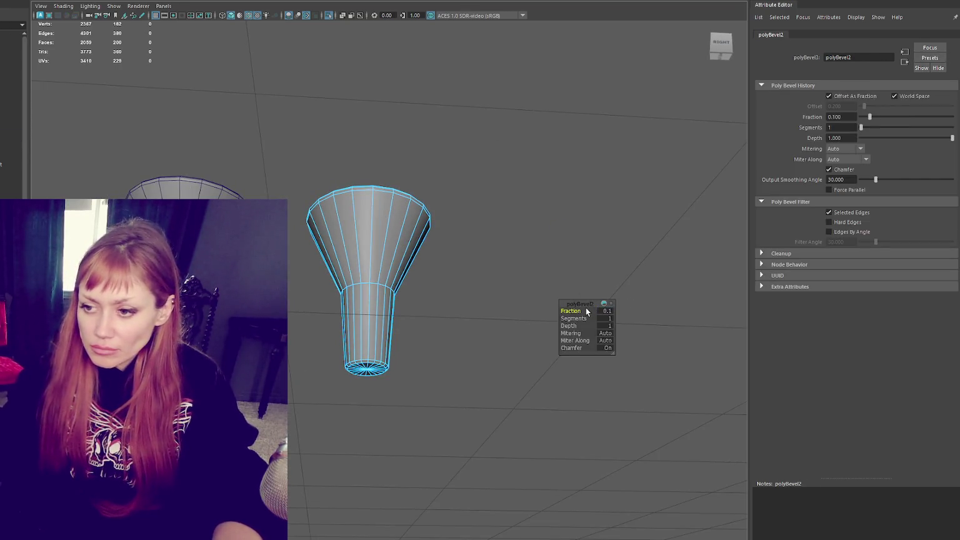
pyautogui.moveTo(482, 295); pyautogui.dragTo(424, 287, button='right')
pyautogui.keyDown('alt'); pyautogui.moveTo(483, 262); pyautogui.dragTo(463, 277); pyautogui.keyUp('alt')
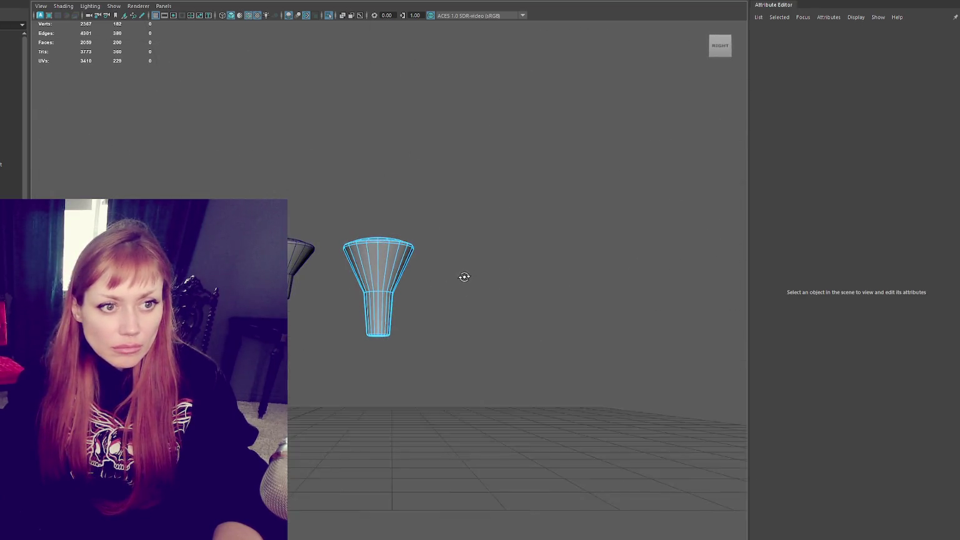
pyautogui.click(396, 274)
# - Select both lamps' pieces and group them with Ctrl+G, then undo the grouping
pyautogui.press('e')
pyautogui.click(510, 210)
pyautogui.hotkey('ctrl', 'z')
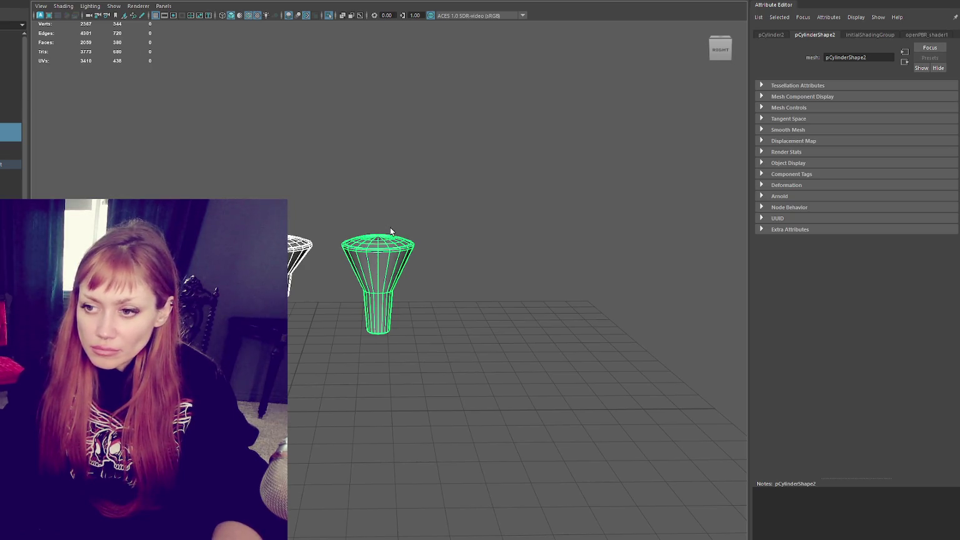
pyautogui.scroll(-5, 400, 216)
pyautogui.scroll(-3, 426, 213)
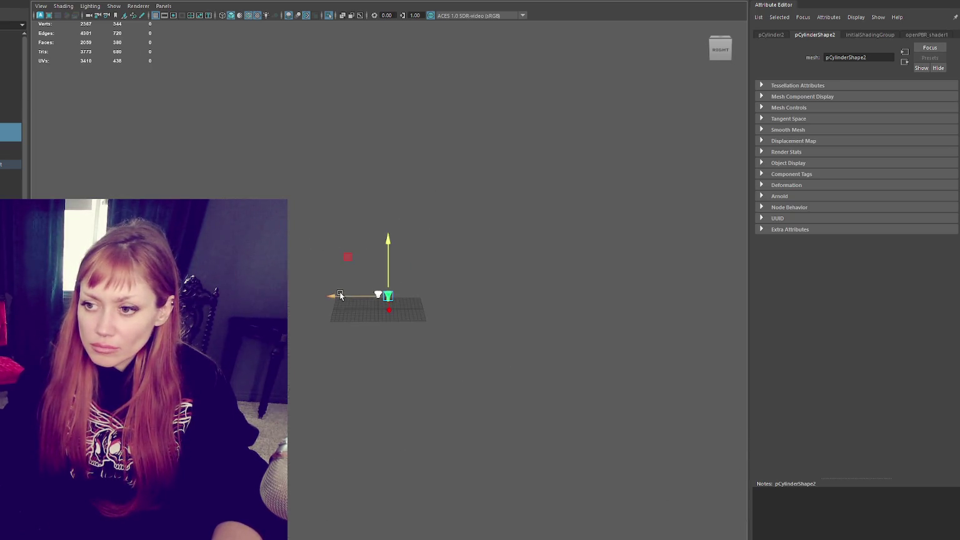
pyautogui.hotkey('ctrl', 'g')
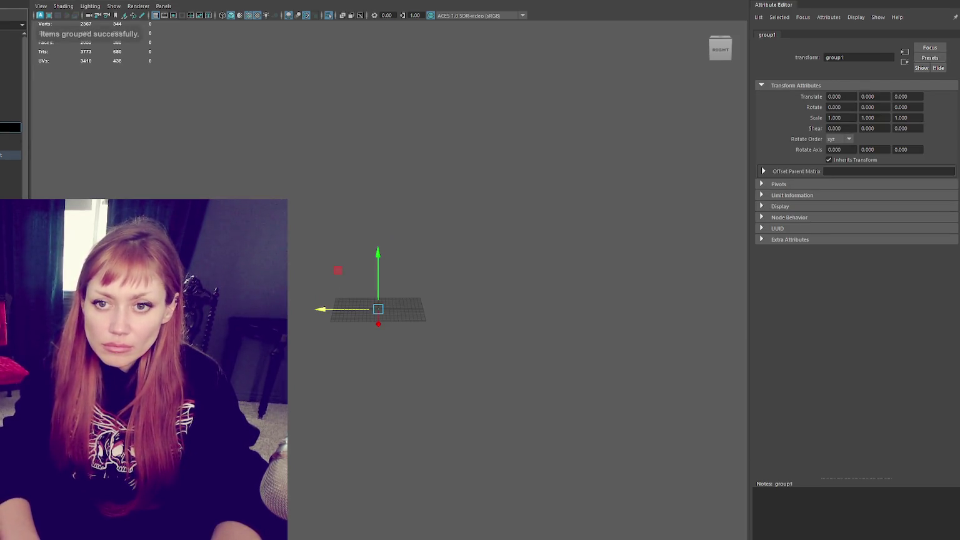
pyautogui.hotkey('ctrl', 'z')
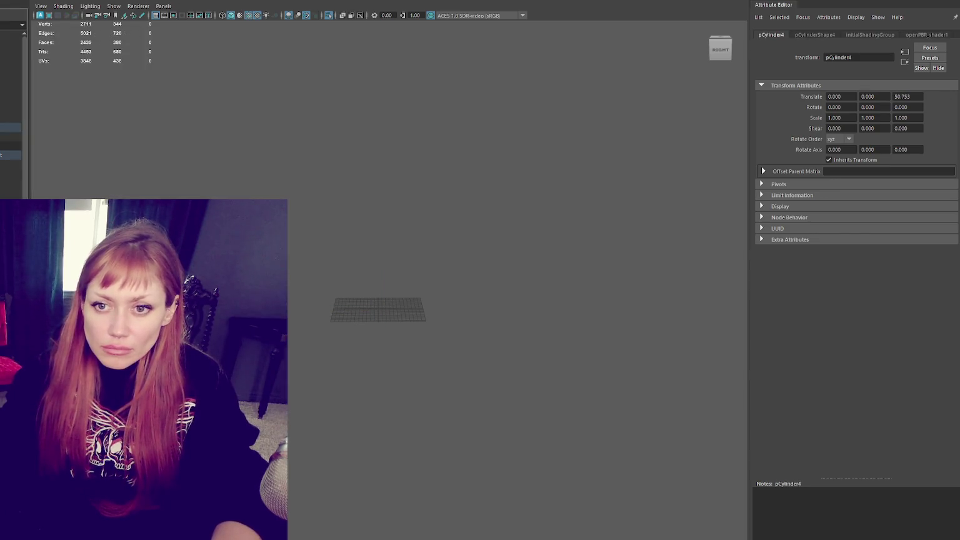
# - Step back to the previous lamp copy and frame the whole storefront building
pyautogui.click(814, 35)
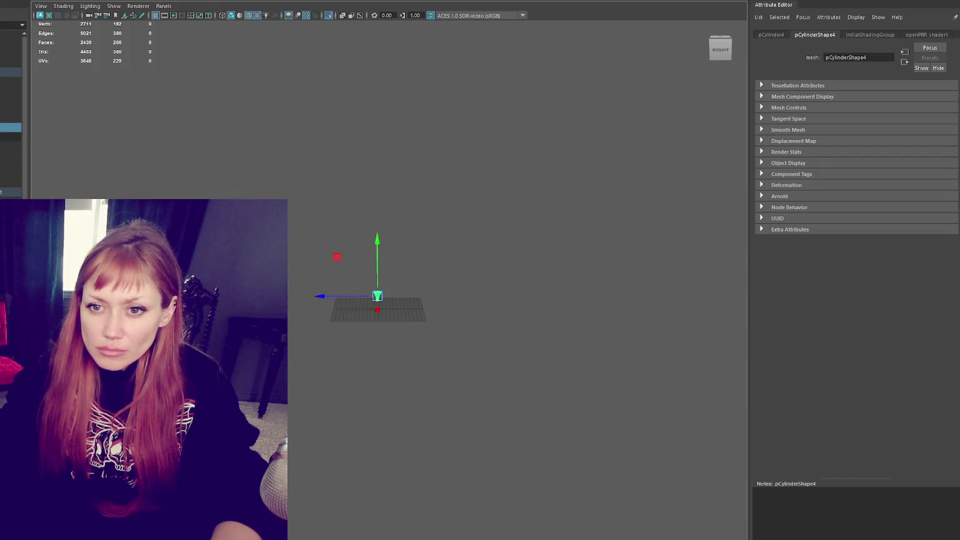
pyautogui.hotkey('ctrl', 'z')
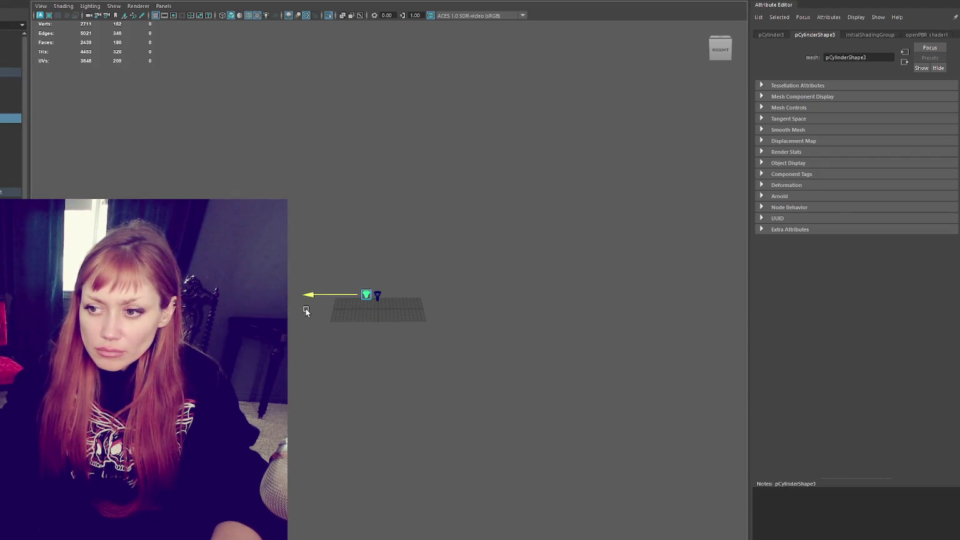
pyautogui.hotkey('ctrl', 'z')
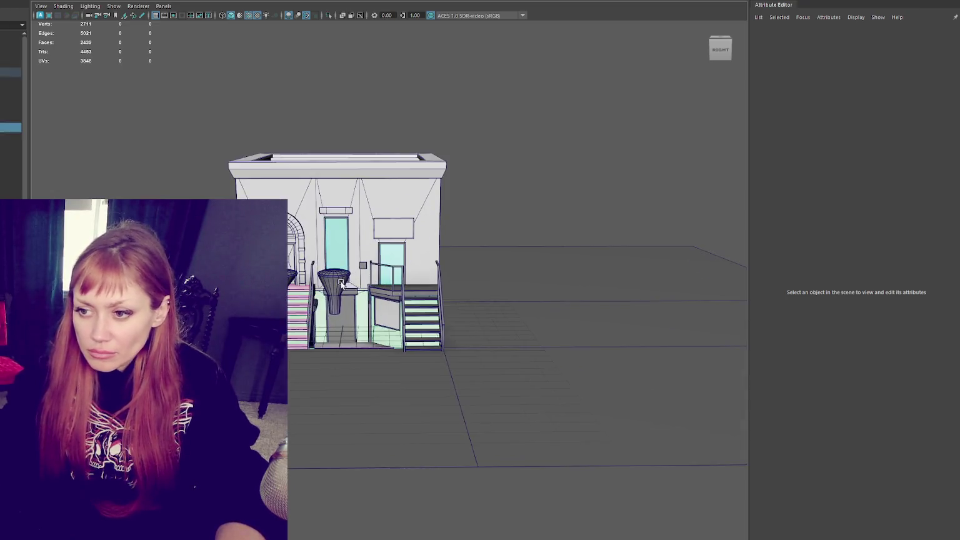
# - Undo to an earlier lamp pose and scale the cone lamp down to wall-lamp size
pyautogui.hotkey('ctrl', 'z')
pyautogui.hotkey('ctrl', 'z')
pyautogui.hotkey('ctrl', 'z')
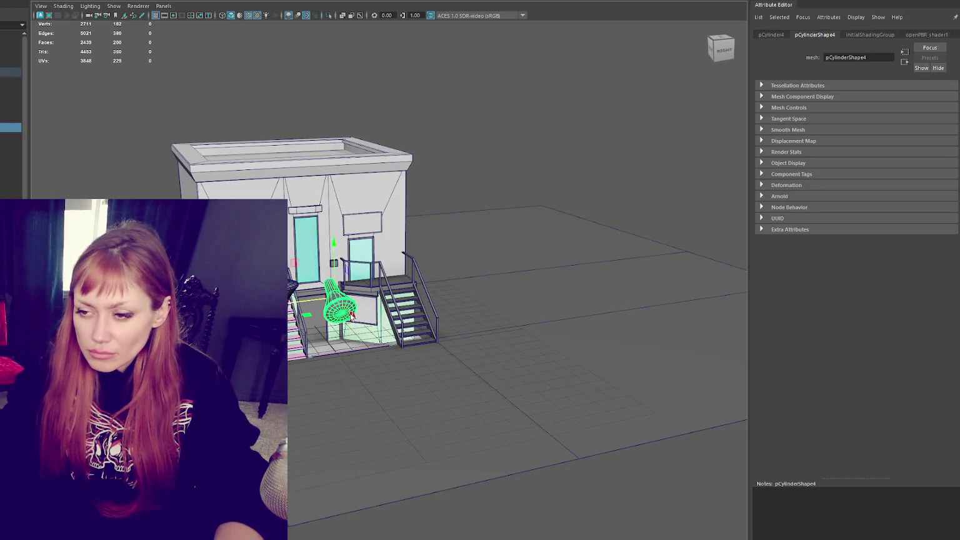
pyautogui.hotkey('ctrl', 'z')
pyautogui.hotkey('ctrl', 'z')
pyautogui.hotkey('ctrl', 'z')
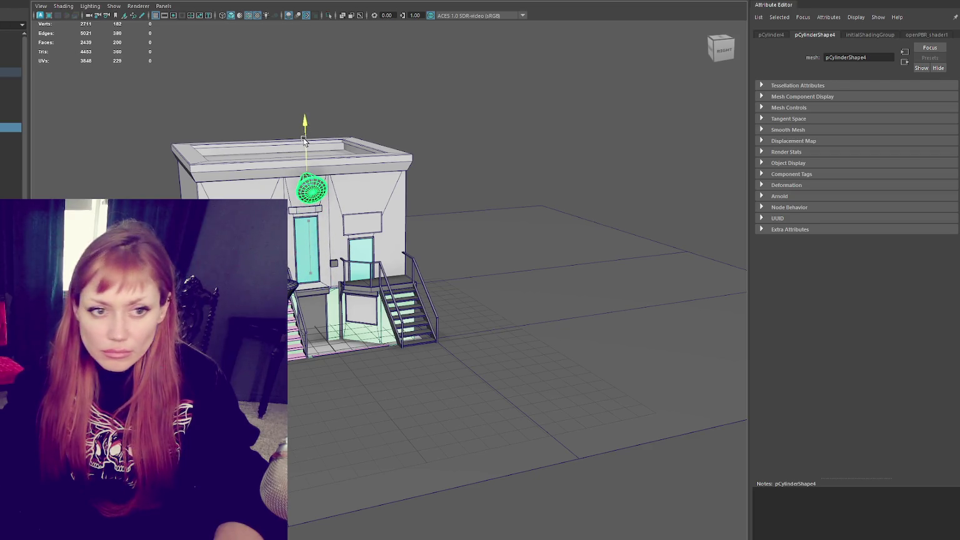
pyautogui.press('f')
pyautogui.moveTo(408, 290); pyautogui.dragTo(302, 317)
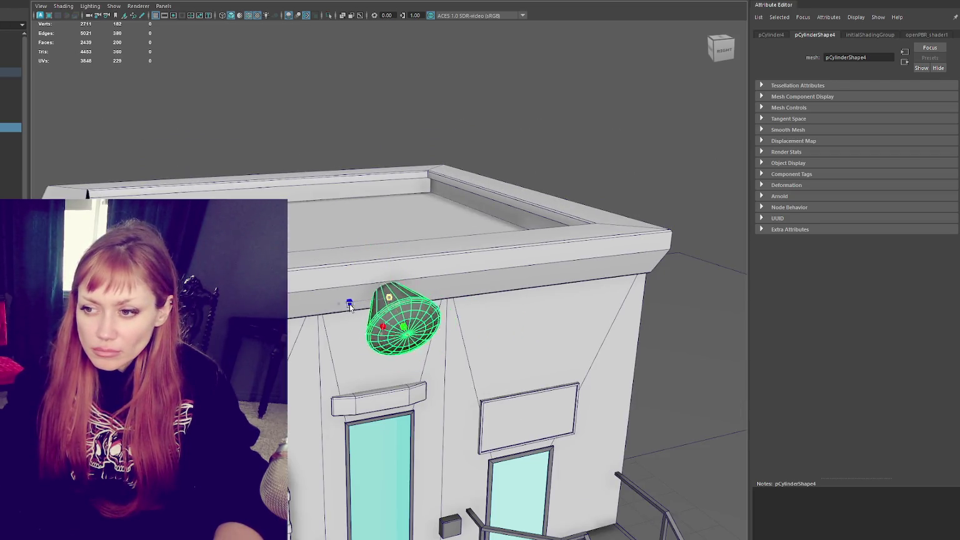
# - Move the lamp onto the wall under the roof ledge and angle it like a wall lamp
pyautogui.moveTo(407, 317)
pyautogui.keyDown('alt'); pyautogui.mouseDown()
pyautogui.moveTo(420, 261)
pyautogui.moveTo(485, 261)
pyautogui.mouseUp(); pyautogui.keyUp('alt')
pyautogui.moveTo(404, 233); pyautogui.dragTo(404, 261)
pyautogui.moveTo(437, 291)
pyautogui.mouseDown()
pyautogui.moveTo(449, 291)
pyautogui.moveTo(491, 433)
pyautogui.moveTo(448, 253)
pyautogui.mouseUp()
pyautogui.press('e')
pyautogui.press('w')
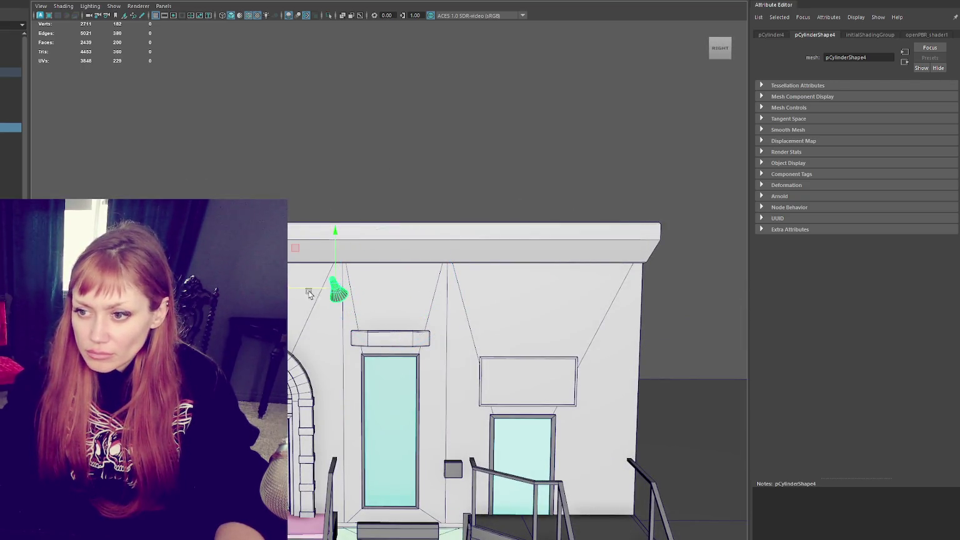
pyautogui.moveTo(299, 288); pyautogui.dragTo(289, 288)
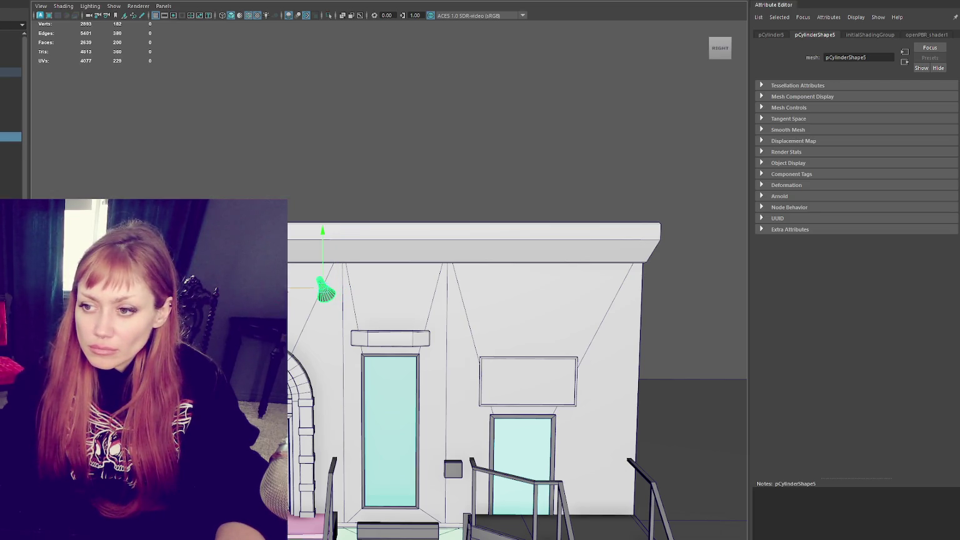
# - Slide the lamp right along the wall and duplicate it for another evenly spaced copy
pyautogui.moveTo(373, 289); pyautogui.dragTo(474, 290)
pyautogui.hotkey('ctrl', 'd')
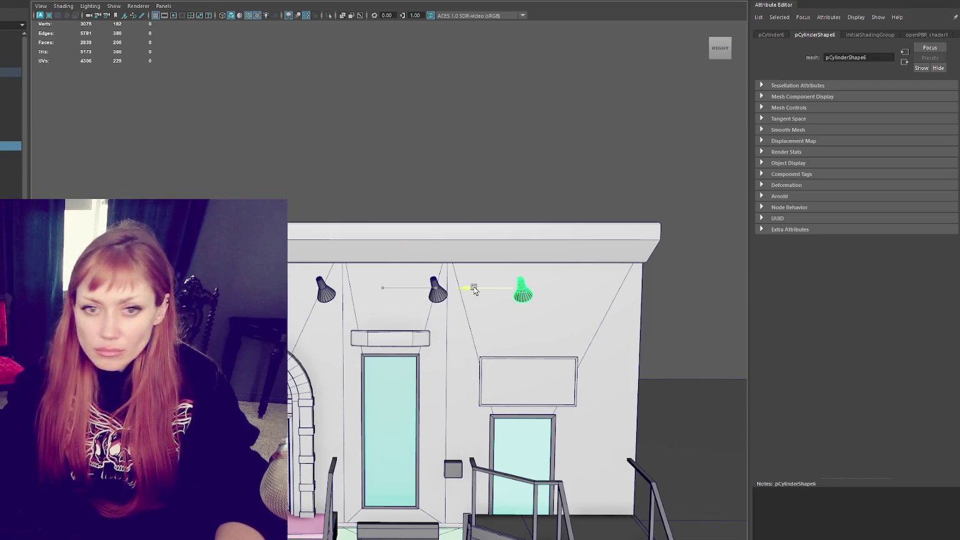
pyautogui.press('e')
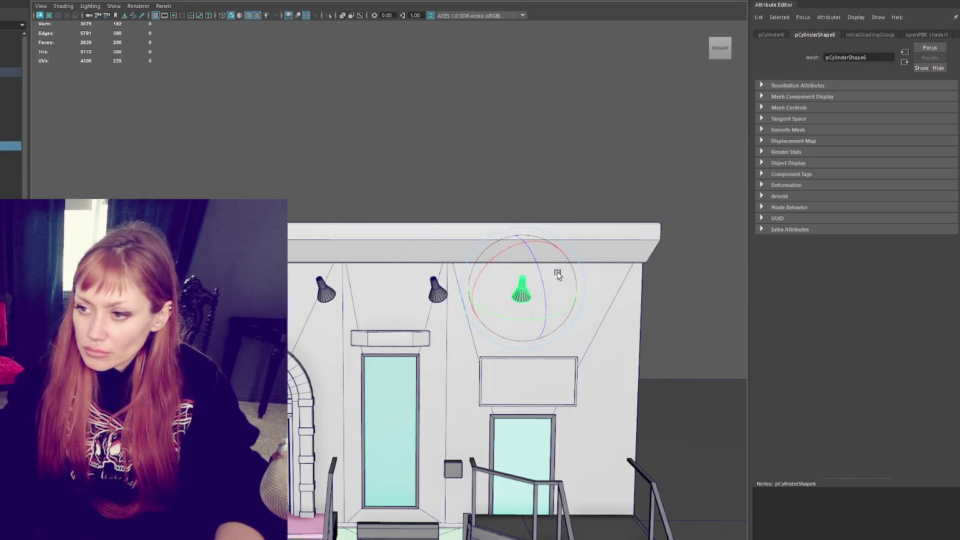
# - Re-tilt the middle and right-hand wall lamps so they angle alike
pyautogui.click(435, 291)
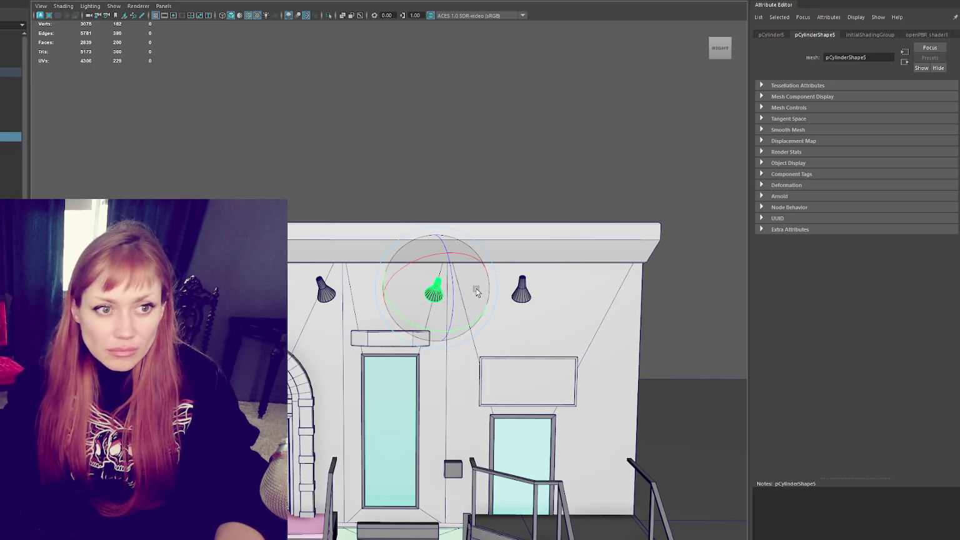
pyautogui.moveTo(476, 238)
pyautogui.mouseDown()
pyautogui.moveTo(420, 249)
pyautogui.moveTo(453, 292)
pyautogui.mouseUp()
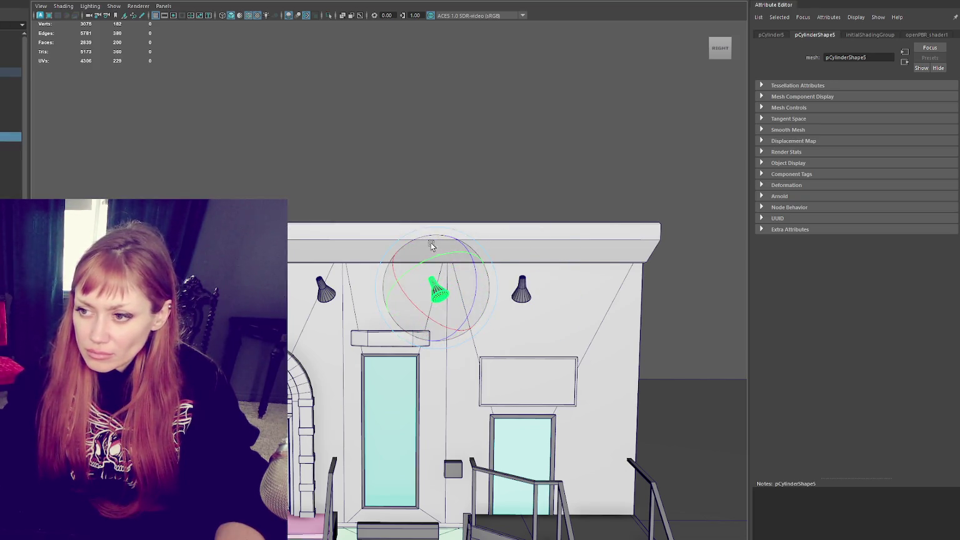
pyautogui.click(521, 289)
pyautogui.moveTo(553, 261)
pyautogui.mouseDown()
pyautogui.moveTo(539, 307)
pyautogui.moveTo(553, 272)
pyautogui.moveTo(504, 136)
pyautogui.mouseUp()
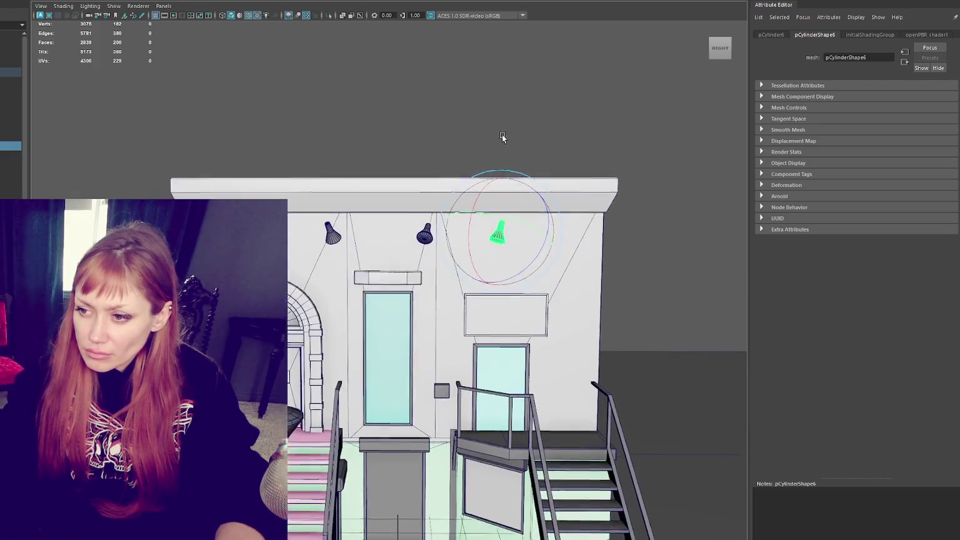
pyautogui.click(479, 93)
# - Check the middle lamp from around the roof, then return to a front view of the building
pyautogui.moveTo(480, 93)
pyautogui.keyDown('alt'); pyautogui.mouseDown()
pyautogui.moveTo(565, 232)
pyautogui.moveTo(505, 234)
pyautogui.mouseUp(); pyautogui.keyUp('alt')
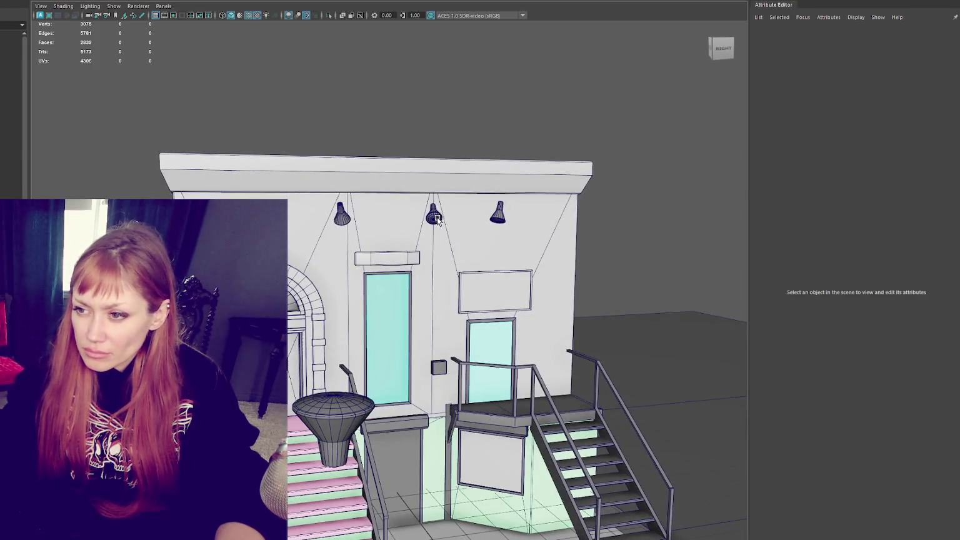
pyautogui.click(434, 217)
pyautogui.keyDown('alt'); pyautogui.moveTo(434, 217); pyautogui.dragTo(403, 224); pyautogui.keyUp('alt')
pyautogui.press('w')
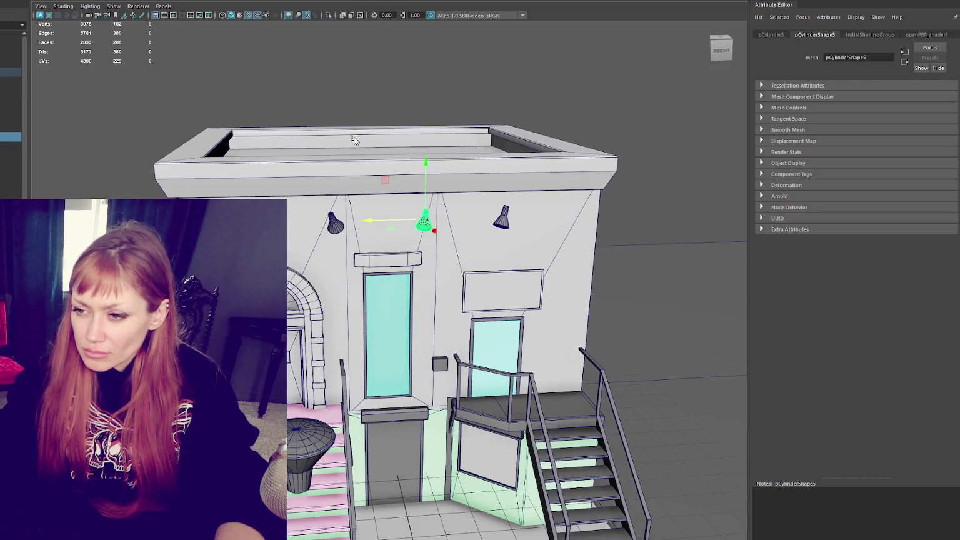
pyautogui.click(354, 151)
pyautogui.moveTo(354, 152)
pyautogui.keyDown('alt'); pyautogui.mouseDown()
pyautogui.moveTo(505, 164)
pyautogui.moveTo(444, 158)
pyautogui.moveTo(404, 172)
pyautogui.mouseUp(); pyautogui.keyUp('alt')
pyautogui.scroll(-2, 402, 181)
pyautogui.scroll(-2, 402, 180)
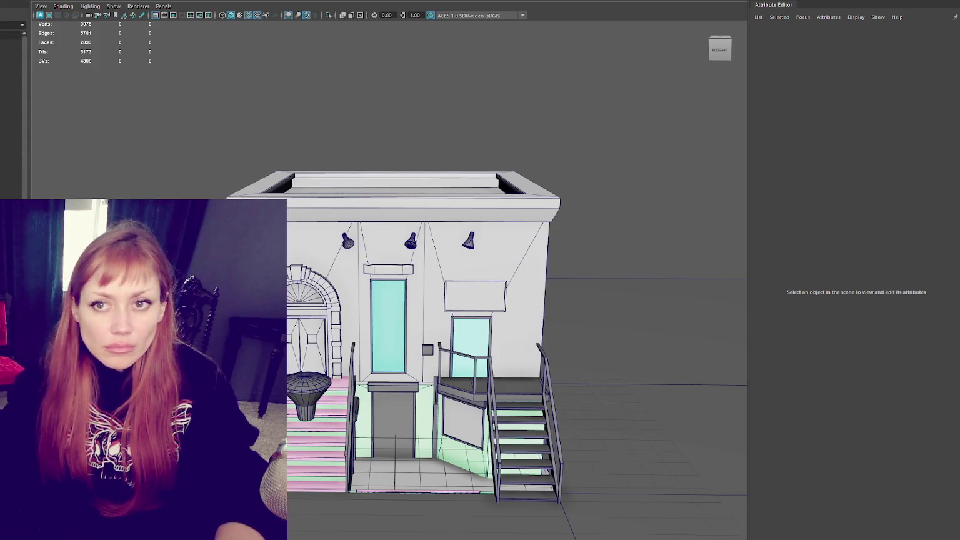
pyautogui.scroll(-3, 398, 369)
# - Select the small cube and move it toward the storefront wall
pyautogui.click(398, 369)
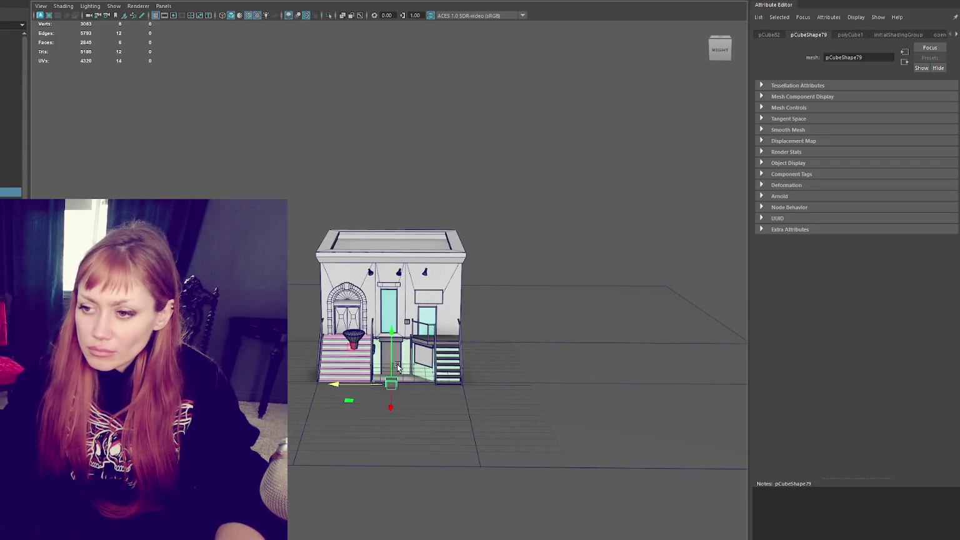
pyautogui.press('f')
pyautogui.scroll(-5, 422, 279)
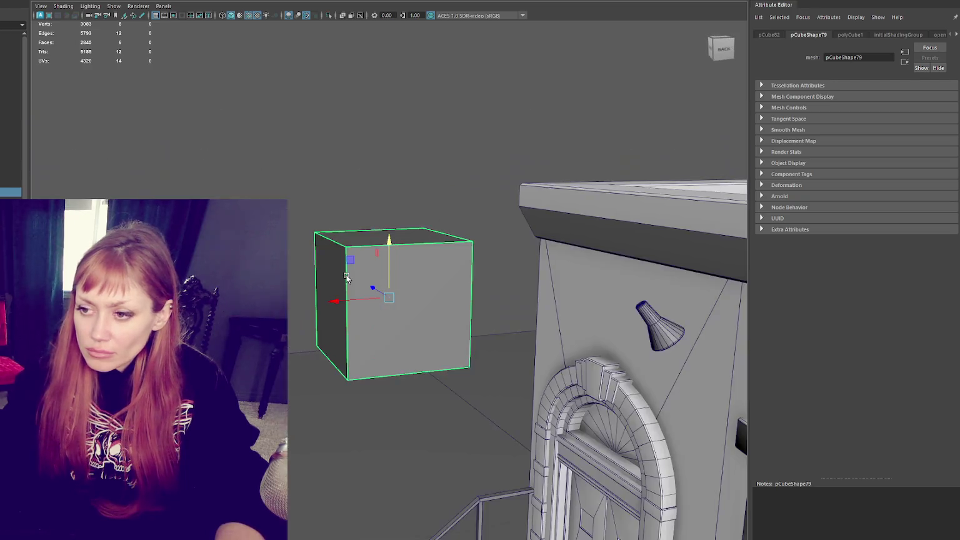
pyautogui.moveTo(338, 300); pyautogui.dragTo(776, 300)
pyautogui.press('f')
pyautogui.scroll(-3, 419, 288)
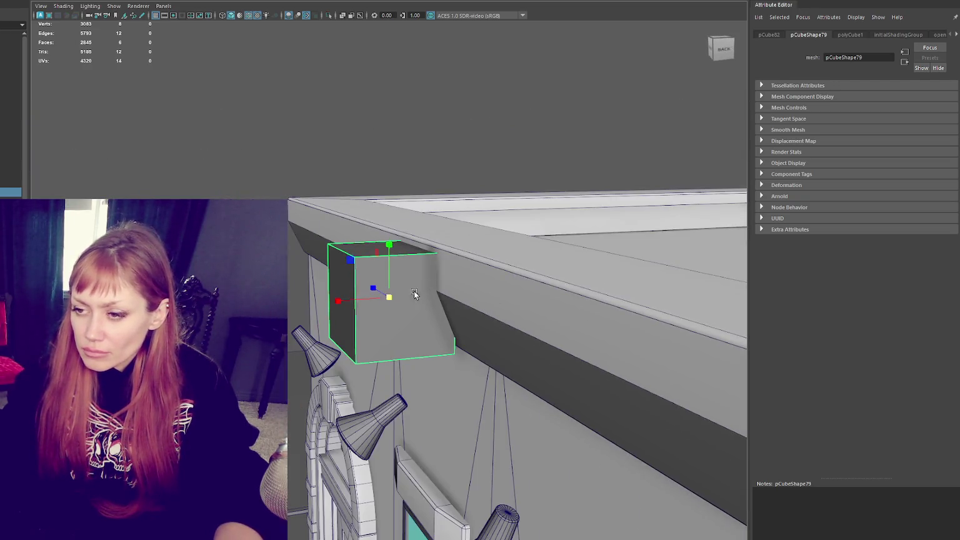
pyautogui.scroll(-1, 375, 300)
pyautogui.scroll(-2, 306, 310)
# - Slide the cube along the wall and lower it to sit below the three lamps
pyautogui.moveTo(376, 299); pyautogui.dragTo(413, 294)
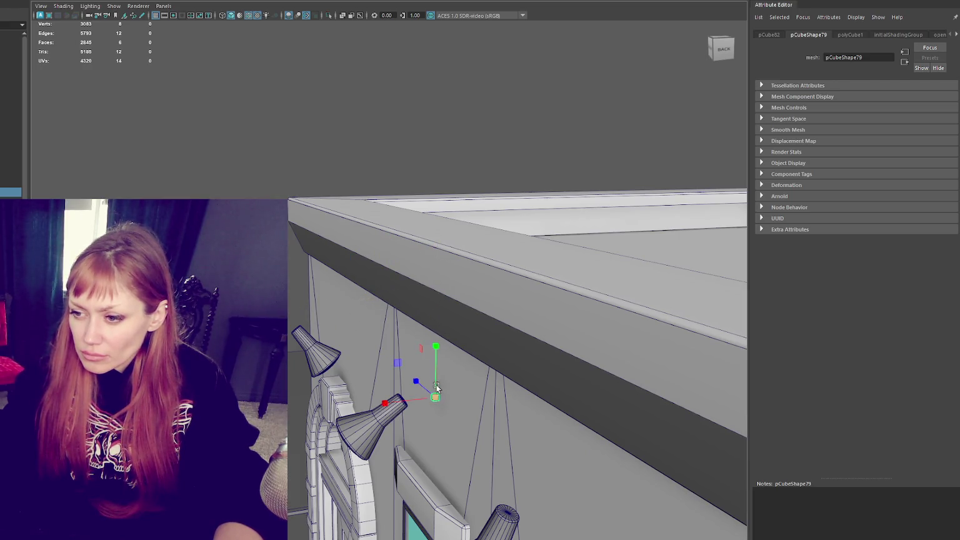
pyautogui.press('f')
pyautogui.scroll(-5, 310, 242)
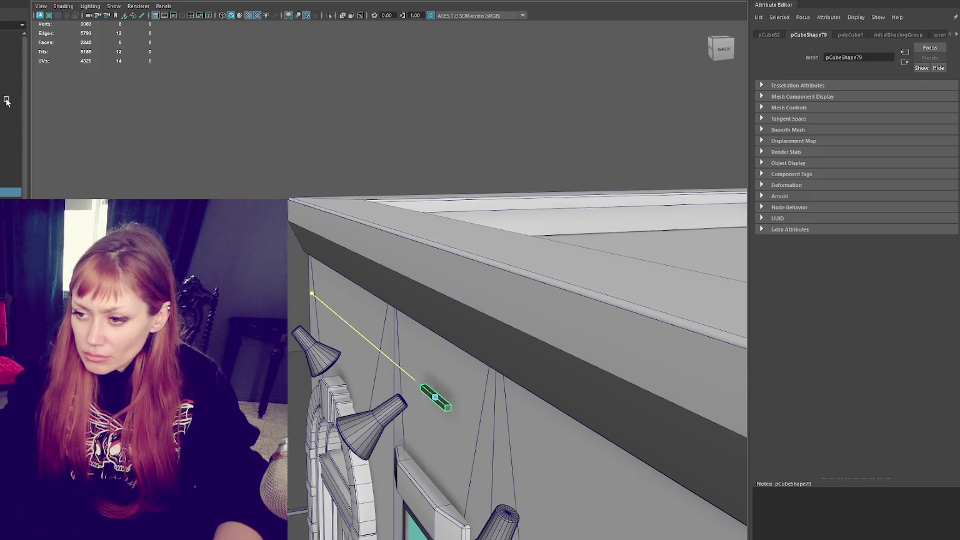
pyautogui.scroll(-5, 400, 325)
pyautogui.keyDown('alt'); pyautogui.moveTo(350, 325); pyautogui.dragTo(418, 322); pyautogui.keyUp('alt')
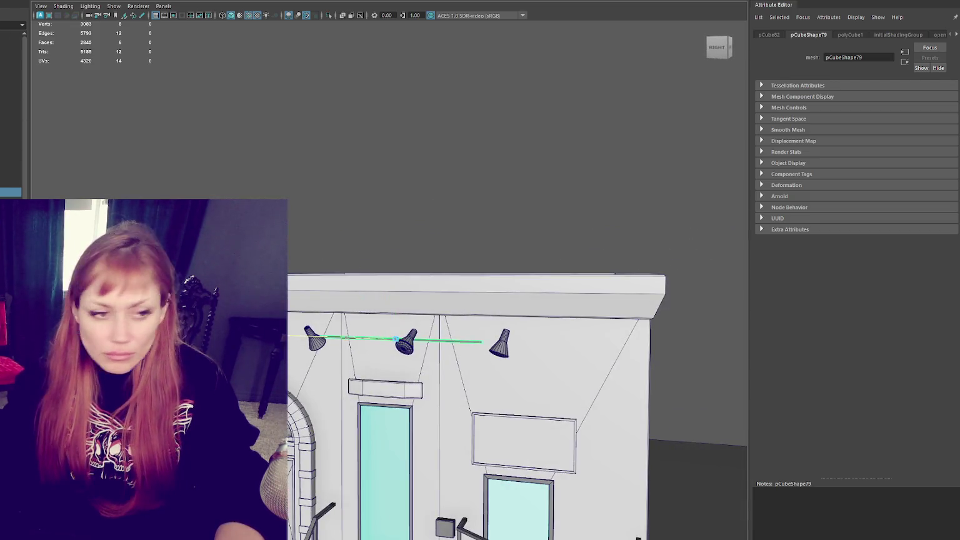
pyautogui.keyDown('alt'); pyautogui.moveTo(330, 340); pyautogui.dragTo(412, 359); pyautogui.keyUp('alt')
pyautogui.moveTo(353, 346)
pyautogui.keyDown('alt'); pyautogui.mouseDown()
pyautogui.moveTo(392, 295)
pyautogui.moveTo(384, 324)
pyautogui.mouseUp(); pyautogui.keyUp('alt')
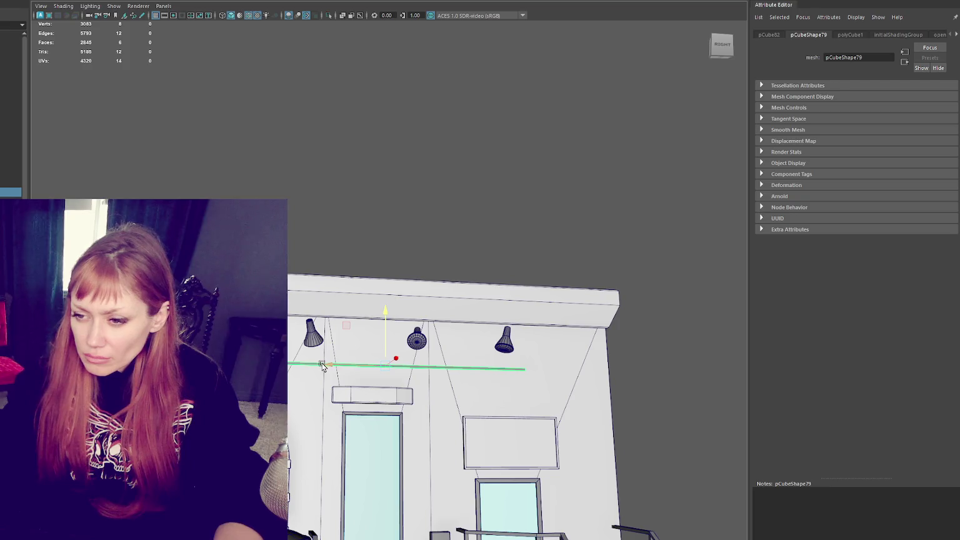
# - Stretch the cube into a long thin rail and rotate it slightly to match the wall
pyautogui.press('r')
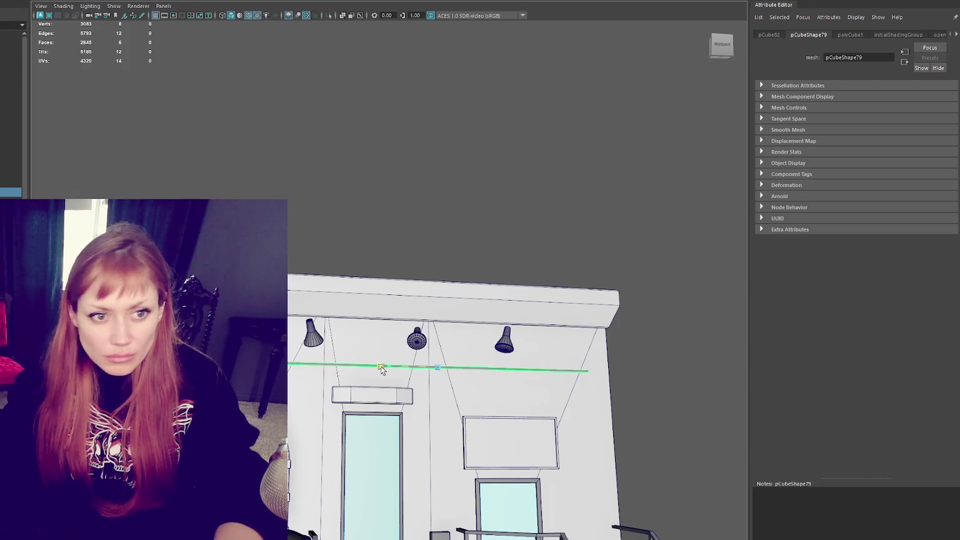
pyautogui.moveTo(389, 368); pyautogui.dragTo(510, 390)
pyautogui.press('w')
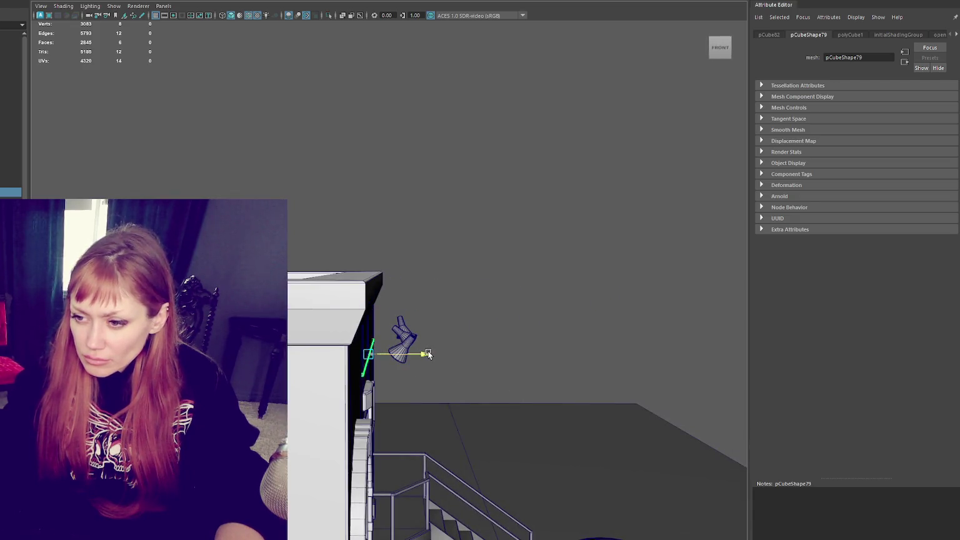
pyautogui.moveTo(428, 354)
pyautogui.keyDown('alt'); pyautogui.mouseDown()
pyautogui.moveTo(367, 317)
pyautogui.moveTo(389, 285)
pyautogui.mouseUp(); pyautogui.keyUp('alt')
pyautogui.press('e')
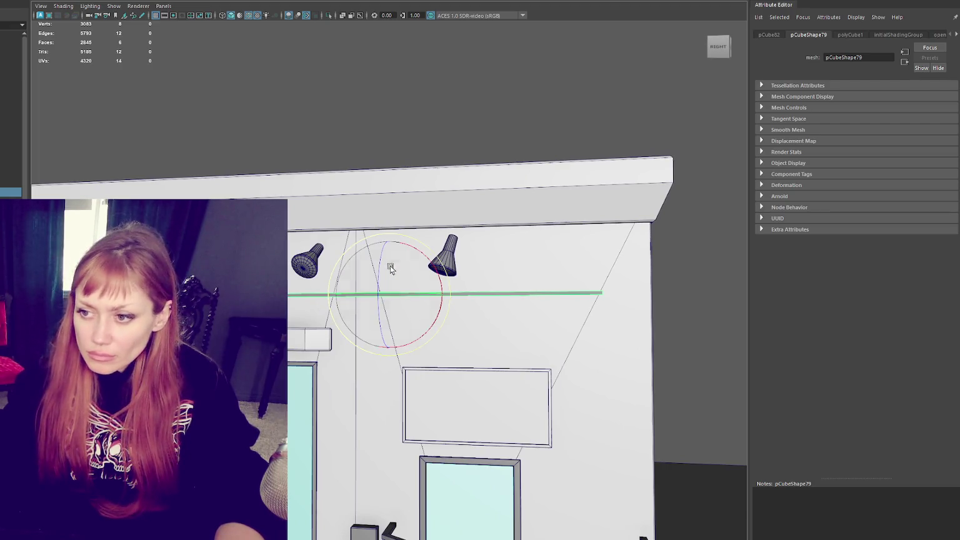
pyautogui.moveTo(379, 267); pyautogui.dragTo(373, 295)
# - Reselect the rail bar and frame it in the viewport
pyautogui.rightClick(401, 111)
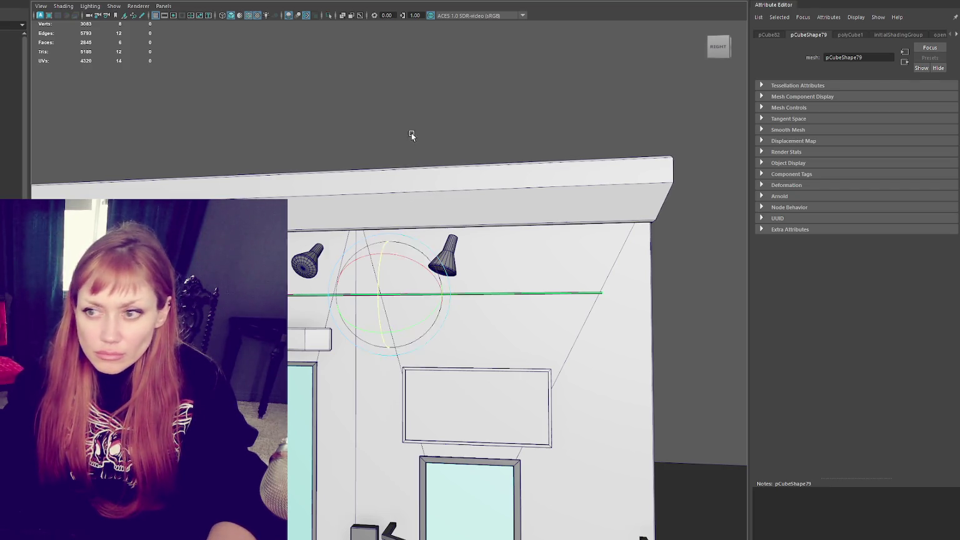
pyautogui.click(403, 128)
pyautogui.click(451, 370)
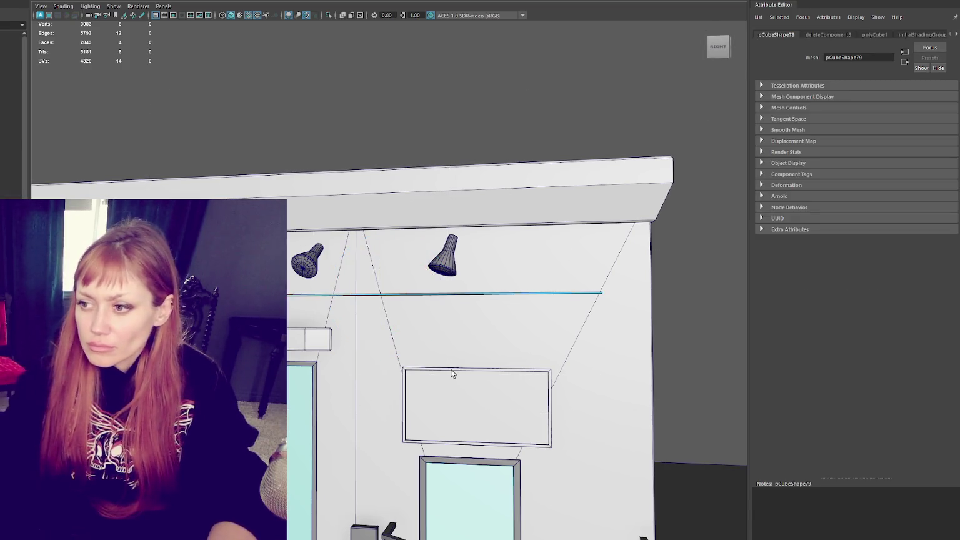
pyautogui.click(447, 94)
pyautogui.click(401, 292)
pyautogui.press('f')
# - Raise the new cylinder, pCylinder7, above the storefront roof
pyautogui.scroll(-2, 359, 258)
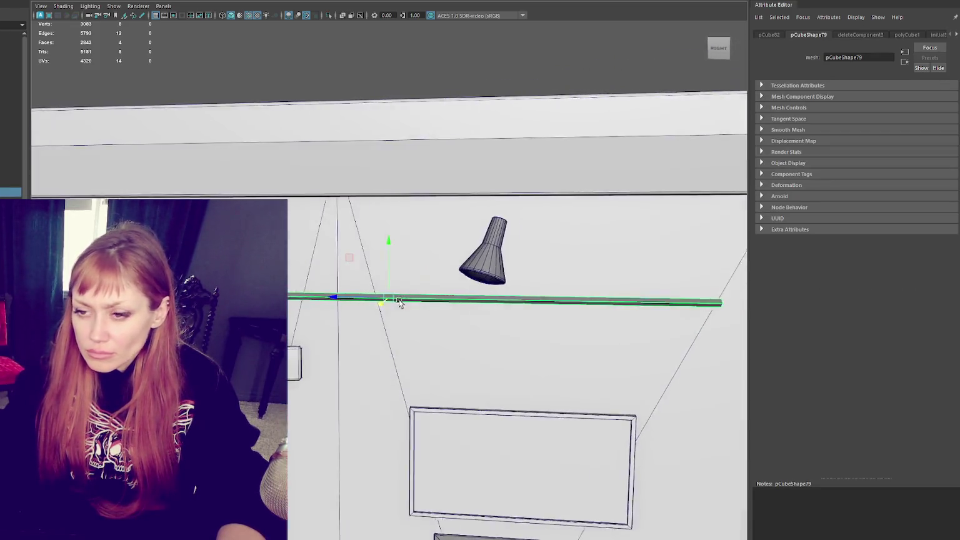
pyautogui.scroll(-2, 356, 244)
pyautogui.scroll(-2, 355, 230)
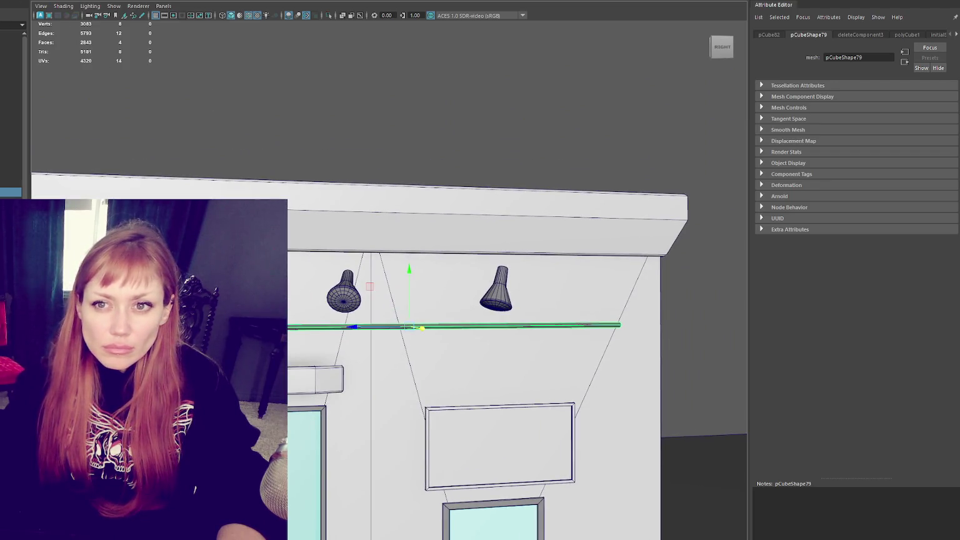
pyautogui.scroll(-4, 438, 344)
pyautogui.moveTo(394, 360); pyautogui.dragTo(394, 217)
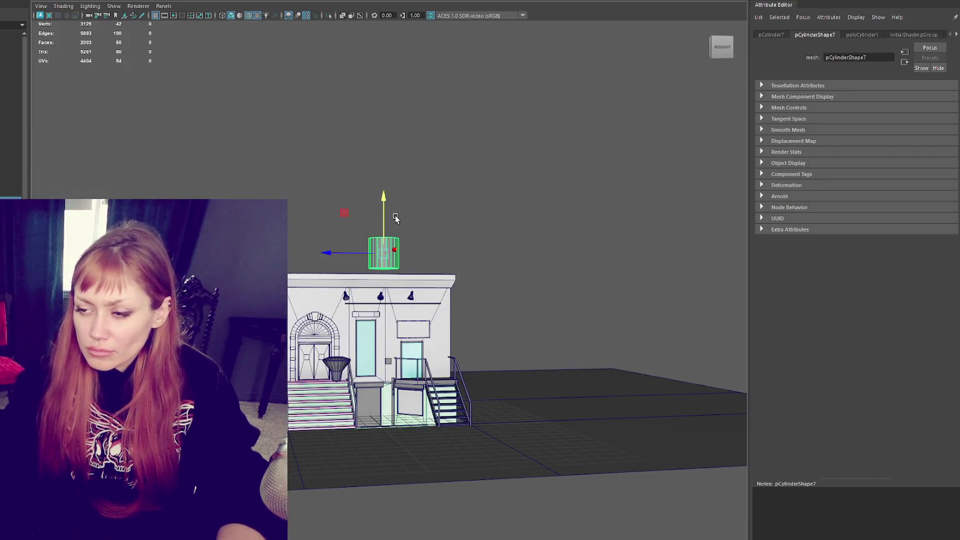
# - Reduce the rooftop cylinder to about 16 sides and display the scene in wireframe
pyautogui.press('f')
pyautogui.hotkey('ctrl', 'a')
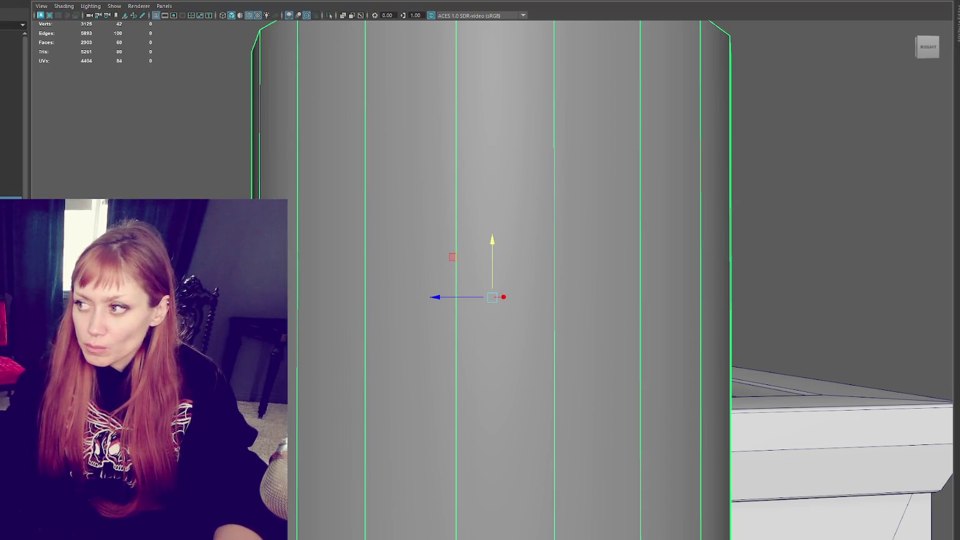
pyautogui.hotkey('ctrl', 'z')
pyautogui.scroll(-5, 628, 274)
pyautogui.keyDown('shift'); pyautogui.moveTo(703, 191); pyautogui.dragTo(749, 225, button='right'); pyautogui.keyUp('shift')
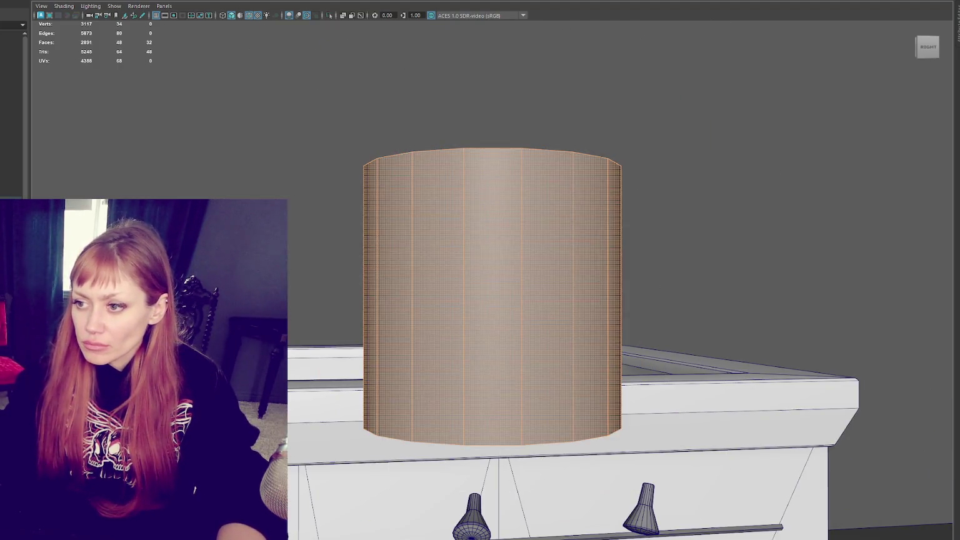
pyautogui.press('4')
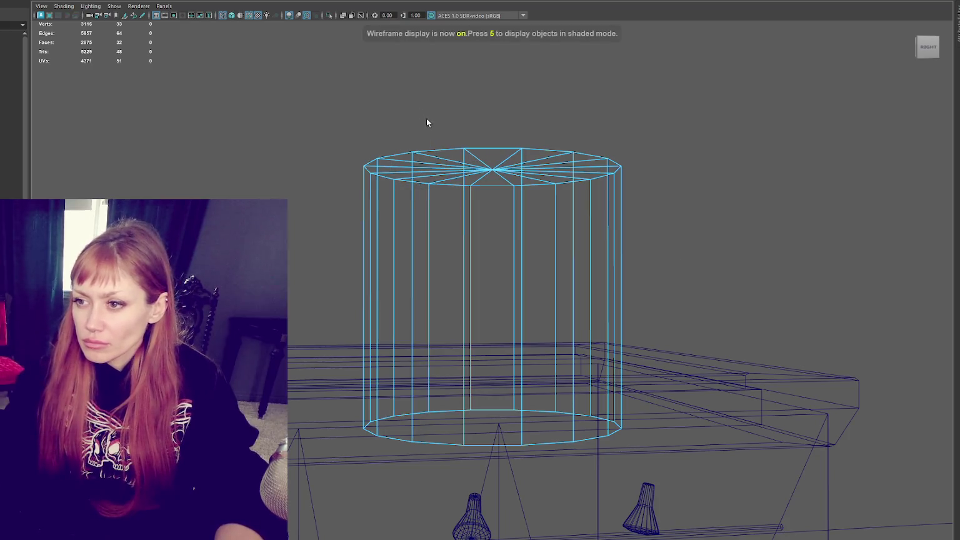
# - Bevel the cylinder's top rim edges with a 0.1 fraction
pyautogui.hotkey('ctrl', 'b')
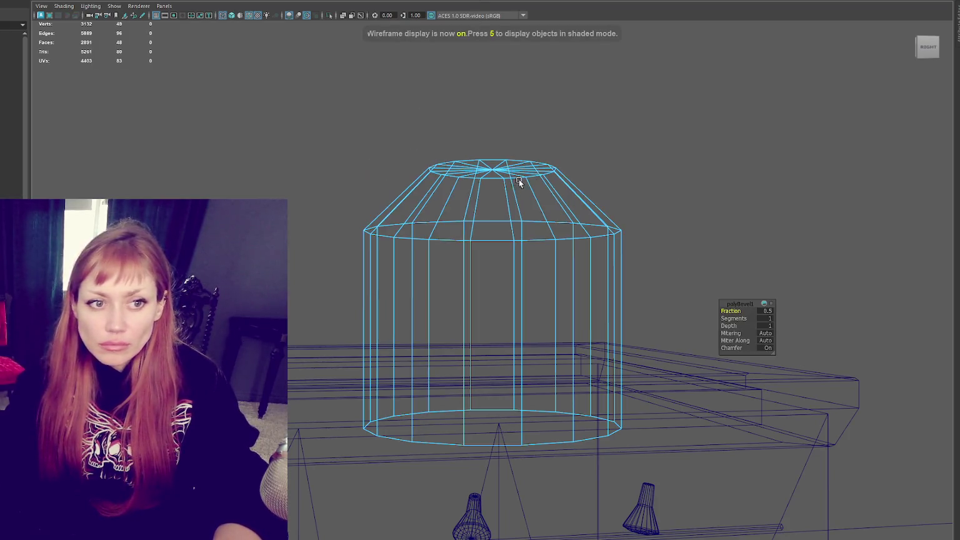
pyautogui.write('0.1')
pyautogui.press('Return')
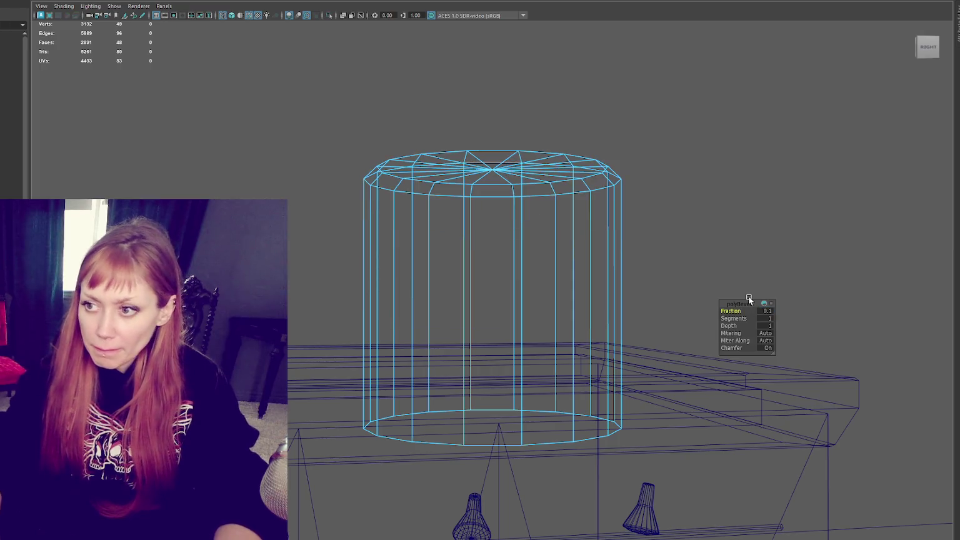
pyautogui.press('6')
# - Turn the cylinder 90° onto its side and flatten it into a thin disc
pyautogui.moveTo(644, 87)
pyautogui.mouseDown(button='right')
pyautogui.moveTo(577, 80)
pyautogui.moveTo(704, 135)
pyautogui.mouseUp(button='right')
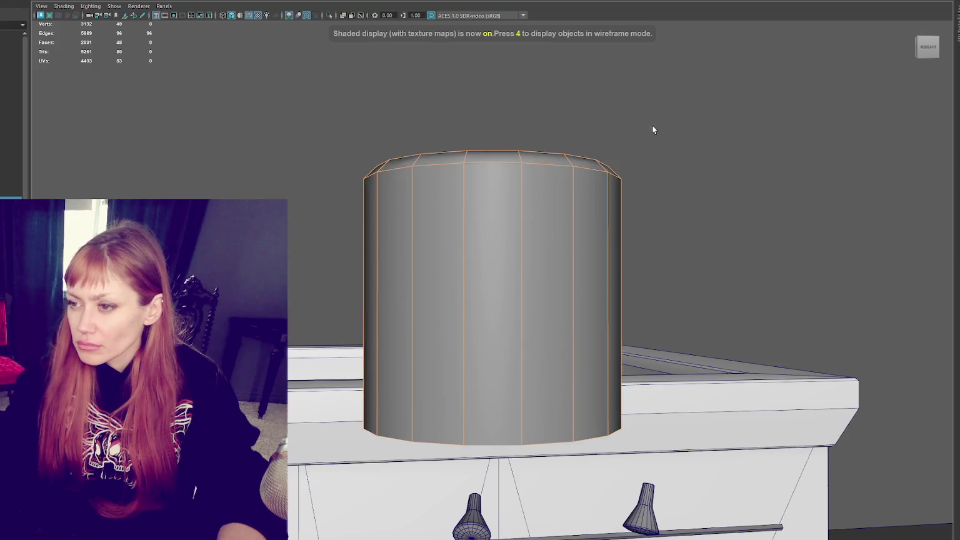
pyautogui.press('e')
pyautogui.moveTo(502, 263)
pyautogui.mouseDown()
pyautogui.moveTo(506, 298)
pyautogui.moveTo(621, 288)
pyautogui.mouseUp()
pyautogui.moveTo(461, 110); pyautogui.dragTo(513, 95, button='right')
pyautogui.moveTo(362, 130); pyautogui.dragTo(505, 400)
pyautogui.moveTo(465, 297); pyautogui.dragTo(570, 233)
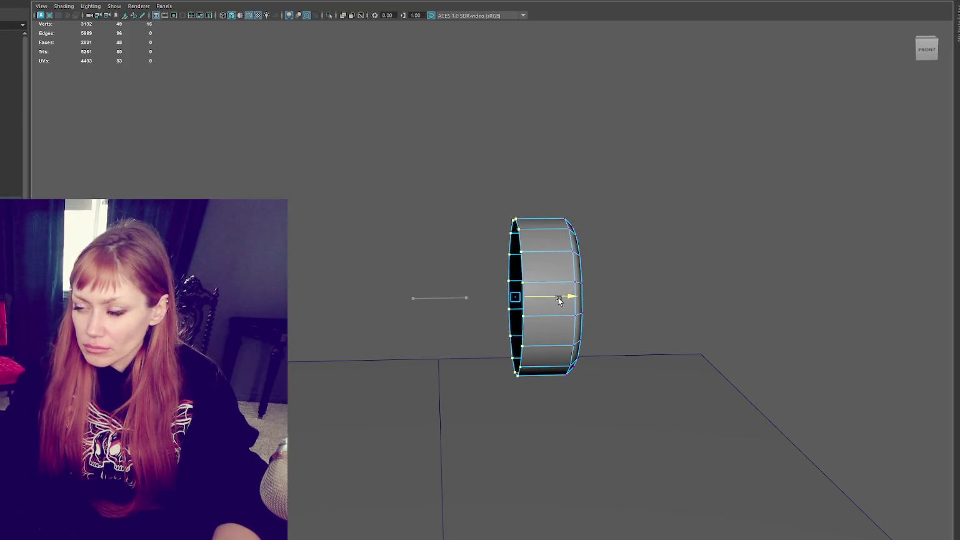
pyautogui.moveTo(569, 234); pyautogui.dragTo(576, 129, button='right')
# - Slide the disc along X toward the building's roof edge
pyautogui.keyDown('alt'); pyautogui.moveTo(577, 129); pyautogui.dragTo(437, 93); pyautogui.keyUp('alt')
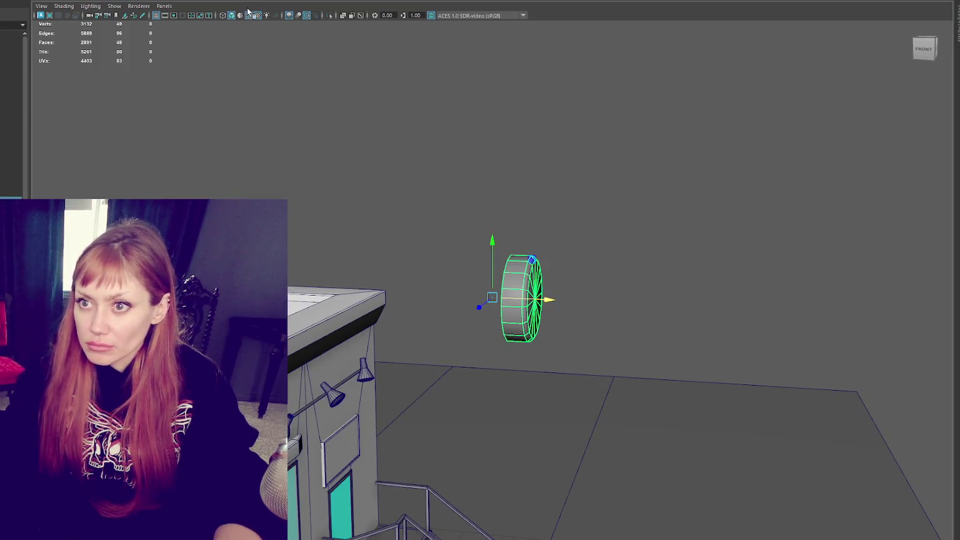
pyautogui.moveTo(580, 302); pyautogui.dragTo(308, 290)
pyautogui.moveTo(289, 447)
pyautogui.mouseDown()
pyautogui.moveTo(310, 448)
pyautogui.moveTo(282, 447)
pyautogui.mouseUp()
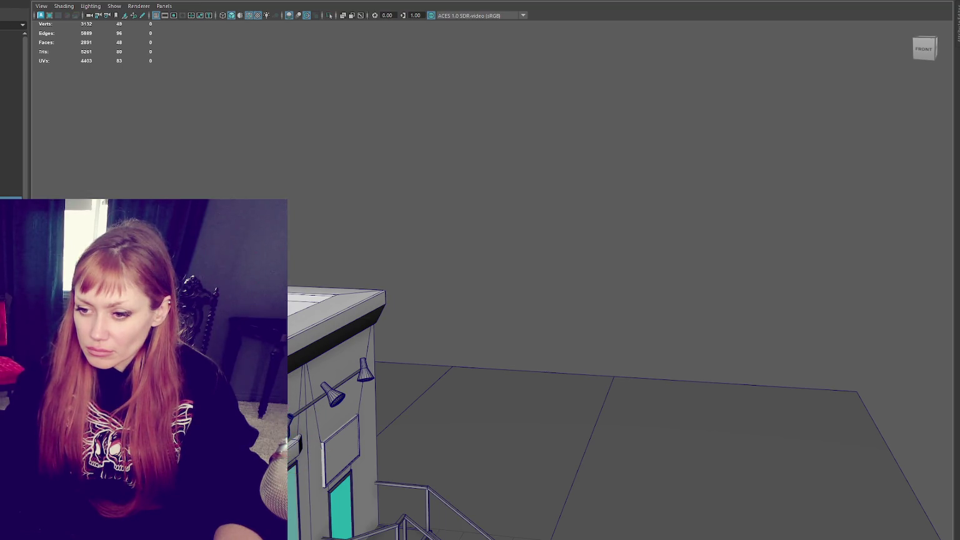
# - Slide the thin disc along X on the wall rail, checking from several angles
pyautogui.press('f')
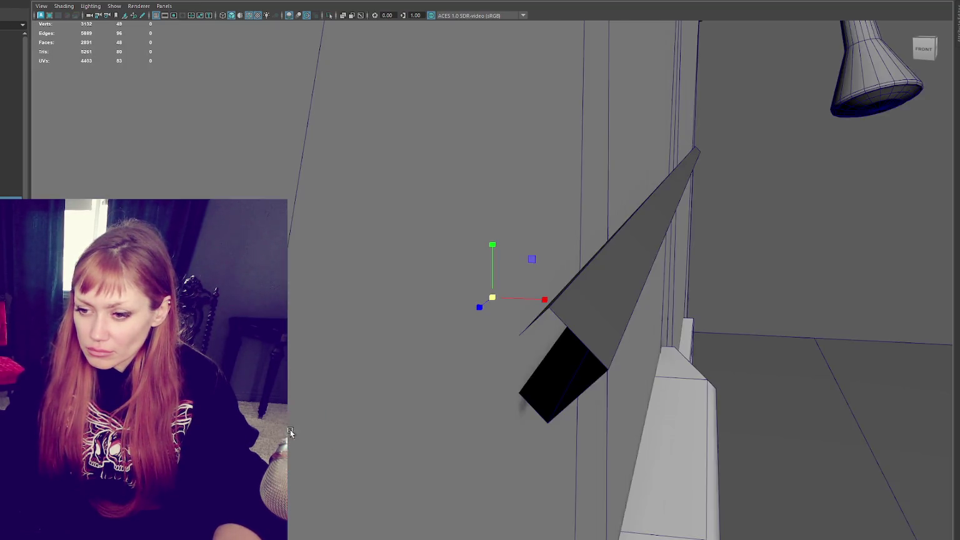
pyautogui.scroll(-2, 494, 306)
pyautogui.moveTo(493, 302)
pyautogui.mouseDown()
pyautogui.moveTo(590, 303)
pyautogui.moveTo(509, 291)
pyautogui.mouseUp()
pyautogui.moveTo(445, 304); pyautogui.dragTo(324, 313)
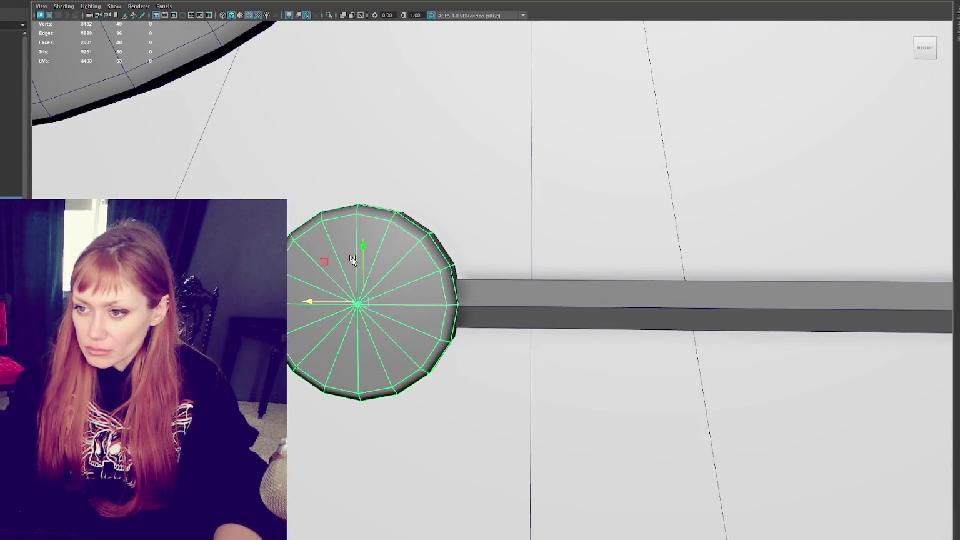
pyautogui.keyDown('alt'); pyautogui.moveTo(363, 248); pyautogui.dragTo(311, 249); pyautogui.keyUp('alt')
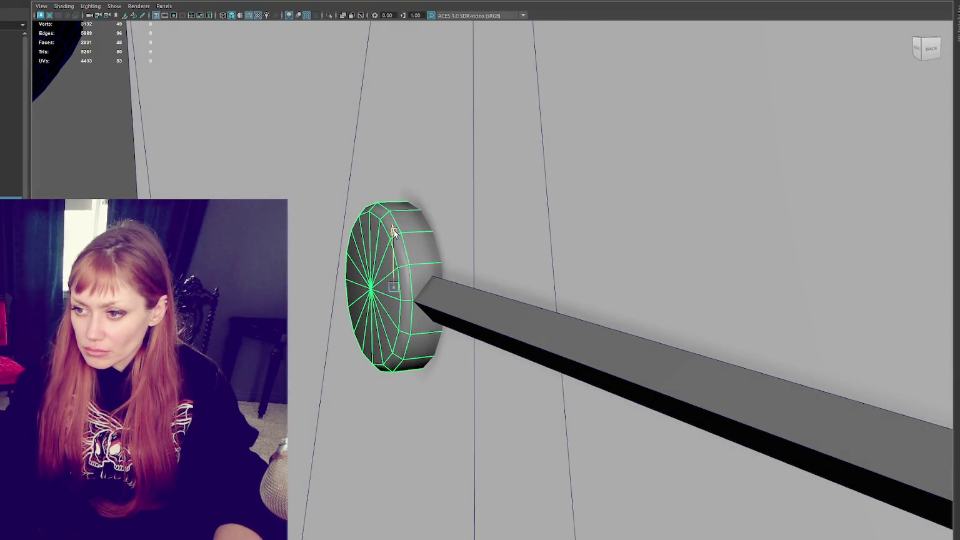
pyautogui.moveTo(392, 233)
pyautogui.keyDown('alt'); pyautogui.mouseDown()
pyautogui.moveTo(520, 260)
pyautogui.moveTo(399, 296)
pyautogui.moveTo(498, 310)
pyautogui.mouseUp(); pyautogui.keyUp('alt')
pyautogui.moveTo(421, 299)
pyautogui.mouseDown()
pyautogui.moveTo(816, 279)
pyautogui.moveTo(406, 279)
pyautogui.moveTo(703, 276)
pyautogui.moveTo(488, 285)
pyautogui.mouseUp()
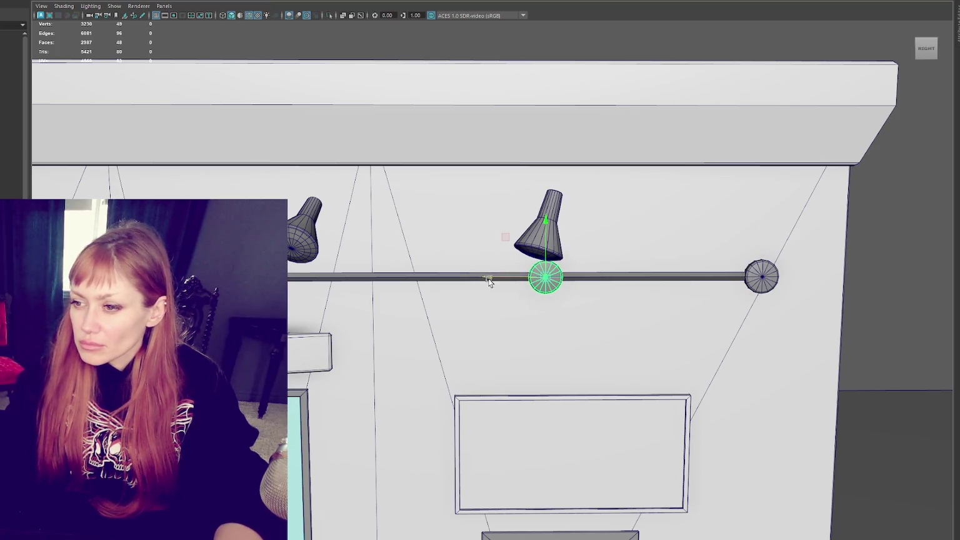
# - Make an evenly spaced copy of the disc with Shift+D and nudge it along the rail
pyautogui.hotkey('shift', 'd')
pyautogui.moveTo(331, 278); pyautogui.dragTo(318, 277)
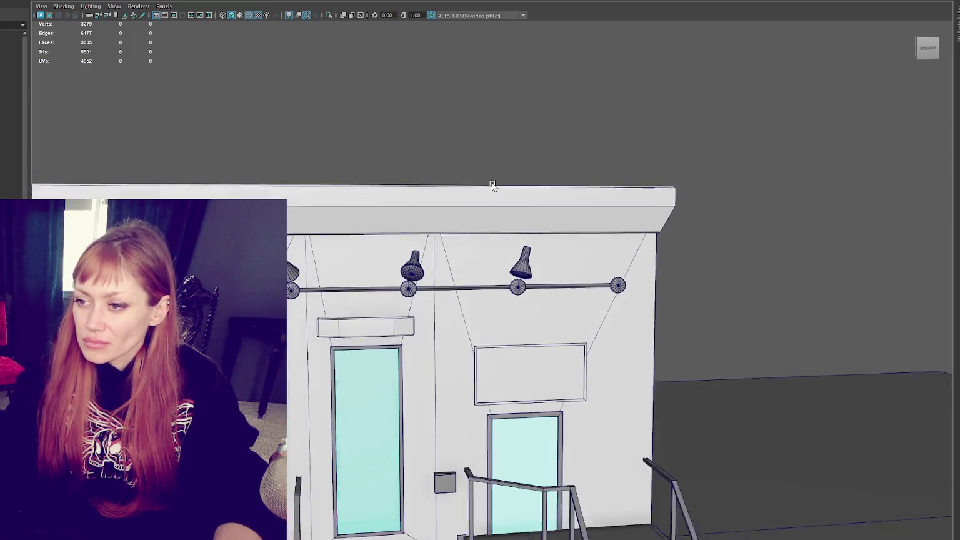
pyautogui.keyDown('alt'); pyautogui.moveTo(298, 268); pyautogui.dragTo(479, 181); pyautogui.keyUp('alt')
# - Lengthen the lamp rail to the right
pyautogui.click(312, 288)
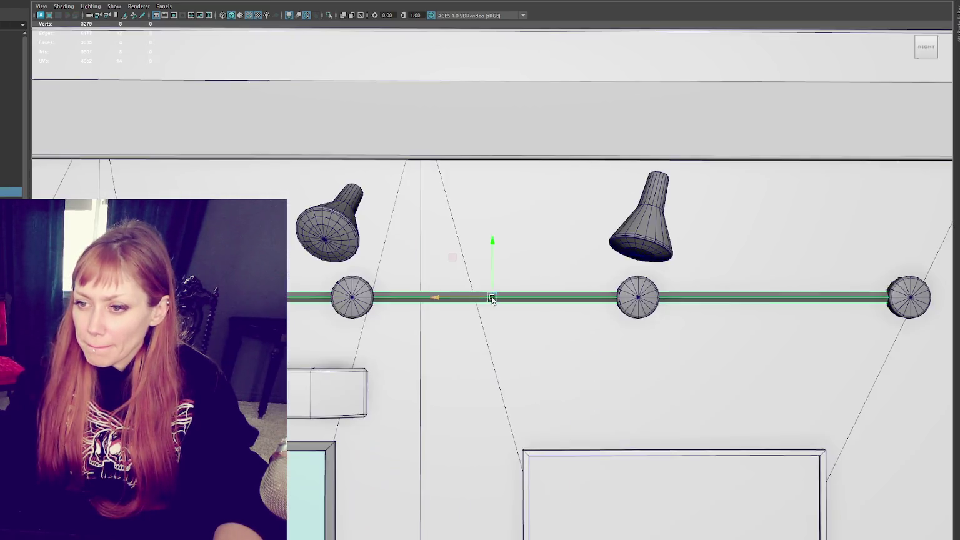
pyautogui.press('f')
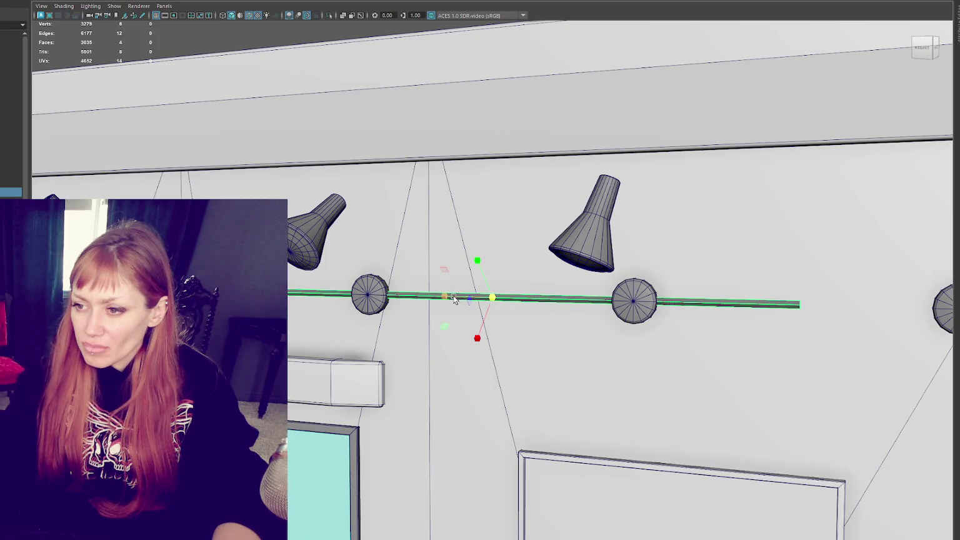
pyautogui.moveTo(454, 299); pyautogui.dragTo(432, 299)
# - Select the rail bar together with its mounting discs
pyautogui.click(369, 293)
pyautogui.keyDown('shift'); pyautogui.click(634, 301); pyautogui.keyUp('shift')
pyautogui.keyDown('shift'); pyautogui.click(944, 307); pyautogui.keyUp('shift')
pyautogui.keyDown('alt'); pyautogui.moveTo(638, 312); pyautogui.dragTo(491, 312, button='right'); pyautogui.keyUp('alt')
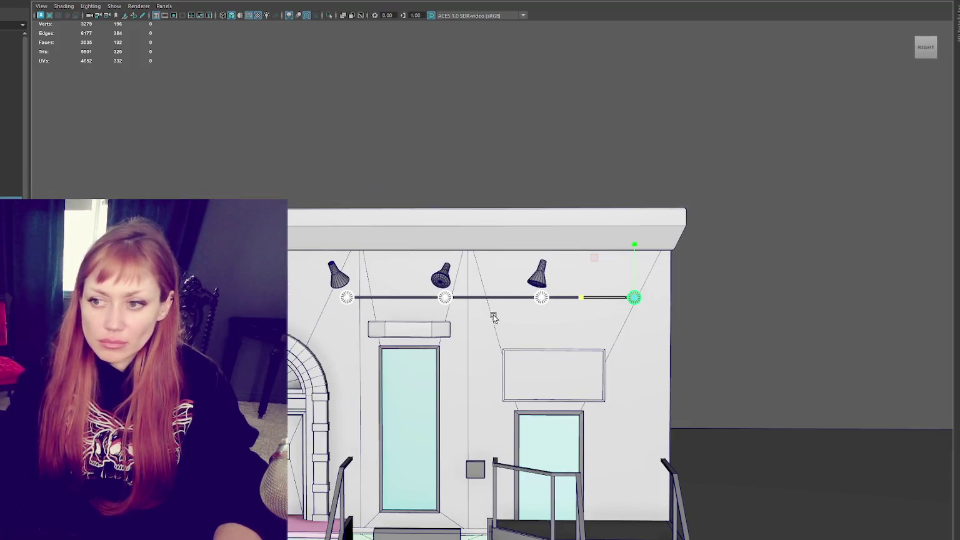
pyautogui.click(633, 299)
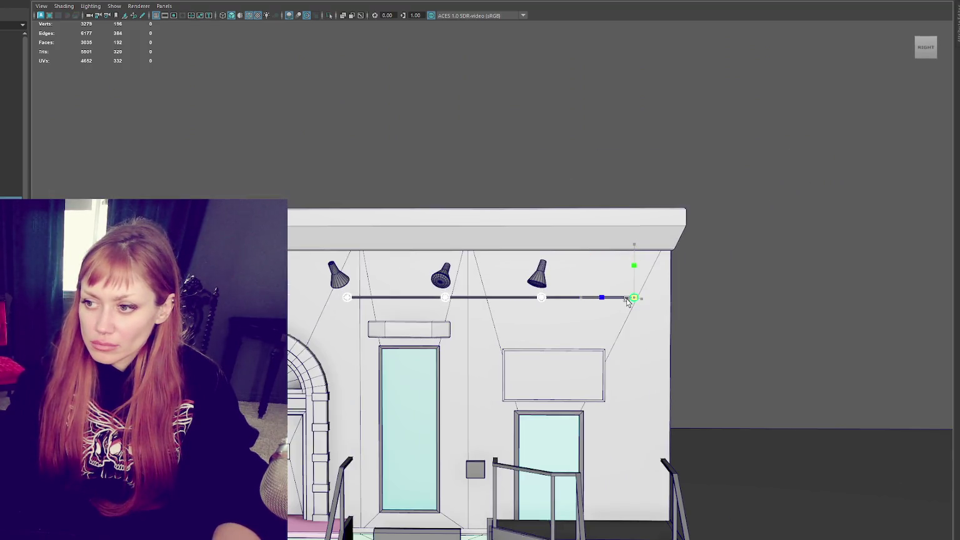
pyautogui.click(590, 224)
pyautogui.keyDown('alt'); pyautogui.moveTo(590, 225); pyautogui.dragTo(609, 226); pyautogui.keyUp('alt')
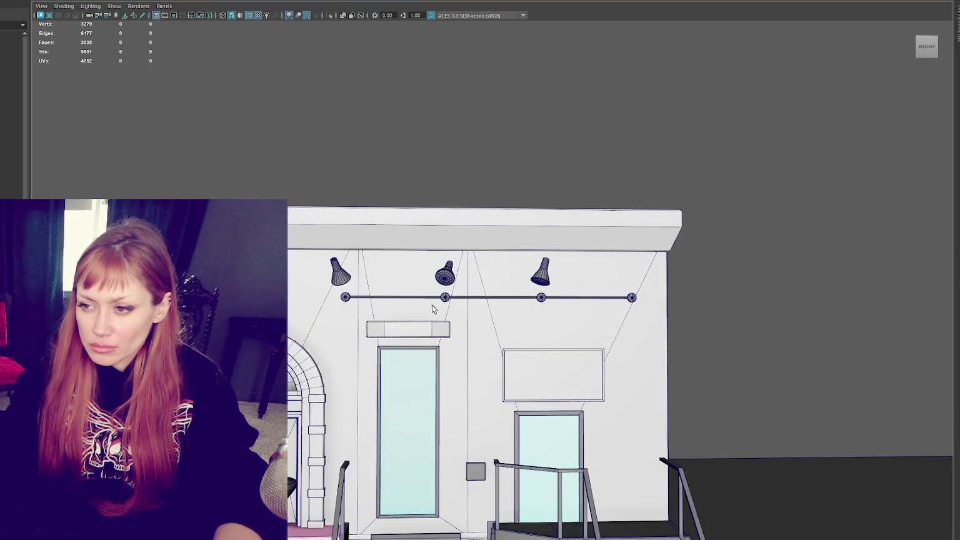
pyautogui.keyDown('shift'); pyautogui.click(619, 298); pyautogui.keyUp('shift')
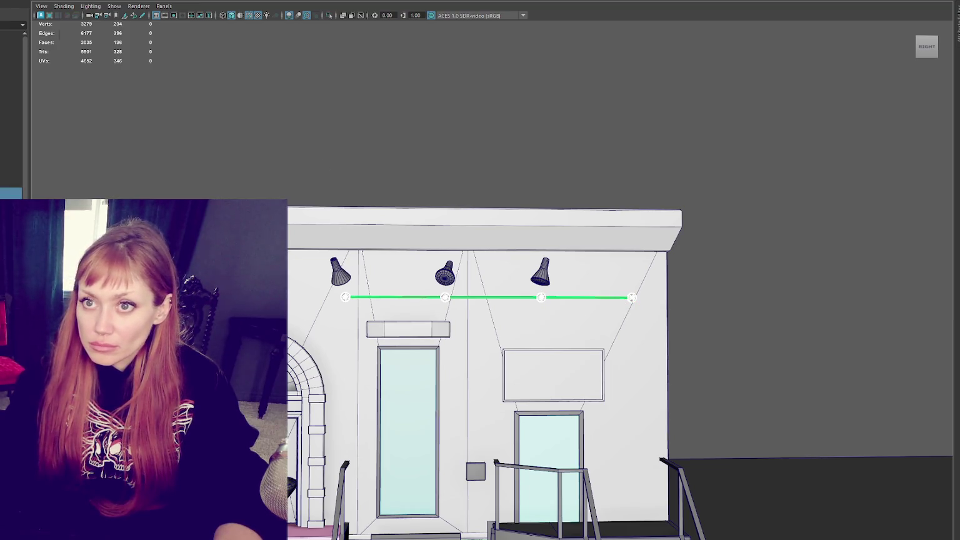
pyautogui.press('p')
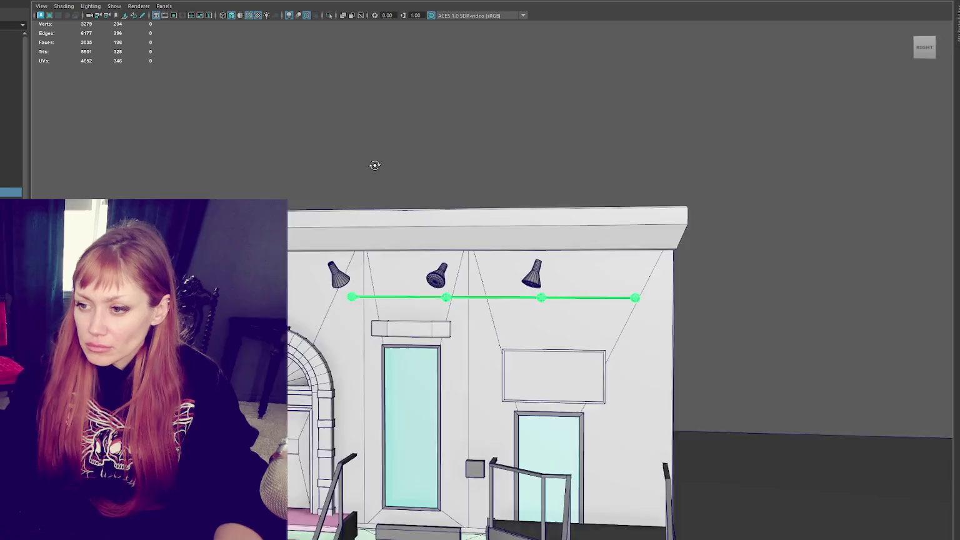
pyautogui.keyDown('alt'); pyautogui.moveTo(370, 163); pyautogui.dragTo(388, 165); pyautogui.keyUp('alt')
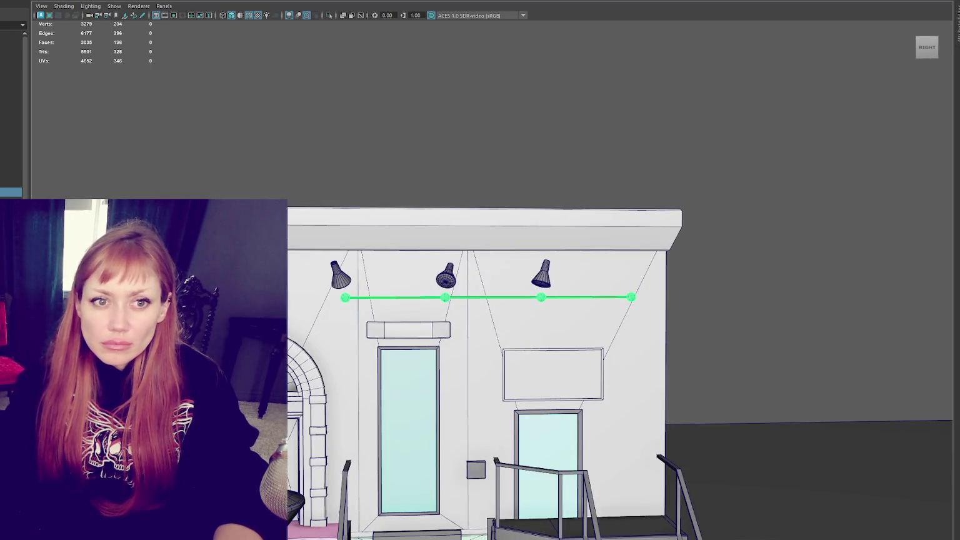
pyautogui.scroll(-5, 470, 485)
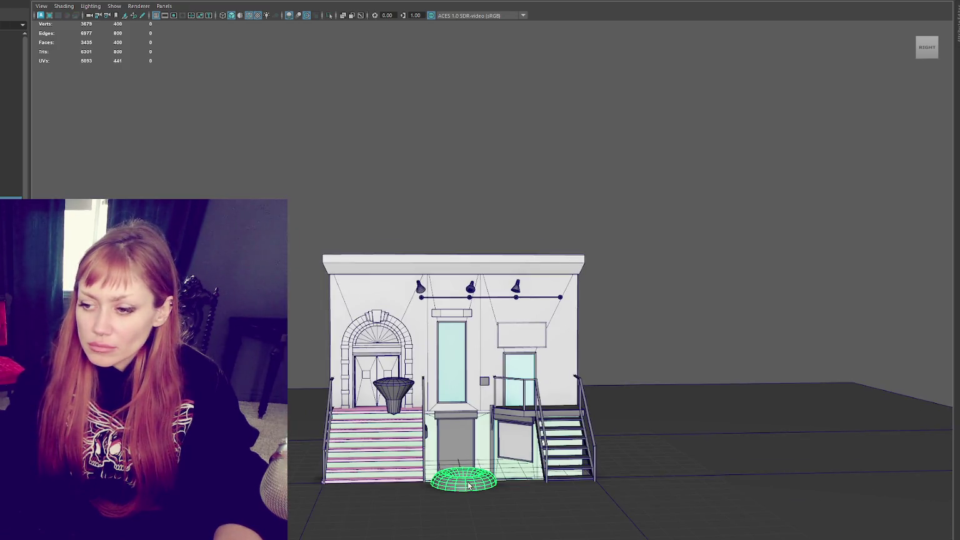
# - Raise the new torus above the building and turn it upright
pyautogui.moveTo(463, 467); pyautogui.dragTo(463, 175)
pyautogui.press('e')
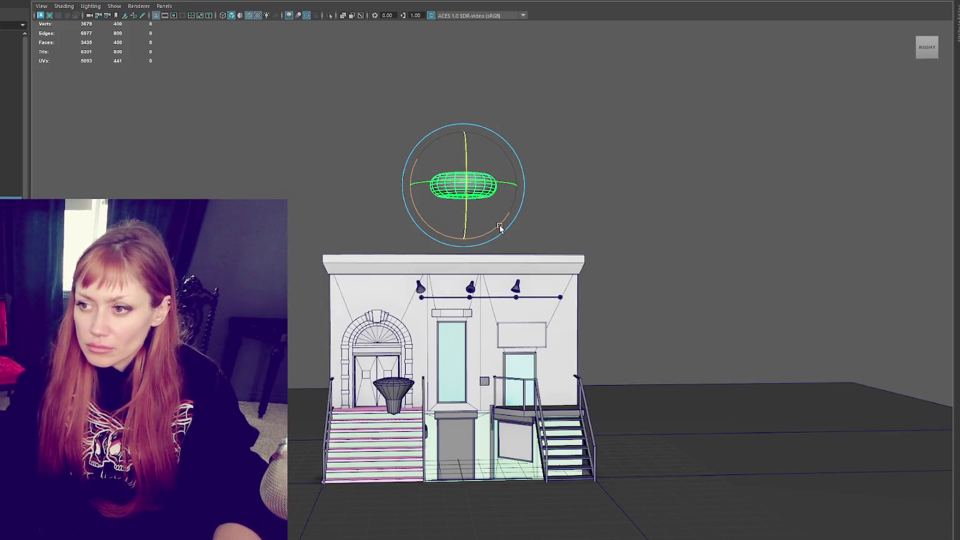
pyautogui.moveTo(500, 228)
pyautogui.mouseDown()
pyautogui.moveTo(443, 238)
pyautogui.moveTo(594, 236)
pyautogui.mouseUp()
# - Lower the torus onto the storefront wall next to the lamps on the rail
pyautogui.press('w')
pyautogui.moveTo(583, 175); pyautogui.dragTo(582, 255)
pyautogui.moveTo(611, 290); pyautogui.dragTo(530, 290)
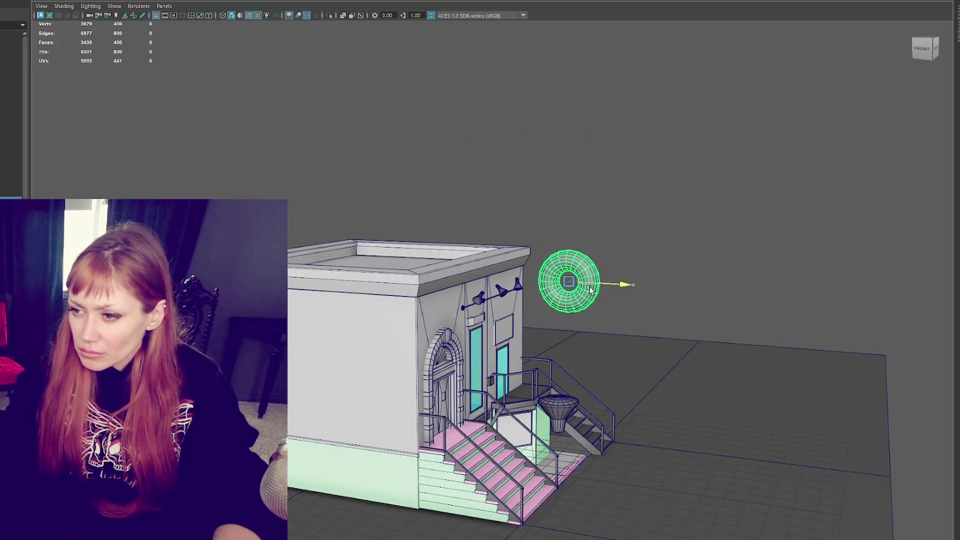
pyautogui.moveTo(499, 243); pyautogui.dragTo(499, 268)
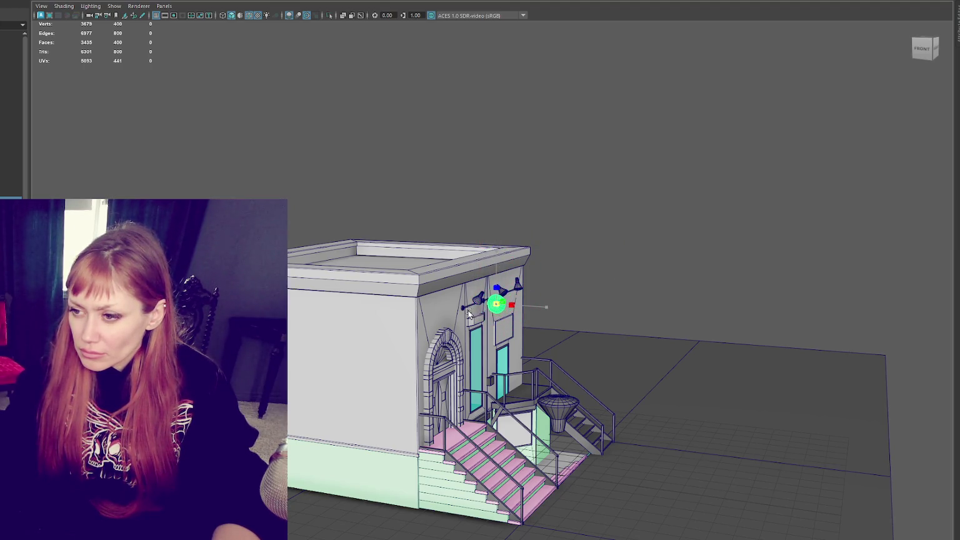
pyautogui.press('f')
pyautogui.scroll(-5, 497, 303)
pyautogui.moveTo(561, 279)
pyautogui.keyDown('alt'); pyautogui.mouseDown()
pyautogui.moveTo(519, 298)
pyautogui.moveTo(543, 300)
pyautogui.moveTo(608, 270)
pyautogui.mouseUp(); pyautogui.keyUp('alt')
pyautogui.click(453, 302)
pyautogui.click(472, 310)
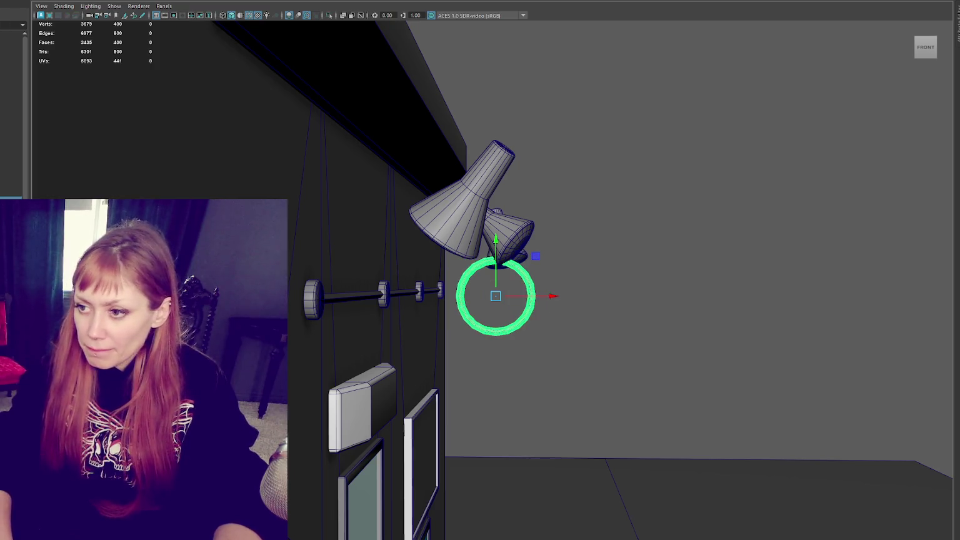
# - Thin the torus into a low-poly ring with a wider hole, down to about 150 vertices
pyautogui.press('Return')
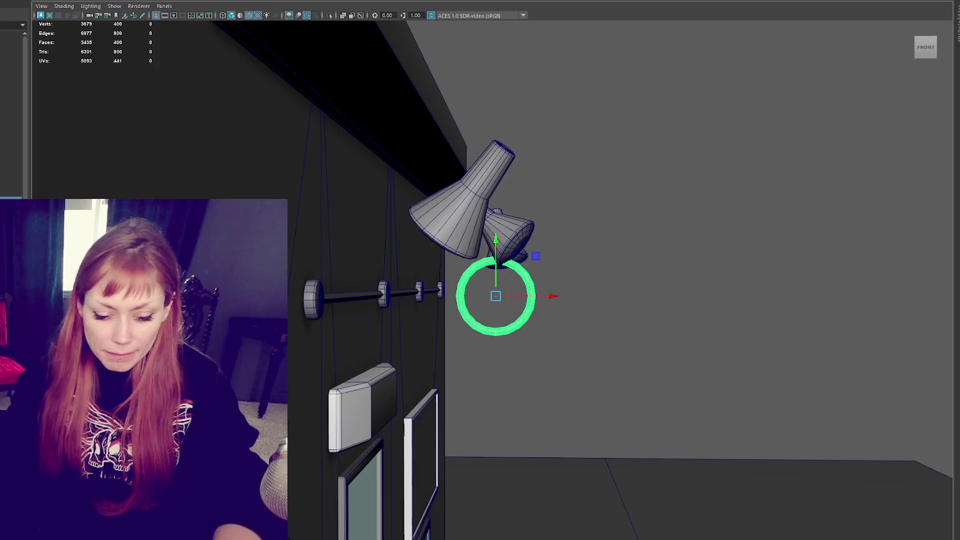
pyautogui.press('Return')
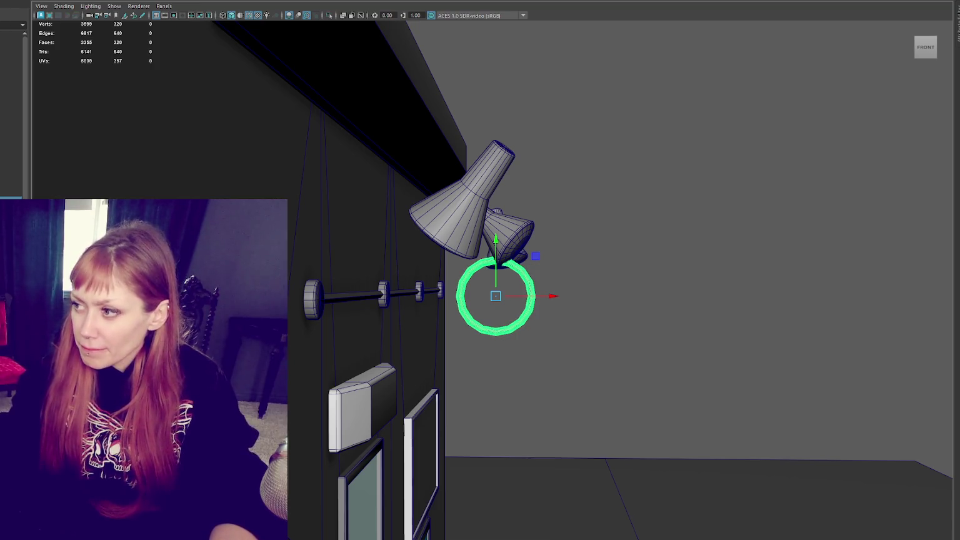
pyautogui.press('Return')
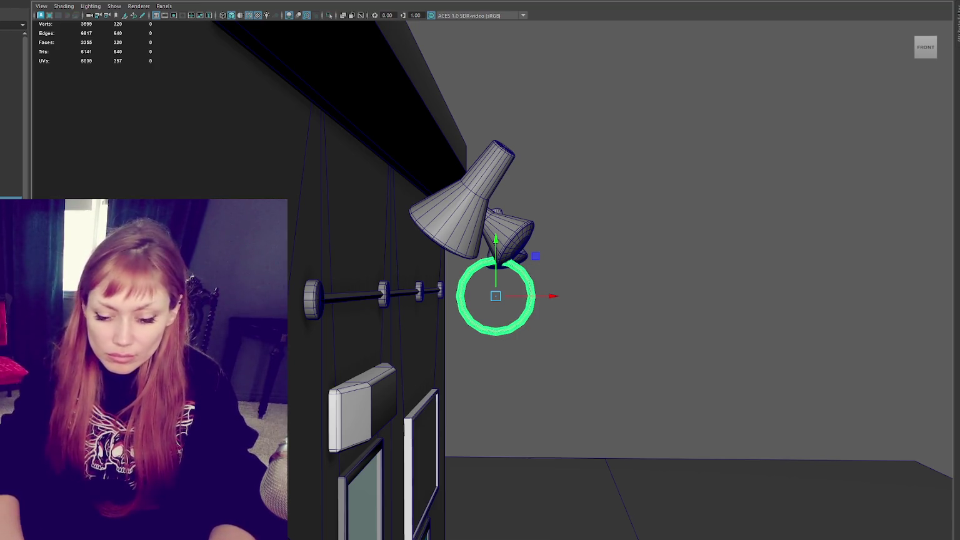
pyautogui.hotkey('ctrl', 'z')
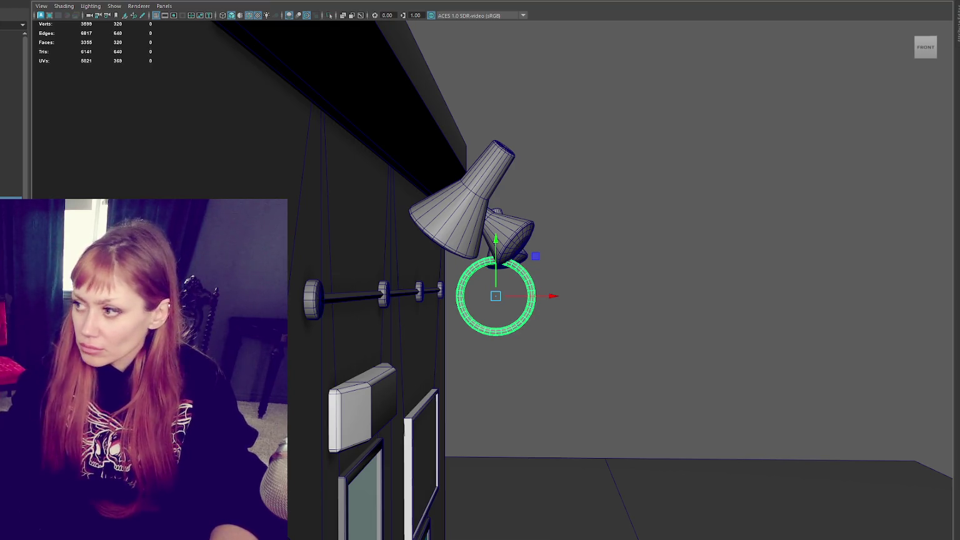
pyautogui.hotkey('ctrl', 'z')
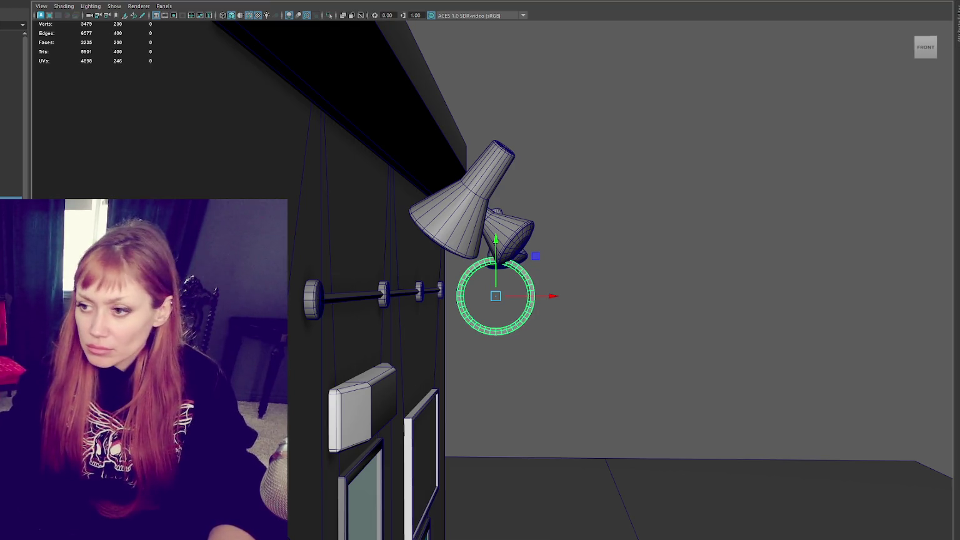
pyautogui.moveTo(581, 275)
pyautogui.keyDown('alt'); pyautogui.mouseDown()
pyautogui.moveTo(612, 270)
pyautogui.moveTo(587, 276)
pyautogui.mouseUp(); pyautogui.keyUp('alt')
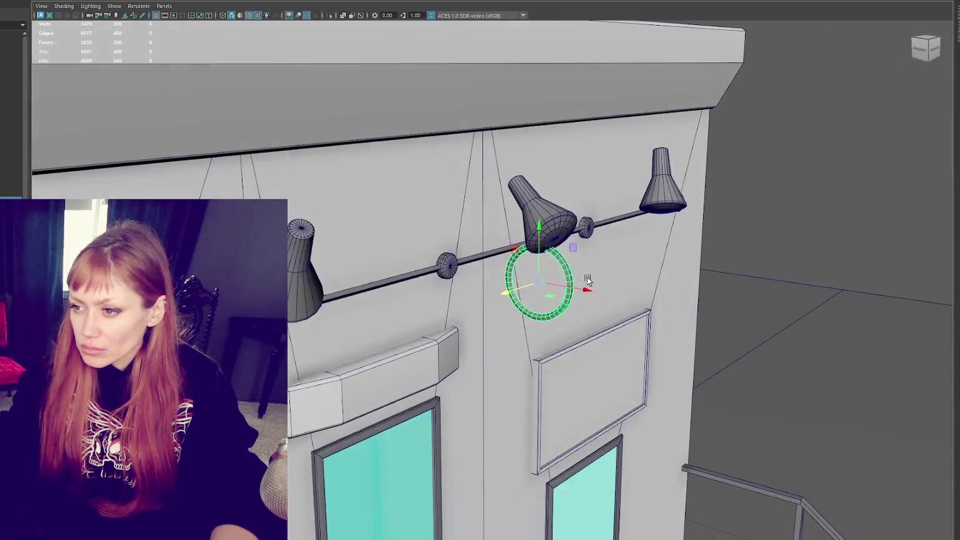
pyautogui.hotkey('ctrl', 'z')
pyautogui.moveTo(887, 228)
pyautogui.keyDown('alt'); pyautogui.mouseDown()
pyautogui.moveTo(837, 218)
pyautogui.moveTo(847, 214)
pyautogui.mouseUp(); pyautogui.keyUp('alt')
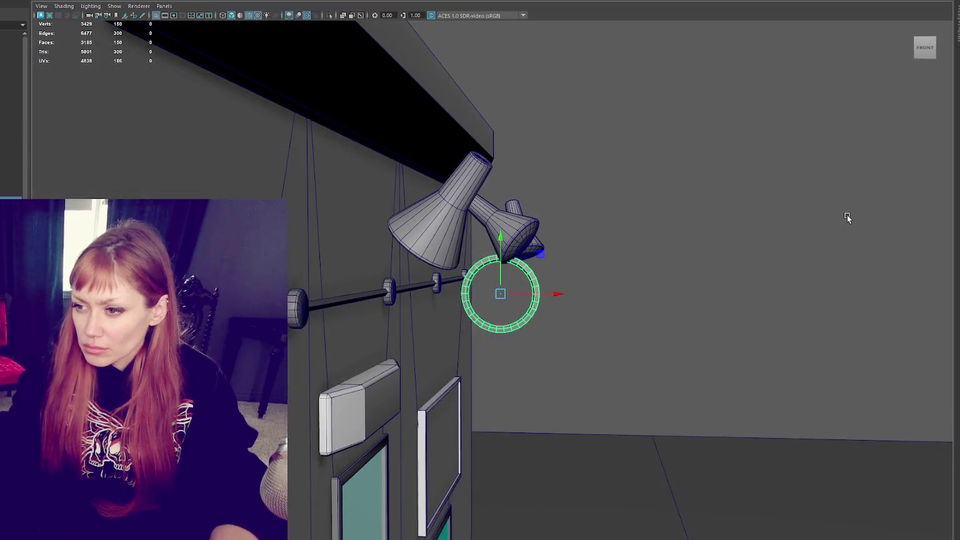
pyautogui.moveTo(638, 270)
pyautogui.keyDown('alt'); pyautogui.mouseDown()
pyautogui.moveTo(533, 262)
pyautogui.moveTo(558, 304)
pyautogui.moveTo(643, 281)
pyautogui.moveTo(596, 302)
pyautogui.mouseUp(); pyautogui.keyUp('alt')
# - Duplicate the ring, place the copy beside the lamp, and show the view in wireframe
pyautogui.click(584, 290)
pyautogui.click(554, 294)
pyautogui.hotkey('ctrl', 'd')
pyautogui.moveTo(525, 296); pyautogui.dragTo(289, 319)
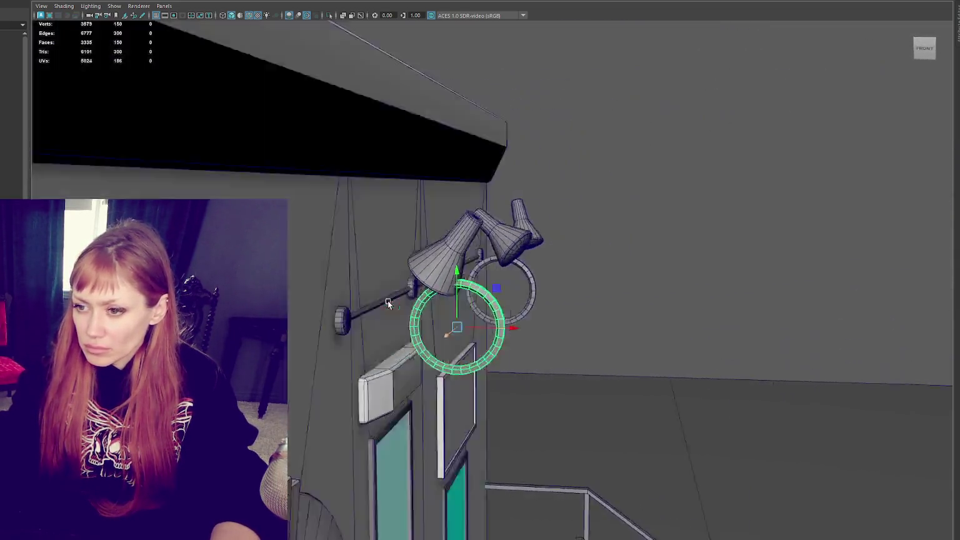
pyautogui.keyDown('alt'); pyautogui.moveTo(388, 300); pyautogui.dragTo(637, 205); pyautogui.keyUp('alt')
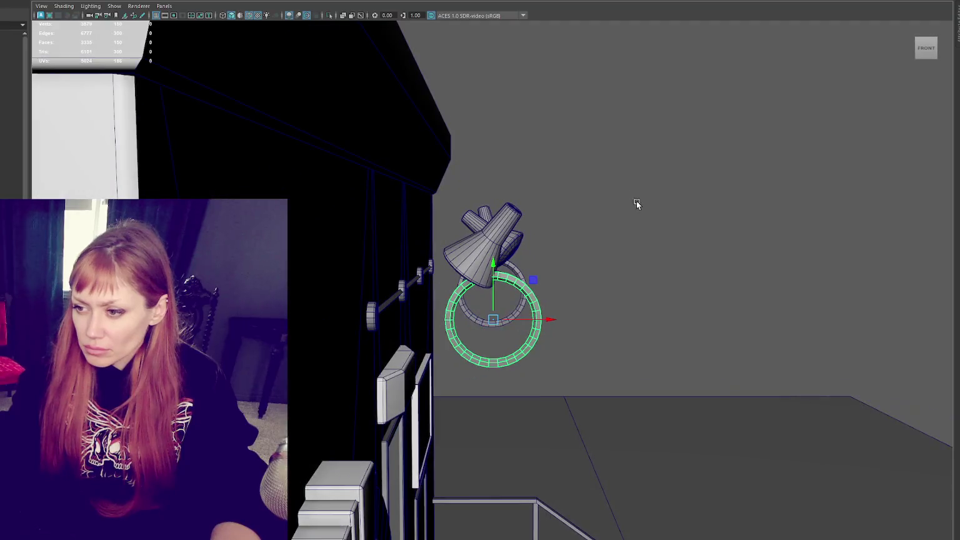
pyautogui.moveTo(638, 205); pyautogui.dragTo(526, 265, button='right')
pyautogui.moveTo(526, 266)
pyautogui.keyDown('alt'); pyautogui.mouseDown()
pyautogui.moveTo(500, 239)
pyautogui.moveTo(451, 277)
pyautogui.mouseUp(); pyautogui.keyUp('alt')
pyautogui.press('4')
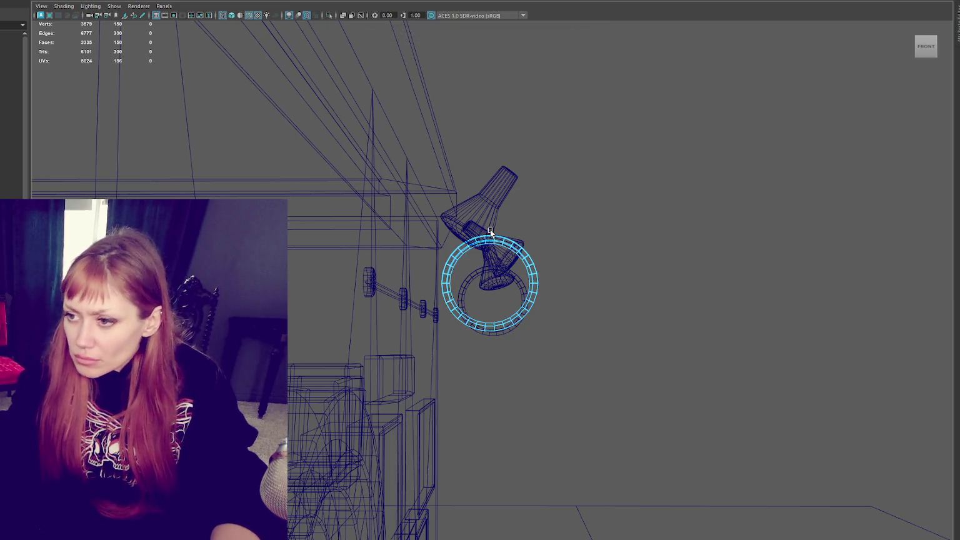
# - Delete the outer ring and duplicate the inner ring
pyautogui.keyDown('alt'); pyautogui.moveTo(490, 229); pyautogui.dragTo(548, 223); pyautogui.keyUp('alt')
pyautogui.press('Delete')
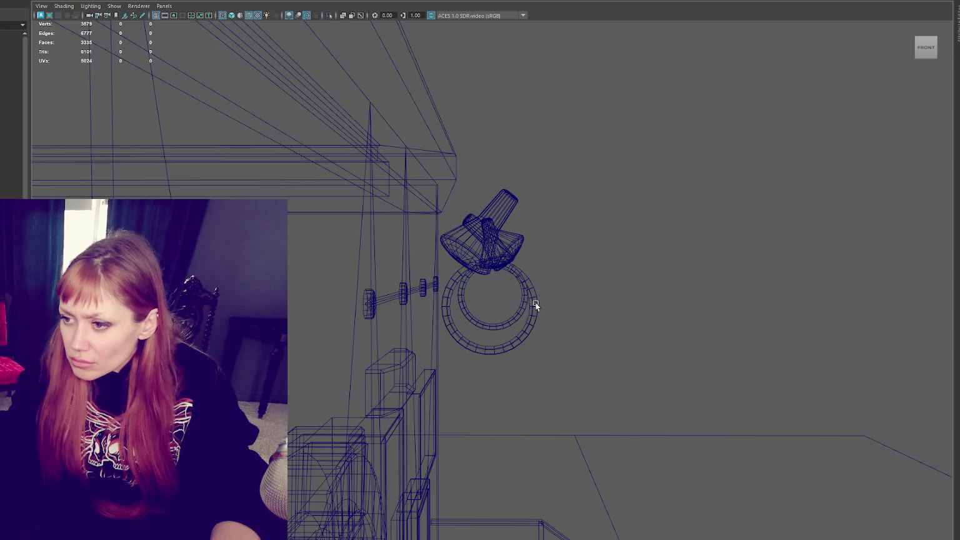
pyautogui.click(518, 314)
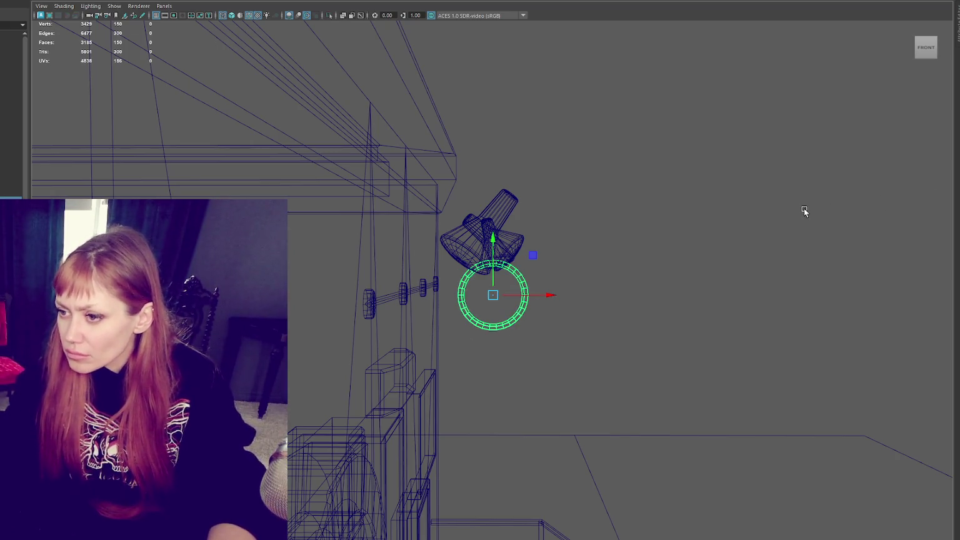
pyautogui.moveTo(634, 270)
pyautogui.keyDown('alt'); pyautogui.mouseDown()
pyautogui.moveTo(598, 289)
pyautogui.moveTo(563, 269)
pyautogui.moveTo(417, 322)
pyautogui.moveTo(431, 323)
pyautogui.moveTo(390, 314)
pyautogui.mouseUp(); pyautogui.keyUp('alt')
pyautogui.hotkey('ctrl', 'd')
# - Cut the ring copy to a half-circle arc and extrude a straight arm back toward the wall
pyautogui.rightClick(568, 250)
pyautogui.click(525, 246)
pyautogui.press('Delete')
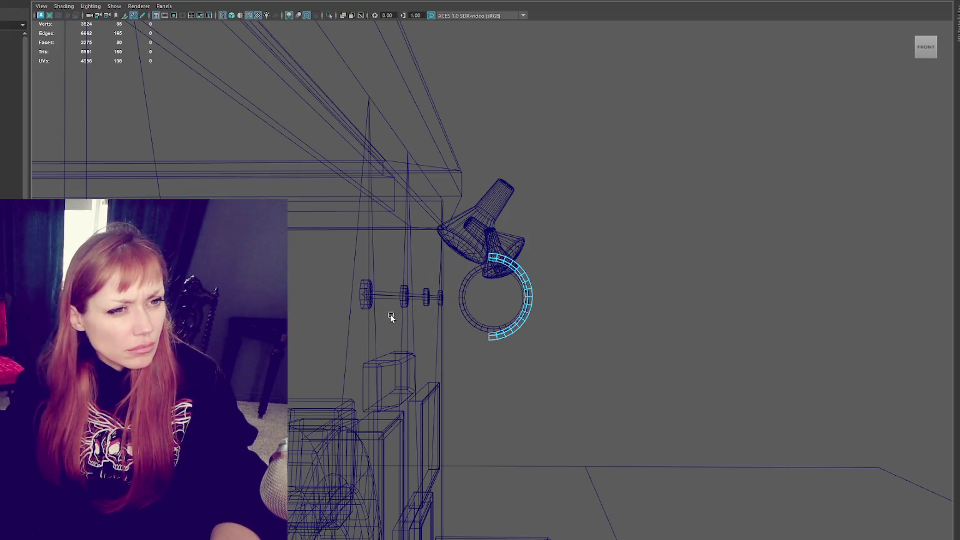
pyautogui.moveTo(391, 315)
pyautogui.keyDown('alt'); pyautogui.mouseDown()
pyautogui.moveTo(489, 317)
pyautogui.moveTo(530, 353)
pyautogui.moveTo(512, 356)
pyautogui.mouseUp(); pyautogui.keyUp('alt')
pyautogui.press('Delete')
pyautogui.rightClick(632, 236)
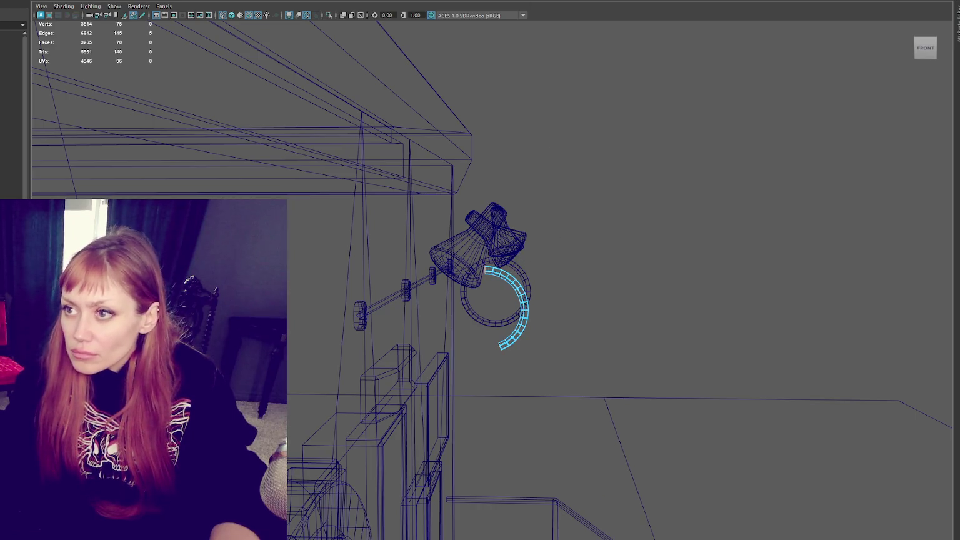
pyautogui.hotkey('ctrl', 'e')
pyautogui.moveTo(525, 271); pyautogui.dragTo(420, 275)
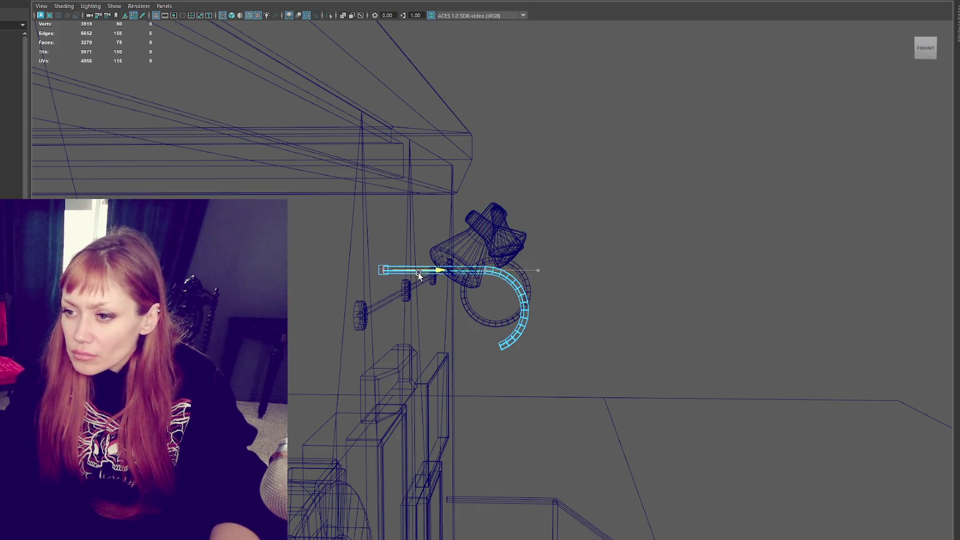
# - In shaded view, bend the arm end into a J hook, then rotate and raise it onto the rail
pyautogui.press('6')
pyautogui.press('w')
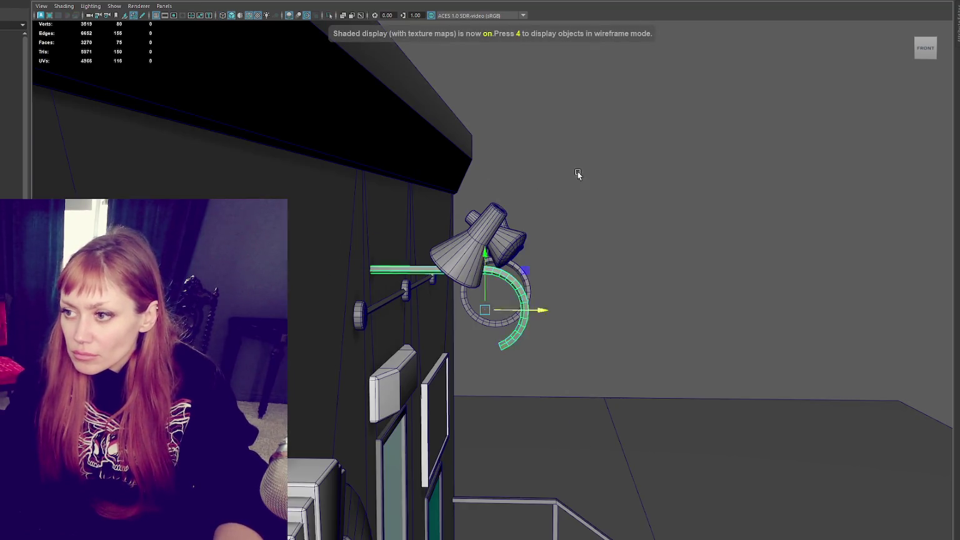
pyautogui.moveTo(458, 266)
pyautogui.mouseDown()
pyautogui.moveTo(460, 300)
pyautogui.moveTo(395, 317)
pyautogui.mouseUp()
pyautogui.moveTo(323, 344)
pyautogui.mouseDown()
pyautogui.moveTo(256, 343)
pyautogui.moveTo(321, 346)
pyautogui.mouseUp()
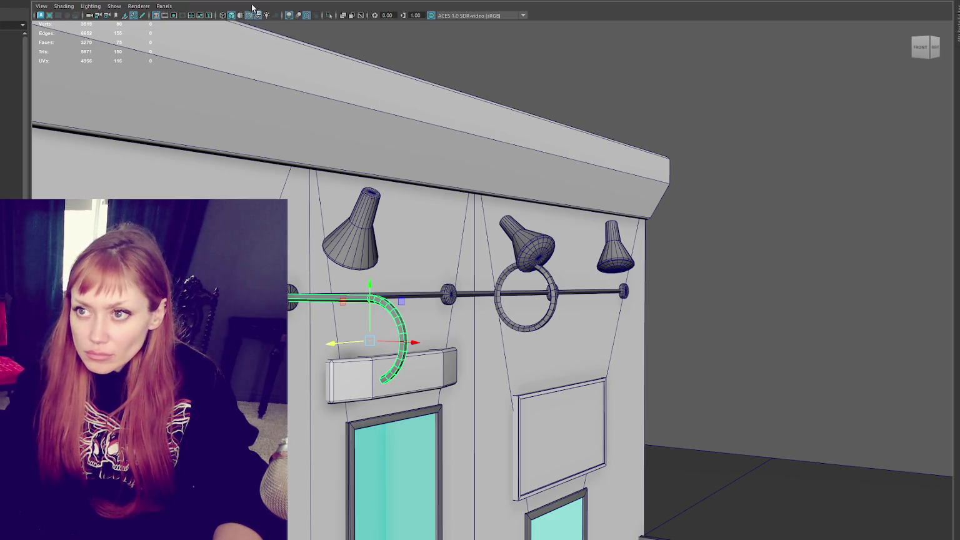
pyautogui.press('e')
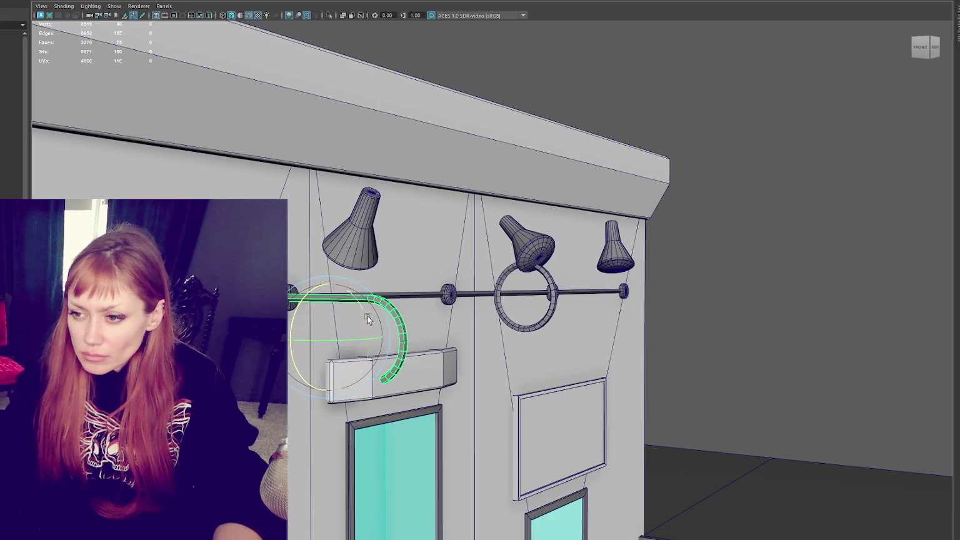
pyautogui.moveTo(387, 326); pyautogui.dragTo(358, 283)
pyautogui.keyDown('ctrl'); pyautogui.moveTo(632, 118); pyautogui.dragTo(760, 146, button='right'); pyautogui.keyUp('ctrl')
pyautogui.press('w')
pyautogui.moveTo(344, 323); pyautogui.dragTo(344, 267, button='middle')
pyautogui.keyDown('alt'); pyautogui.moveTo(344, 267); pyautogui.dragTo(436, 264); pyautogui.keyUp('alt')
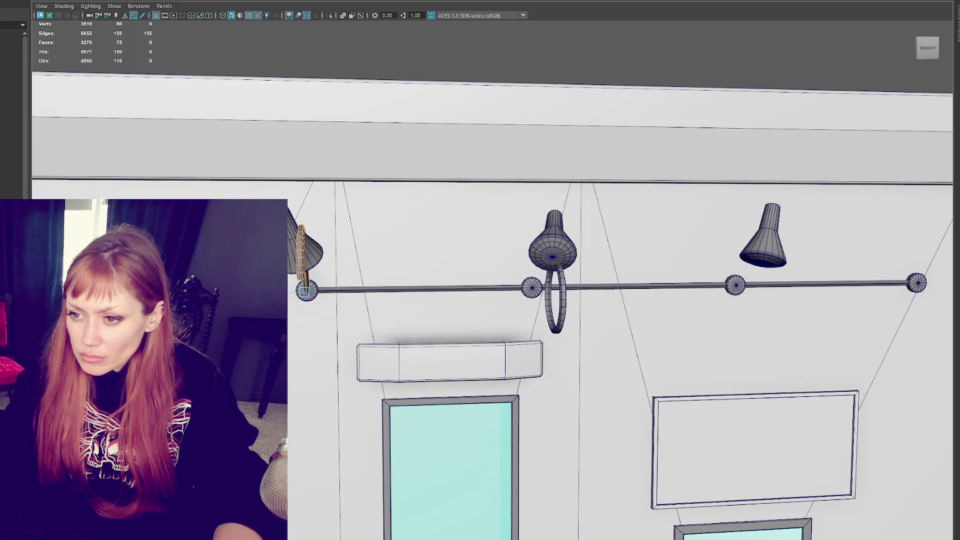
# - Duplicate the gooseneck arm and move the copy to the rail's right end
pyautogui.hotkey('ctrl', 'd')
pyautogui.moveTo(251, 306); pyautogui.dragTo(898, 303, button='middle')
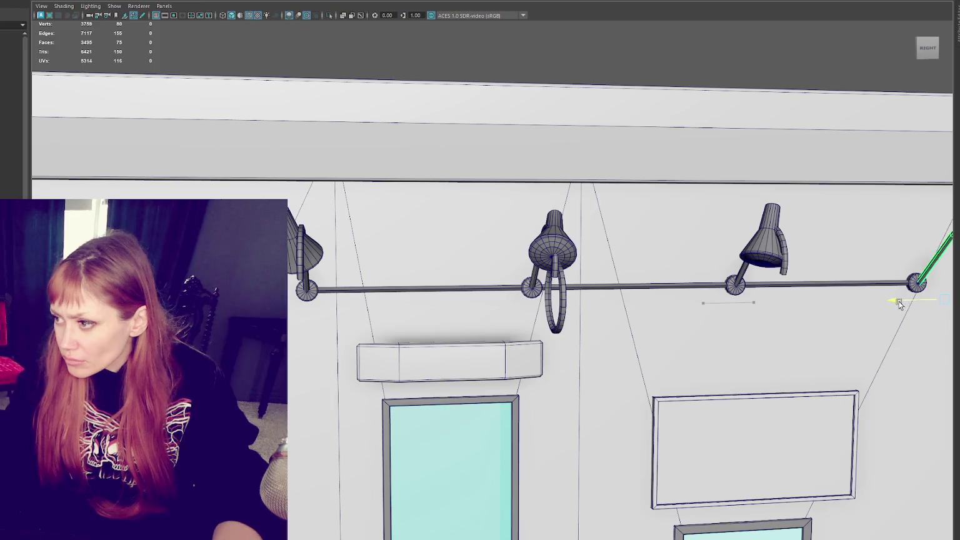
pyautogui.click(566, 298)
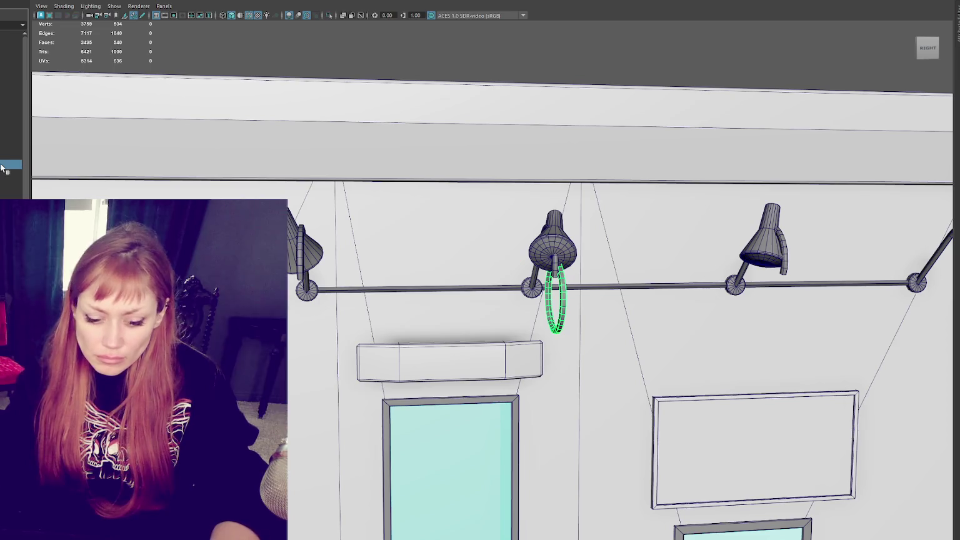
pyautogui.click(11, 163)
pyautogui.moveTo(437, 262)
pyautogui.keyDown('alt'); pyautogui.mouseDown()
pyautogui.moveTo(398, 246)
pyautogui.moveTo(357, 183)
pyautogui.moveTo(352, 245)
pyautogui.mouseUp(); pyautogui.keyUp('alt')
# - Nudge the left shade into place at its arm's tip
pyautogui.moveTo(318, 304)
pyautogui.mouseDown()
pyautogui.moveTo(393, 297)
pyautogui.moveTo(419, 307)
pyautogui.mouseUp()
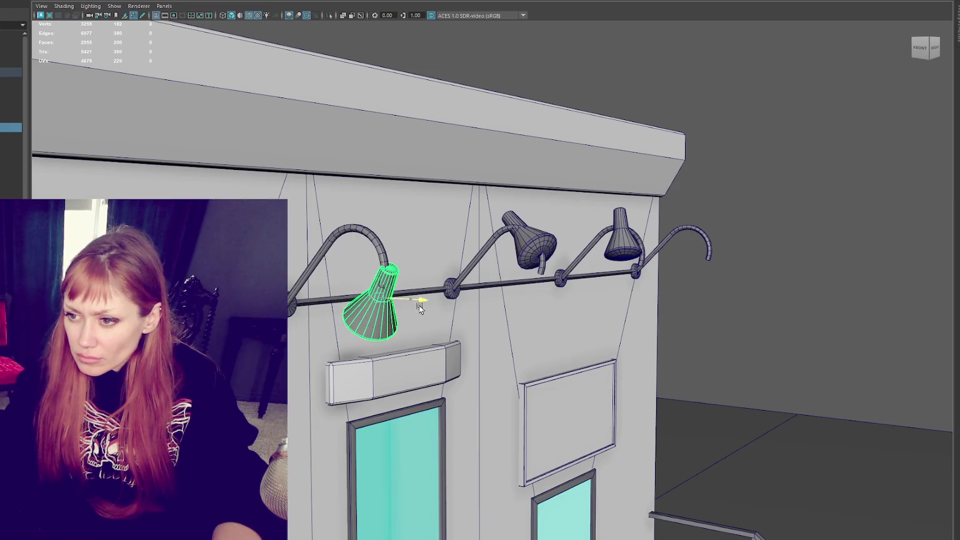
pyautogui.moveTo(345, 302); pyautogui.dragTo(341, 302)
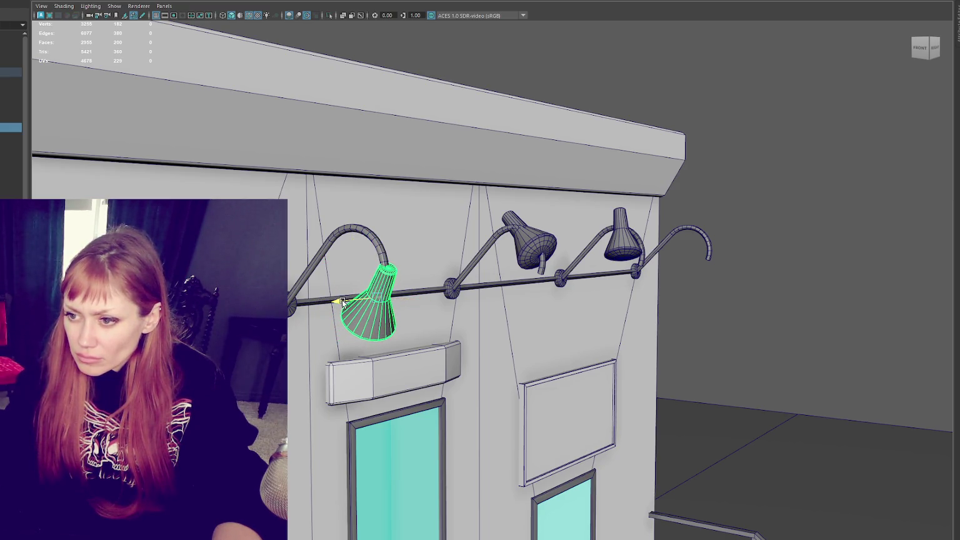
pyautogui.moveTo(376, 247); pyautogui.dragTo(376, 250)
# - Lower the second and third shades below the rail onto their arm tips
pyautogui.click(540, 241)
pyautogui.moveTo(528, 216)
pyautogui.mouseDown()
pyautogui.moveTo(549, 258)
pyautogui.moveTo(499, 294)
pyautogui.mouseUp()
pyautogui.click(766, 260)
pyautogui.moveTo(798, 237)
pyautogui.mouseDown()
pyautogui.moveTo(796, 281)
pyautogui.moveTo(770, 287)
pyautogui.mouseUp()
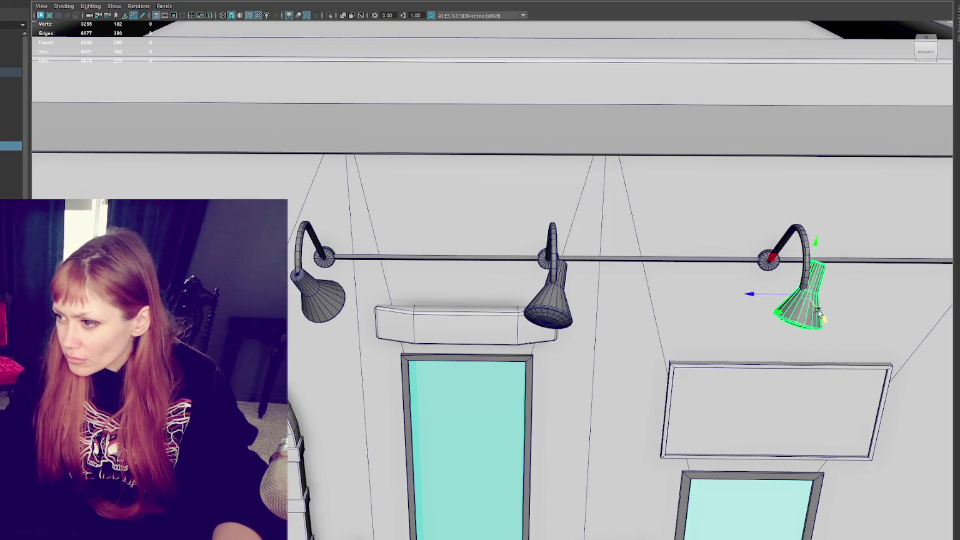
pyautogui.moveTo(817, 311); pyautogui.dragTo(806, 277)
pyautogui.moveTo(815, 318); pyautogui.dragTo(805, 306)
# - Check the shade placement from front and high perspective views
pyautogui.click(309, 272)
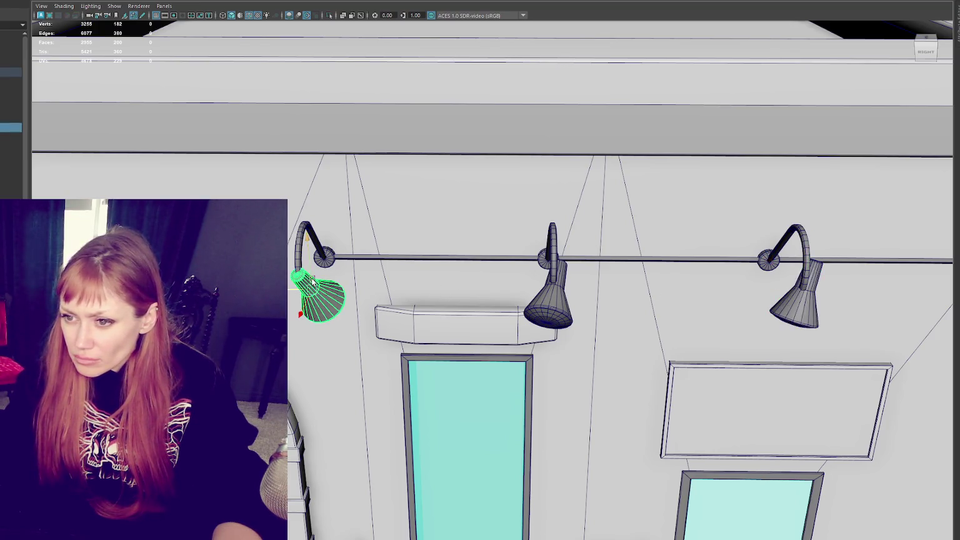
pyautogui.moveTo(298, 282)
pyautogui.keyDown('alt'); pyautogui.mouseDown()
pyautogui.moveTo(480, 279)
pyautogui.moveTo(461, 267)
pyautogui.mouseUp(); pyautogui.keyUp('alt')
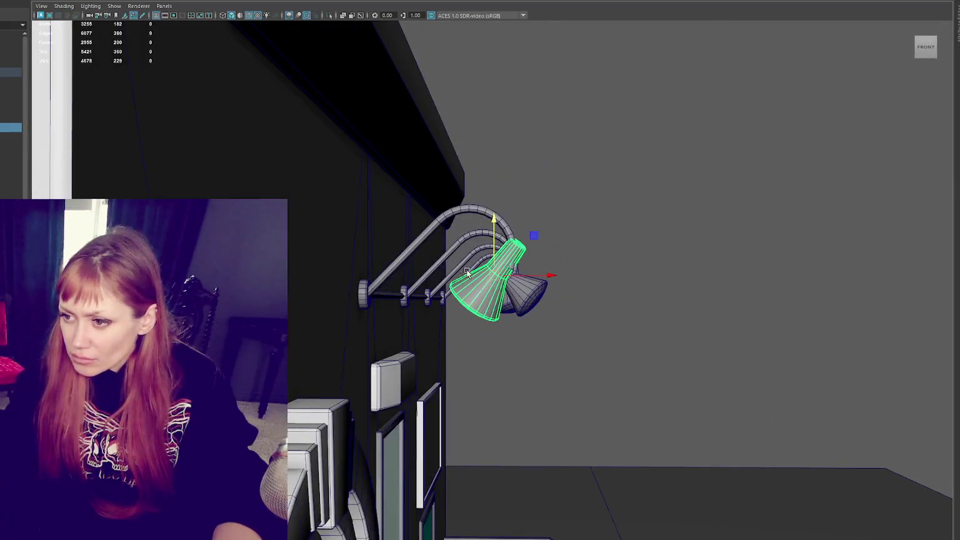
pyautogui.moveTo(536, 281)
pyautogui.keyDown('alt'); pyautogui.mouseDown()
pyautogui.moveTo(332, 317)
pyautogui.moveTo(411, 278)
pyautogui.moveTo(461, 300)
pyautogui.moveTo(562, 313)
pyautogui.mouseUp(); pyautogui.keyUp('alt')
pyautogui.click(743, 345)
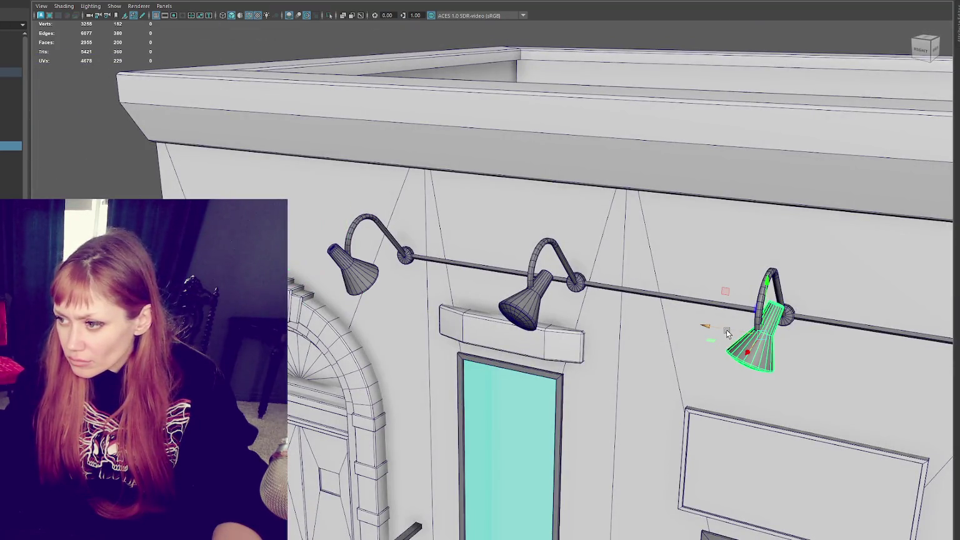
pyautogui.moveTo(724, 329)
pyautogui.keyDown('alt'); pyautogui.mouseDown()
pyautogui.moveTo(627, 316)
pyautogui.moveTo(522, 262)
pyautogui.moveTo(673, 249)
pyautogui.moveTo(623, 246)
pyautogui.moveTo(544, 148)
pyautogui.moveTo(593, 132)
pyautogui.moveTo(617, 148)
pyautogui.mouseUp(); pyautogui.keyUp('alt')
pyautogui.click(593, 132)
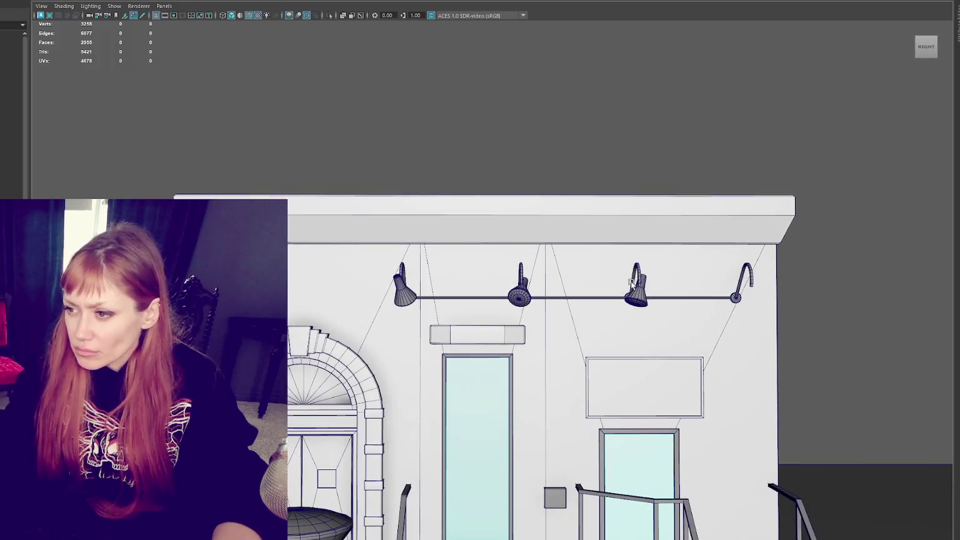
# - Duplicate a lamp shade onto the rightmost arm and tilt it down-right to match
pyautogui.click(520, 298)
pyautogui.click(639, 300)
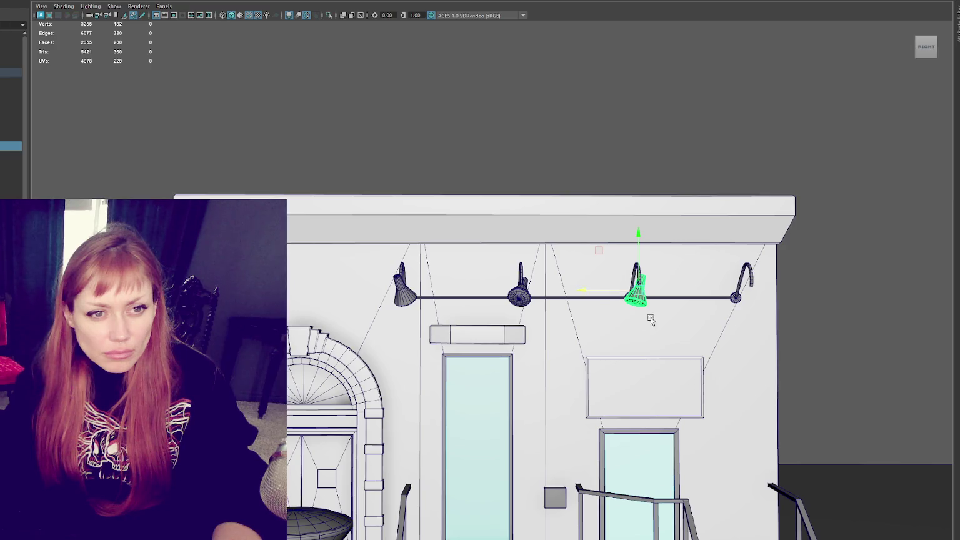
pyautogui.keyDown('alt'); pyautogui.moveTo(642, 314); pyautogui.dragTo(490, 281, button='middle'); pyautogui.keyUp('alt')
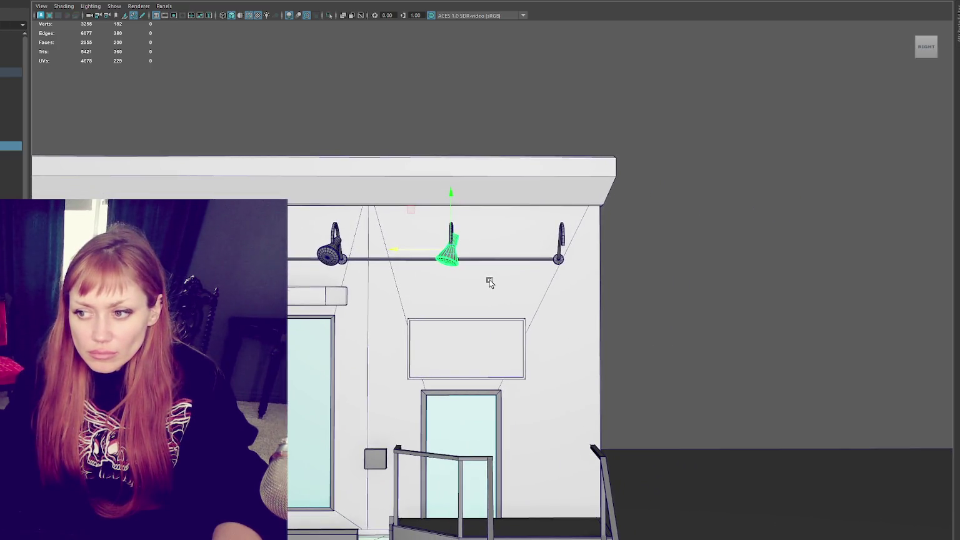
pyautogui.hotkey('ctrl', 'd')
pyautogui.moveTo(418, 246); pyautogui.dragTo(525, 253)
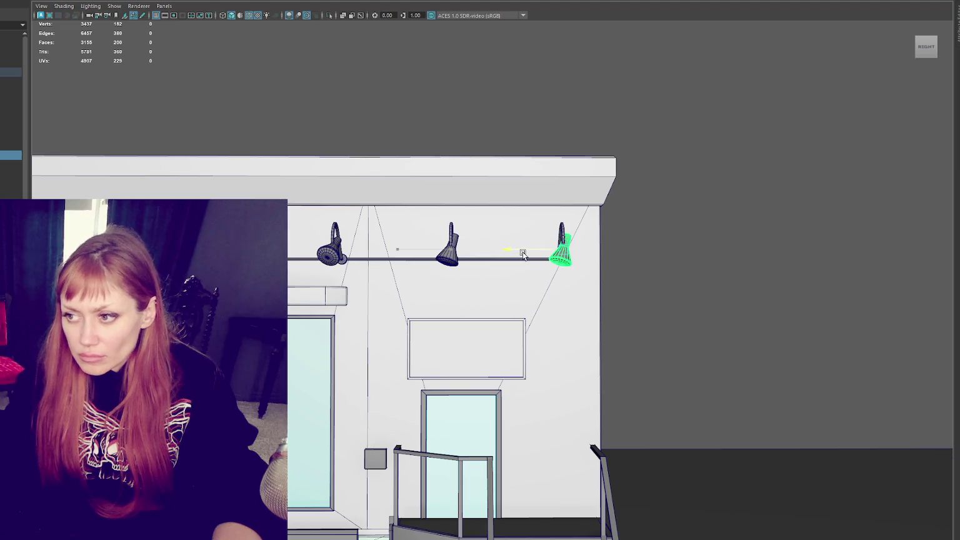
pyautogui.click(465, 254)
pyautogui.press('e')
pyautogui.moveTo(478, 289)
pyautogui.mouseDown()
pyautogui.moveTo(525, 268)
pyautogui.moveTo(529, 253)
pyautogui.moveTo(506, 250)
pyautogui.moveTo(470, 274)
pyautogui.mouseUp()
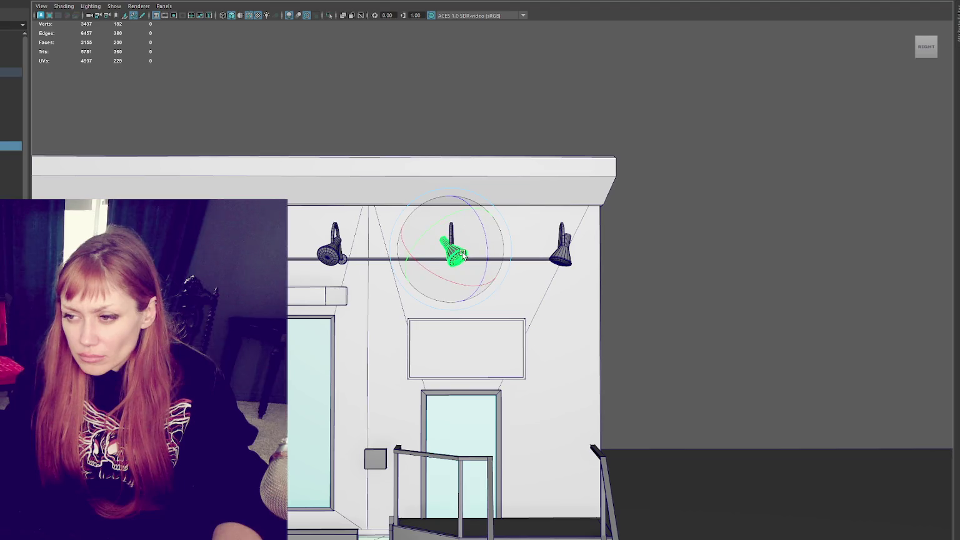
# - Select all the lamp shades together
pyautogui.click(686, 254)
pyautogui.scroll(-2, 661, 281)
pyautogui.scroll(-3, 645, 285)
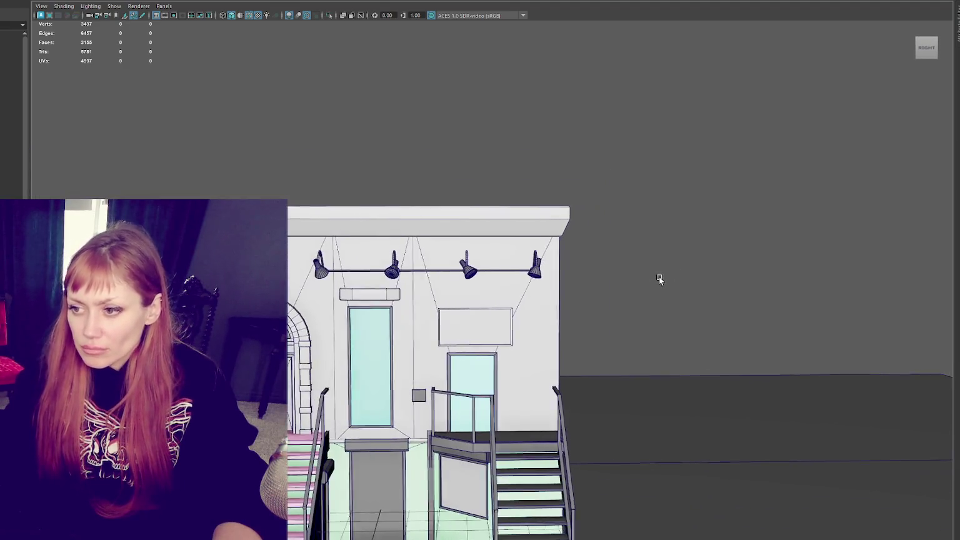
pyautogui.click(321, 269)
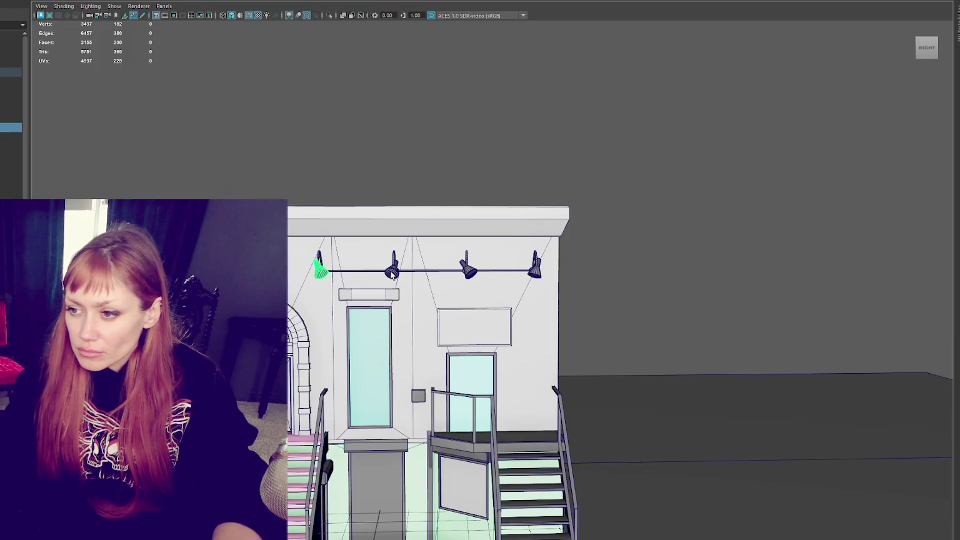
pyautogui.click(392, 272)
pyautogui.click(465, 273)
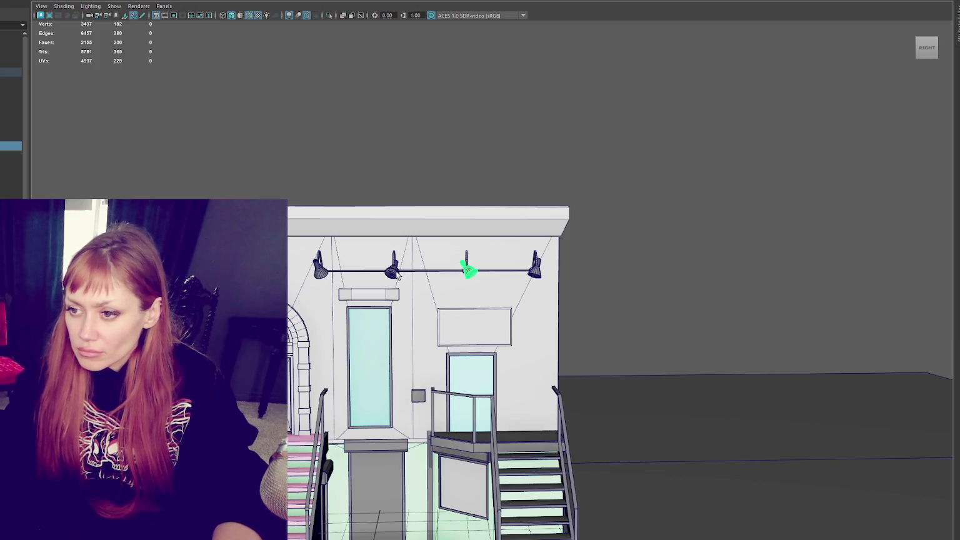
pyautogui.keyDown('shift'); pyautogui.click(392, 273); pyautogui.keyUp('shift')
pyautogui.keyDown('shift'); pyautogui.click(321, 268); pyautogui.keyUp('shift')
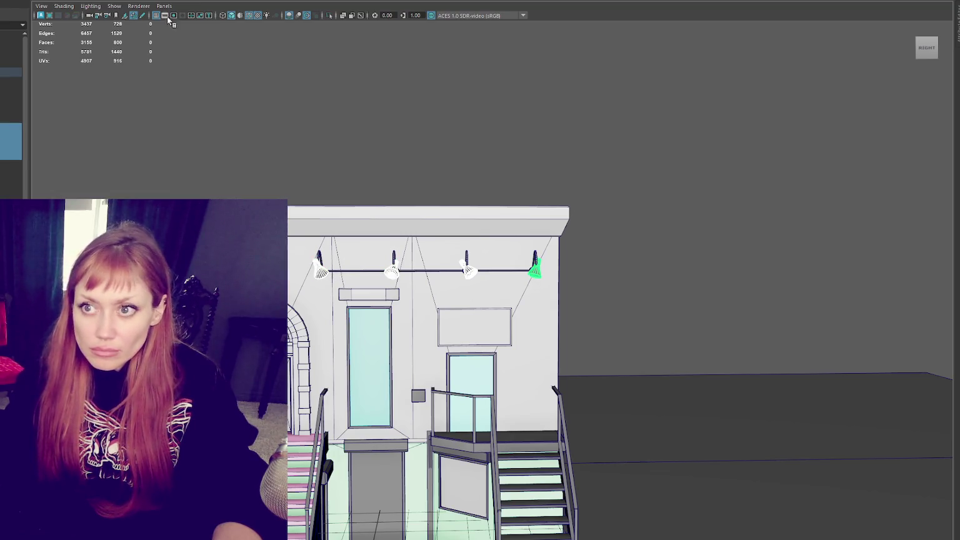
# - Open the UV Editor and inspect the lamp's overlapping UV shells
pyautogui.click(294, 12)
pyautogui.moveTo(516, 352)
pyautogui.mouseDown()
pyautogui.moveTo(604, 309)
pyautogui.moveTo(778, 150)
pyautogui.mouseUp()
pyautogui.moveTo(728, 225); pyautogui.dragTo(783, 253, button='right')
pyautogui.moveTo(753, 232); pyautogui.dragTo(685, 392)
pyautogui.keyDown('shift'); pyautogui.moveTo(816, 281); pyautogui.dragTo(742, 281, button='right'); pyautogui.keyUp('shift')
pyautogui.moveTo(766, 310); pyautogui.dragTo(668, 387)
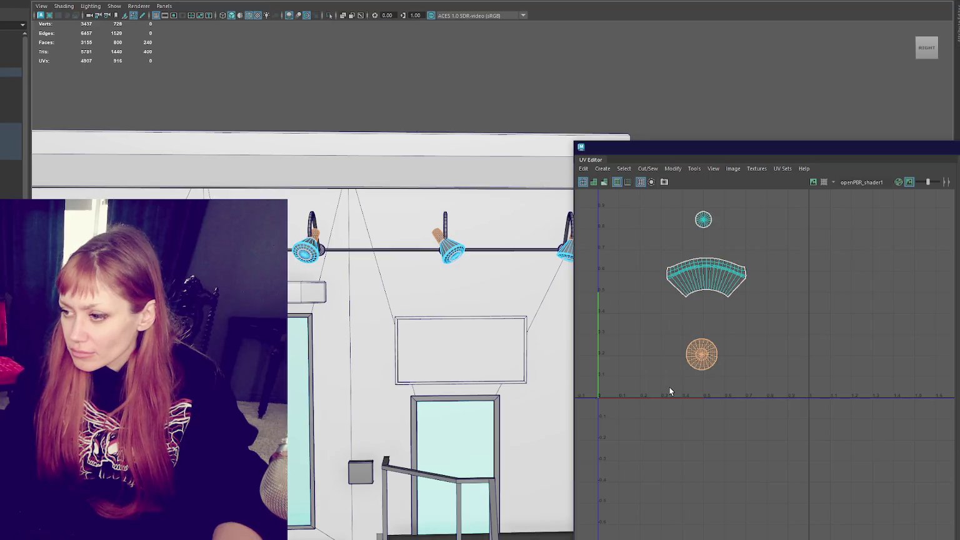
pyautogui.scroll(3, 697, 376)
pyautogui.scroll(3, 733, 341)
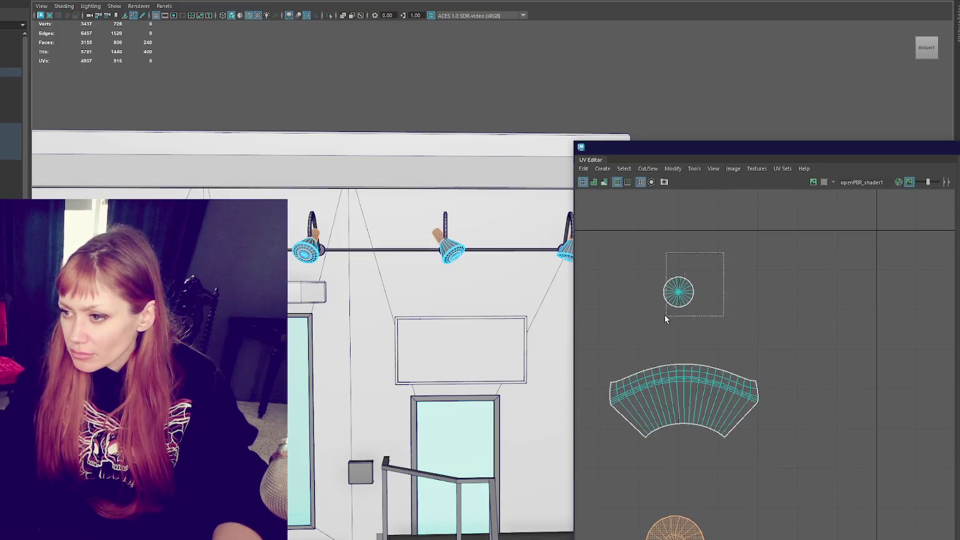
pyautogui.moveTo(680, 307); pyautogui.dragTo(646, 333)
pyautogui.moveTo(681, 377); pyautogui.dragTo(681, 380, button='right')
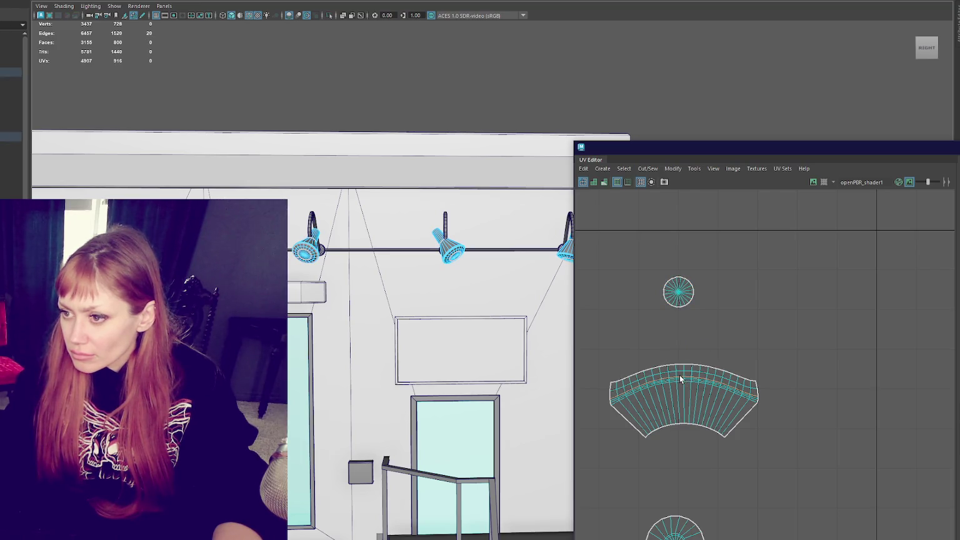
pyautogui.scroll(2, 331, 279)
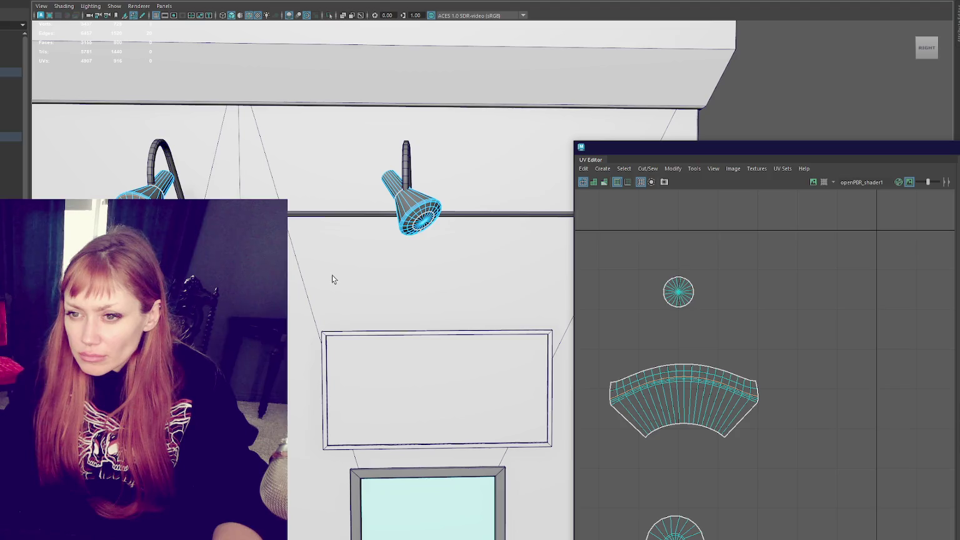
pyautogui.scroll(2, 368, 272)
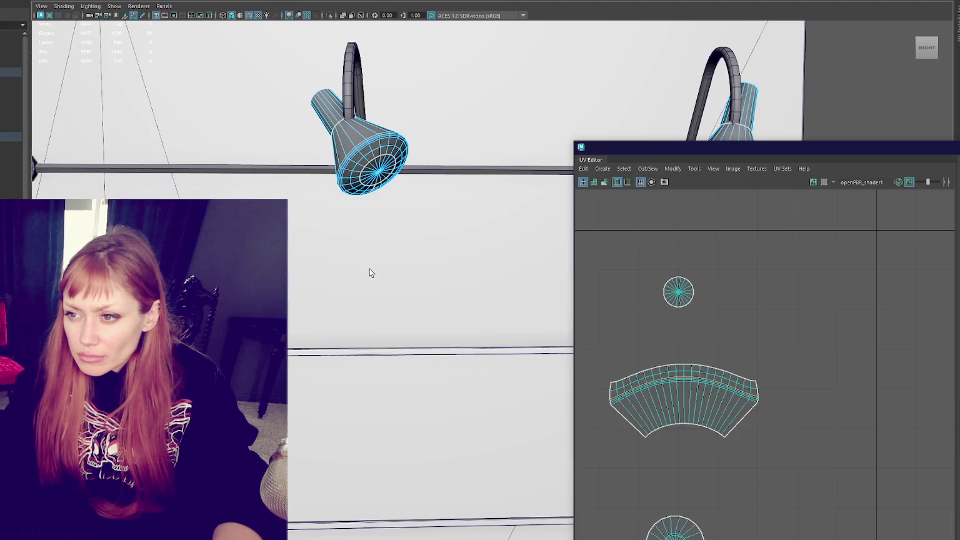
# - Pick lamp-shade faces and an edge loop on the cone UV shell
pyautogui.click(348, 168)
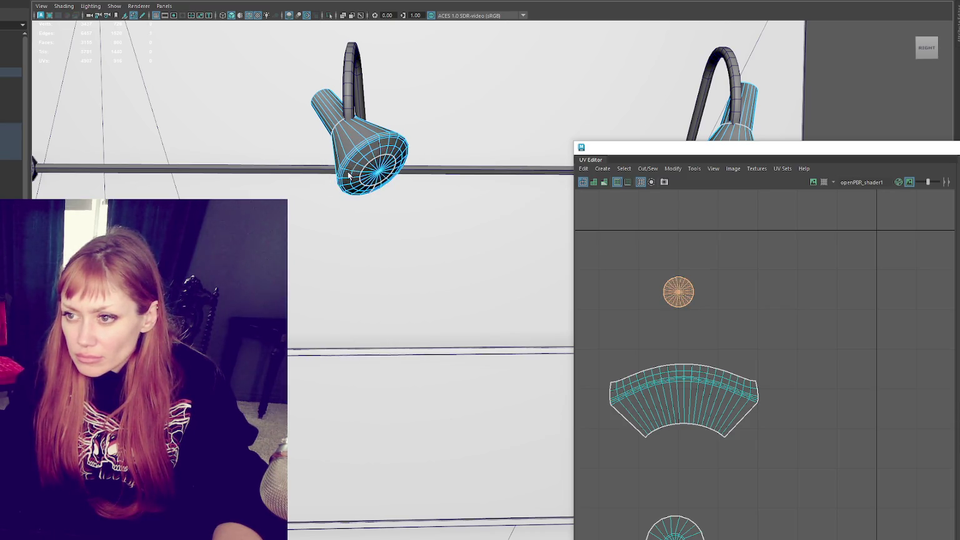
pyautogui.click(350, 167)
pyautogui.moveTo(759, 365)
pyautogui.mouseDown()
pyautogui.moveTo(749, 390)
pyautogui.moveTo(735, 382)
pyautogui.mouseUp()
pyautogui.scroll(2, 750, 390)
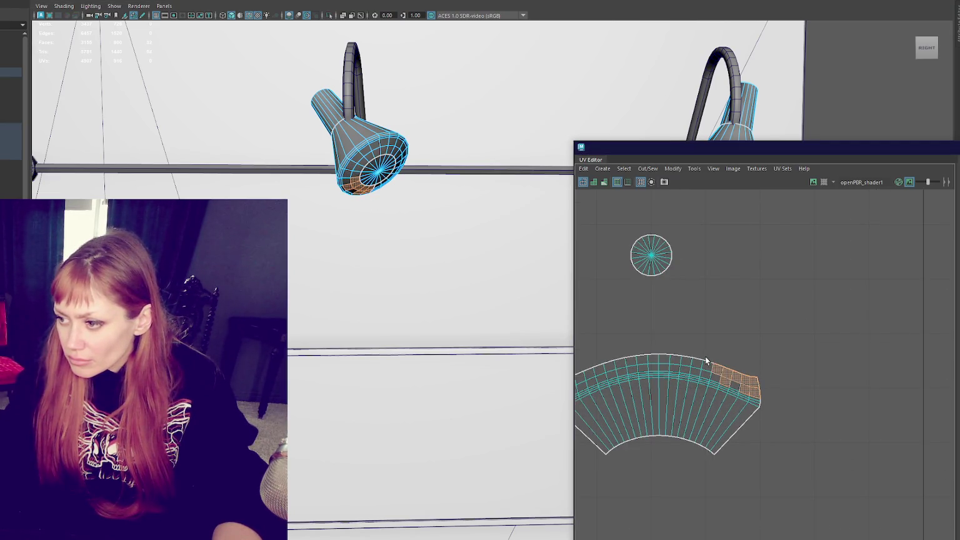
pyautogui.click(707, 356)
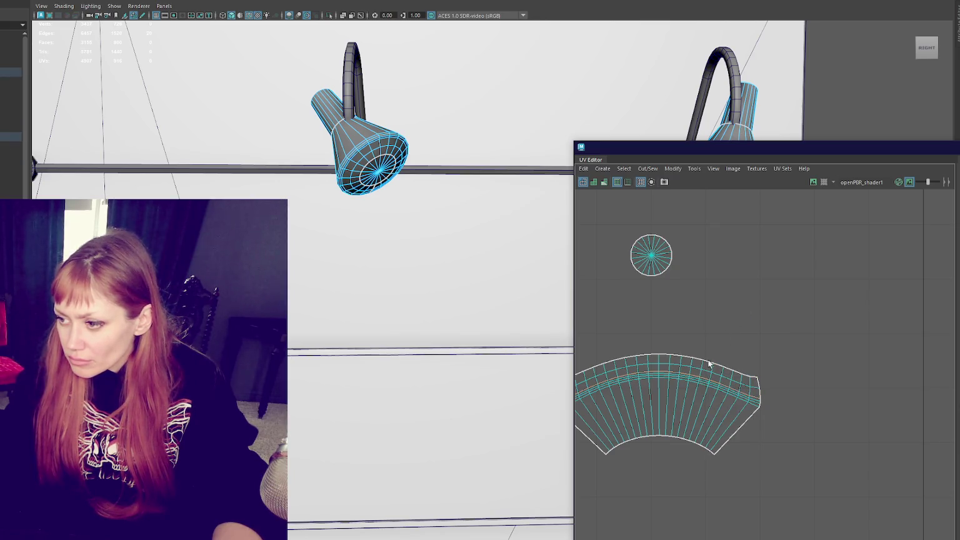
pyautogui.moveTo(701, 375); pyautogui.dragTo(691, 272, button='right')
# - Drag the stacked cone shells apart so none overlap
pyautogui.moveTo(658, 406)
pyautogui.mouseDown()
pyautogui.moveTo(801, 502)
pyautogui.moveTo(851, 469)
pyautogui.mouseUp()
pyautogui.click(717, 386)
pyautogui.moveTo(658, 406)
pyautogui.mouseDown()
pyautogui.moveTo(646, 473)
pyautogui.moveTo(828, 305)
pyautogui.mouseUp()
pyautogui.scroll(-2, 647, 475)
pyautogui.click(675, 408)
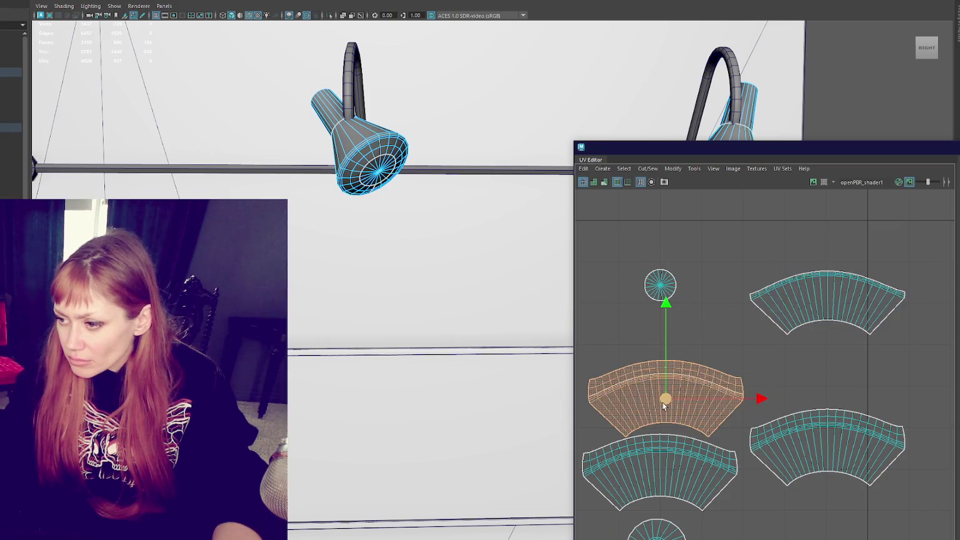
pyautogui.moveTo(675, 407); pyautogui.dragTo(888, 380)
pyautogui.keyDown('alt'); pyautogui.moveTo(888, 380); pyautogui.dragTo(791, 354, button='middle'); pyautogui.keyUp('alt')
pyautogui.click(841, 302)
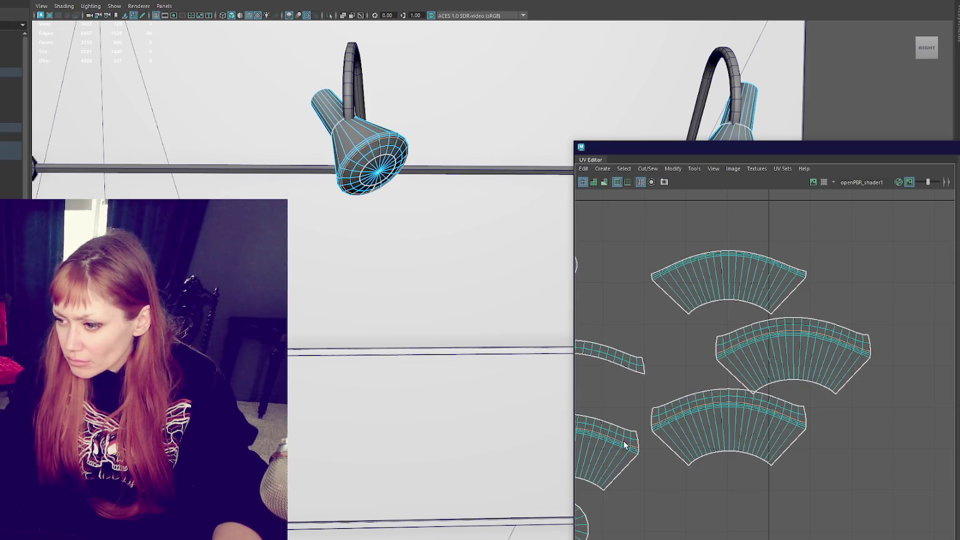
# - Select the matching lamp-head shells and move them to the upper left of UV space
pyautogui.press('a')
pyautogui.click(799, 313)
pyautogui.keyDown('shift'); pyautogui.click(764, 374); pyautogui.keyUp('shift')
pyautogui.keyDown('shift'); pyautogui.click(665, 378); pyautogui.keyUp('shift')
pyautogui.keyDown('shift'); pyautogui.click(762, 278); pyautogui.keyUp('shift')
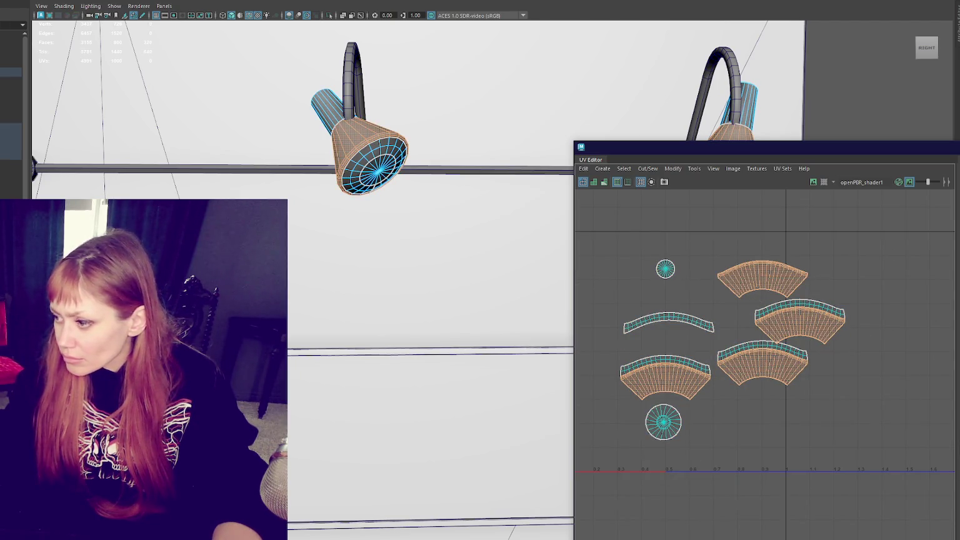
pyautogui.press('w')
pyautogui.moveTo(744, 336); pyautogui.dragTo(622, 283)
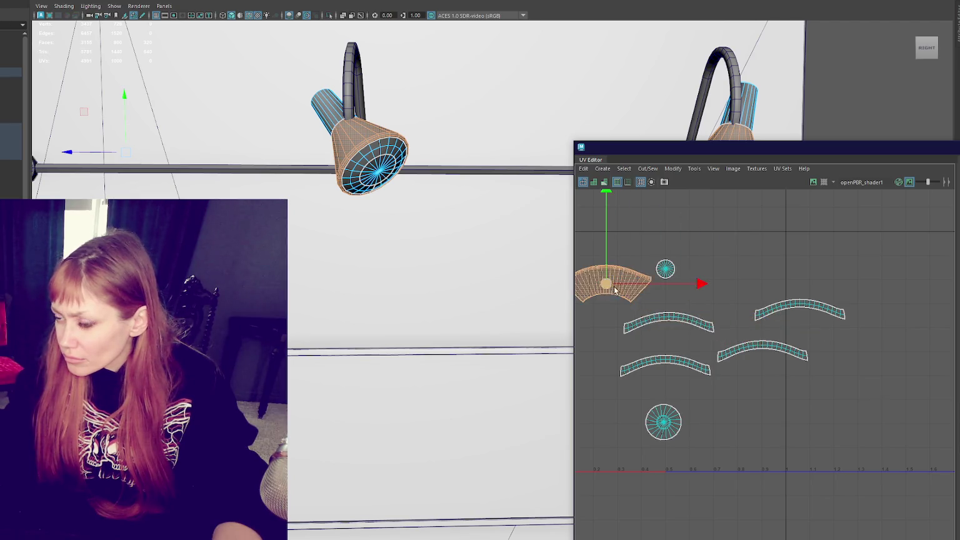
pyautogui.keyDown('alt'); pyautogui.moveTo(621, 288); pyautogui.dragTo(709, 296, button='middle'); pyautogui.keyUp('alt')
pyautogui.moveTo(709, 296); pyautogui.dragTo(681, 263)
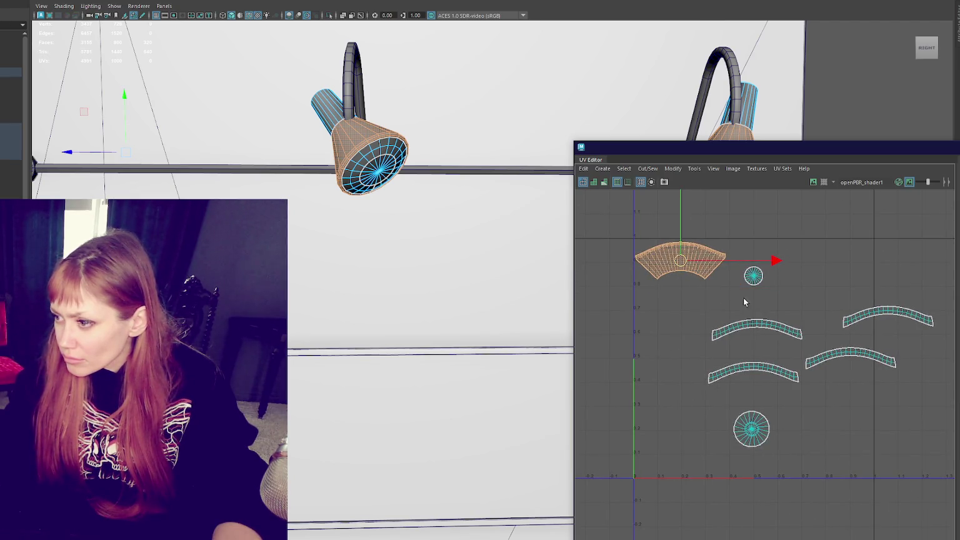
# - Stack the four strip shells and arrange the strip and both disc shells below the fan
pyautogui.moveTo(892, 345); pyautogui.dragTo(705, 392)
pyautogui.hotkey('shift', 's')
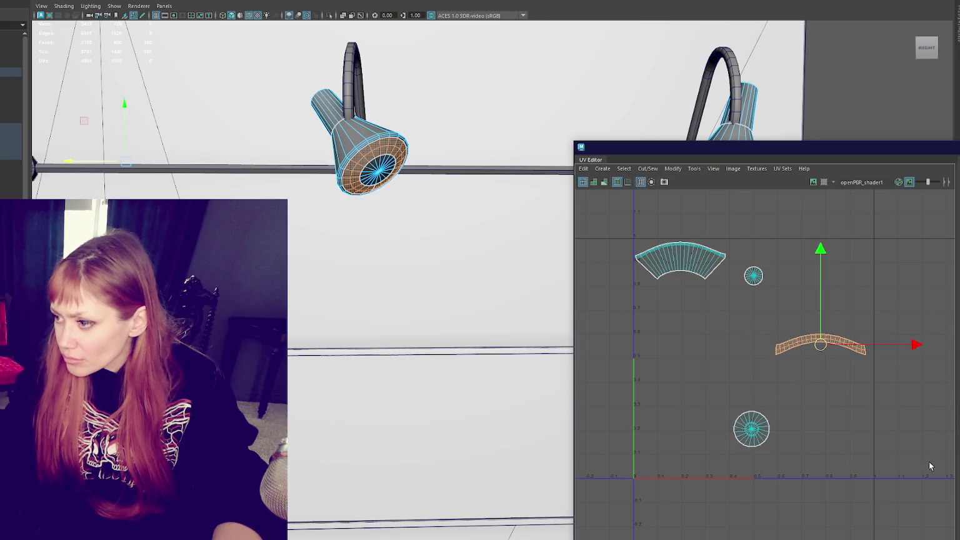
pyautogui.moveTo(817, 349); pyautogui.dragTo(680, 295)
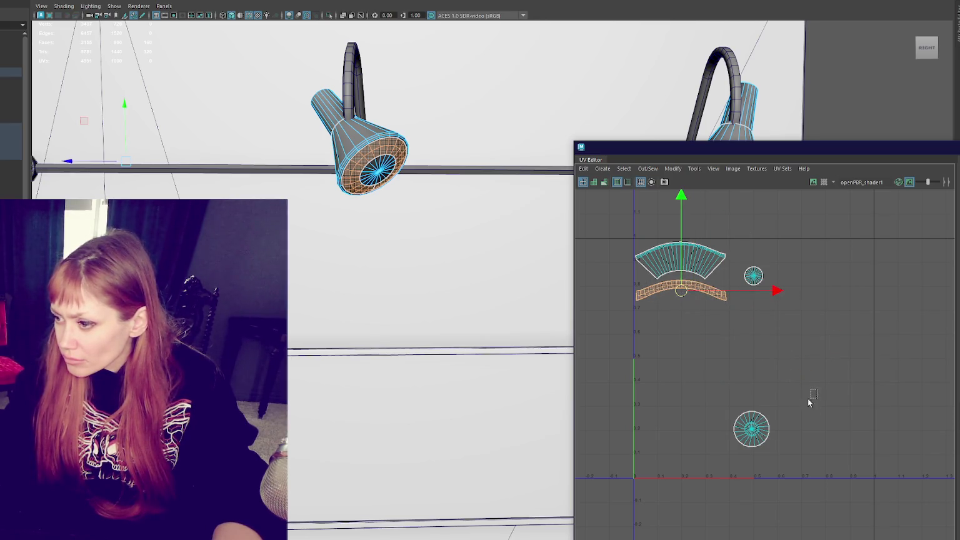
pyautogui.click(751, 429)
pyautogui.moveTo(752, 428); pyautogui.dragTo(653, 316)
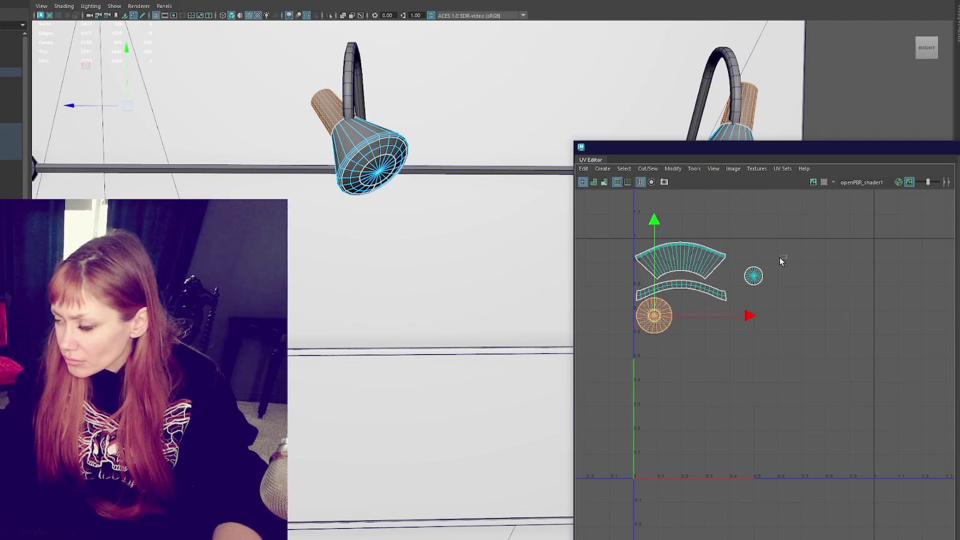
pyautogui.click(753, 275)
pyautogui.moveTo(755, 276)
pyautogui.mouseDown()
pyautogui.moveTo(676, 337)
pyautogui.moveTo(711, 331)
pyautogui.mouseUp()
pyautogui.scroll(3, 711, 330)
pyautogui.keyDown('alt'); pyautogui.moveTo(745, 263); pyautogui.dragTo(800, 313, button='middle'); pyautogui.keyUp('alt')
pyautogui.click(800, 312)
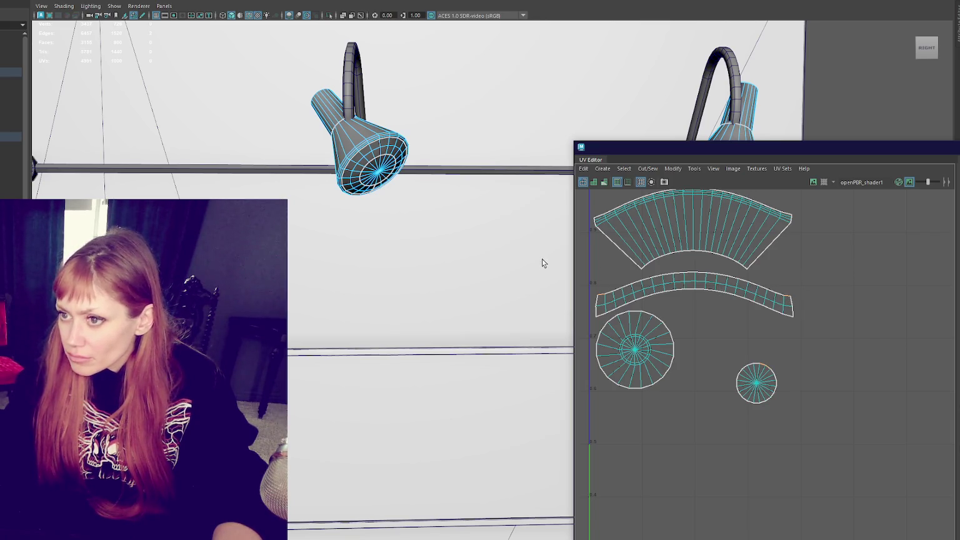
pyautogui.hotkey('ctrl', 'shift', 'i')
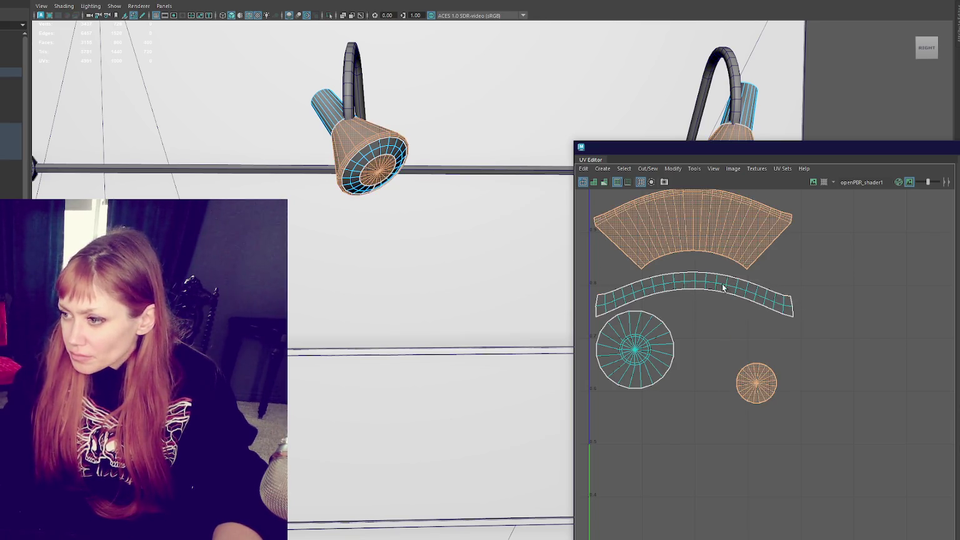
# - Move the circle shell down and place the inner disc shell below the ring shell
pyautogui.moveTo(613, 401); pyautogui.dragTo(626, 412)
pyautogui.press('w')
pyautogui.scroll(2, 656, 400)
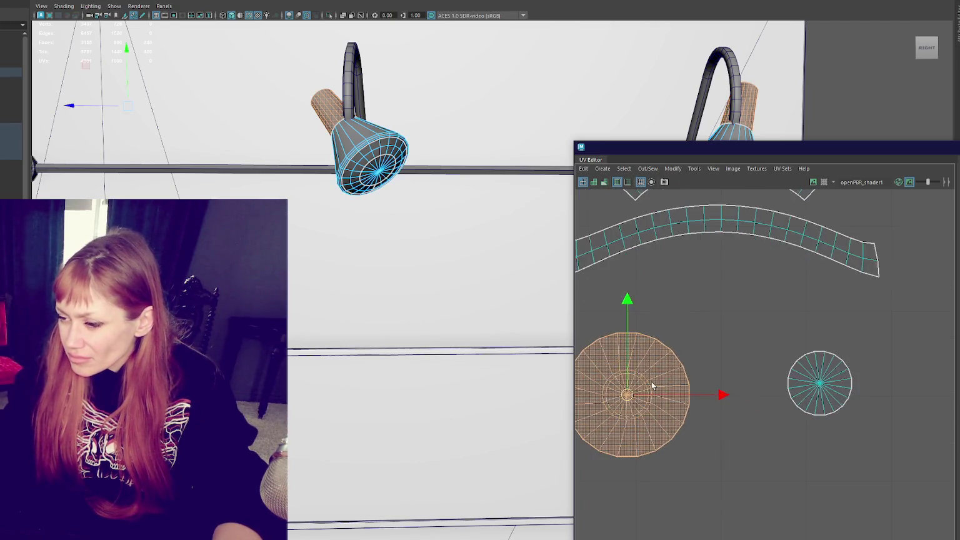
pyautogui.keyDown('alt'); pyautogui.moveTo(657, 379); pyautogui.dragTo(706, 353, button='middle'); pyautogui.keyUp('alt')
pyautogui.scroll(2, 707, 354)
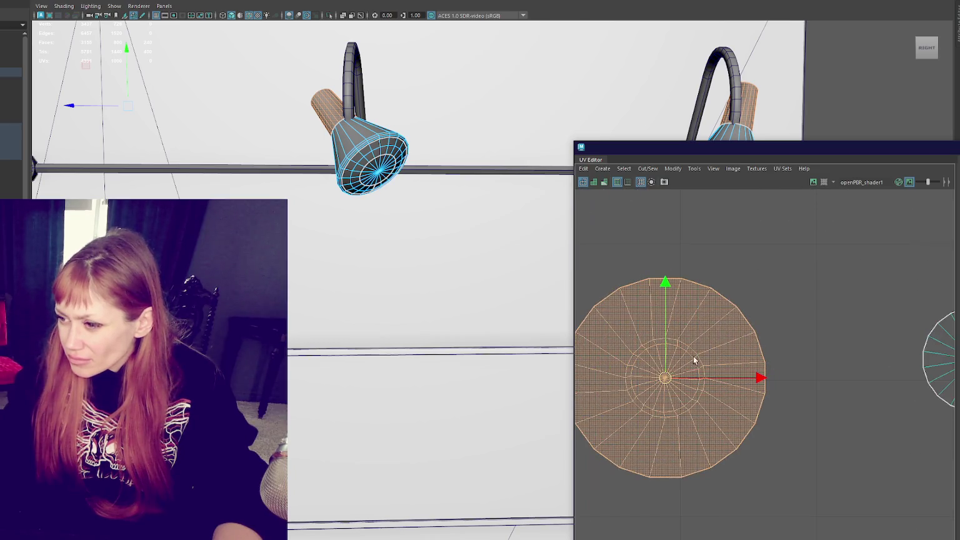
pyautogui.click(657, 386)
pyautogui.keyDown('shift'); pyautogui.moveTo(706, 235); pyautogui.dragTo(643, 233, button='right'); pyautogui.keyUp('shift')
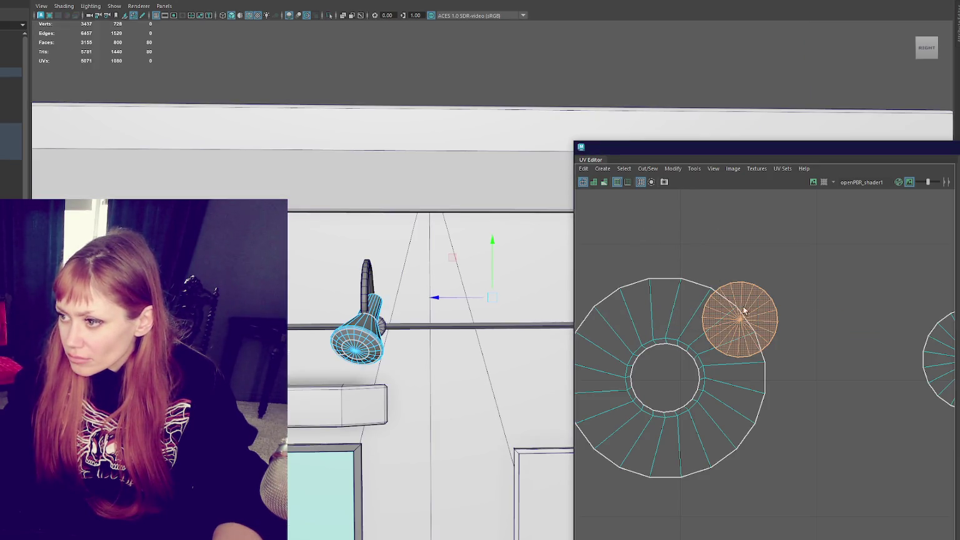
pyautogui.scroll(-2, 760, 356)
pyautogui.scroll(-3, 760, 357)
pyautogui.moveTo(747, 326)
pyautogui.mouseDown()
pyautogui.moveTo(908, 392)
pyautogui.moveTo(723, 412)
pyautogui.mouseUp()
# - Unfold the arc strip and small disc shells and set them beside the discs
pyautogui.moveTo(500, 344)
pyautogui.keyDown('alt'); pyautogui.mouseDown()
pyautogui.moveTo(481, 347)
pyautogui.moveTo(565, 337)
pyautogui.mouseUp(); pyautogui.keyUp('alt')
pyautogui.press('[')
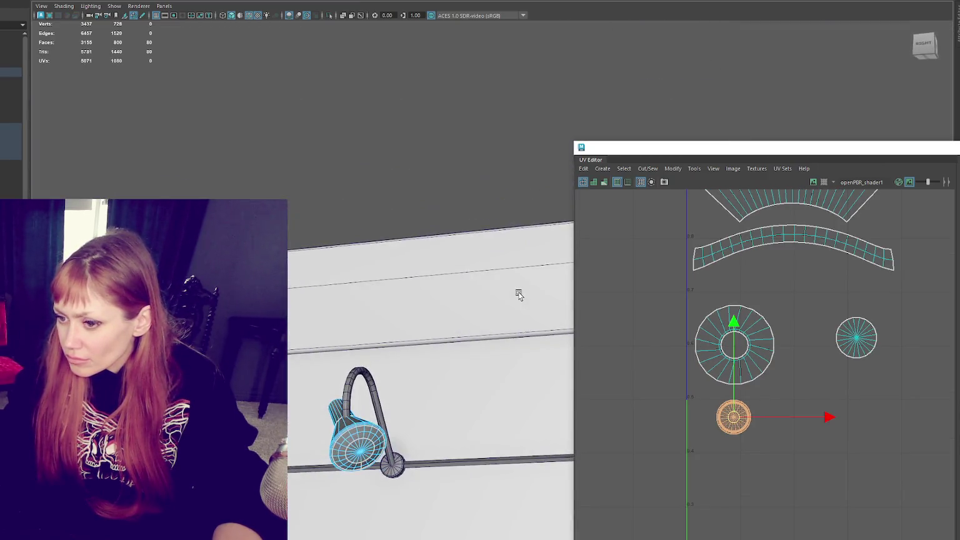
pyautogui.moveTo(685, 269); pyautogui.dragTo(927, 230)
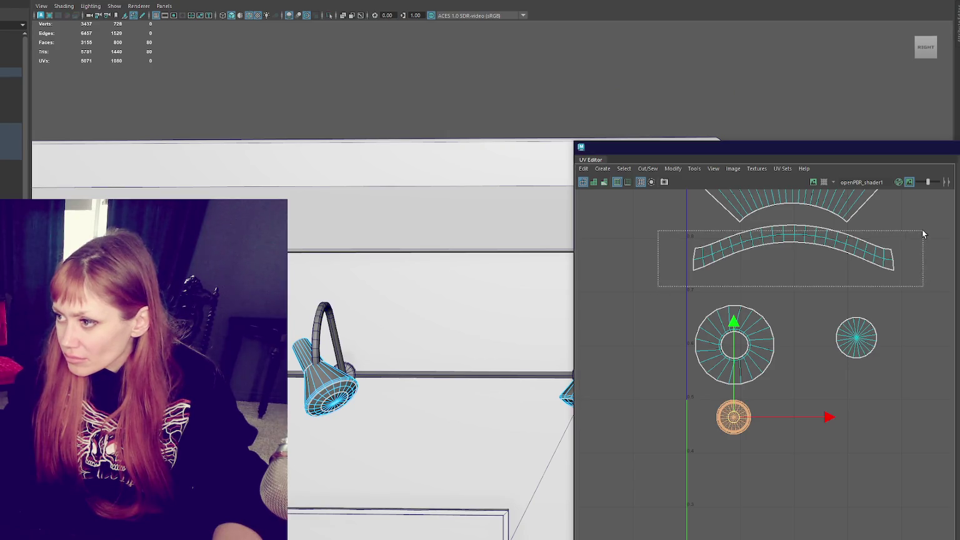
pyautogui.moveTo(819, 253); pyautogui.dragTo(842, 322)
pyautogui.keyDown('shift'); pyautogui.click(856, 337); pyautogui.keyUp('shift')
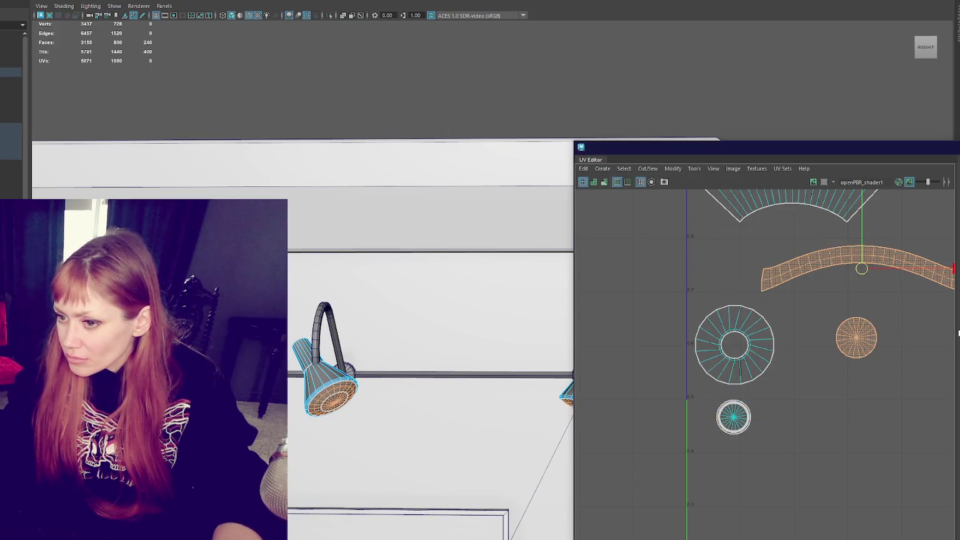
pyautogui.click(657, 43)
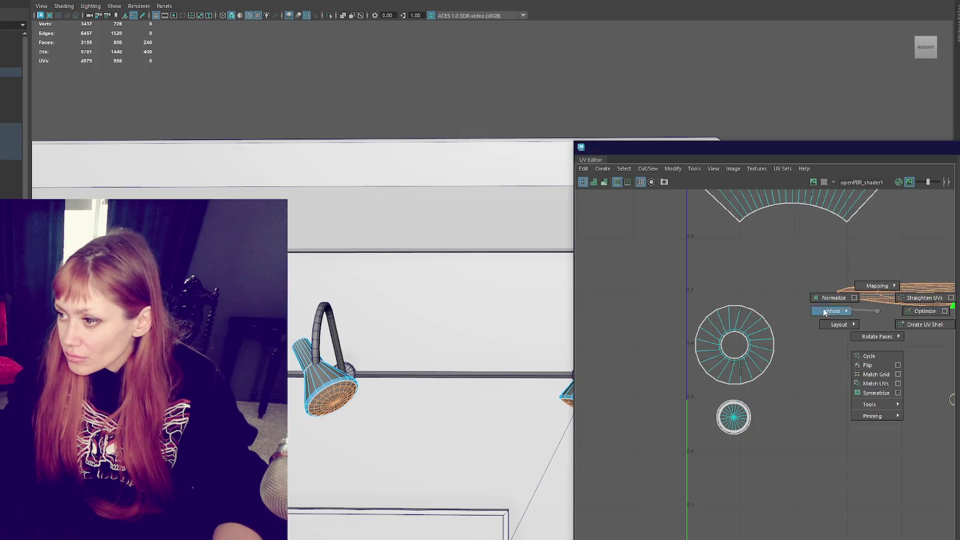
pyautogui.moveTo(877, 311); pyautogui.dragTo(872, 375, button='right')
pyautogui.scroll(-2, 946, 403)
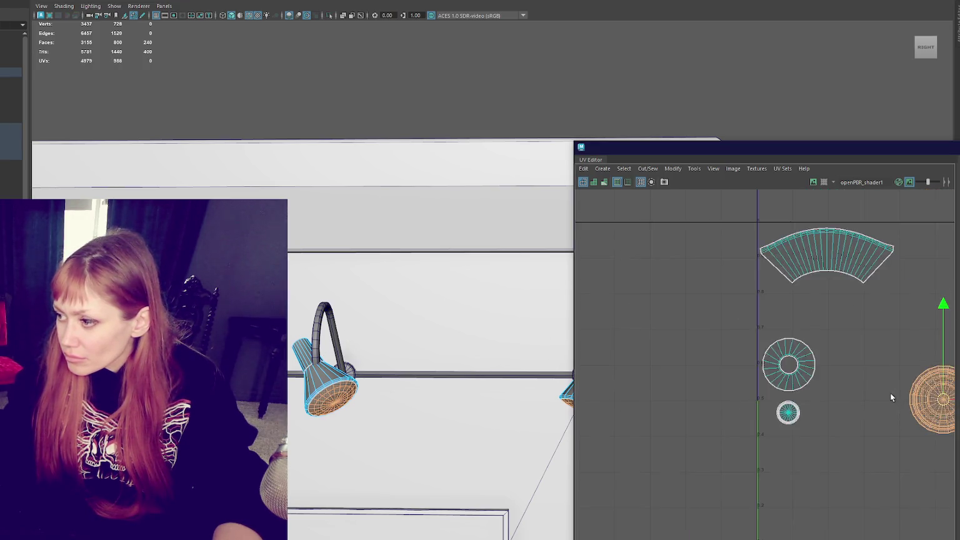
pyautogui.scroll(-2, 889, 396)
pyautogui.moveTo(930, 396); pyautogui.dragTo(877, 375)
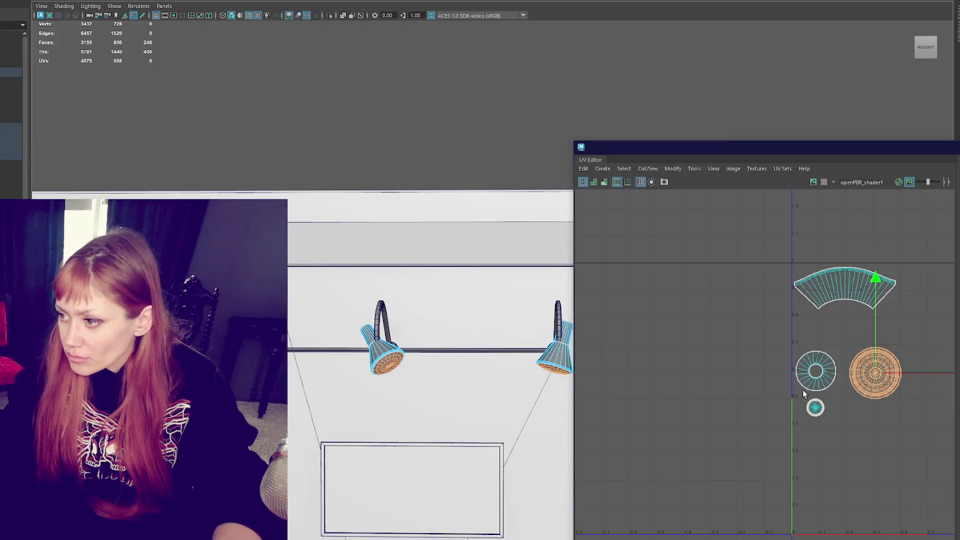
pyautogui.click(798, 373)
# - Cut the ring shell along a radial edge, then unfold and lay out all shells
pyautogui.scroll(2, 797, 375)
pyautogui.scroll(2, 796, 375)
pyautogui.scroll(3, 794, 378)
pyautogui.scroll(2, 794, 378)
pyautogui.doubleClick(789, 386)
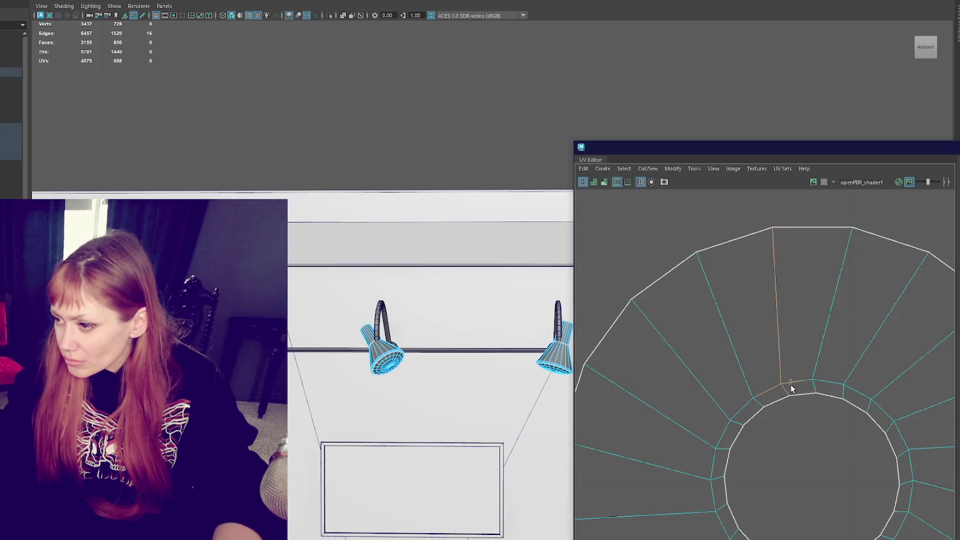
pyautogui.scroll(-5, 739, 266)
pyautogui.press('a')
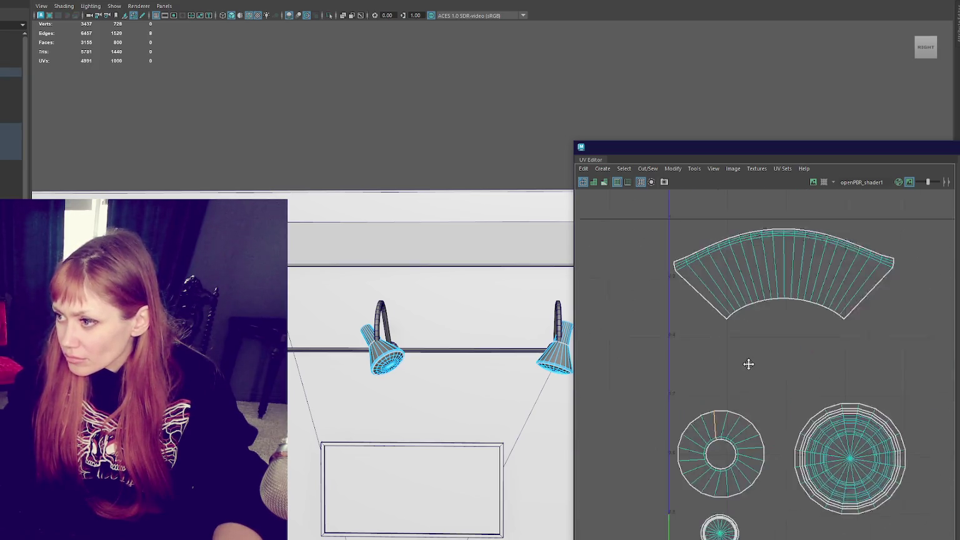
pyautogui.scroll(-2, 755, 378)
pyautogui.moveTo(756, 378); pyautogui.dragTo(682, 275, button='right')
pyautogui.keyDown('shift'); pyautogui.moveTo(885, 343); pyautogui.dragTo(683, 349, button='right'); pyautogui.keyUp('shift')
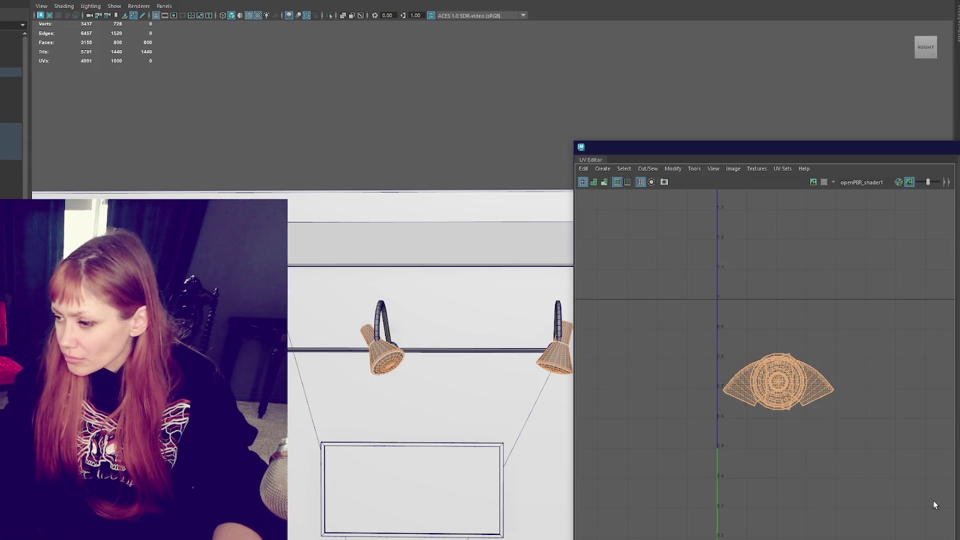
pyautogui.scroll(3, 794, 414)
pyautogui.scroll(-3, 788, 409)
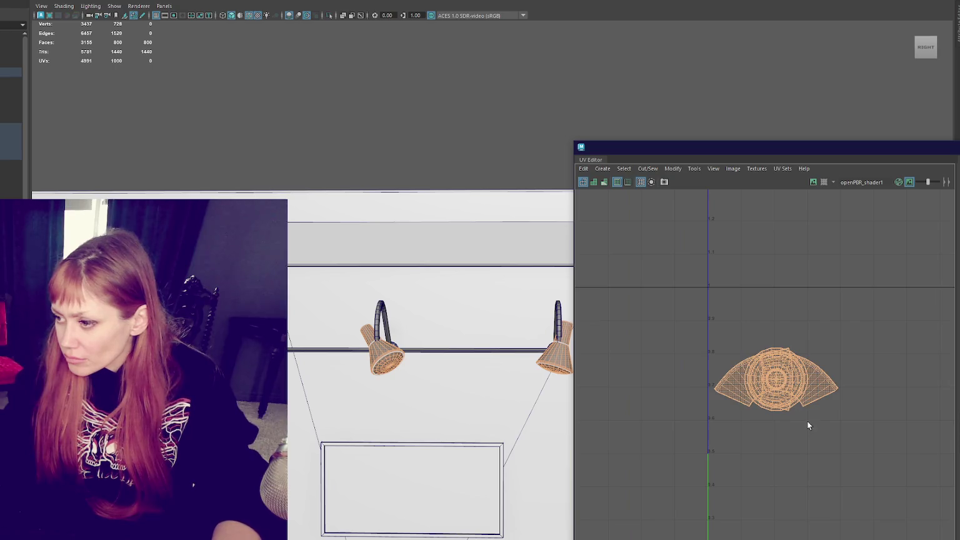
pyautogui.keyDown('shift'); pyautogui.moveTo(817, 434); pyautogui.dragTo(868, 391, button='right'); pyautogui.keyUp('shift')
# - Move the round shell up-right and gather the three lower fan shells higher up
pyautogui.click(808, 443)
pyautogui.moveTo(813, 427); pyautogui.dragTo(843, 225)
pyautogui.hotkey('ctrl', 'z')
pyautogui.keyDown('shift'); pyautogui.moveTo(780, 382); pyautogui.dragTo(804, 417); pyautogui.keyUp('shift')
pyautogui.moveTo(863, 371); pyautogui.dragTo(777, 490)
pyautogui.moveTo(815, 422); pyautogui.dragTo(857, 214)
pyautogui.moveTo(854, 253); pyautogui.dragTo(650, 507)
pyautogui.keyDown('shift'); pyautogui.moveTo(769, 400); pyautogui.dragTo(773, 377, button='right'); pyautogui.keyUp('shift')
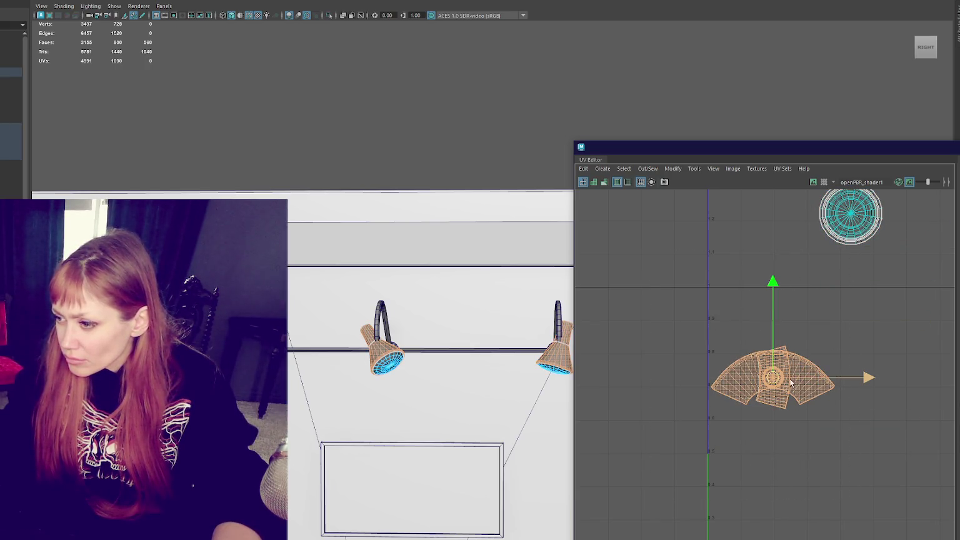
pyautogui.moveTo(792, 382); pyautogui.dragTo(793, 325, button='middle')
# - Stack the middle fan shell exactly on top of the lower-left fan shell
pyautogui.click(779, 343)
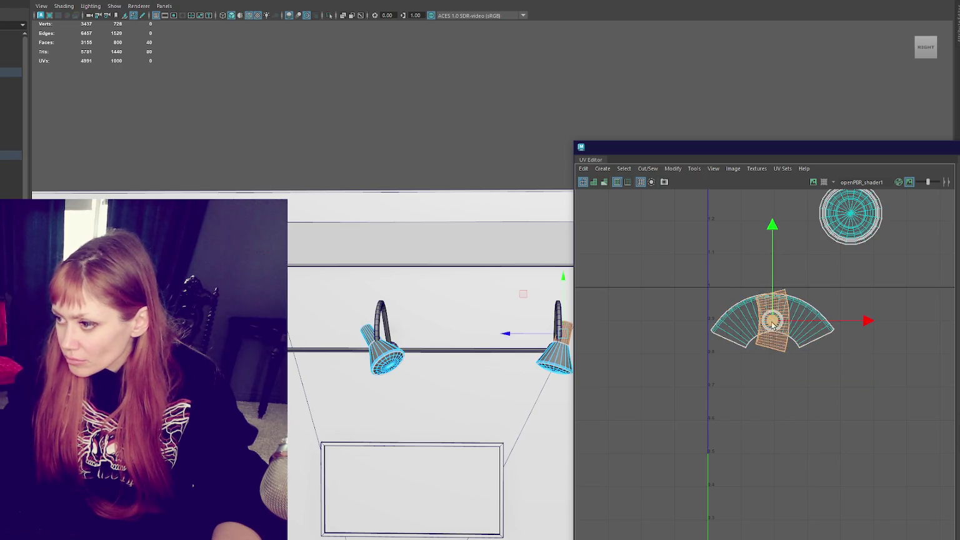
pyautogui.moveTo(772, 322); pyautogui.dragTo(729, 383)
pyautogui.click(779, 345)
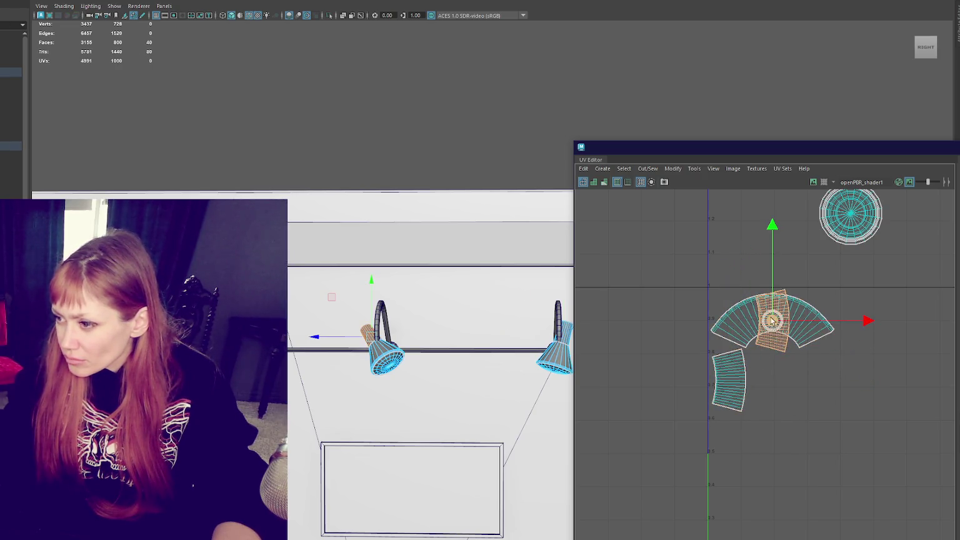
pyautogui.moveTo(779, 346); pyautogui.dragTo(769, 410)
pyautogui.hotkey('ctrl', 'z')
pyautogui.click(728, 378)
pyautogui.click(773, 322)
pyautogui.moveTo(773, 321); pyautogui.dragTo(733, 380)
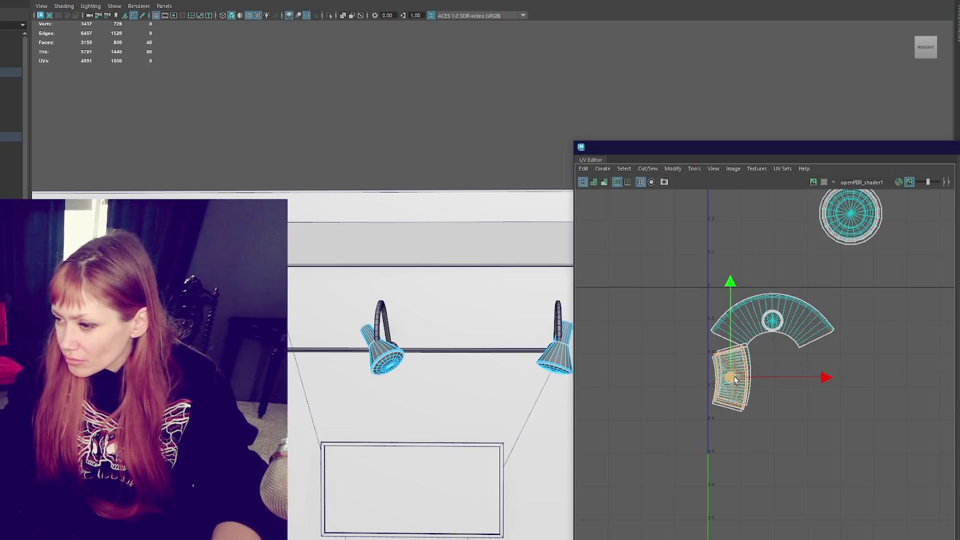
pyautogui.scroll(2, 751, 277)
pyautogui.scroll(2, 752, 277)
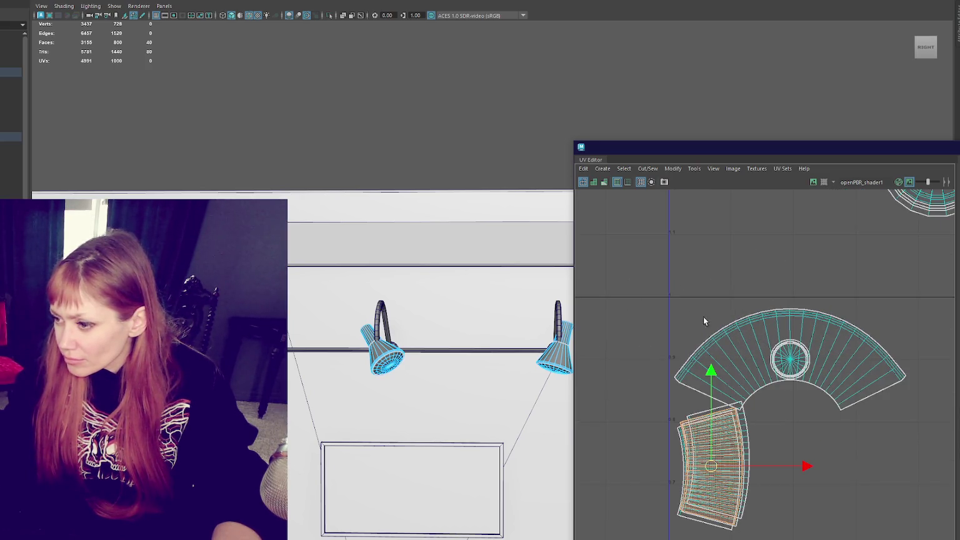
pyautogui.moveTo(740, 426); pyautogui.dragTo(738, 434)
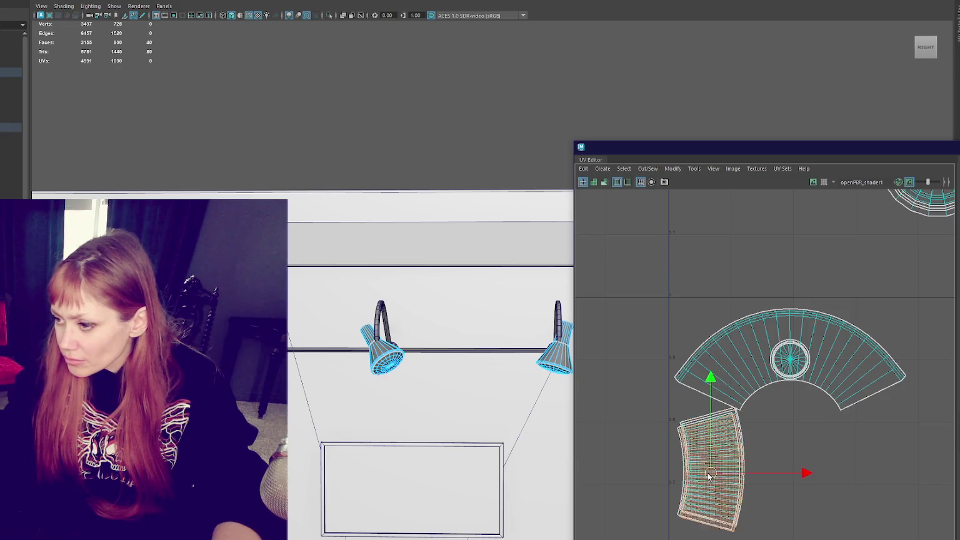
pyautogui.moveTo(656, 539); pyautogui.dragTo(767, 423)
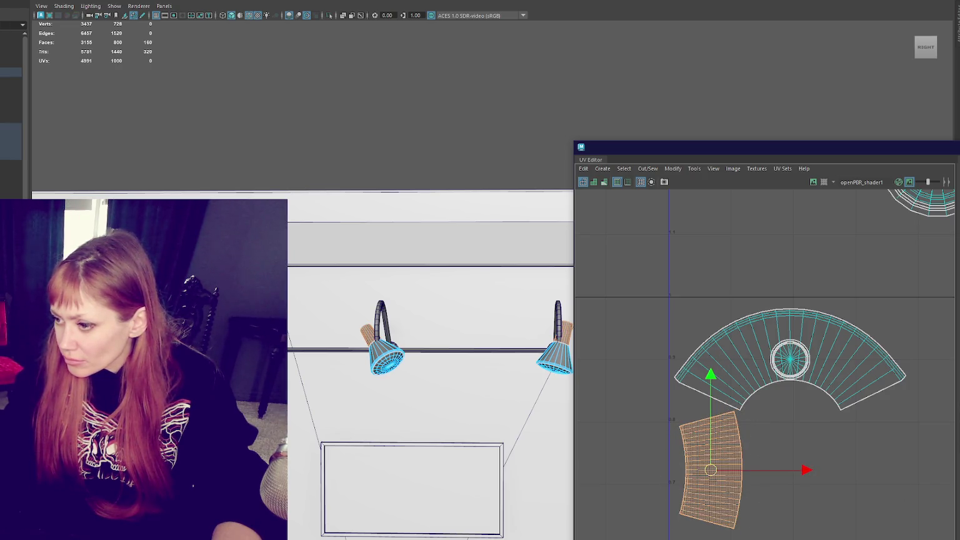
pyautogui.moveTo(709, 474); pyautogui.dragTo(710, 488)
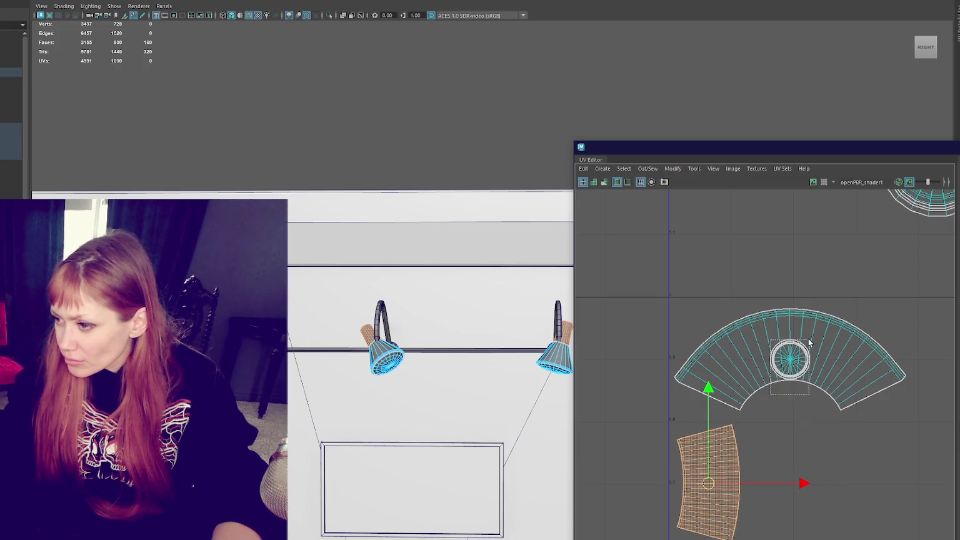
# - Move the two circle shells down beside the strip and the fan
pyautogui.moveTo(813, 339); pyautogui.dragTo(790, 455)
pyautogui.keyDown('ctrl'); pyautogui.click(831, 335); pyautogui.keyUp('ctrl')
pyautogui.moveTo(646, 306); pyautogui.dragTo(866, 400)
pyautogui.scroll(-3, 868, 400)
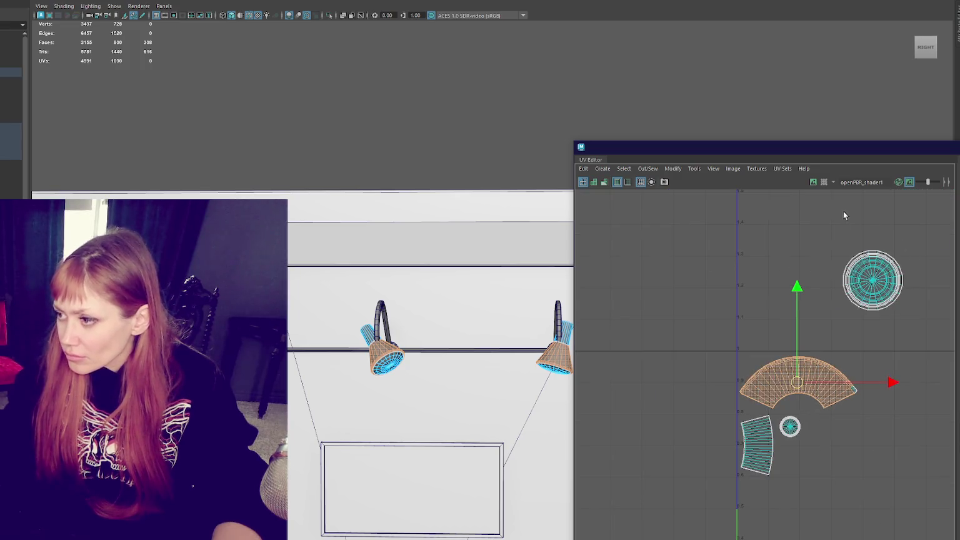
pyautogui.click(872, 279)
pyautogui.moveTo(871, 278); pyautogui.dragTo(847, 437)
pyautogui.scroll(-2, 875, 399)
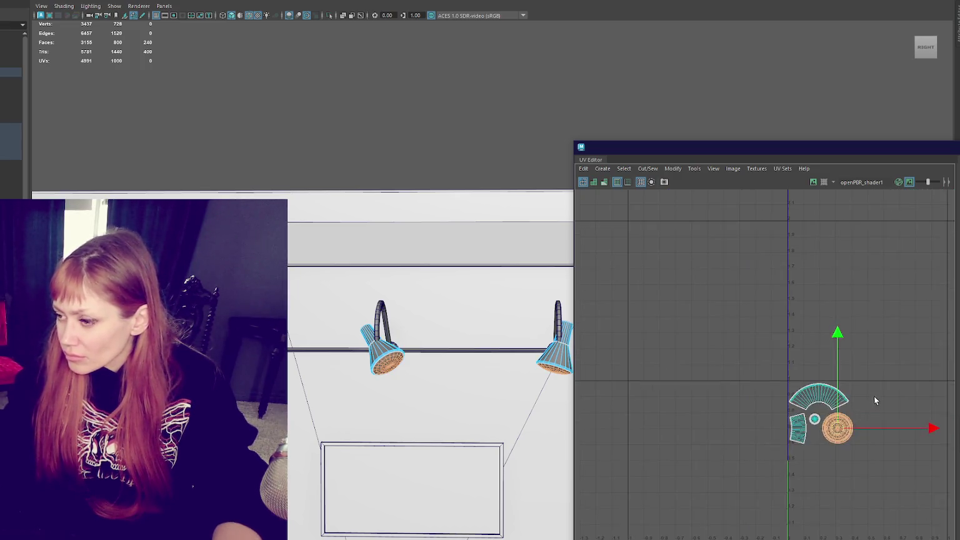
pyautogui.scroll(-2, 813, 375)
# - Scale all lamp shade UV shells up about 2.4 times and return to the Move tool
pyautogui.moveTo(664, 307)
pyautogui.mouseDown()
pyautogui.moveTo(725, 375)
pyautogui.moveTo(823, 343)
pyautogui.mouseUp()
pyautogui.press('w')
pyautogui.moveTo(718, 368); pyautogui.dragTo(766, 410)
pyautogui.press('r')
pyautogui.press('w')
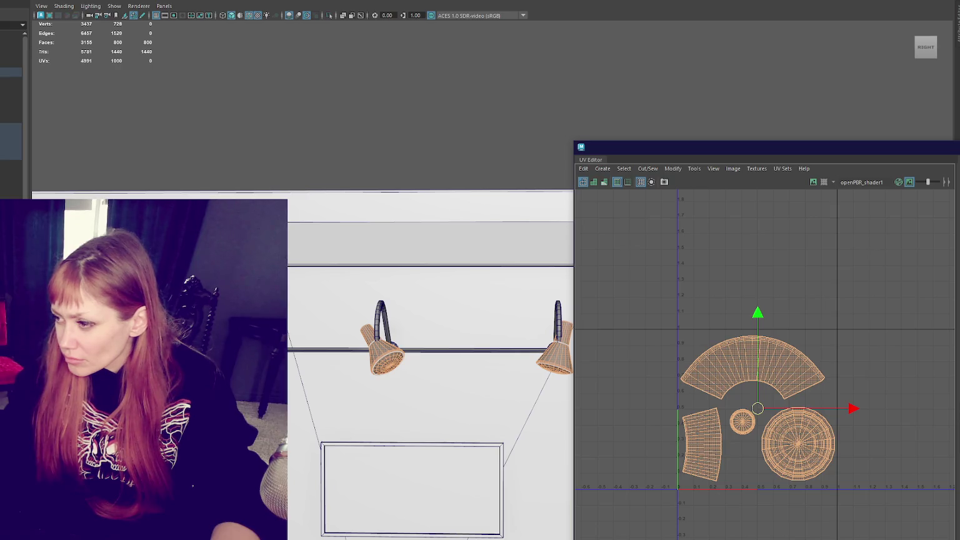
pyautogui.rightClick(467, 152)
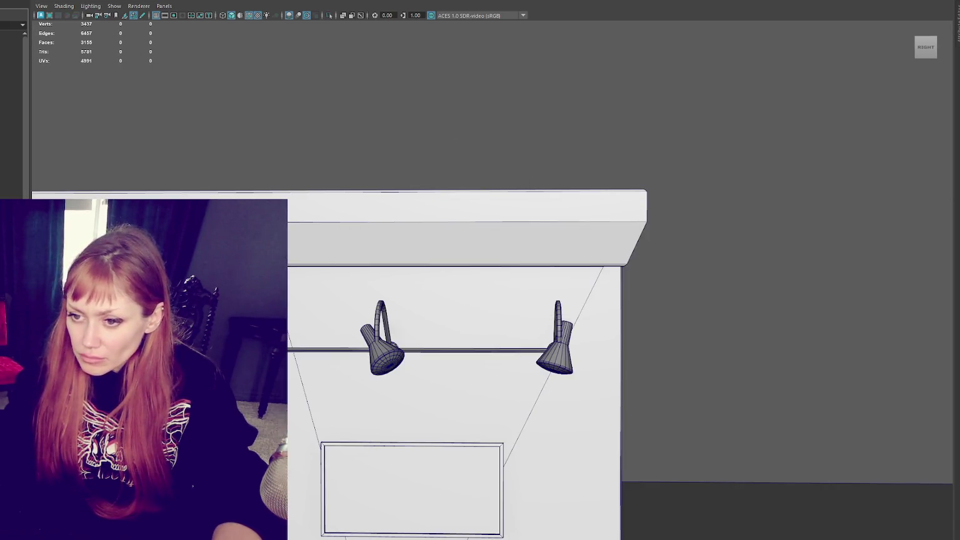
# - Select the left, middle and right lamp arms together
pyautogui.click(332, 309)
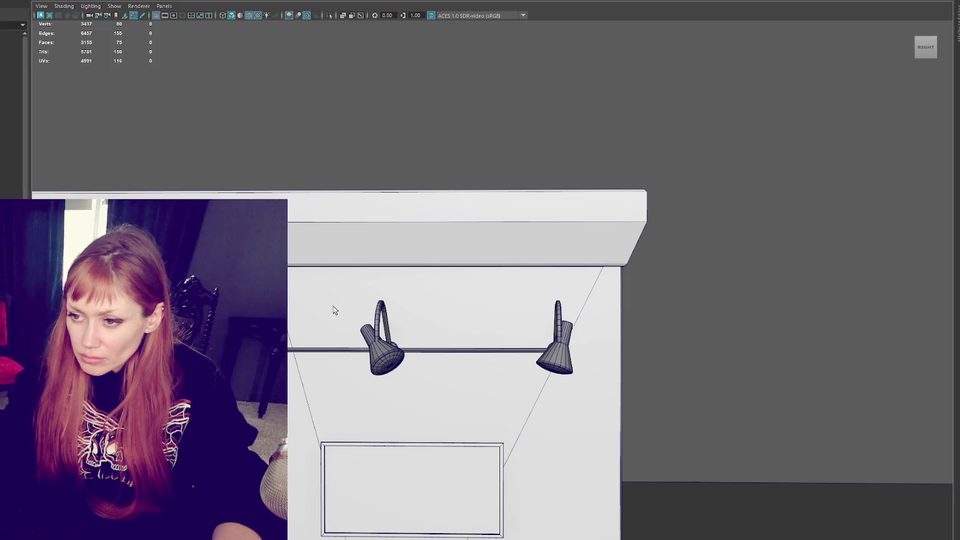
pyautogui.click(556, 313)
pyautogui.press('Up')
pyautogui.keyDown('shift'); pyautogui.click(393, 356); pyautogui.keyUp('shift')
pyautogui.keyDown('alt'); pyautogui.moveTo(437, 343); pyautogui.dragTo(599, 338, button='middle'); pyautogui.keyUp('alt')
pyautogui.hotkey('ctrl', 'z')
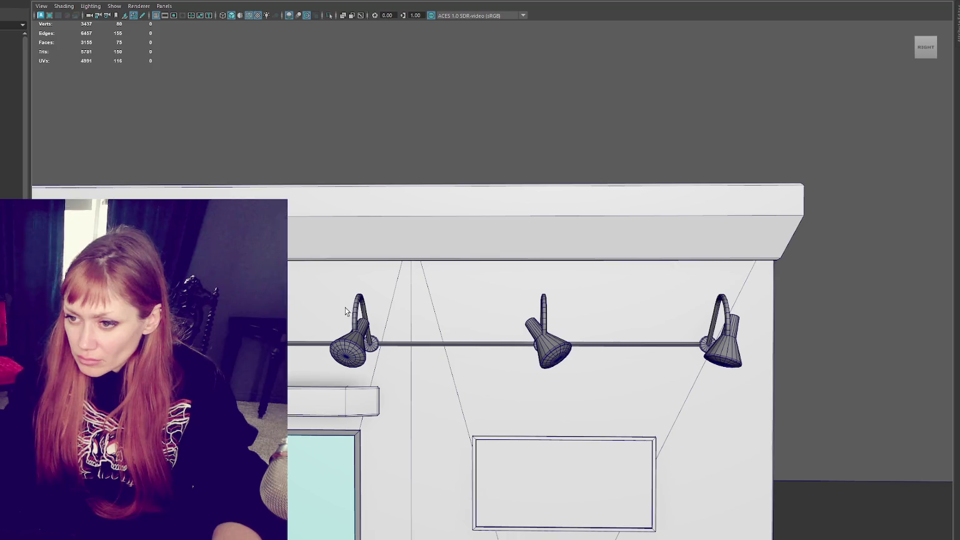
pyautogui.keyDown('shift'); pyautogui.click(358, 311); pyautogui.keyUp('shift')
pyautogui.keyDown('shift'); pyautogui.click(543, 308); pyautogui.keyUp('shift')
pyautogui.keyDown('shift'); pyautogui.click(722, 306); pyautogui.keyUp('shift')
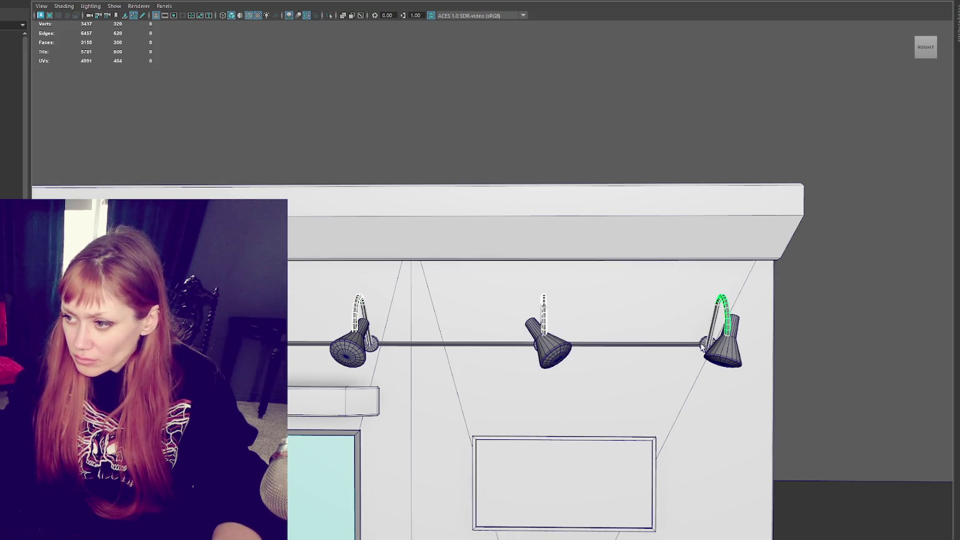
pyautogui.keyDown('shift'); pyautogui.click(665, 345); pyautogui.keyUp('shift')
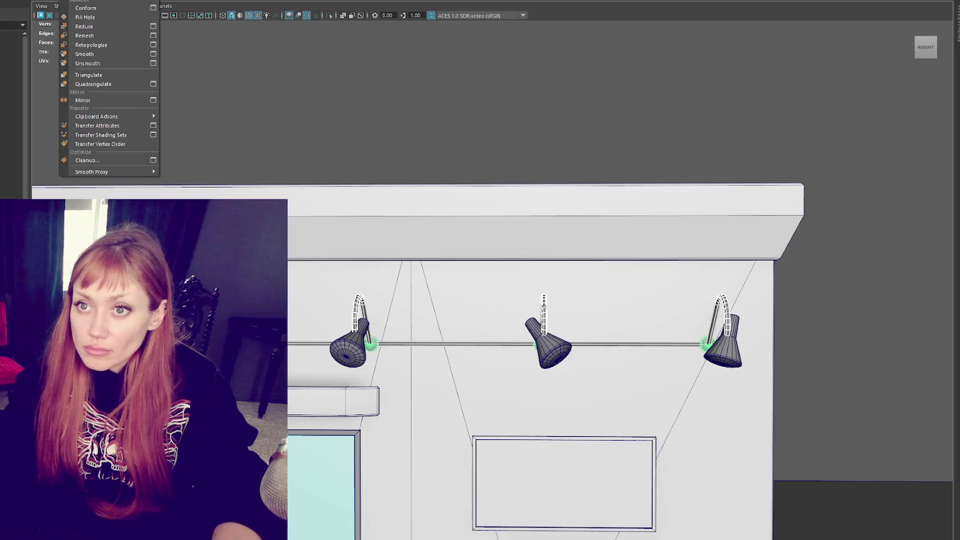
pyautogui.click(144, 89)
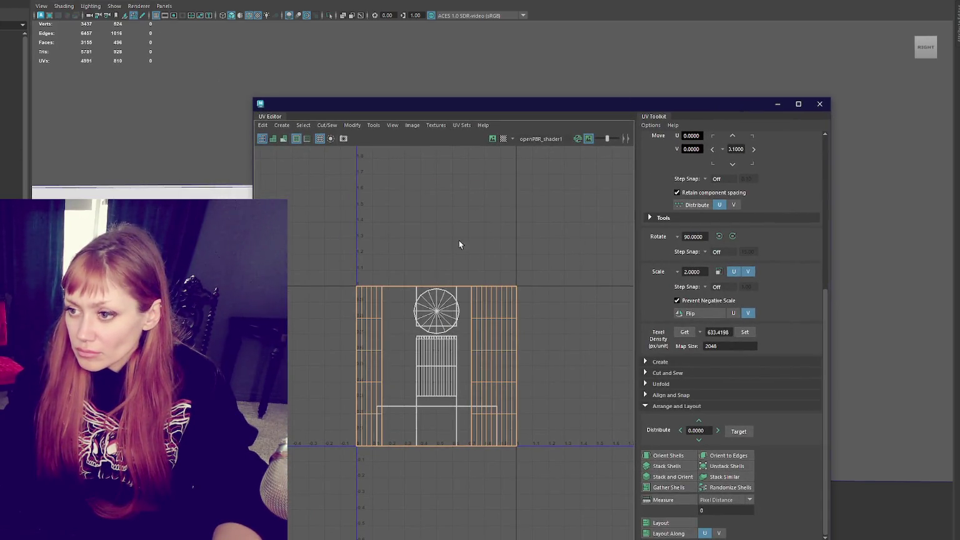
pyautogui.scroll(-3, 469, 275)
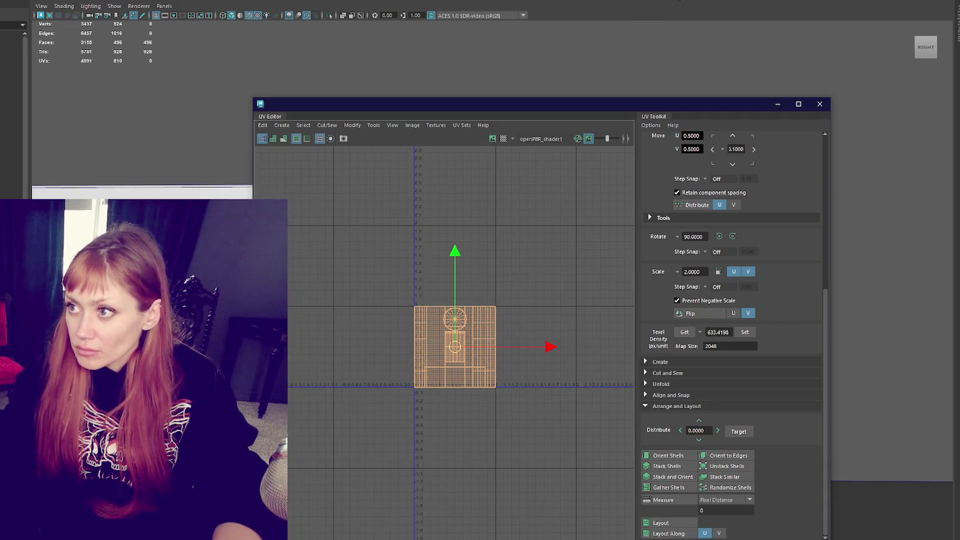
# - Shrink the arm UV shells and shift them up and to the right
pyautogui.press('r')
pyautogui.moveTo(460, 348)
pyautogui.mouseDown()
pyautogui.moveTo(401, 353)
pyautogui.moveTo(442, 313)
pyautogui.mouseUp()
pyautogui.press('w')
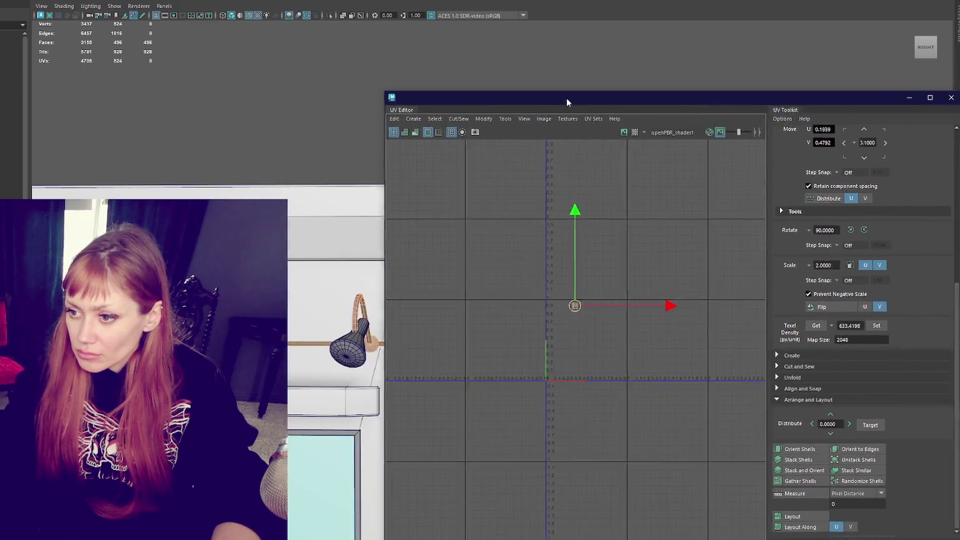
pyautogui.moveTo(432, 99); pyautogui.dragTo(695, 102)
pyautogui.moveTo(705, 315); pyautogui.dragTo(745, 290)
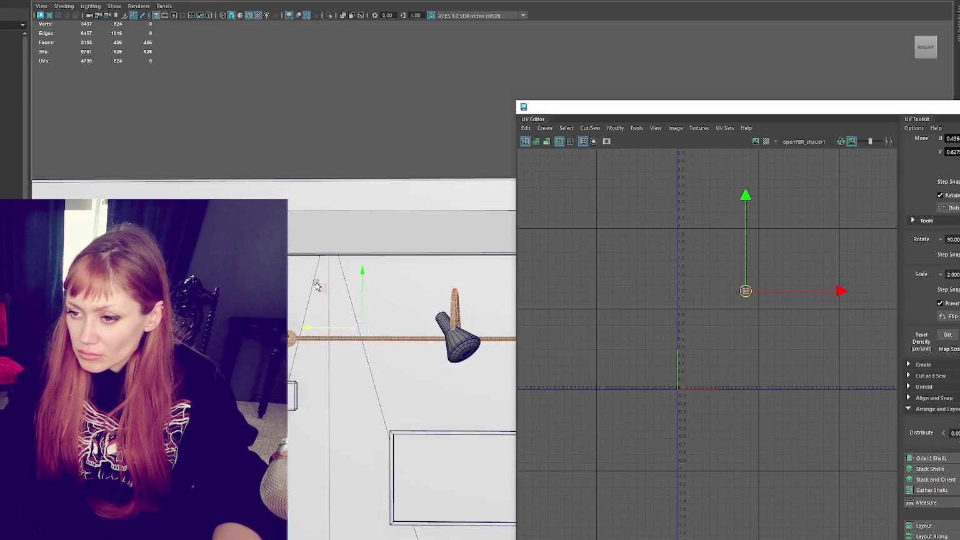
# - Frame a lamp and select all of its shade's UV shells
pyautogui.click(319, 312)
pyautogui.keyDown('alt'); pyautogui.moveTo(319, 312); pyautogui.dragTo(399, 346); pyautogui.keyUp('alt')
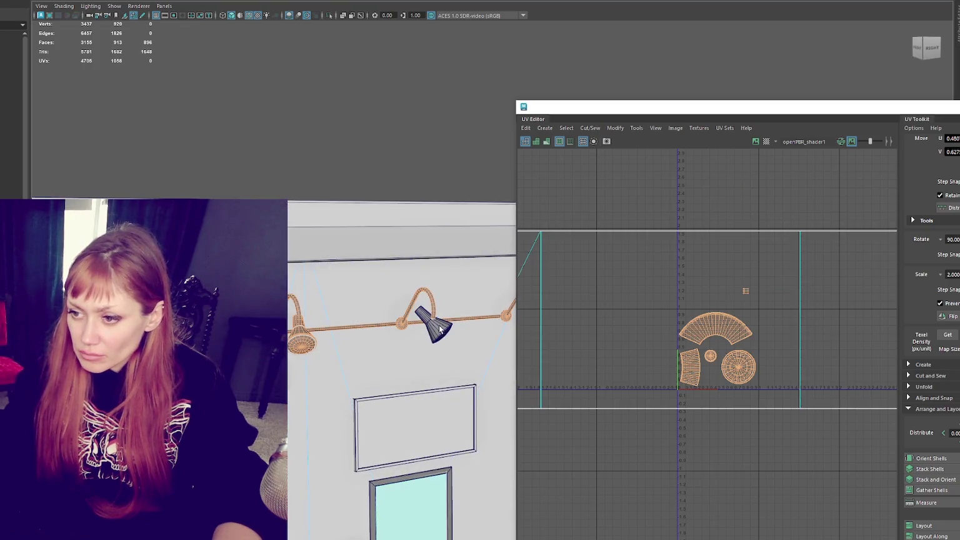
pyautogui.press('f')
pyautogui.keyDown('shift'); pyautogui.click(396, 344); pyautogui.keyUp('shift')
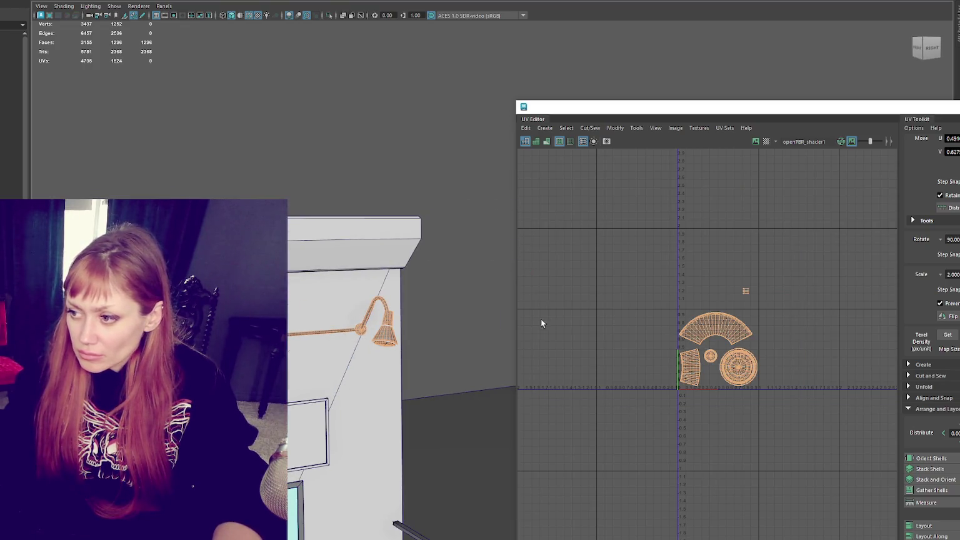
pyautogui.moveTo(712, 250); pyautogui.dragTo(713, 269, button='right')
pyautogui.moveTo(730, 253); pyautogui.dragTo(713, 377)
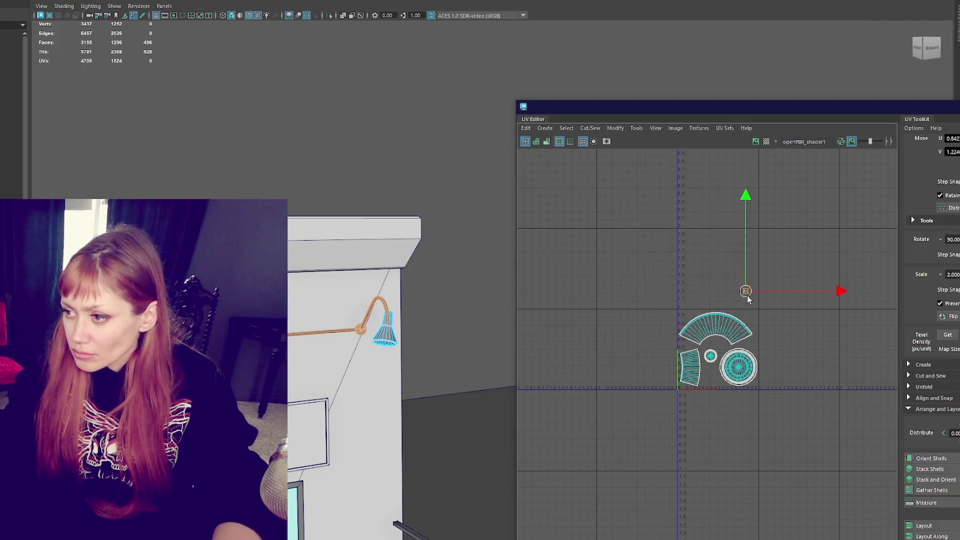
pyautogui.moveTo(332, 139); pyautogui.dragTo(356, 144, button='right')
pyautogui.press('f')
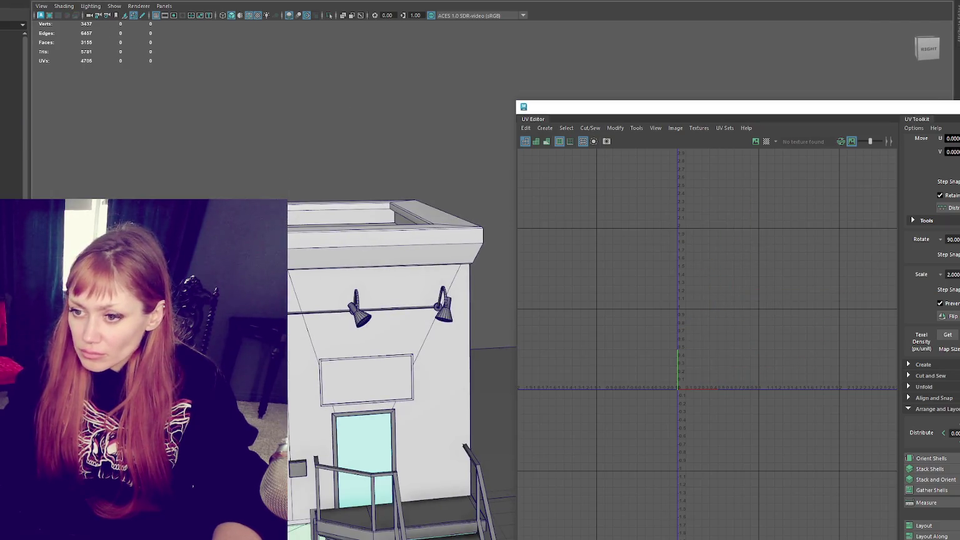
# - Transfer the finished lamp's UVs to the other wall lamps with Transfer Attributes
pyautogui.click(335, 313)
pyautogui.click(355, 316)
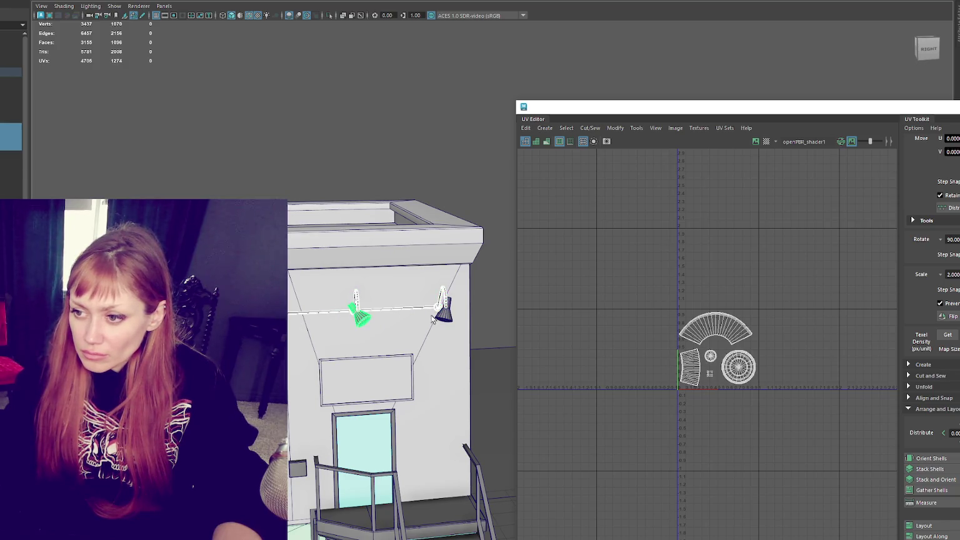
pyautogui.keyDown('shift'); pyautogui.click(444, 317); pyautogui.keyUp('shift')
pyautogui.click(68, 1)
pyautogui.click(195, 12)
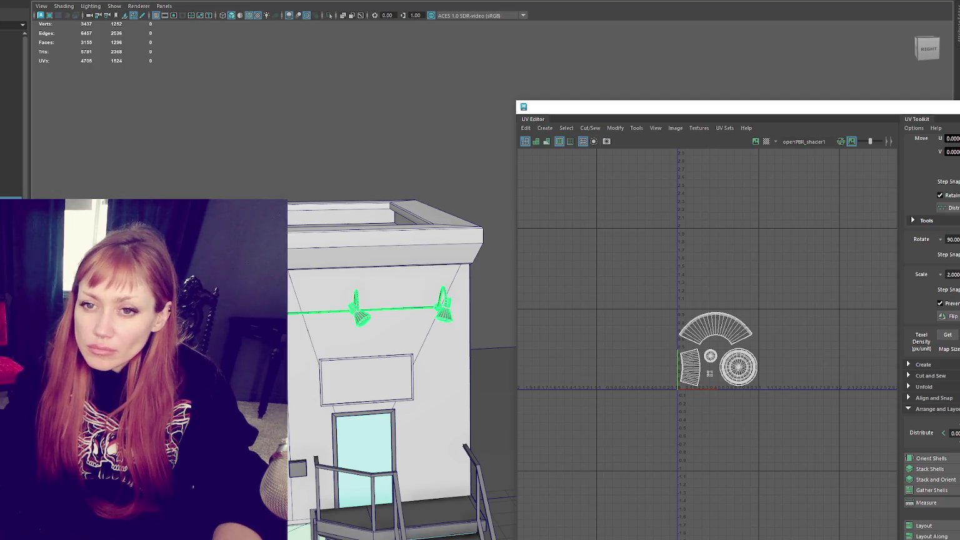
# - Clear the selection, close the UV Editor and view the whole building
pyautogui.click(11, 137)
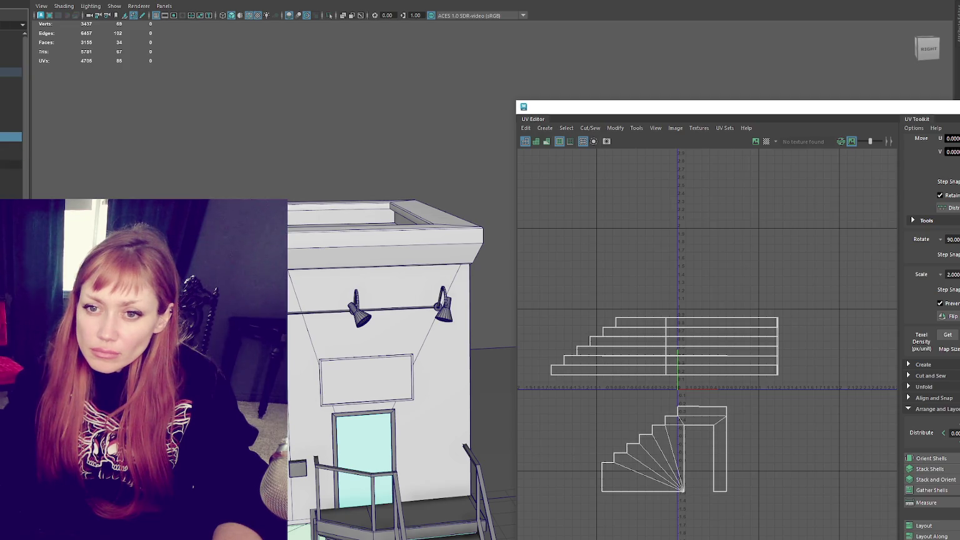
pyautogui.click(11, 159)
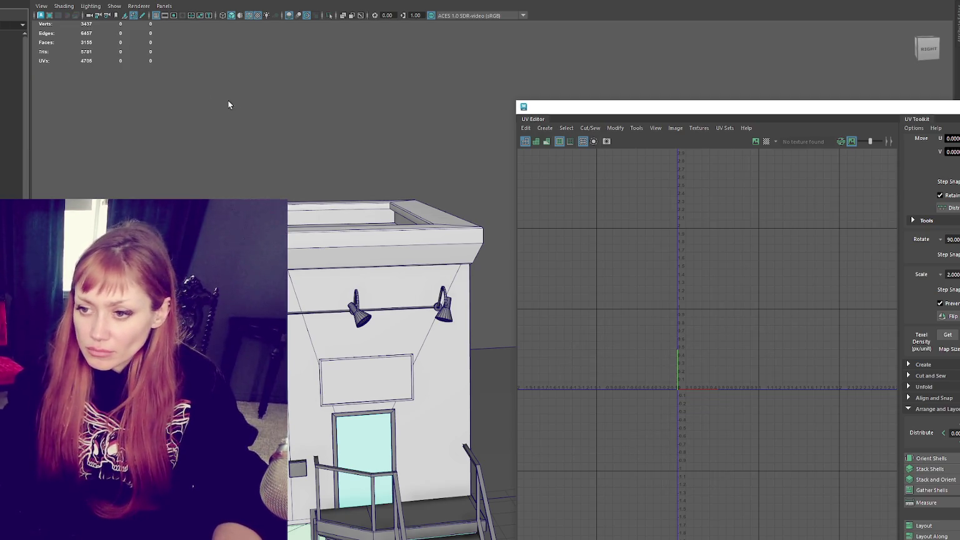
pyautogui.moveTo(687, 107); pyautogui.dragTo(482, 131)
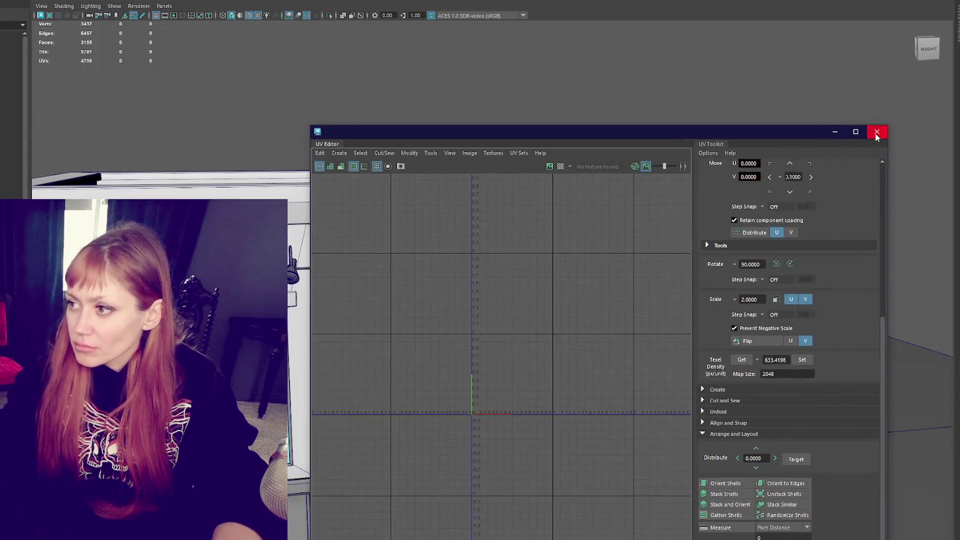
pyautogui.click(877, 132)
pyautogui.keyDown('alt'); pyautogui.moveTo(576, 137); pyautogui.dragTo(596, 249); pyautogui.keyUp('alt')
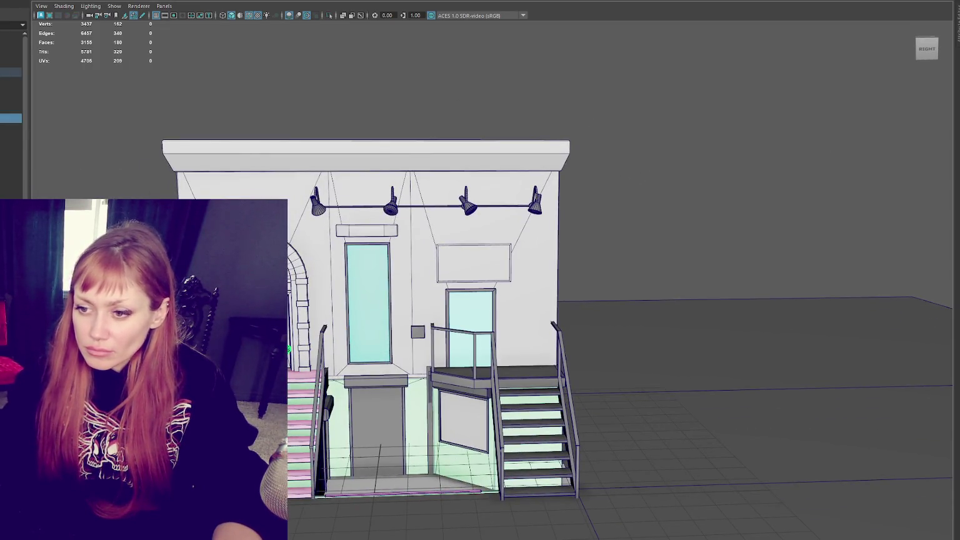
# - Lift the doorway lamp along Y into the arch's fanlight and frame it closely
pyautogui.click(11, 136)
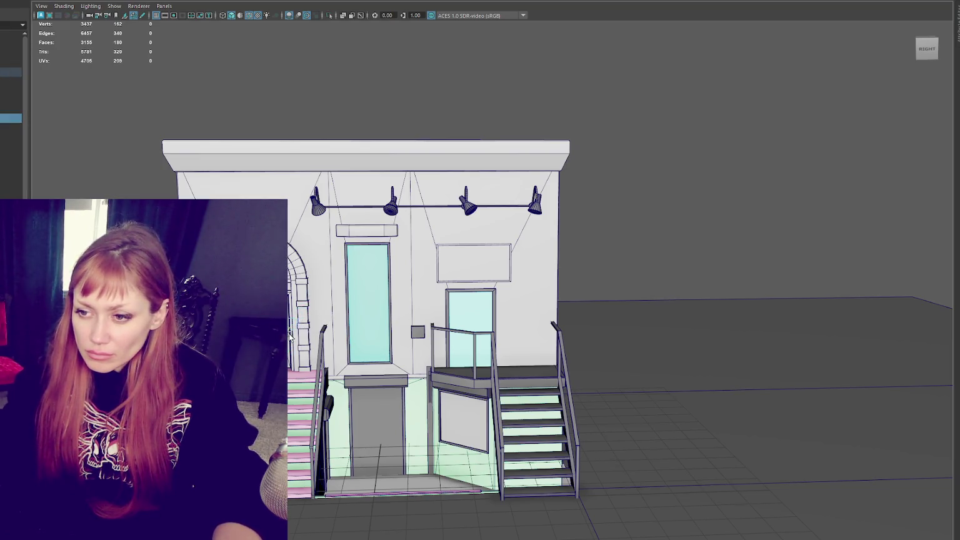
pyautogui.press('e')
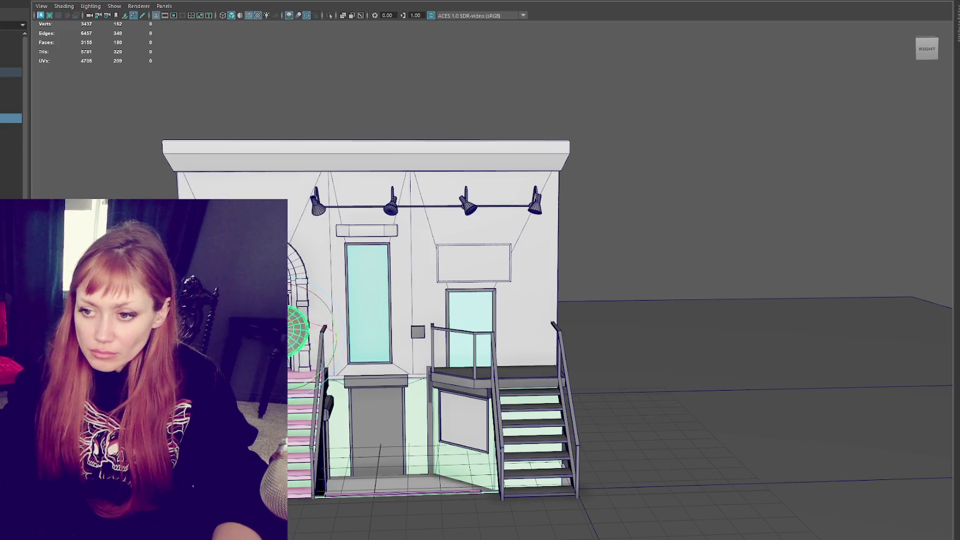
pyautogui.press('w')
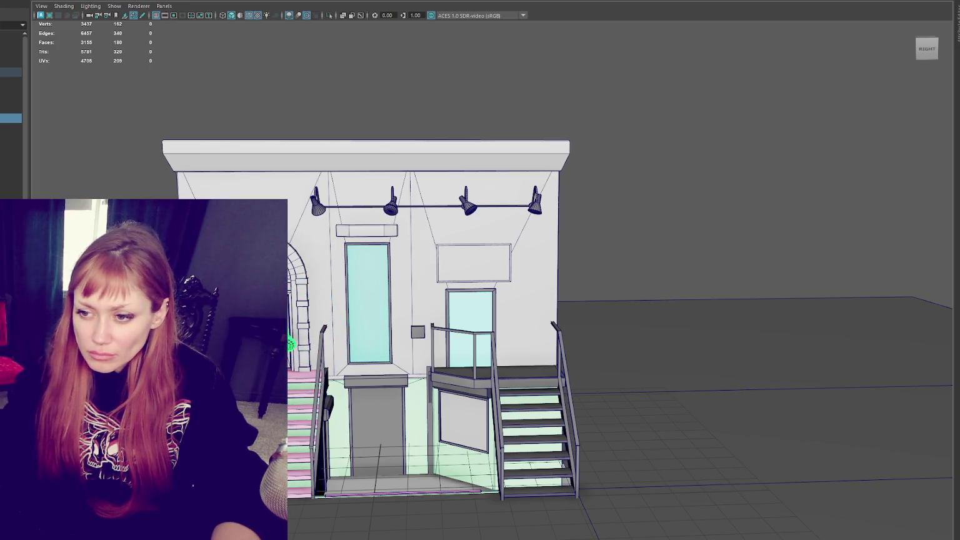
pyautogui.moveTo(291, 345); pyautogui.dragTo(290, 275)
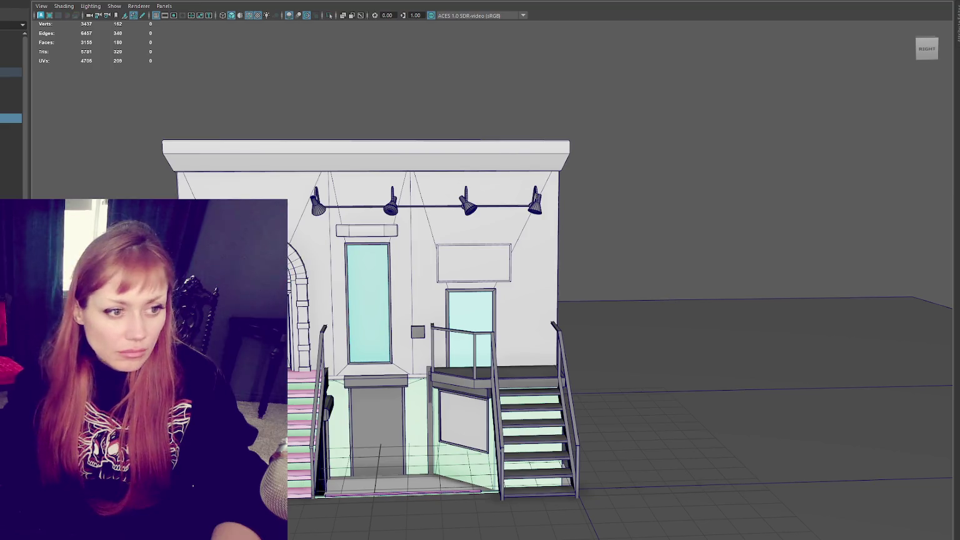
pyautogui.press('f')
pyautogui.keyDown('alt'); pyautogui.moveTo(475, 300); pyautogui.dragTo(400, 301); pyautogui.keyUp('alt')
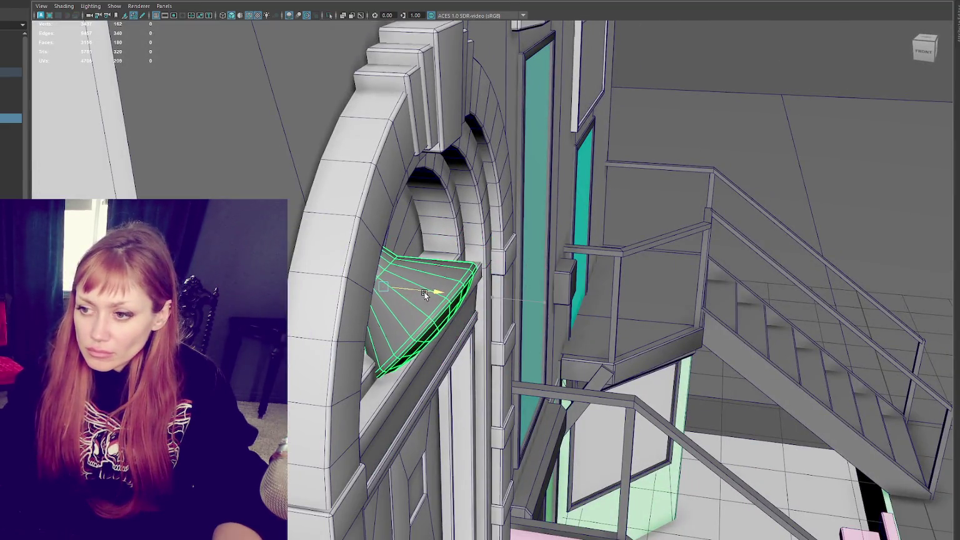
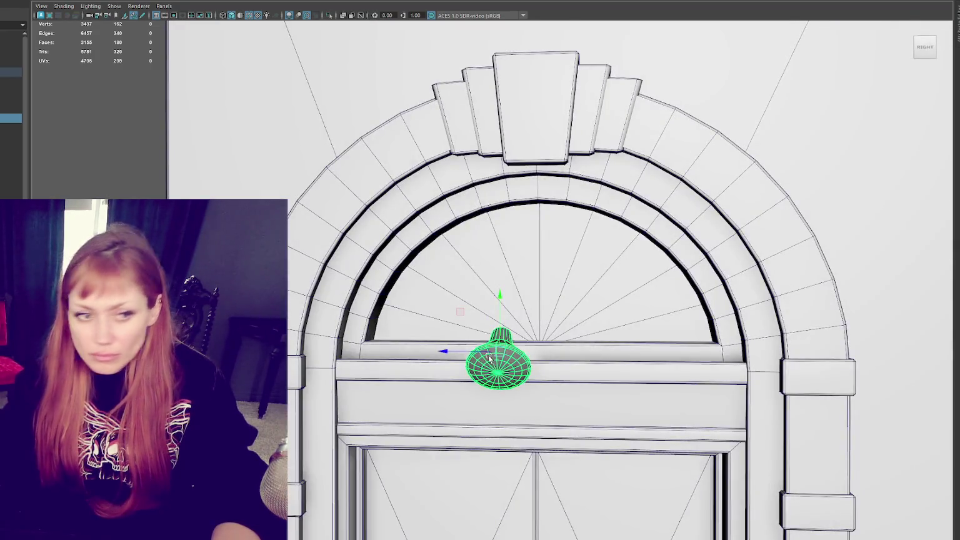
# - Slide the small lamp along the transom ledge and angle it into position
pyautogui.moveTo(444, 351); pyautogui.dragTo(492, 350)
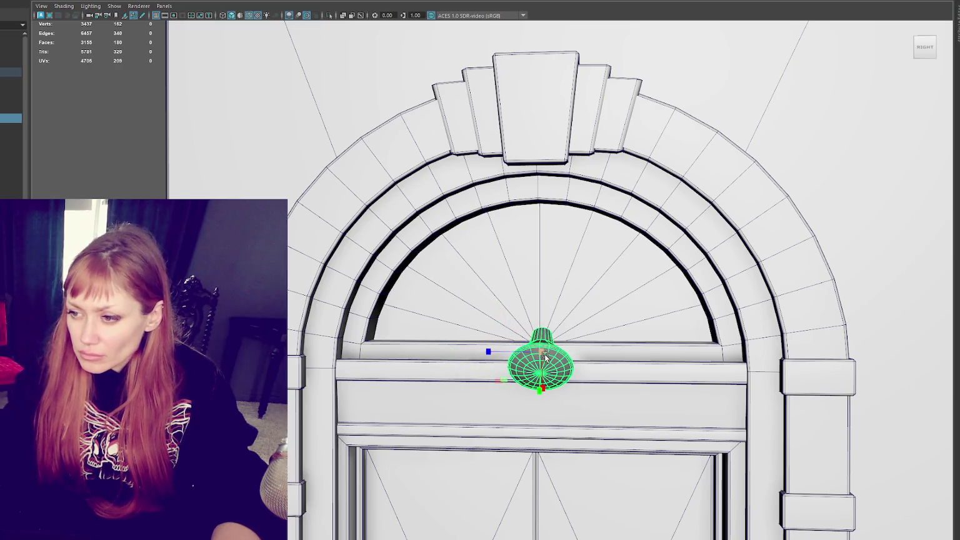
pyautogui.press('e')
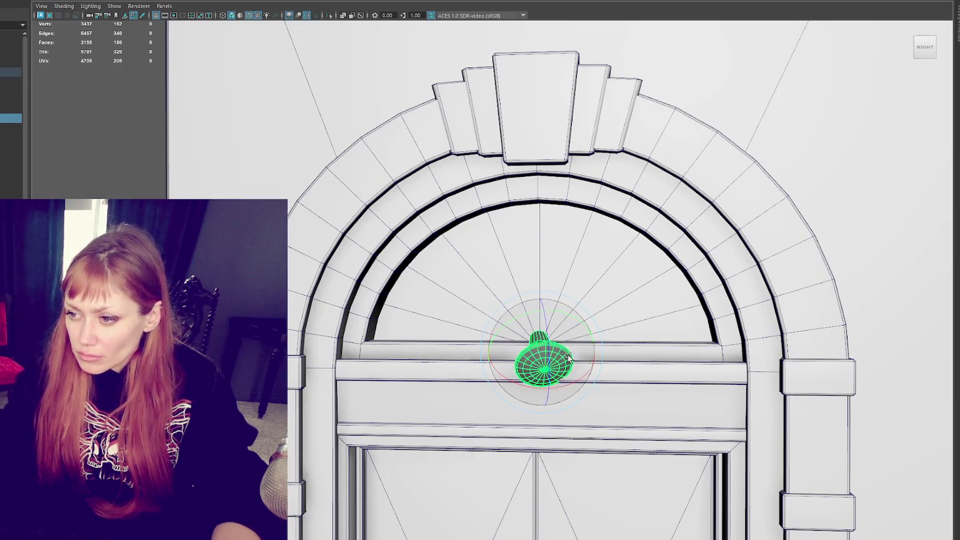
pyautogui.keyDown('alt'); pyautogui.moveTo(568, 361); pyautogui.dragTo(665, 351); pyautogui.keyUp('alt')
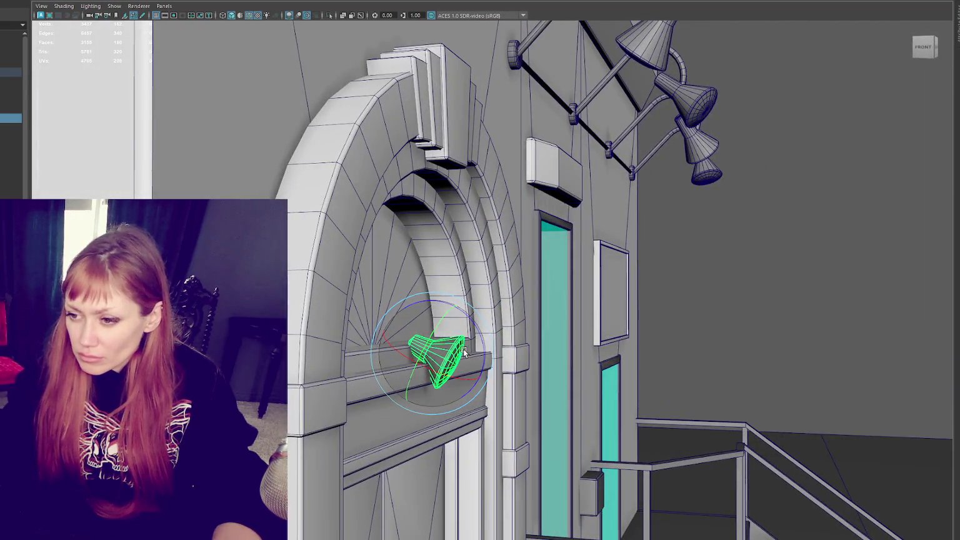
pyautogui.press('w')
pyautogui.moveTo(455, 355); pyautogui.dragTo(459, 355)
# - Return to the straight-on arch view, frame the building and select its top group
pyautogui.press('[')
pyautogui.press('e')
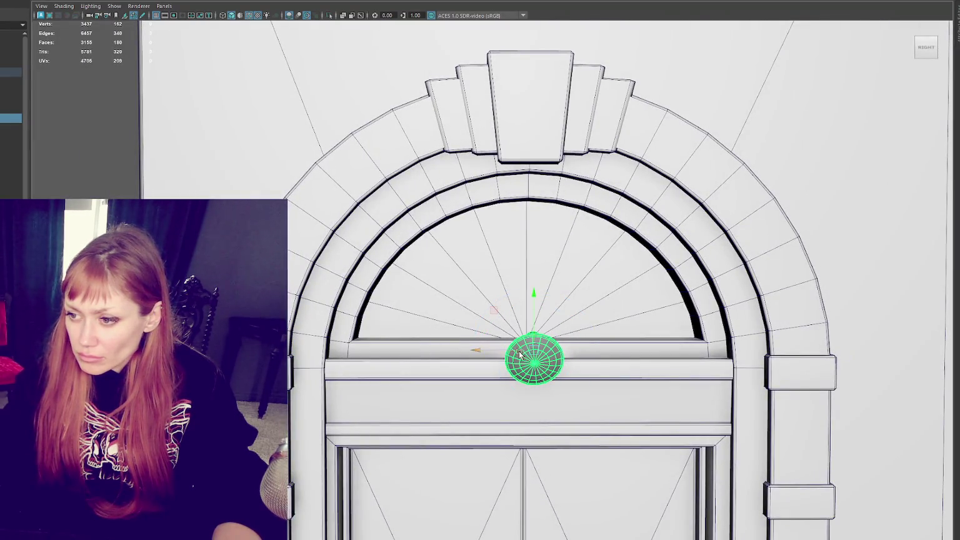
pyautogui.scroll(-3, 519, 300)
pyautogui.scroll(-4, 474, 242)
pyautogui.press('a')
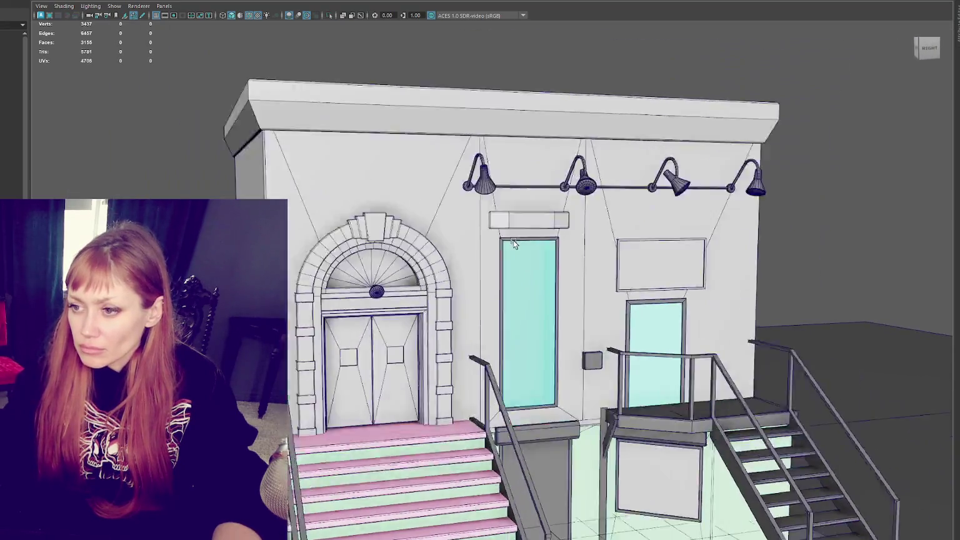
pyautogui.click(11, 73)
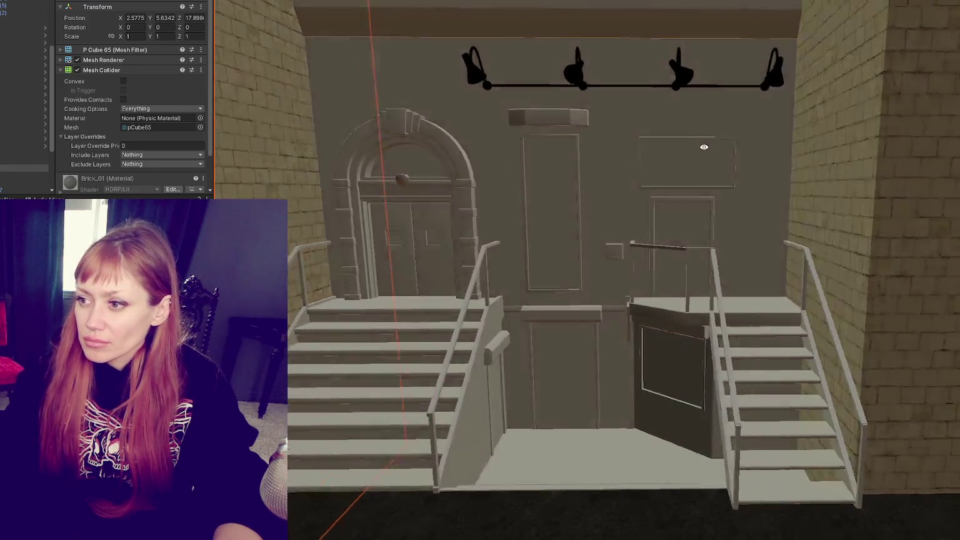
# - Pull the Unity camera back over the facade and select WastelandChunk5
pyautogui.moveTo(586, 90); pyautogui.dragTo(731, 176, button='right')
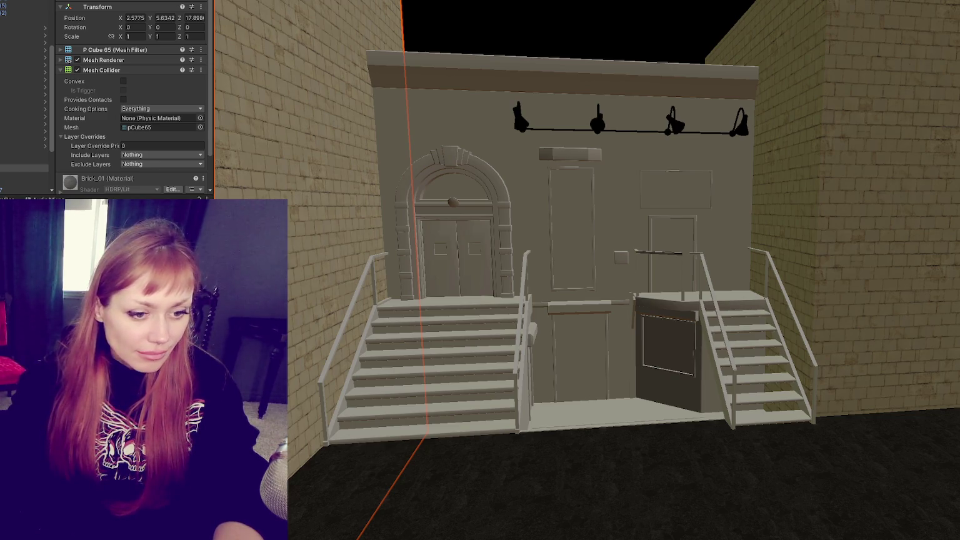
pyautogui.scroll(2, 562, 268)
pyautogui.scroll(2, 559, 269)
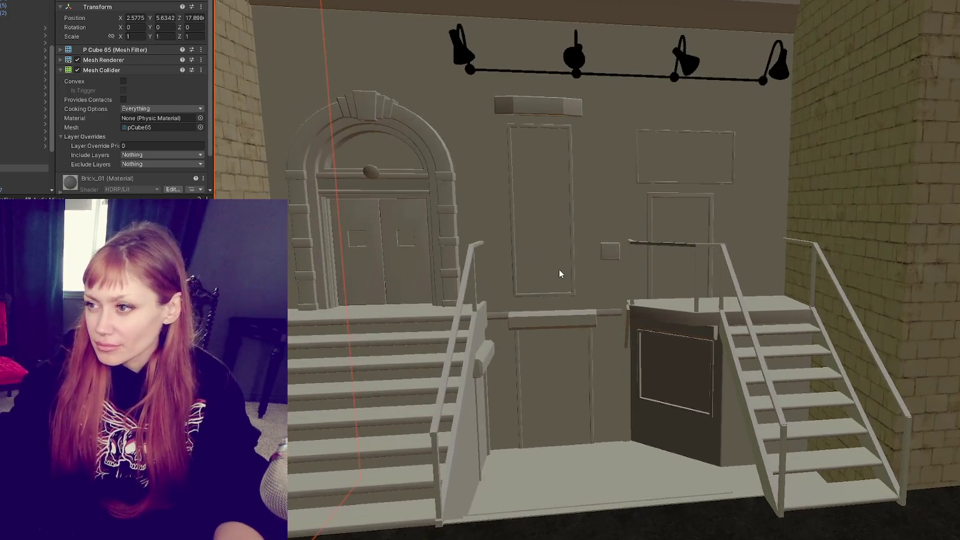
pyautogui.scroll(2, 566, 267)
pyautogui.click(566, 267)
# - View the building from the left, then back in Maya select the wall-lamp row
pyautogui.scroll(-2, 566, 266)
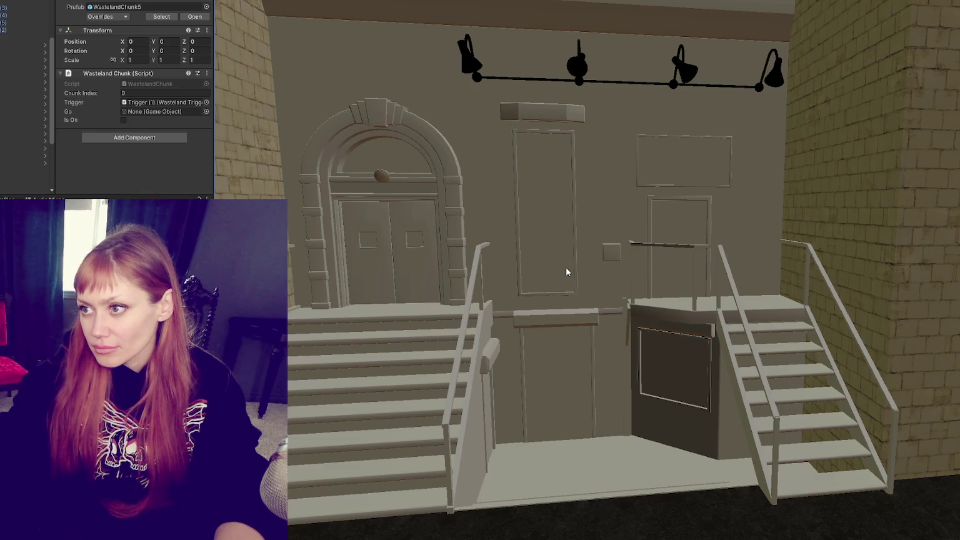
pyautogui.moveTo(565, 267)
pyautogui.mouseDown(button='right')
pyautogui.moveTo(501, 212)
pyautogui.moveTo(555, 215)
pyautogui.mouseUp(button='right')
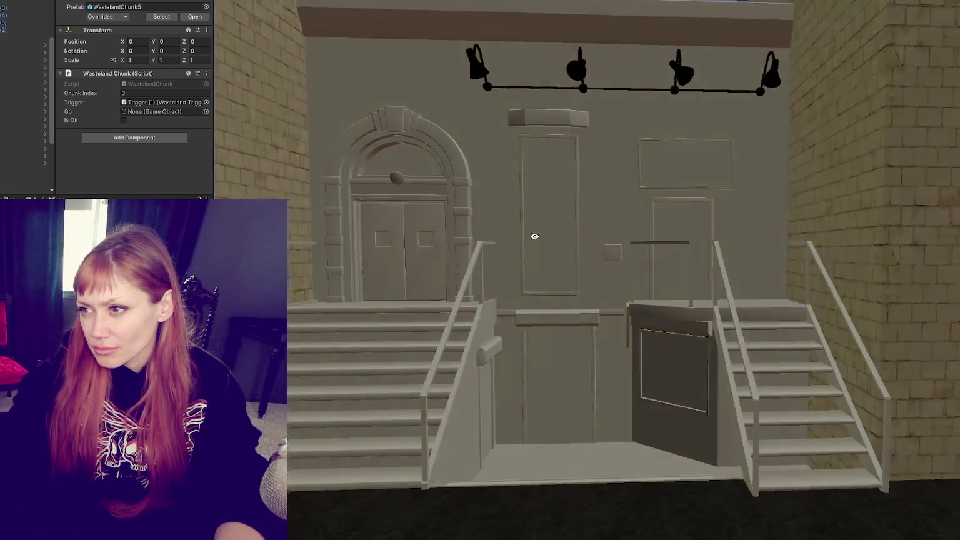
pyautogui.hotkey('alt', 'Tab')
pyautogui.click(478, 223)
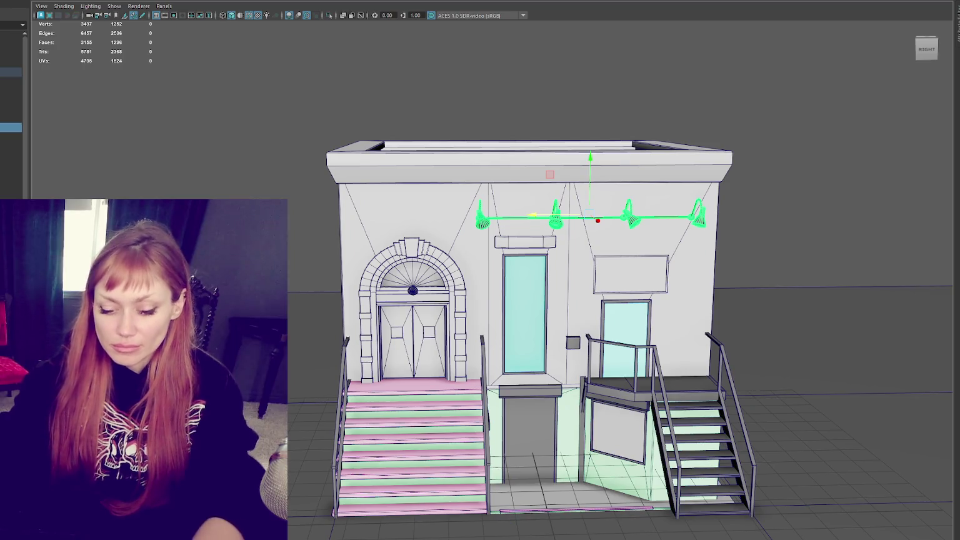
# - Isolate the wall lamps, select all four lamp heads and tilt them together
pyautogui.hotkey('ctrl', '1')
pyautogui.press('Down')
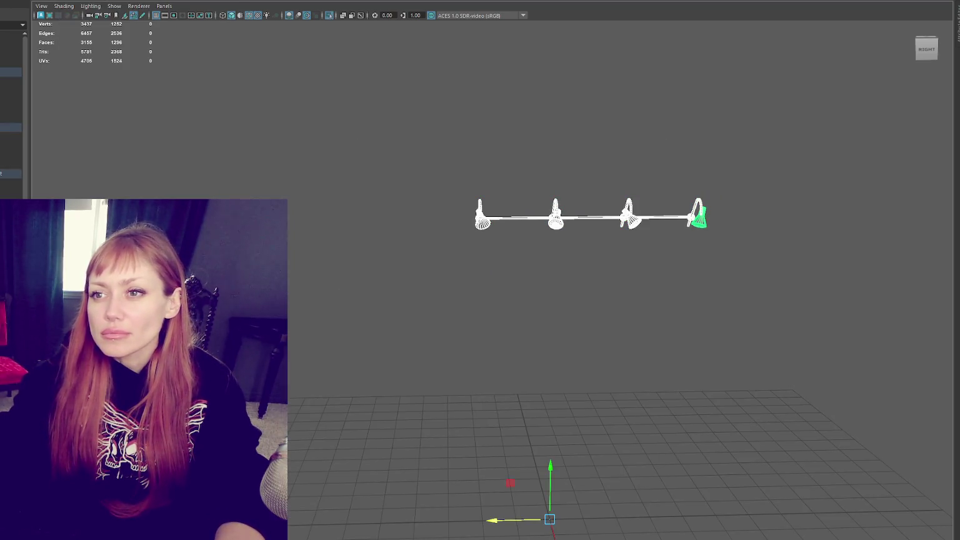
pyautogui.click(482, 219)
pyautogui.keyDown('shift'); pyautogui.click(556, 220); pyautogui.keyUp('shift')
pyautogui.keyDown('shift'); pyautogui.click(631, 219); pyautogui.keyUp('shift')
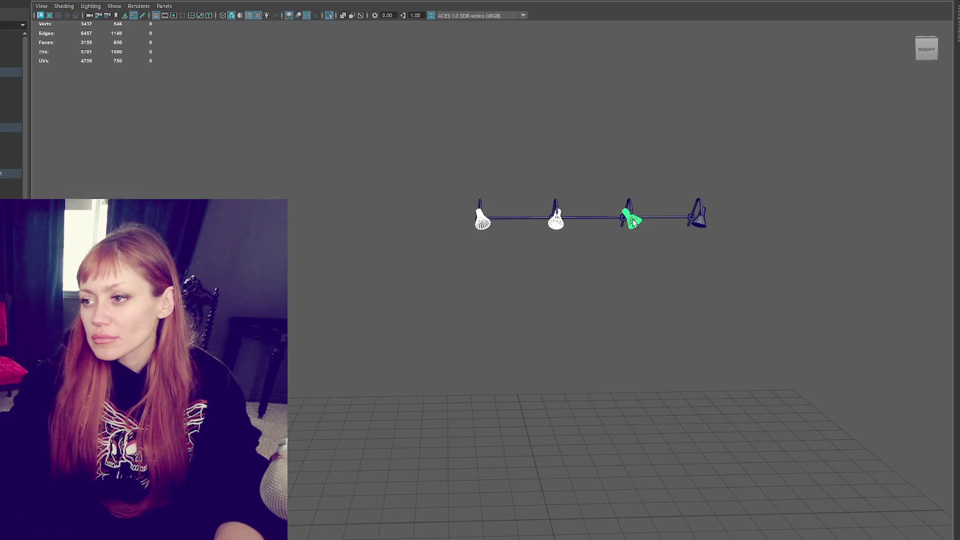
pyautogui.keyDown('shift'); pyautogui.click(698, 225); pyautogui.keyUp('shift')
pyautogui.press('f')
pyautogui.moveTo(873, 298); pyautogui.dragTo(871, 265)
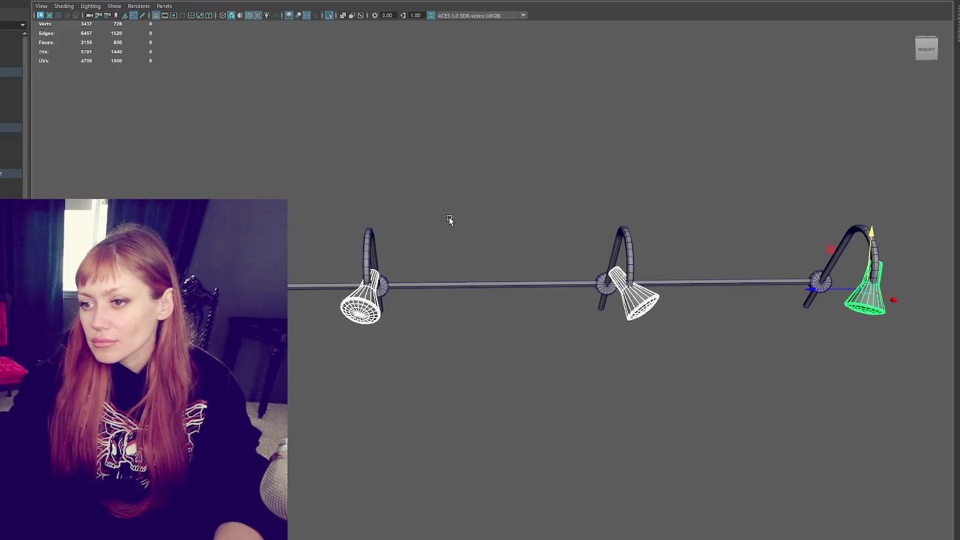
# - Group the lamps and select the top-level building group
pyautogui.hotkey('ctrl', 'g')
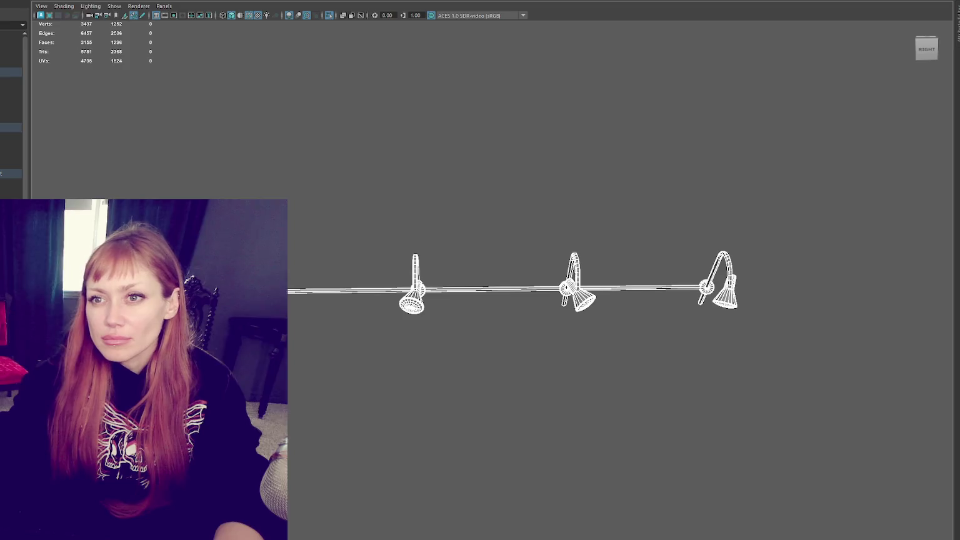
pyautogui.press('w')
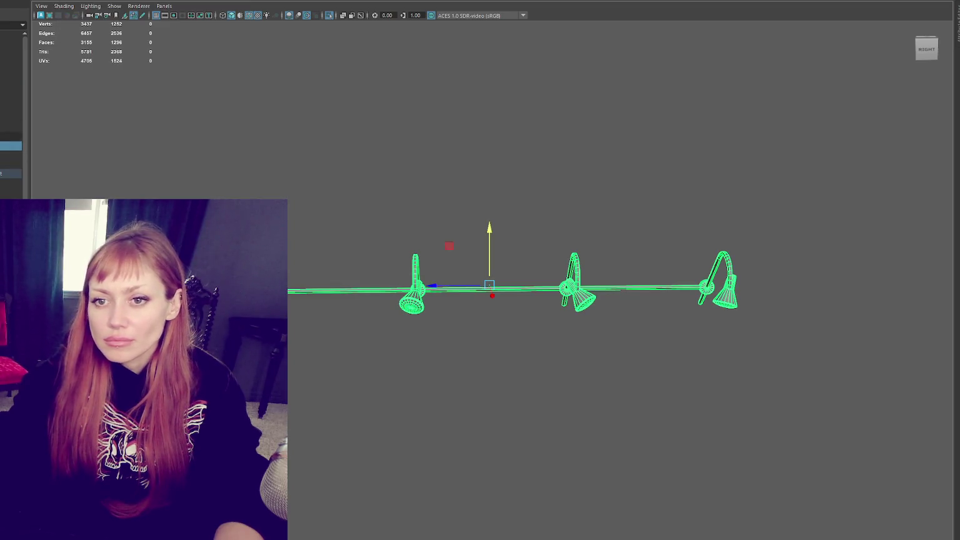
pyautogui.click(11, 72)
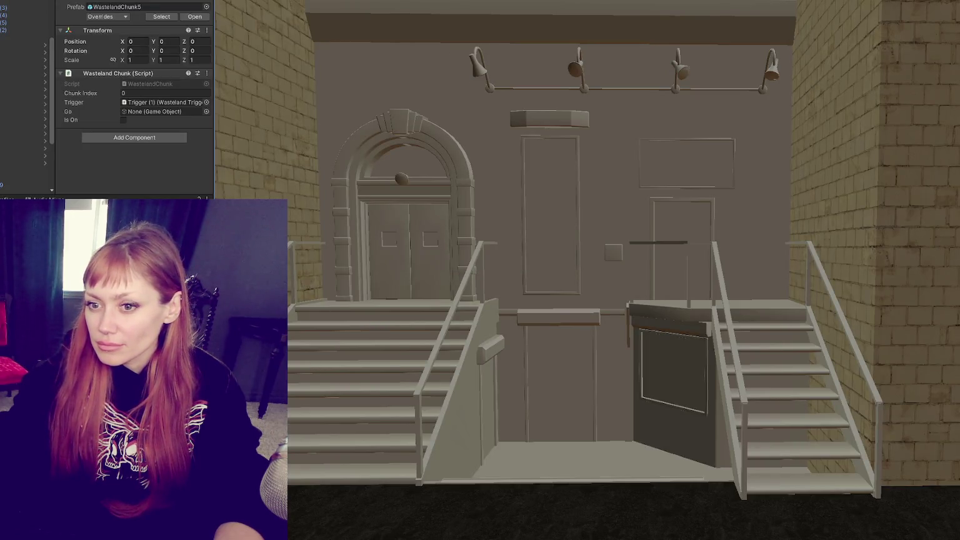
# - Orbit the Unity Scene view around the facade to check the re-angled lamps
pyautogui.keyDown('alt'); pyautogui.moveTo(519, 287); pyautogui.dragTo(662, 283); pyautogui.keyUp('alt')
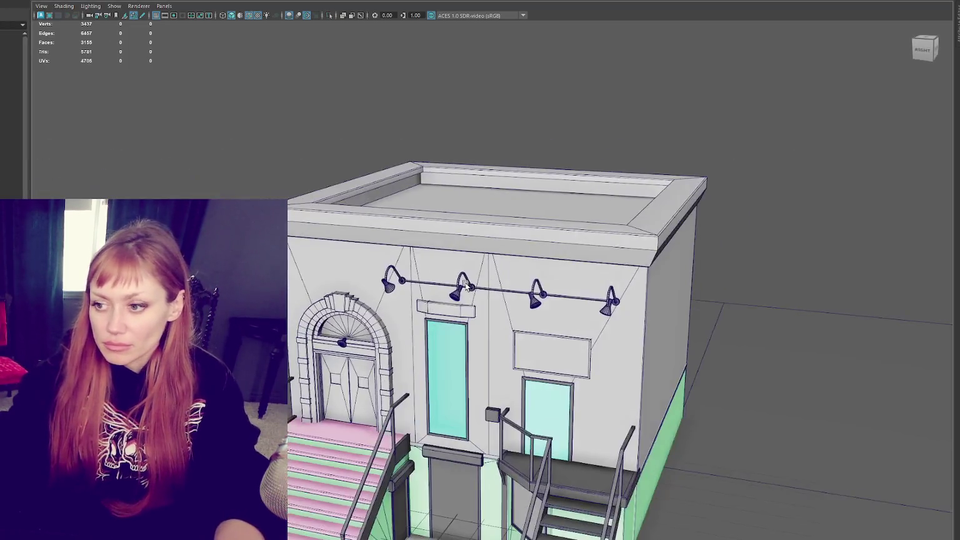
# - Duplicate a lamp shade and delete its front cone faces, leaving a round disc
pyautogui.keyDown('alt'); pyautogui.moveTo(466, 286); pyautogui.dragTo(551, 382); pyautogui.keyUp('alt')
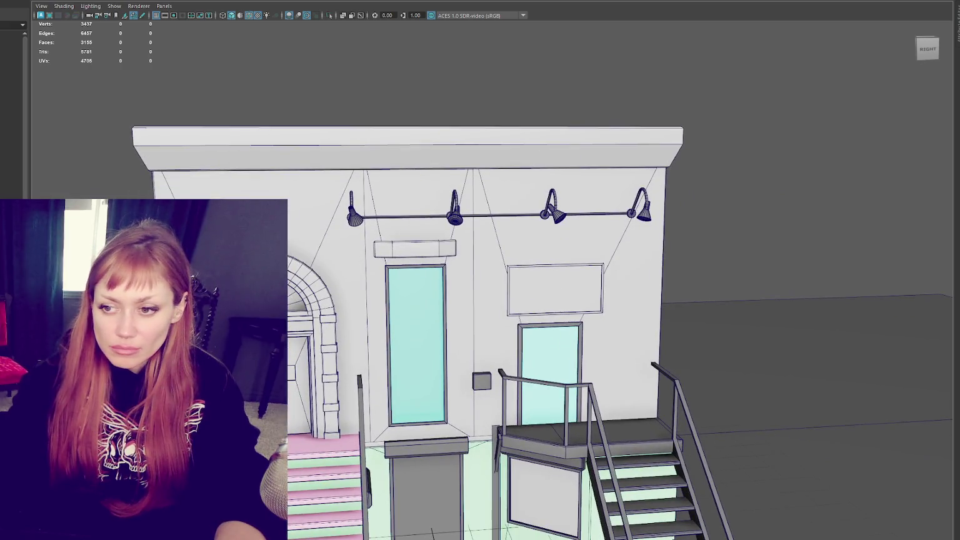
pyautogui.hotkey('ctrl', 'd')
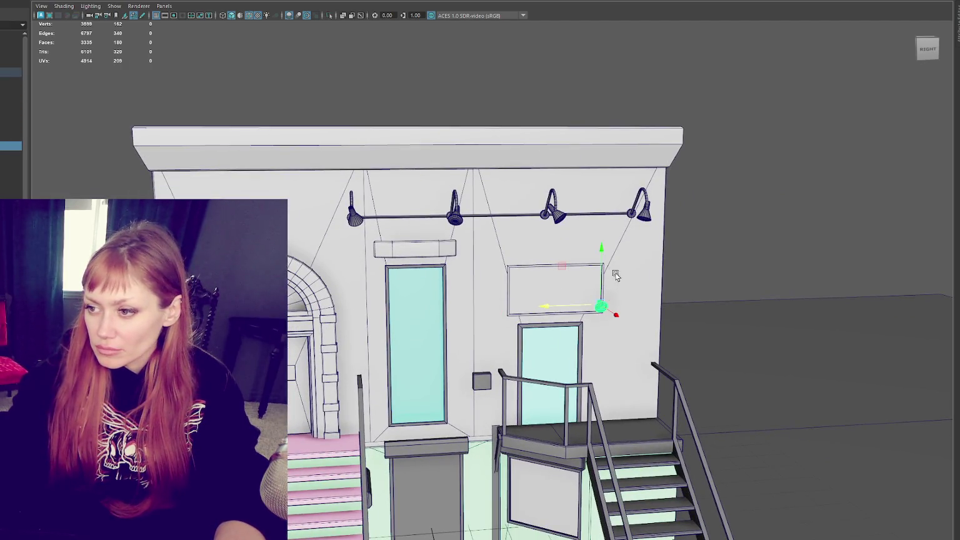
pyautogui.press('f')
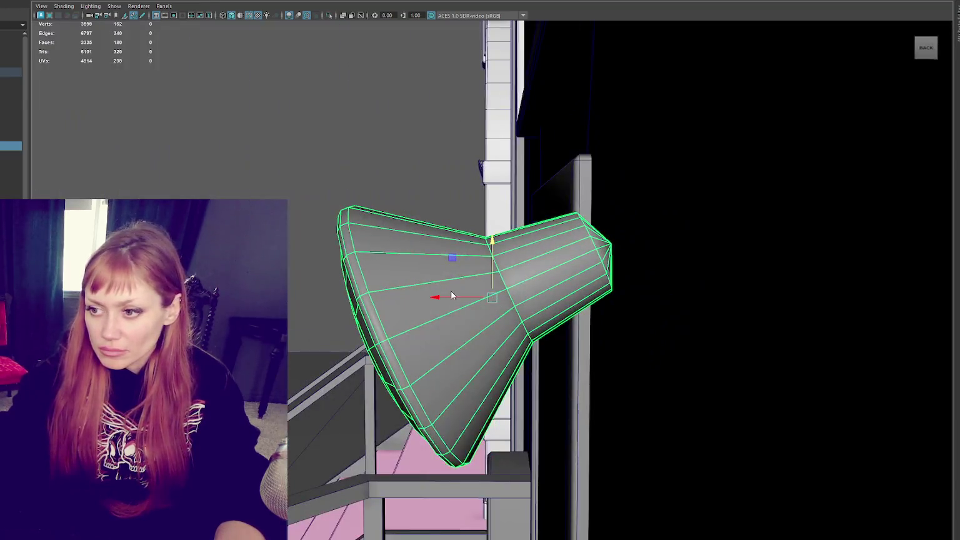
pyautogui.press('F11')
pyautogui.moveTo(443, 298); pyautogui.dragTo(450, 322)
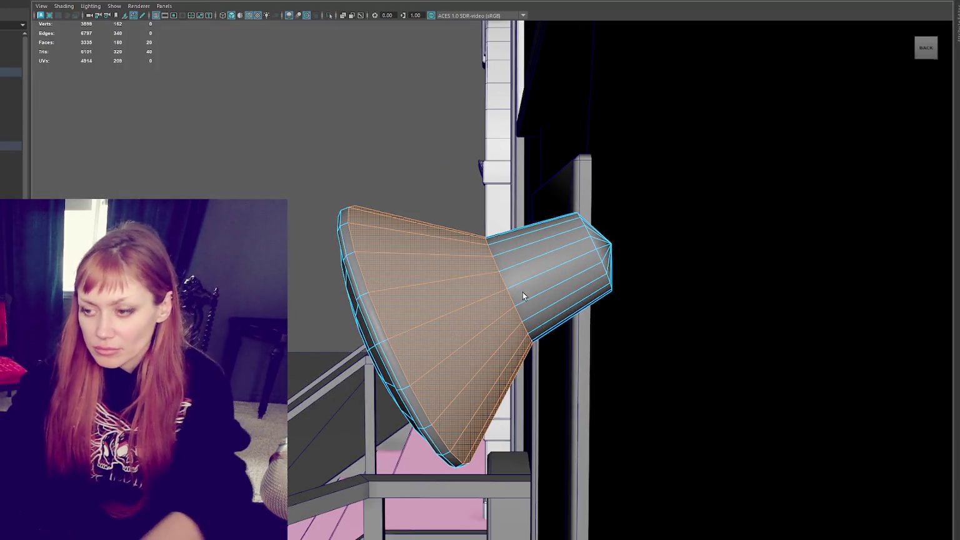
pyautogui.press('Delete')
pyautogui.press('F8')
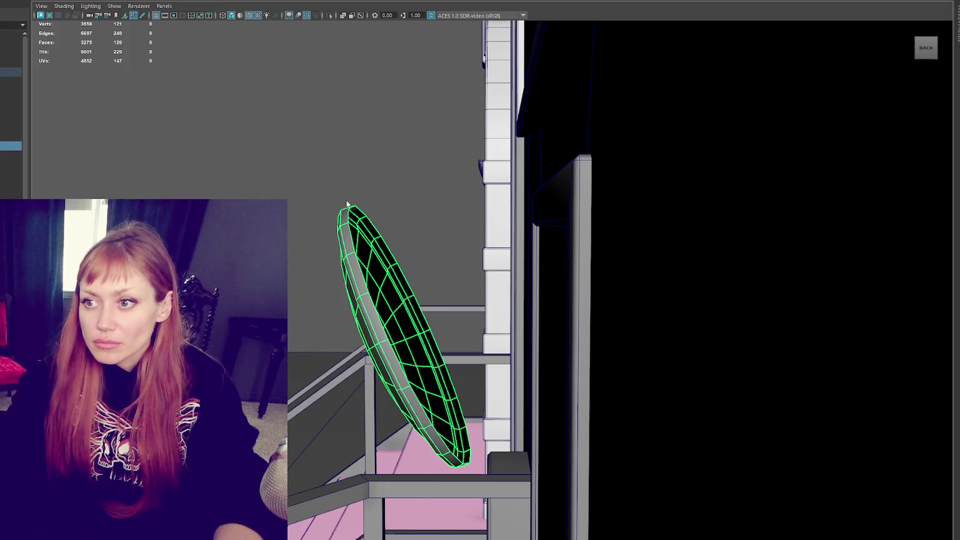
# - Rotate the disc upright and slide it along X beside the upper doorway
pyautogui.press('e')
pyautogui.moveTo(425, 281); pyautogui.dragTo(434, 303)
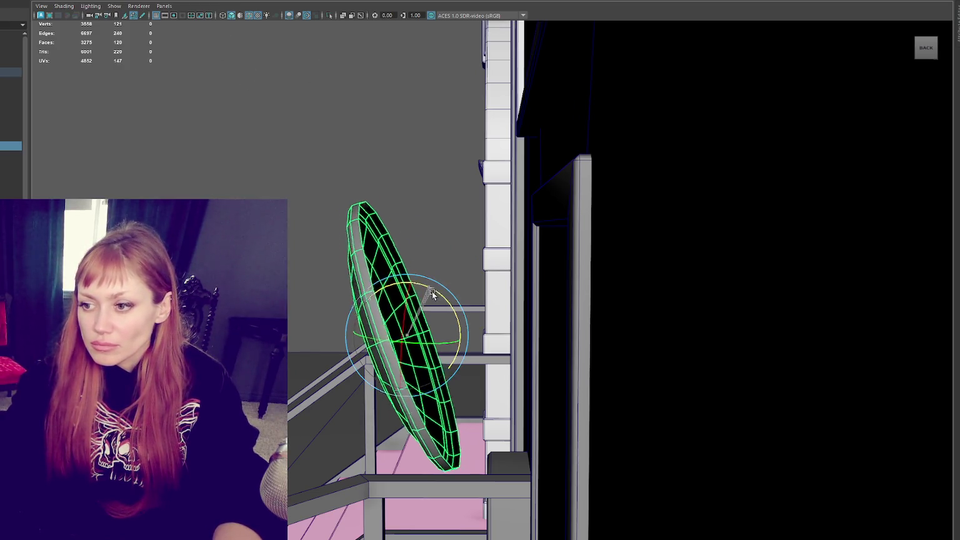
pyautogui.press('w')
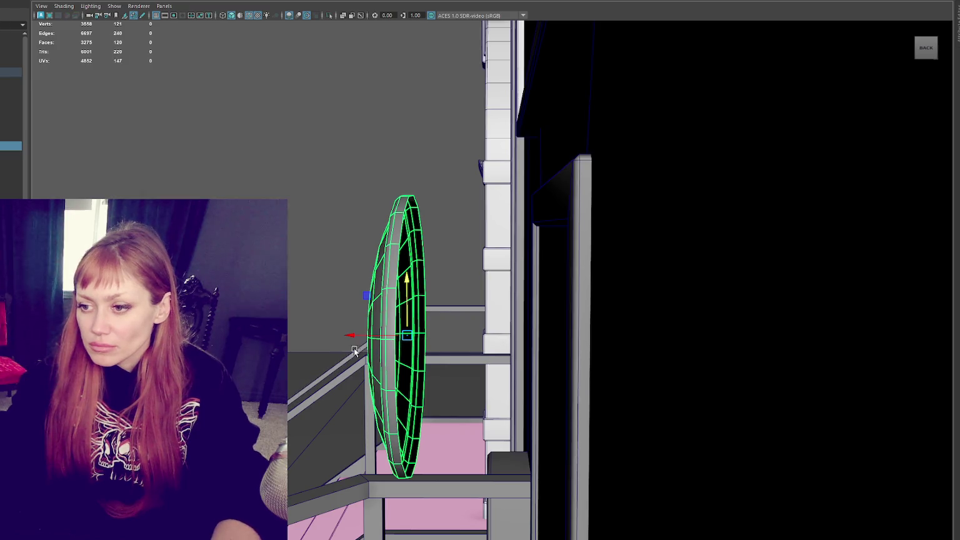
pyautogui.moveTo(352, 338); pyautogui.dragTo(578, 334)
pyautogui.press('f')
pyautogui.moveTo(628, 365)
pyautogui.keyDown('alt'); pyautogui.mouseDown()
pyautogui.moveTo(700, 360)
pyautogui.moveTo(535, 331)
pyautogui.mouseUp(); pyautogui.keyUp('alt')
# - Fine-tune the disc's angle and placement from a side view, then deselect it
pyautogui.press('e')
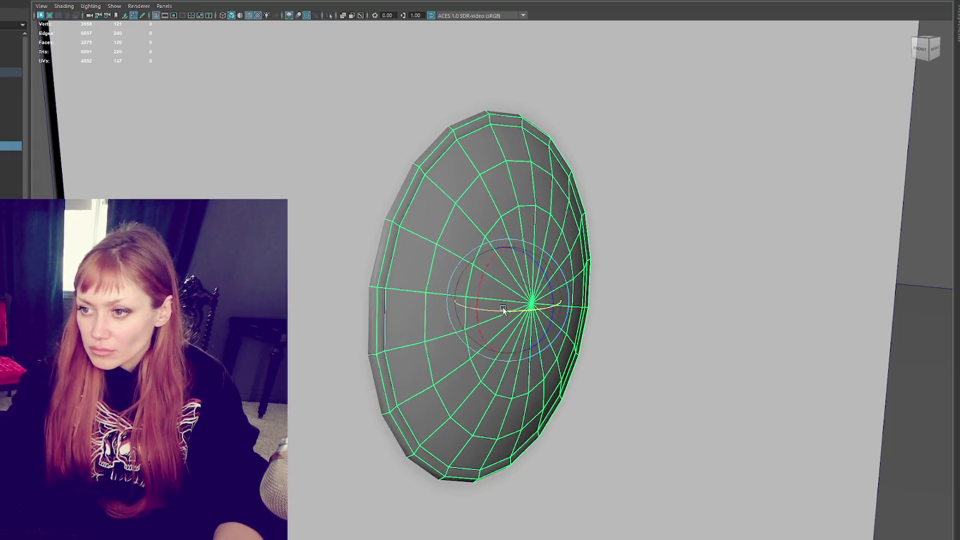
pyautogui.keyDown('alt'); pyautogui.moveTo(503, 307); pyautogui.dragTo(473, 302); pyautogui.keyUp('alt')
pyautogui.press('w')
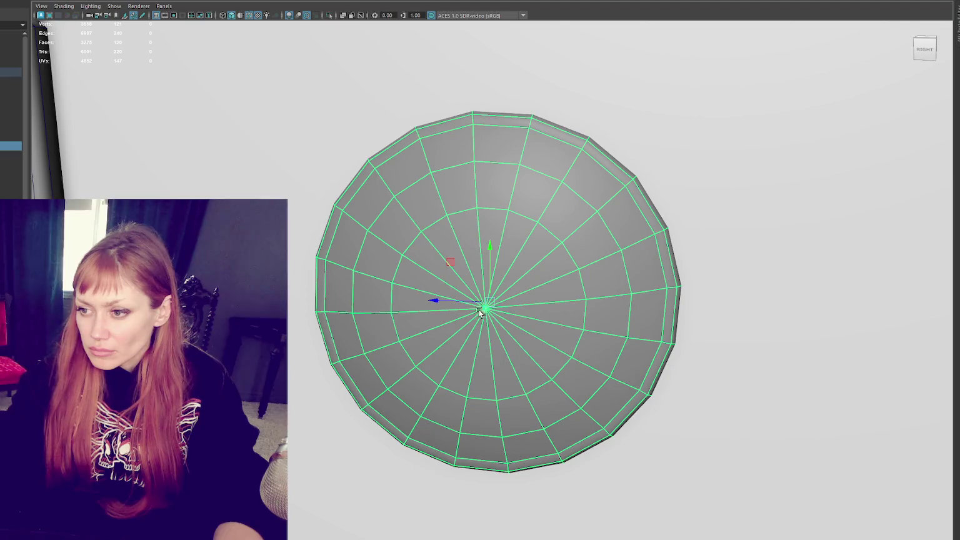
pyautogui.scroll(-3, 449, 305)
pyautogui.scroll(-1, 449, 303)
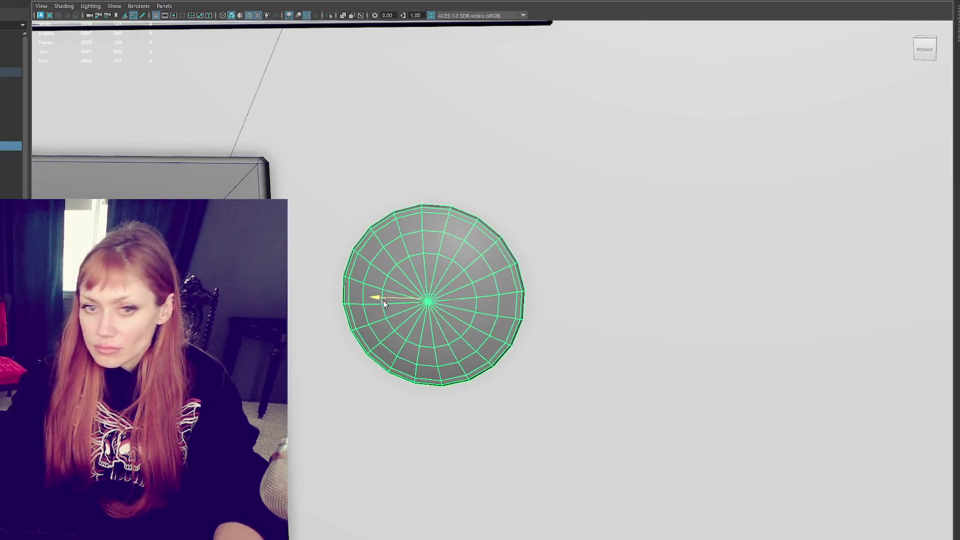
pyautogui.scroll(-1, 445, 287)
pyautogui.scroll(-2, 436, 263)
pyautogui.scroll(2, 456, 303)
pyautogui.scroll(2, 456, 303)
pyautogui.keyDown('alt'); pyautogui.moveTo(456, 304); pyautogui.dragTo(165, 70); pyautogui.keyUp('alt')
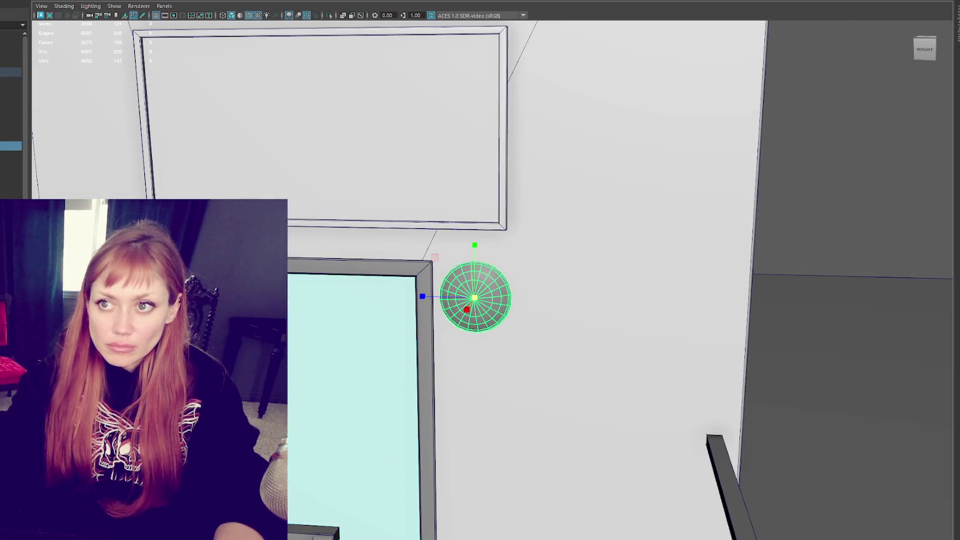
pyautogui.click(820, 216)
pyautogui.scroll(-5, 671, 210)
pyautogui.scroll(-2, 631, 183)
pyautogui.keyDown('alt'); pyautogui.moveTo(631, 184); pyautogui.dragTo(622, 194); pyautogui.keyUp('alt')
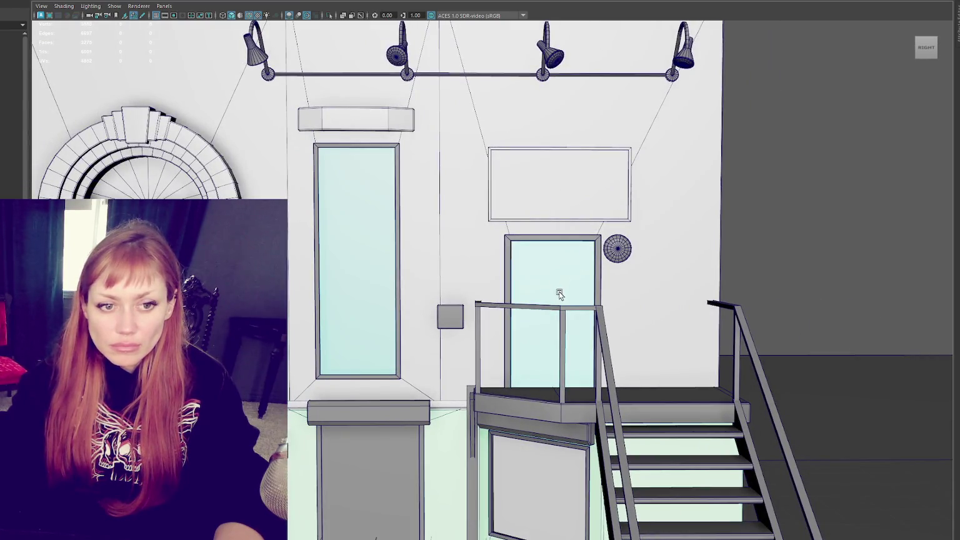
# - Select the small grey wall box and scale it down uniformly
pyautogui.click(448, 317)
pyautogui.press('f')
pyautogui.keyDown('alt'); pyautogui.moveTo(447, 320); pyautogui.dragTo(435, 242); pyautogui.keyUp('alt')
pyautogui.press('4')
pyautogui.scroll(-3, 392, 179)
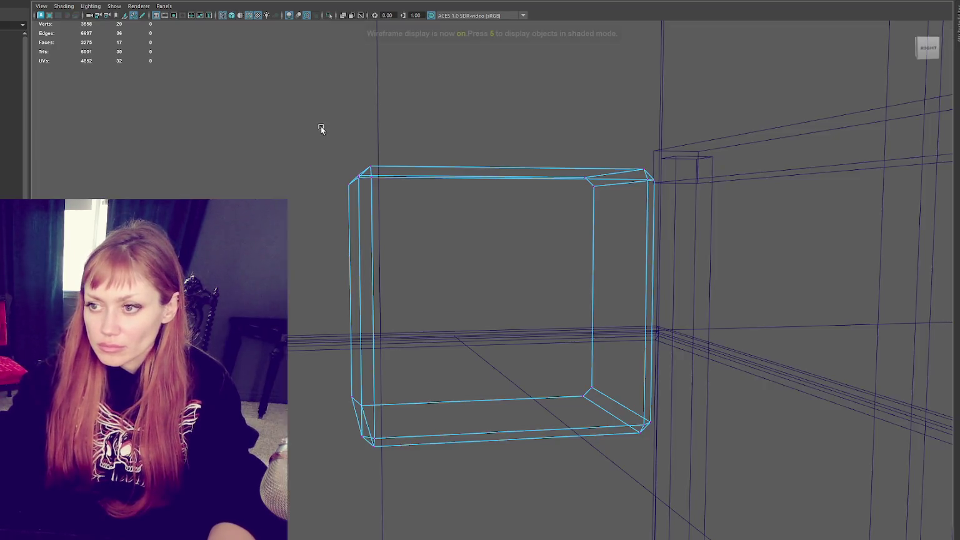
pyautogui.moveTo(321, 125); pyautogui.dragTo(418, 354)
pyautogui.press('F8')
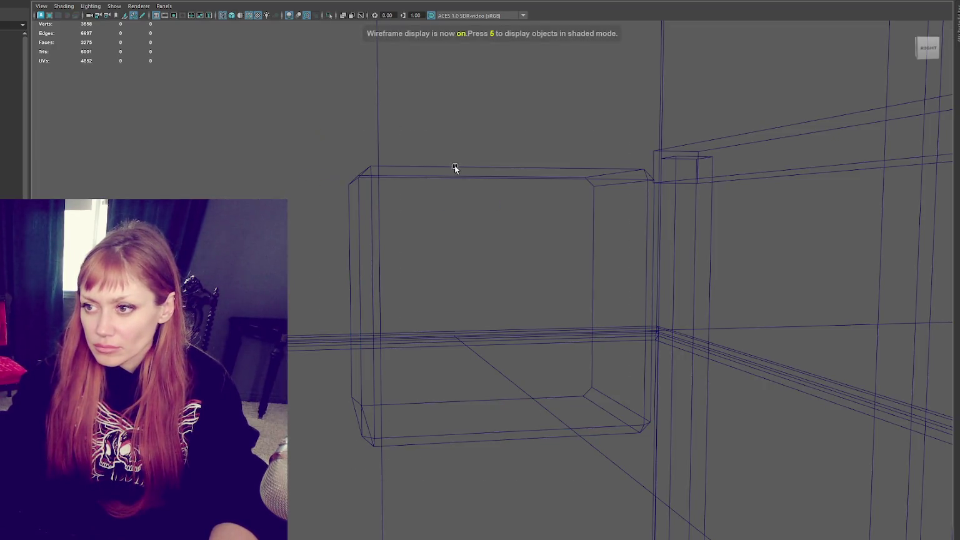
pyautogui.click(473, 173)
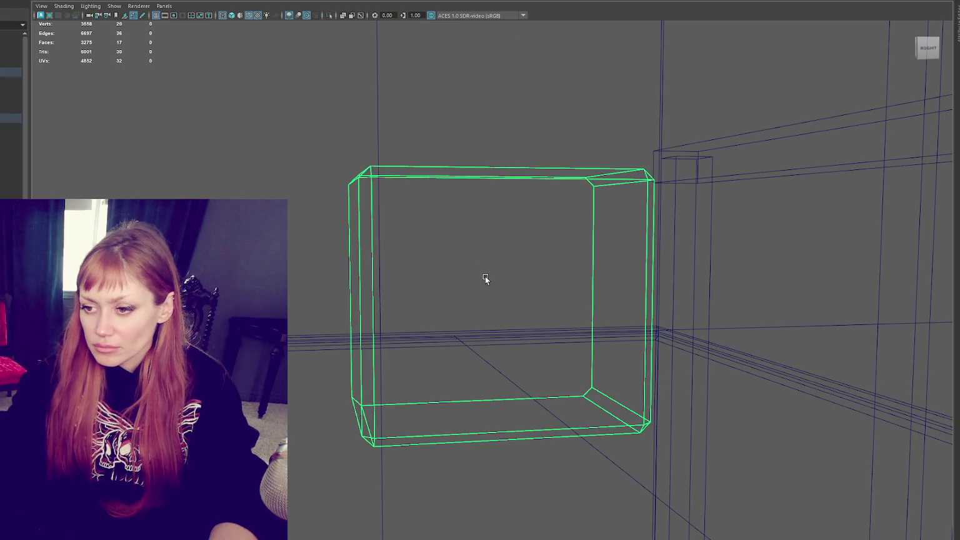
pyautogui.moveTo(514, 337); pyautogui.dragTo(414, 300, button='middle')
# - Raise the box's top vertices, pull its left side outward, and shift it right
pyautogui.press('F9')
pyautogui.moveTo(364, 171); pyautogui.dragTo(620, 253)
pyautogui.press('w')
pyautogui.moveTo(503, 190); pyautogui.dragTo(509, 83, button='middle')
pyautogui.moveTo(361, 81); pyautogui.dragTo(432, 400)
pyautogui.moveTo(359, 250); pyautogui.dragTo(207, 249)
pyautogui.press('F8')
pyautogui.press('6')
pyautogui.moveTo(440, 299); pyautogui.dragTo(482, 298)
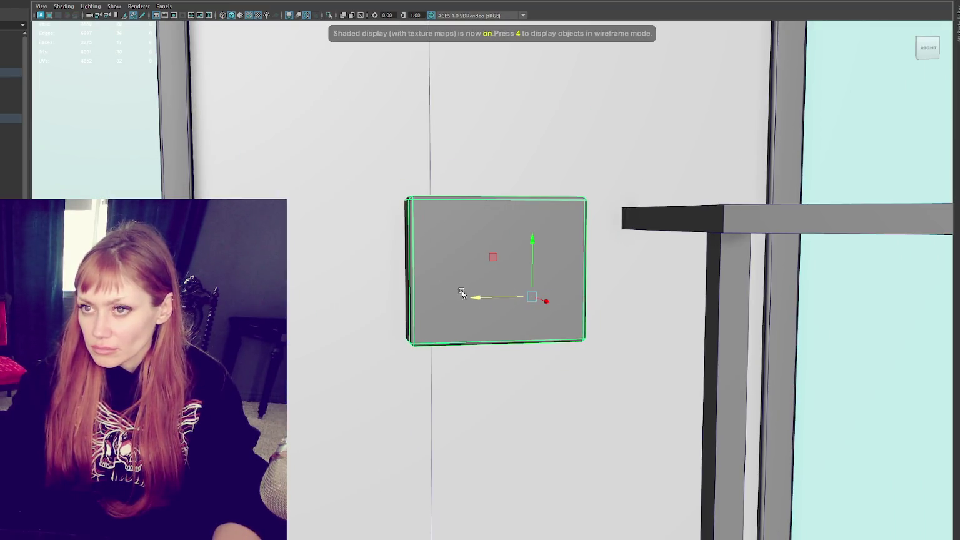
pyautogui.scroll(-5, 496, 271)
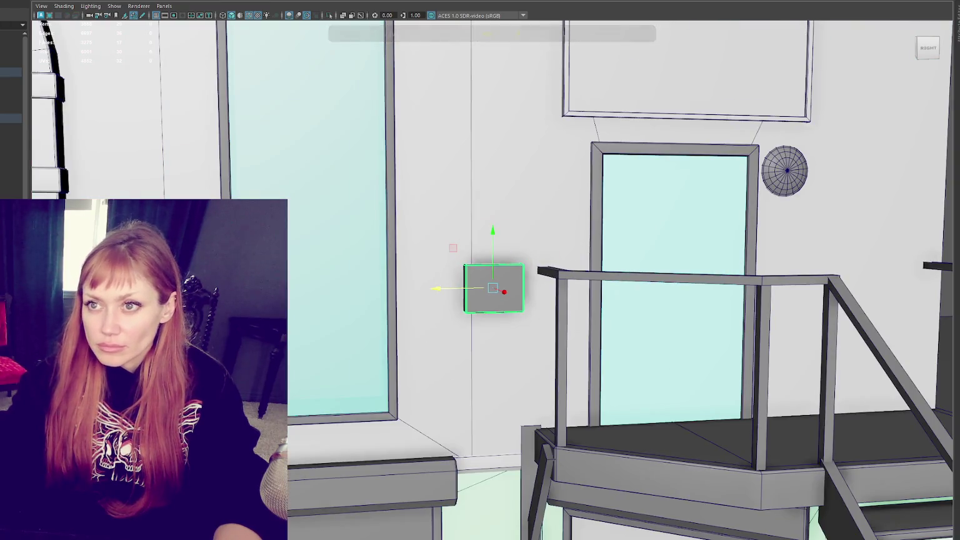
# - Set all of the box's UVs to the scene texel density in the UV Editor
pyautogui.click(286, 13)
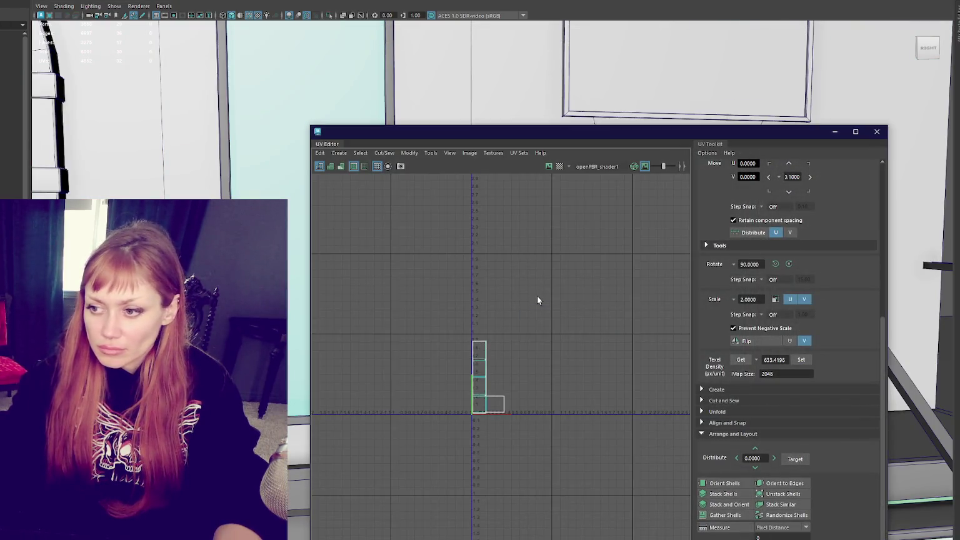
pyautogui.hotkey('ctrl', 'F11')
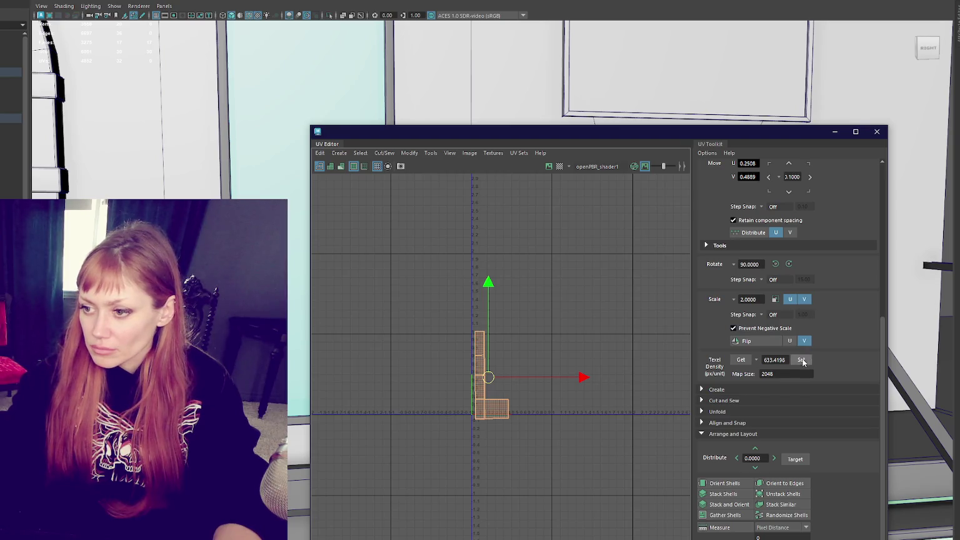
pyautogui.click(800, 360)
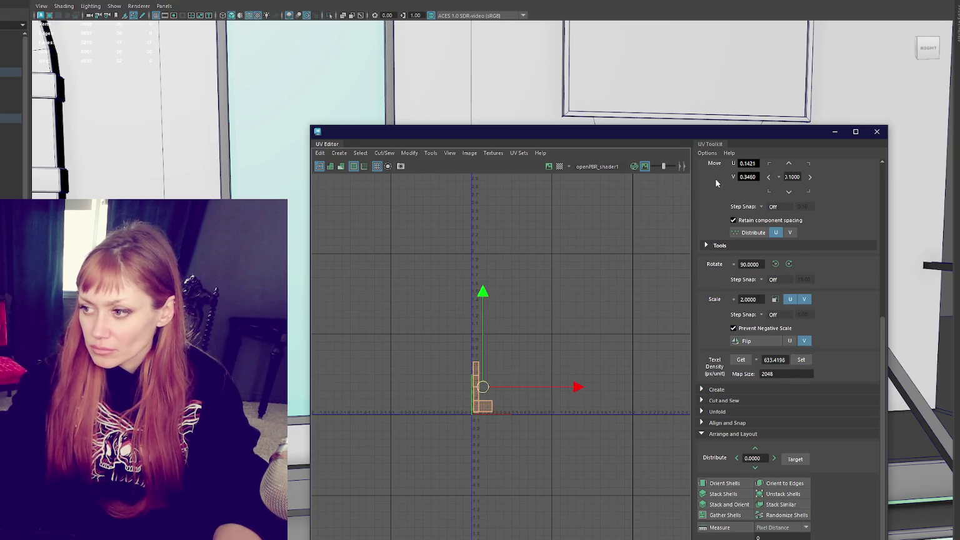
pyautogui.hotkey('ctrl', 'F11')
pyautogui.scroll(-3, 642, 179)
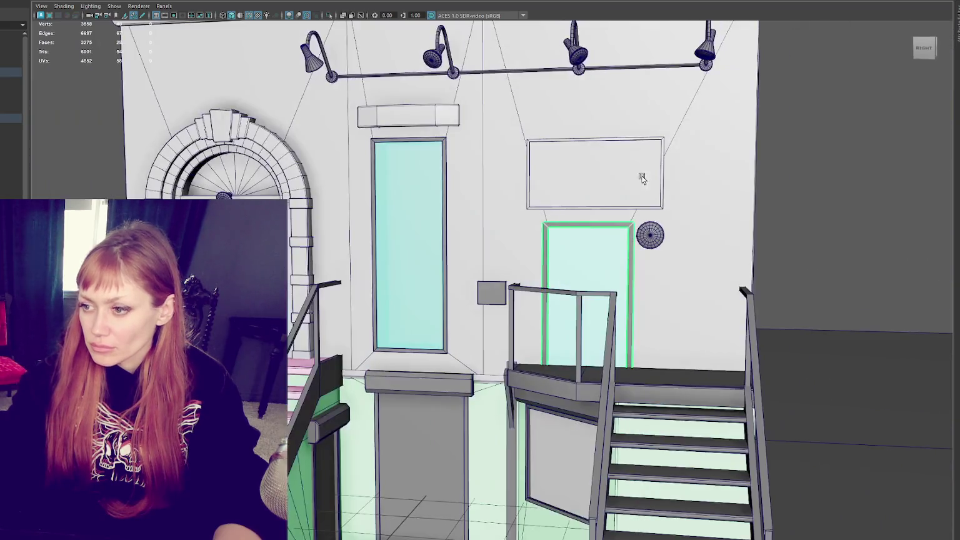
# - Select the railing's top bar together with its diagonal, vertical and right posts
pyautogui.click(603, 295)
pyautogui.keyDown('shift'); pyautogui.click(612, 308); pyautogui.keyUp('shift')
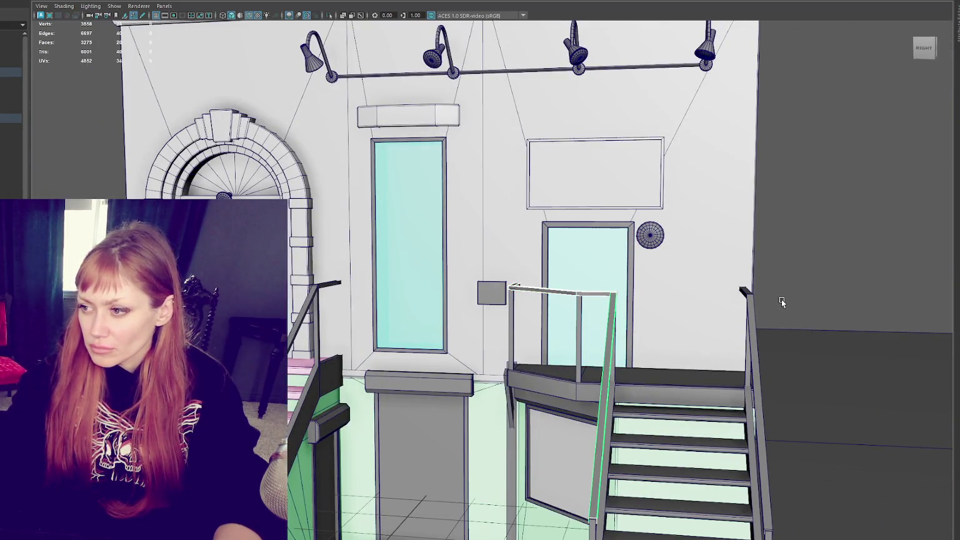
pyautogui.keyDown('alt'); pyautogui.moveTo(750, 303); pyautogui.dragTo(758, 354); pyautogui.keyUp('alt')
pyautogui.keyDown('alt'); pyautogui.moveTo(336, 351); pyautogui.dragTo(369, 344); pyautogui.keyUp('alt')
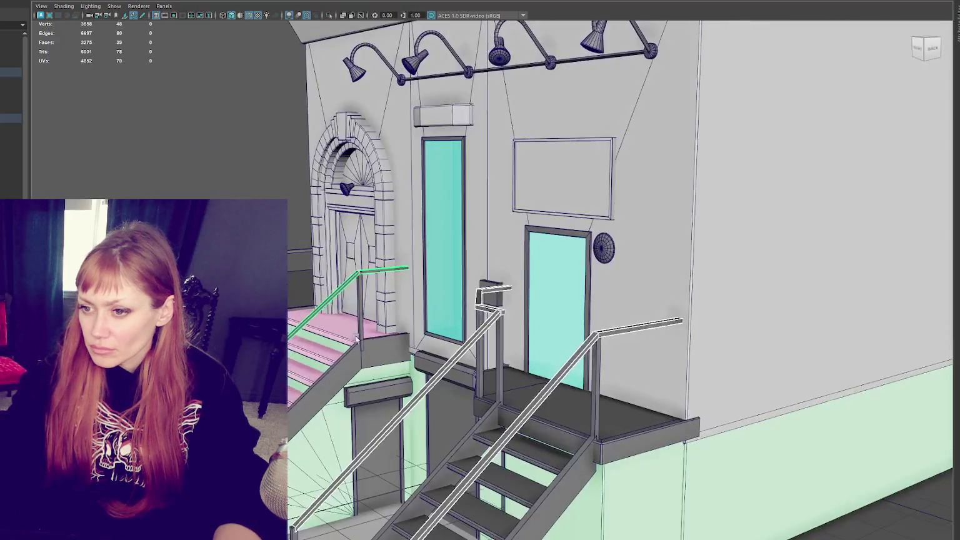
pyautogui.keyDown('alt'); pyautogui.moveTo(370, 295); pyautogui.dragTo(328, 289); pyautogui.keyUp('alt')
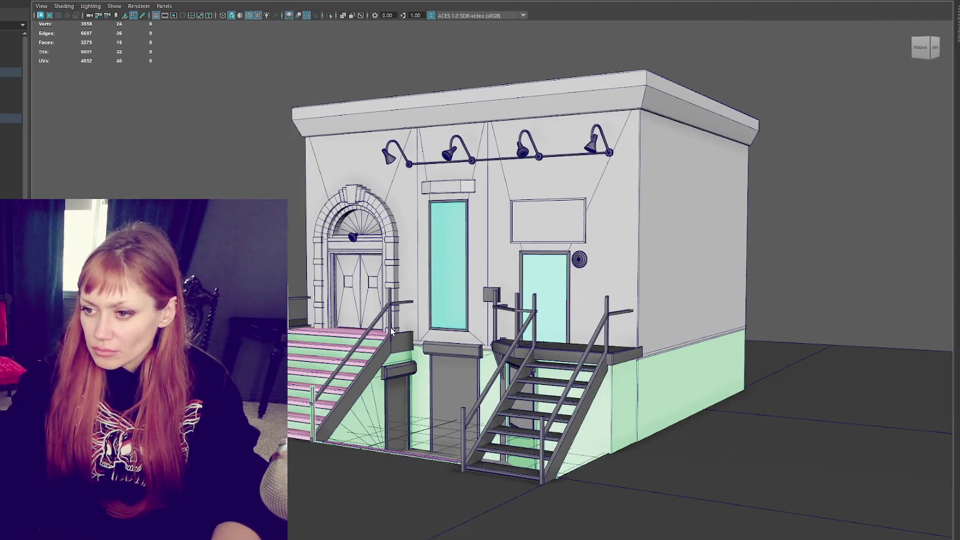
pyautogui.keyDown('shift'); pyautogui.click(542, 306); pyautogui.keyUp('shift')
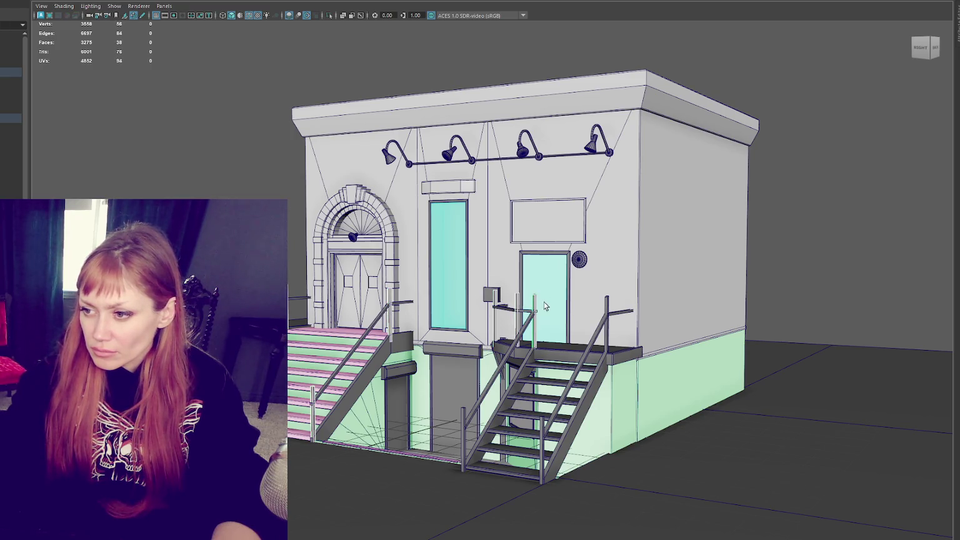
pyautogui.keyDown('shift'); pyautogui.click(607, 308); pyautogui.keyUp('shift')
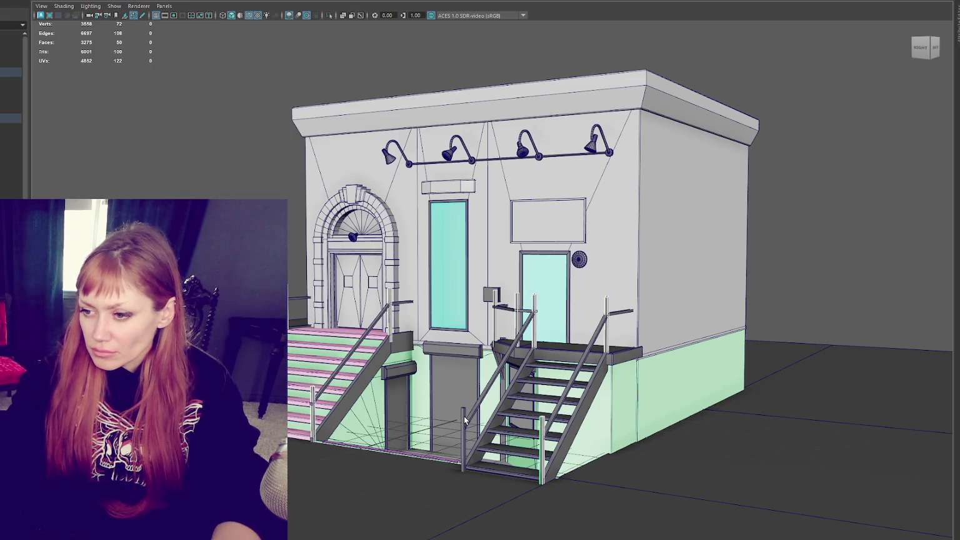
# - Lower the railing posts slightly, then select the ledge box near the stairs for component editing
pyautogui.moveTo(218, 181)
pyautogui.keyDown('alt'); pyautogui.mouseDown()
pyautogui.moveTo(289, 196)
pyautogui.moveTo(523, 313)
pyautogui.moveTo(540, 306)
pyautogui.mouseUp(); pyautogui.keyUp('alt')
pyautogui.keyDown('alt'); pyautogui.moveTo(333, 343); pyautogui.dragTo(295, 336); pyautogui.keyUp('alt')
pyautogui.keyDown('alt'); pyautogui.moveTo(433, 402); pyautogui.dragTo(605, 401); pyautogui.keyUp('alt')
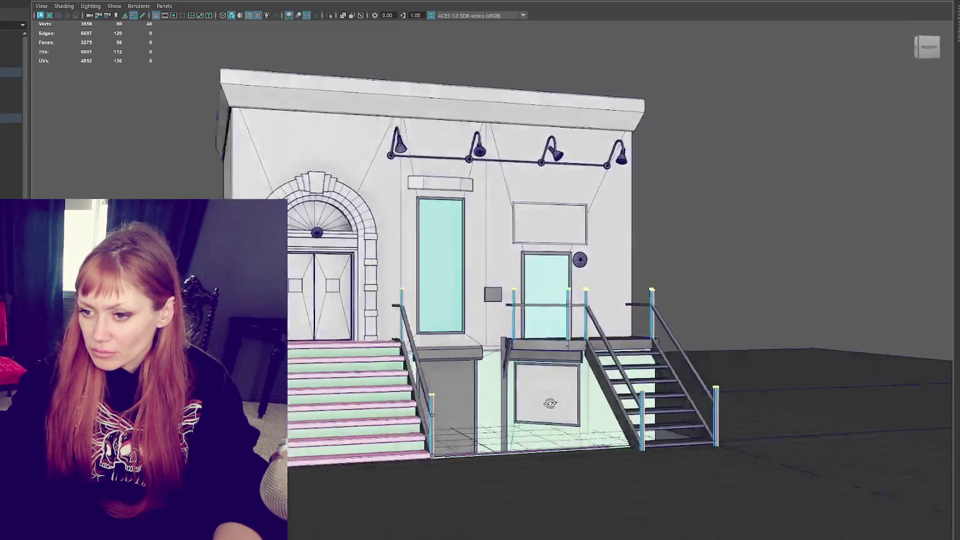
pyautogui.moveTo(568, 290); pyautogui.dragTo(561, 307)
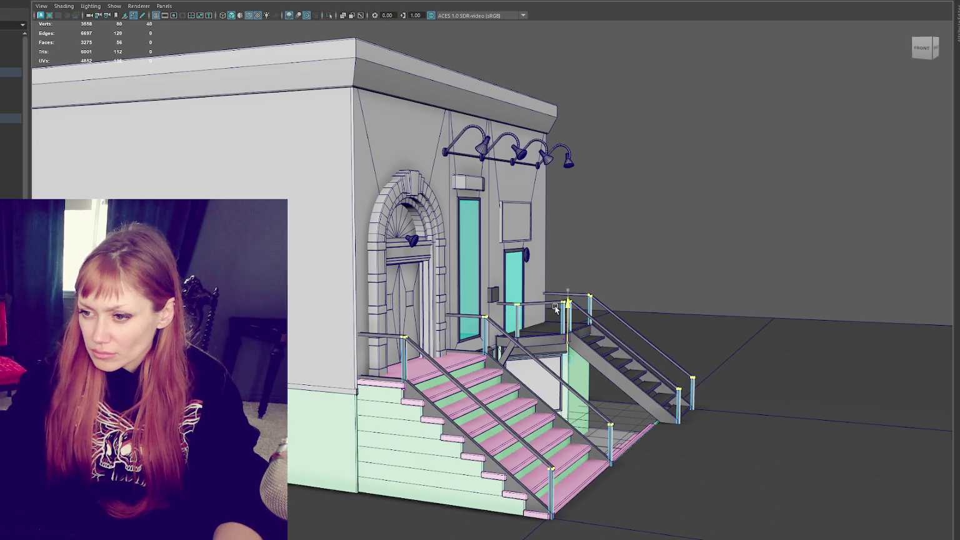
pyautogui.click(646, 233)
pyautogui.moveTo(720, 194)
pyautogui.keyDown('alt'); pyautogui.mouseDown()
pyautogui.moveTo(681, 210)
pyautogui.moveTo(654, 209)
pyautogui.moveTo(723, 209)
pyautogui.moveTo(554, 212)
pyautogui.moveTo(564, 200)
pyautogui.moveTo(521, 218)
pyautogui.mouseUp(); pyautogui.keyUp('alt')
pyautogui.click(382, 382)
pyautogui.rightClick(225, 206)
pyautogui.press('4')
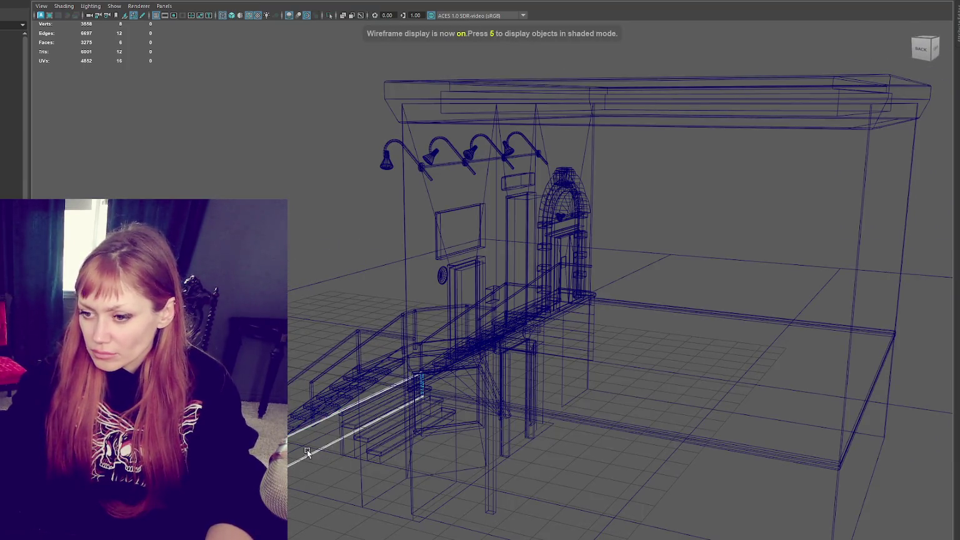
pyautogui.click(306, 438)
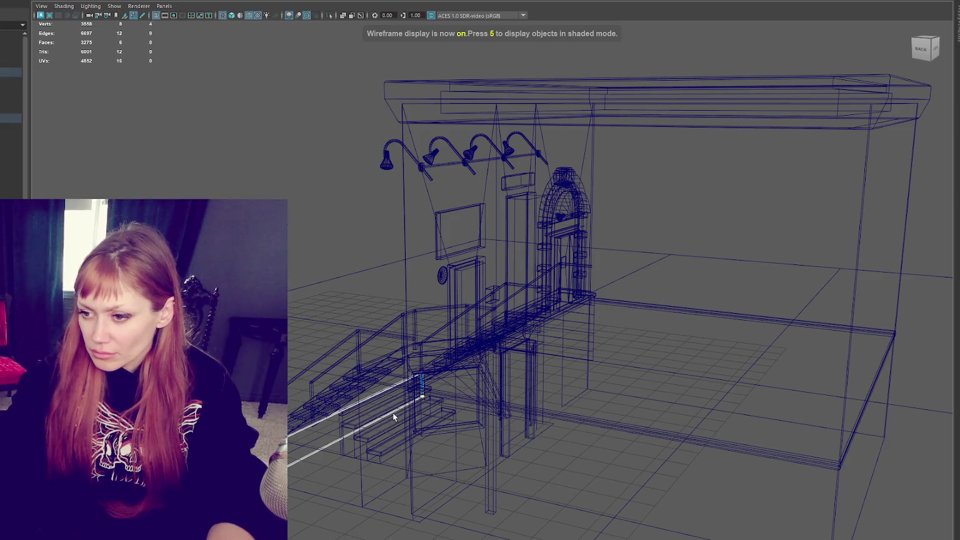
pyautogui.press('5')
pyautogui.keyDown('shift'); pyautogui.click(351, 387); pyautogui.keyUp('shift')
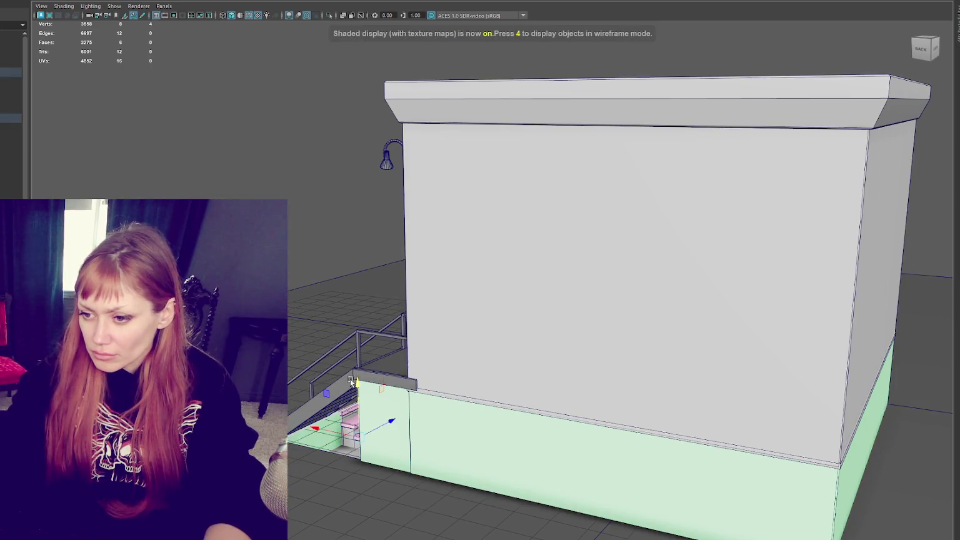
pyautogui.click(338, 206)
pyautogui.press('f')
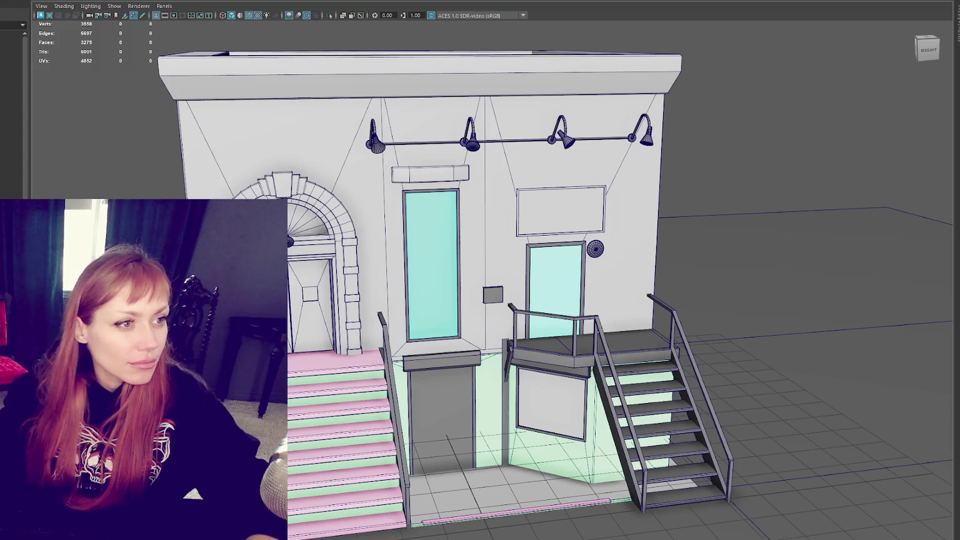
# - Lower the ledge under the stair landing to sit just above the lower wall panel
pyautogui.scroll(3, 591, 301)
pyautogui.scroll(2, 591, 301)
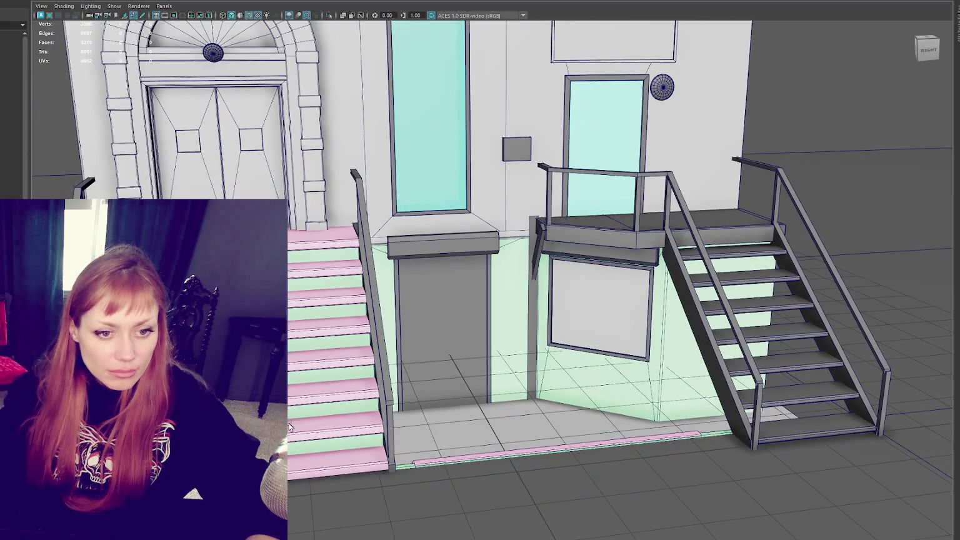
pyautogui.scroll(3, 411, 405)
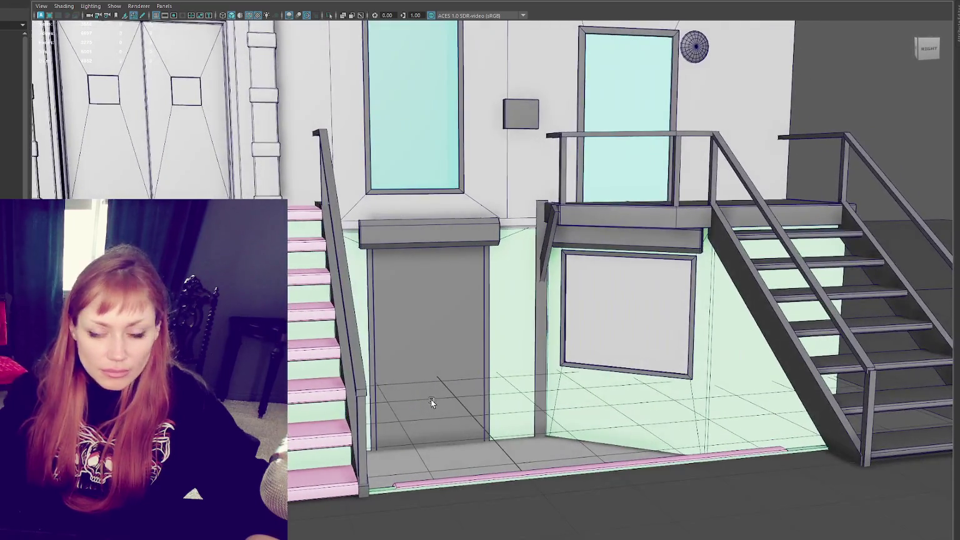
pyautogui.scroll(2, 387, 333)
pyautogui.scroll(2, 376, 339)
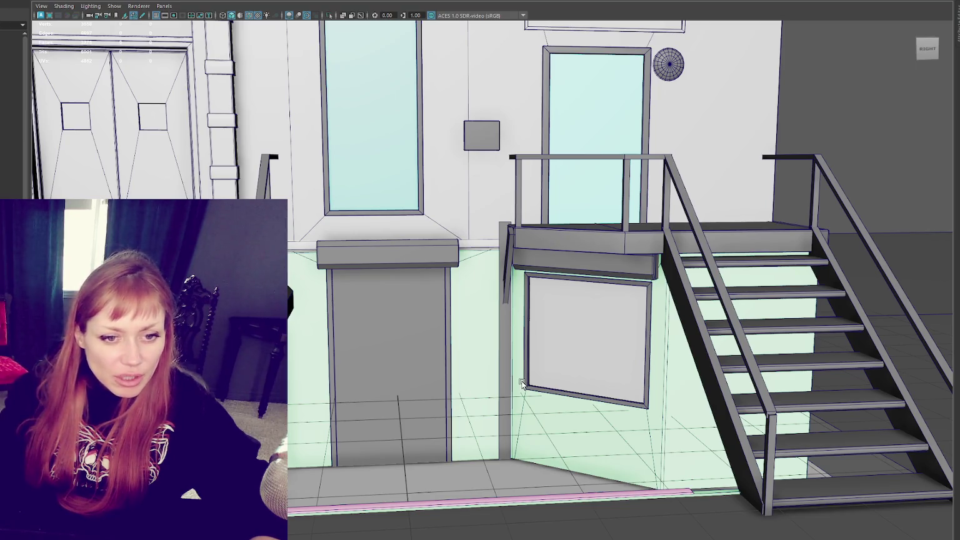
pyautogui.click(638, 272)
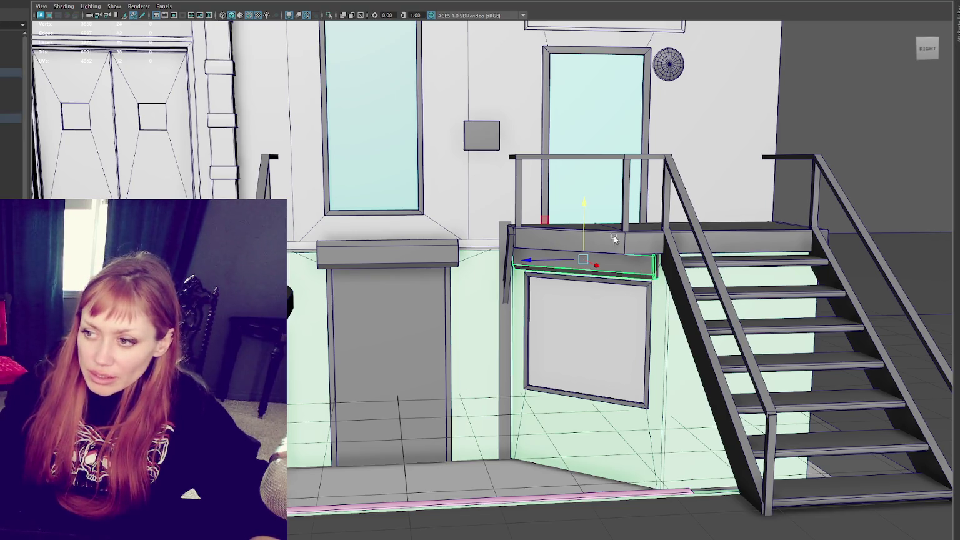
pyautogui.moveTo(583, 236); pyautogui.dragTo(582, 253)
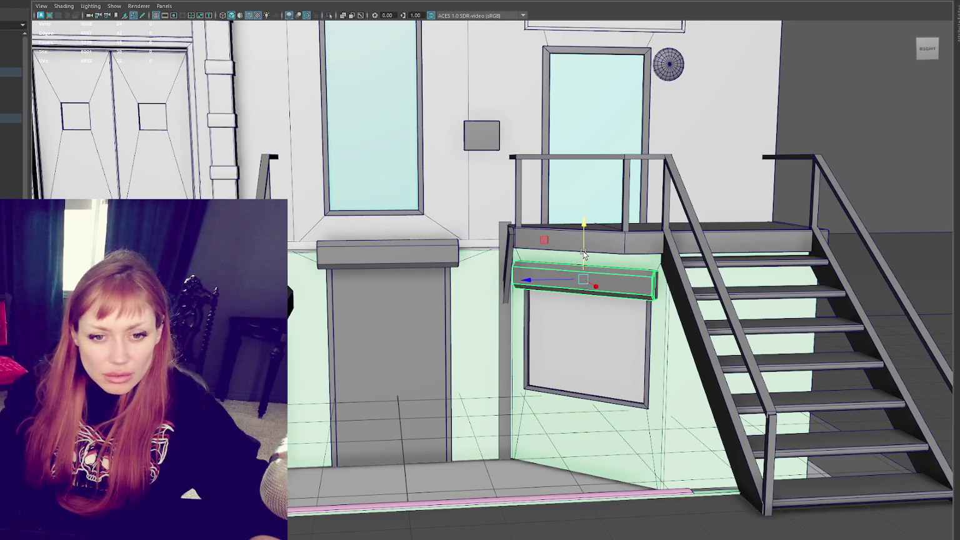
pyautogui.moveTo(583, 253); pyautogui.dragTo(584, 254)
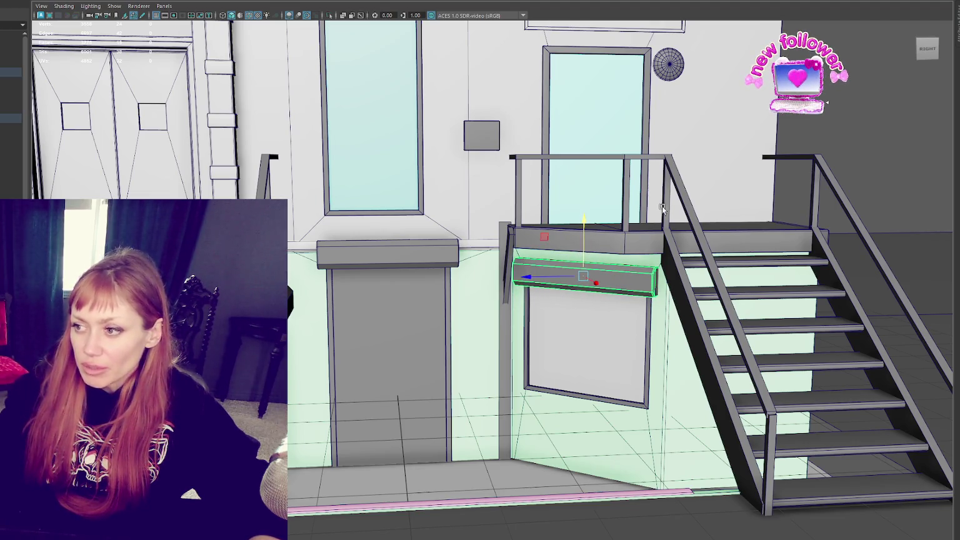
# - Deselect the ledge and switch over to the street reference photo
pyautogui.click(781, 147)
pyautogui.scroll(-3, 768, 155)
pyautogui.scroll(1, 767, 157)
pyautogui.scroll(2, 766, 157)
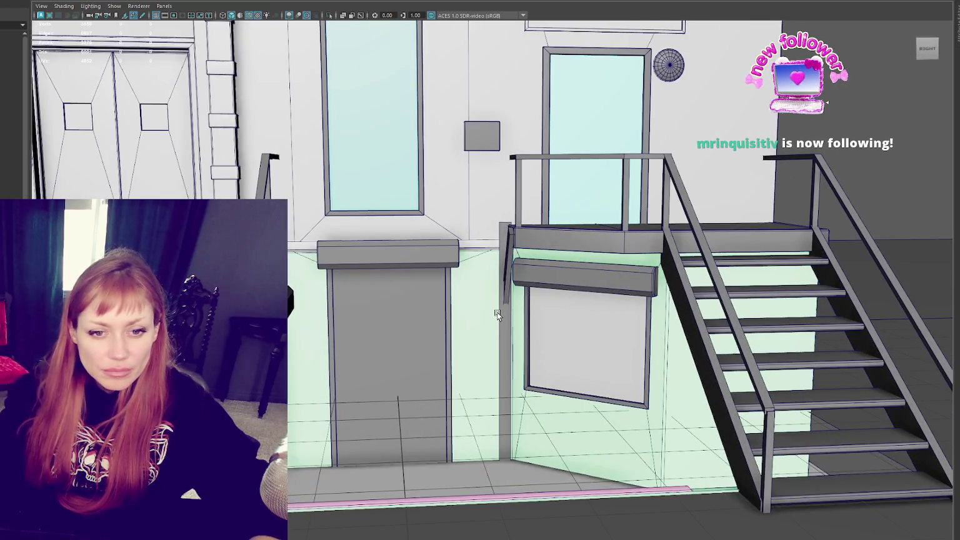
pyautogui.hotkey('alt', 'Tab')
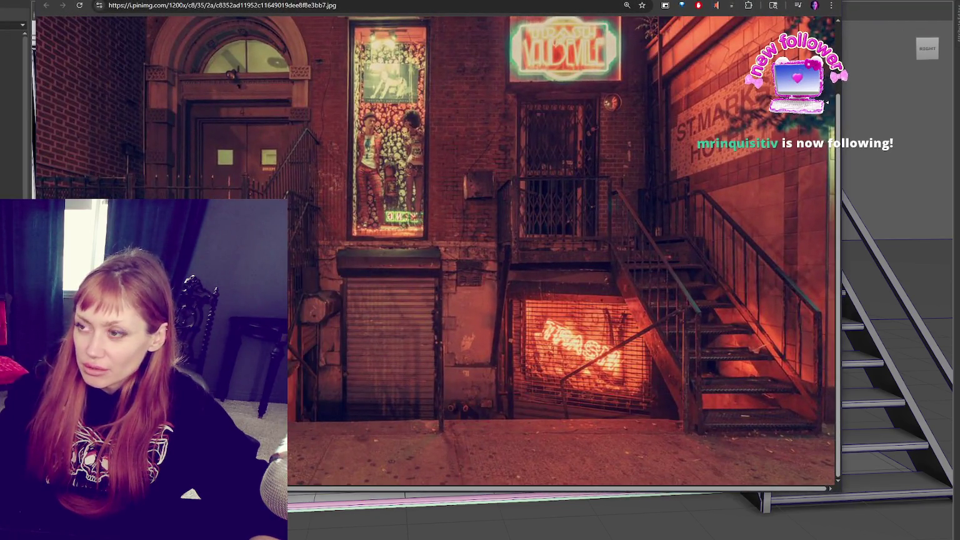
# - Compare the model with the red-brick reference photo, then drag the Chrome window aside
pyautogui.hotkey('alt', 'Tab')
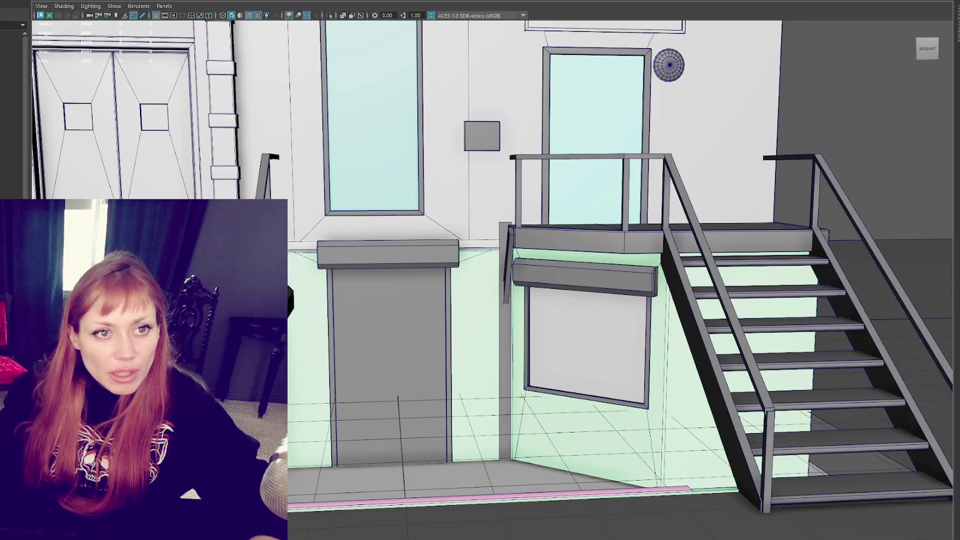
pyautogui.hotkey('alt', 'Tab')
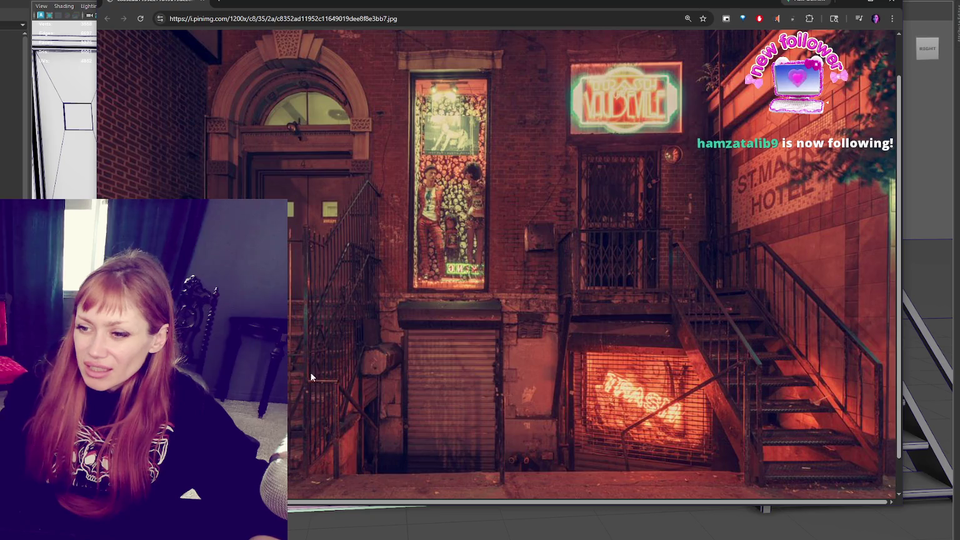
pyautogui.moveTo(491, 9); pyautogui.dragTo(956, 6)
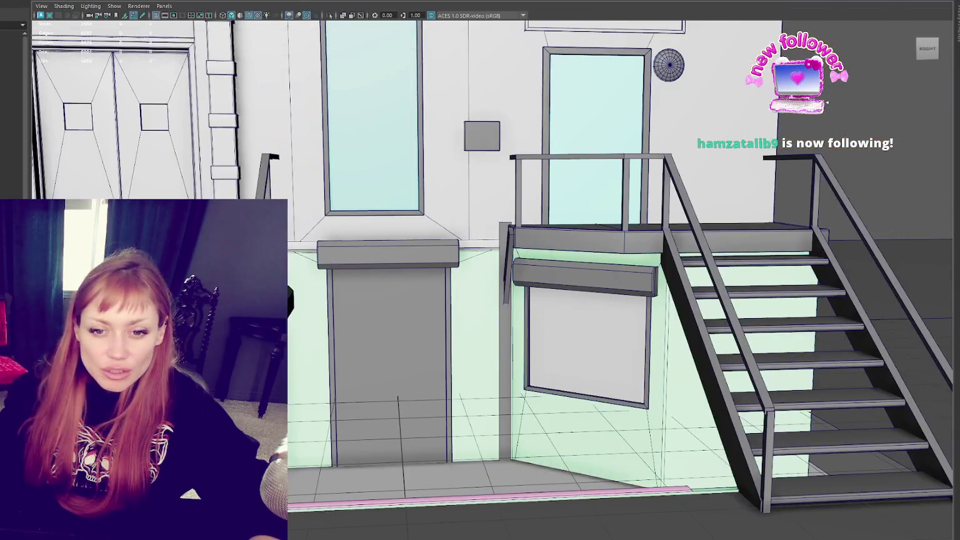
# - Duplicate the front stair handrail and raise the copy higher
pyautogui.scroll(-3, 361, 194)
pyautogui.keyDown('alt'); pyautogui.moveTo(437, 206); pyautogui.dragTo(361, 194); pyautogui.keyUp('alt')
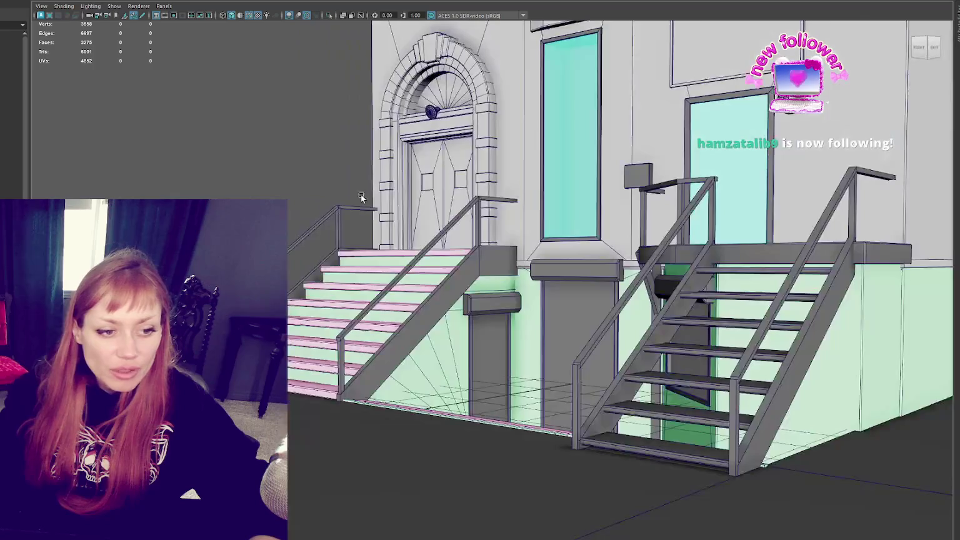
pyautogui.scroll(2, 361, 197)
pyautogui.scroll(2, 330, 216)
pyautogui.click(331, 283)
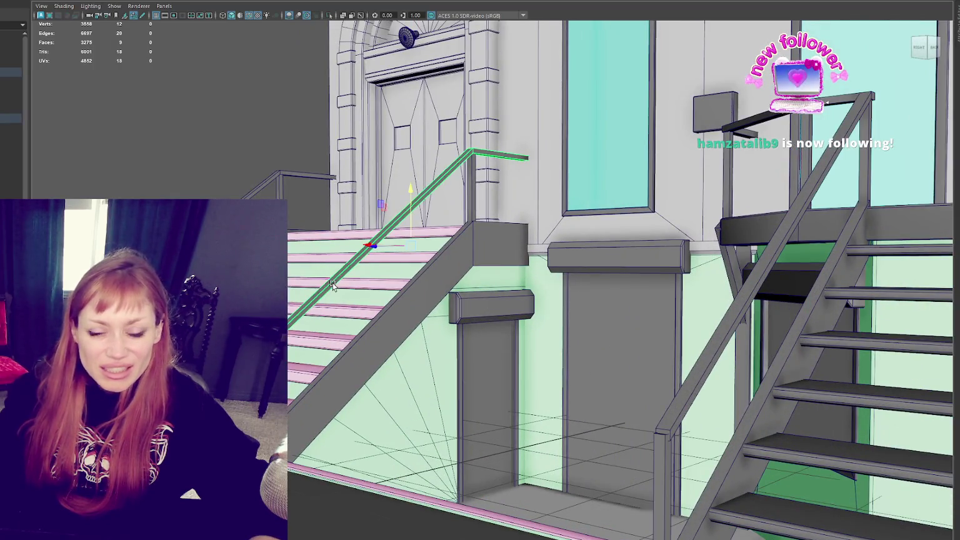
pyautogui.keyDown('alt'); pyautogui.moveTo(332, 283); pyautogui.dragTo(407, 293); pyautogui.keyUp('alt')
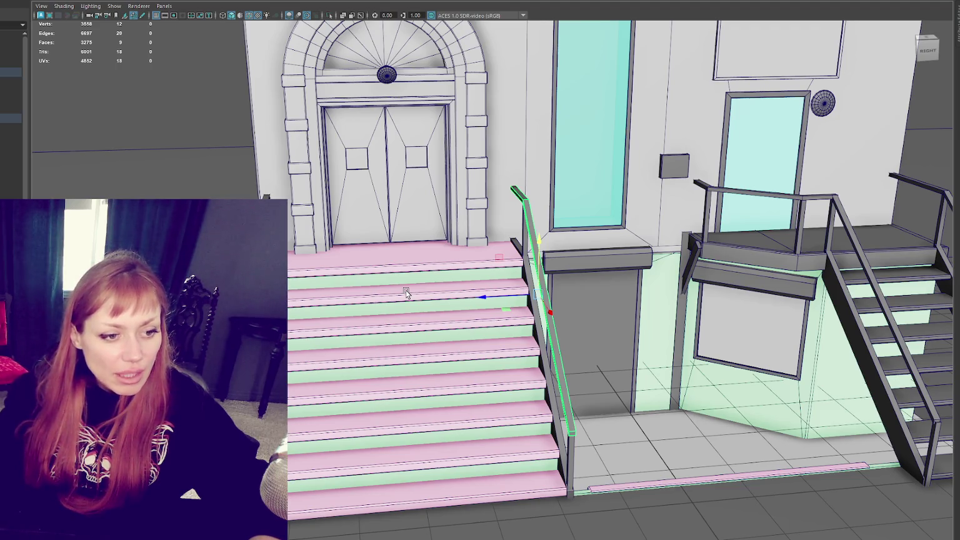
pyautogui.keyDown('alt'); pyautogui.moveTo(407, 294); pyautogui.dragTo(291, 294); pyautogui.keyUp('alt')
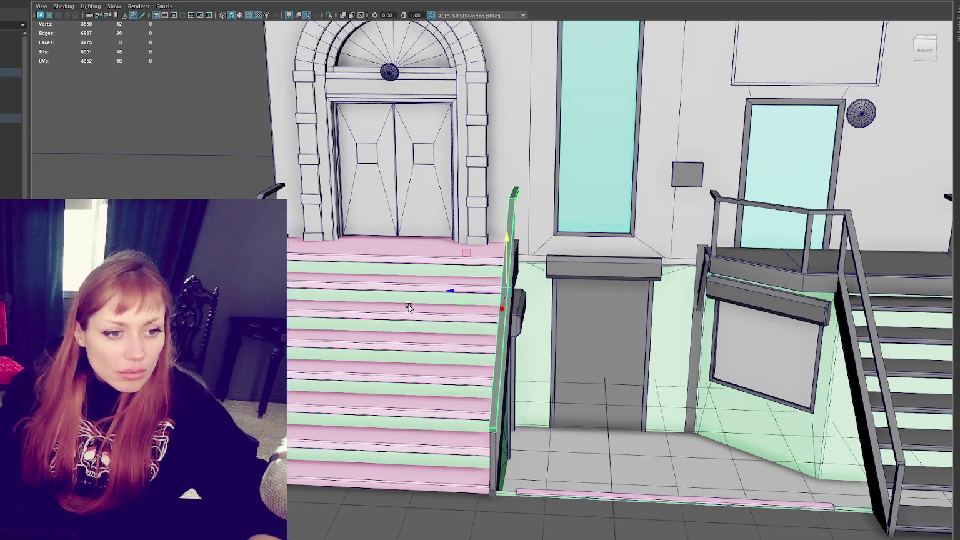
pyautogui.keyDown('alt'); pyautogui.moveTo(408, 306); pyautogui.dragTo(502, 284); pyautogui.keyUp('alt')
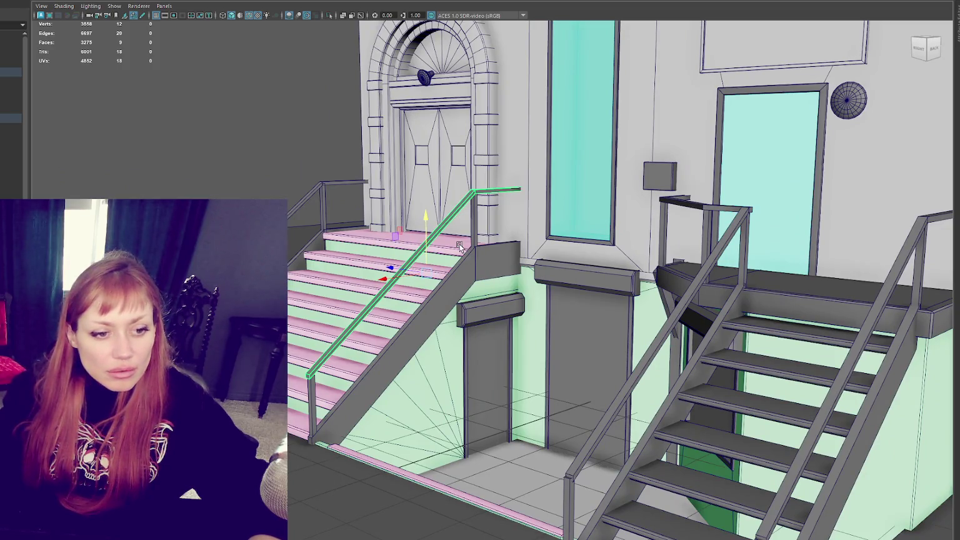
pyautogui.hotkey('ctrl', 'd')
pyautogui.moveTo(426, 229); pyautogui.dragTo(429, 122)
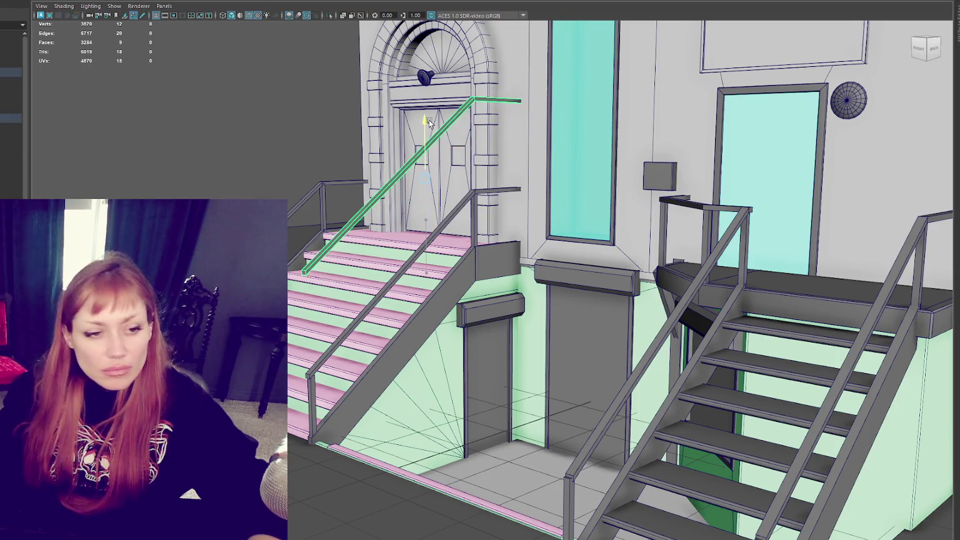
# - Delete that copy, then duplicate both front handrails together and lift the copies upward
pyautogui.click(310, 385)
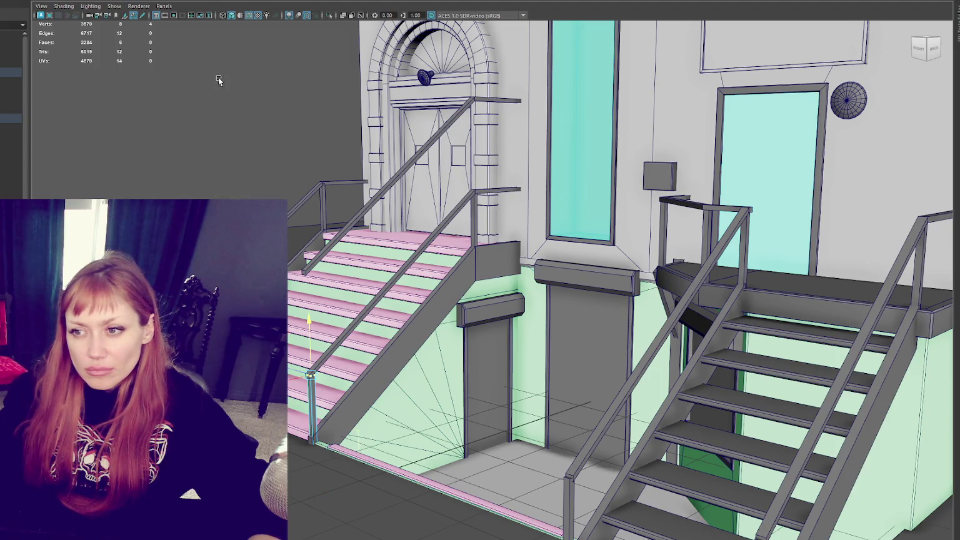
pyautogui.click(347, 230)
pyautogui.press('Delete')
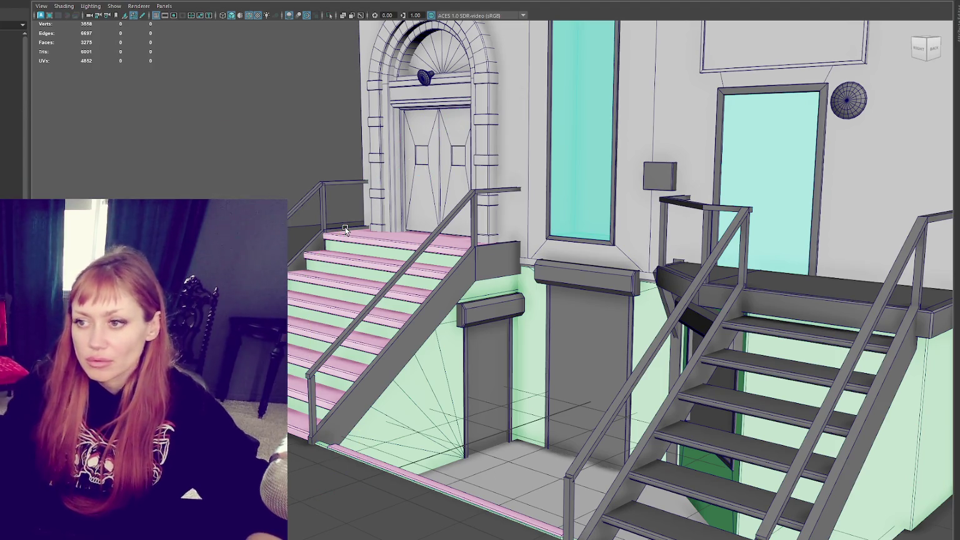
pyautogui.keyDown('shift'); pyautogui.click(388, 284); pyautogui.keyUp('shift')
pyautogui.hotkey('ctrl', 'd')
pyautogui.moveTo(424, 214)
pyautogui.mouseDown()
pyautogui.moveTo(424, 104)
pyautogui.moveTo(421, 135)
pyautogui.moveTo(486, 139)
pyautogui.mouseUp()
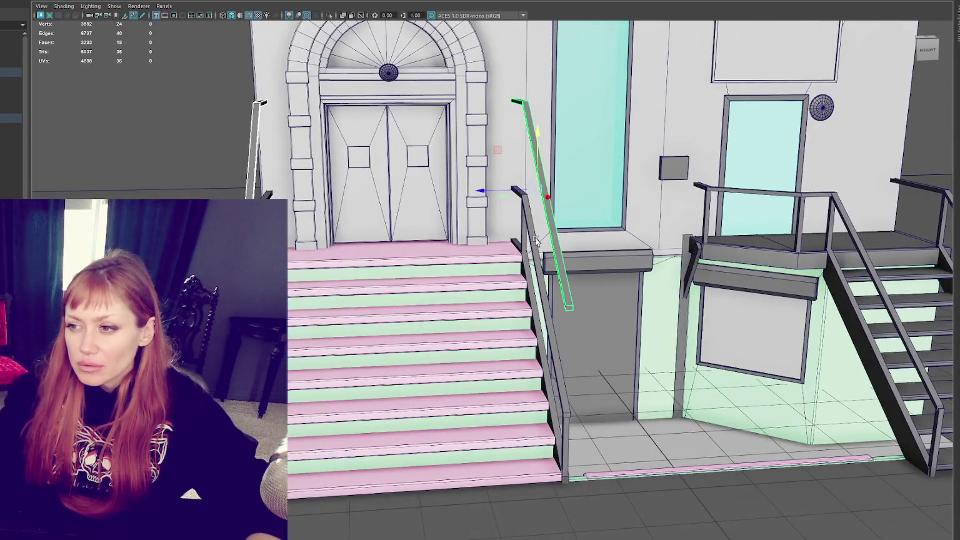
# - Duplicate the stair handrail and shift the copy slightly sideways
pyautogui.click(536, 239)
pyautogui.hotkey('ctrl', 'd')
pyautogui.moveTo(475, 287); pyautogui.dragTo(458, 291)
pyautogui.click(266, 196)
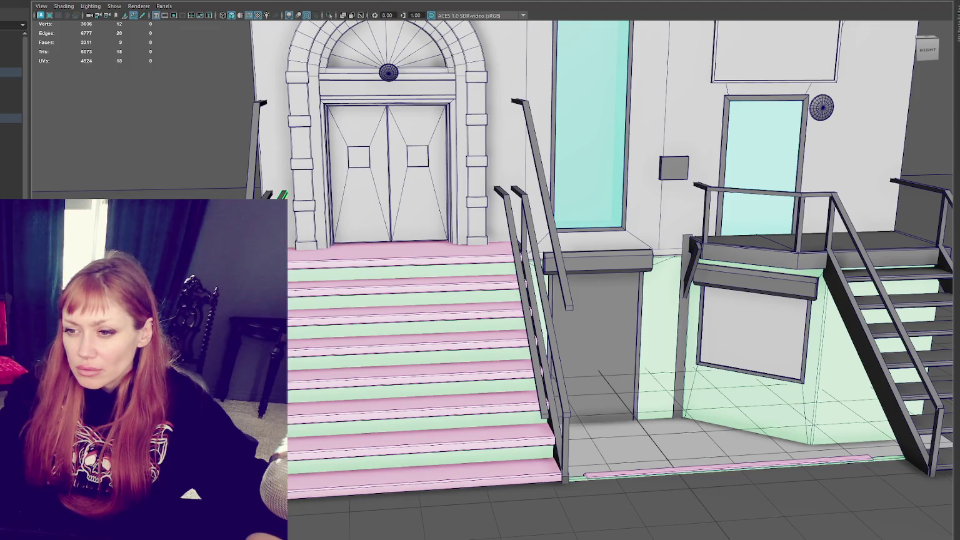
# - Stretch the top vertices of the two vertical railing posts up to the higher rail
pyautogui.keyDown('shift'); pyautogui.click(544, 313); pyautogui.keyUp('shift')
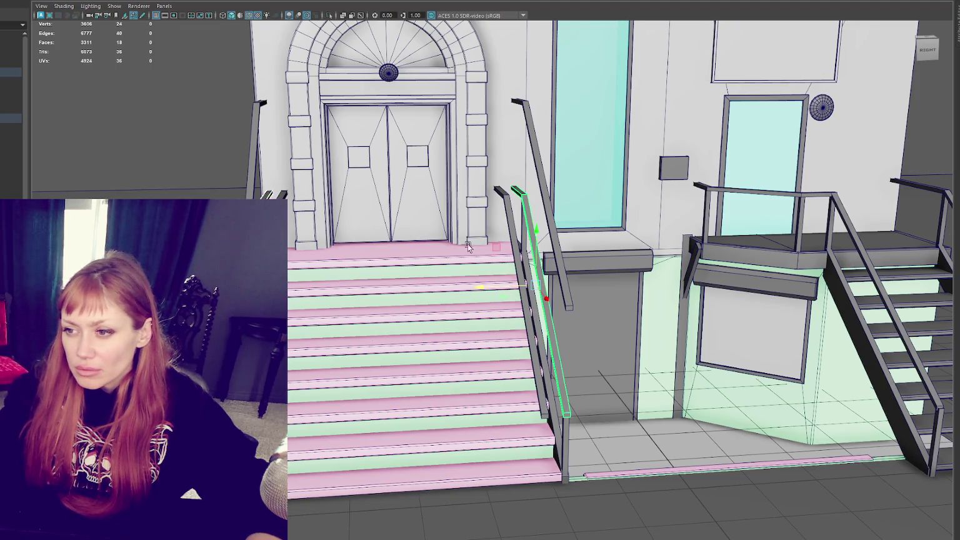
pyautogui.moveTo(568, 216)
pyautogui.keyDown('alt'); pyautogui.mouseDown()
pyautogui.moveTo(514, 199)
pyautogui.moveTo(544, 213)
pyautogui.mouseUp(); pyautogui.keyUp('alt')
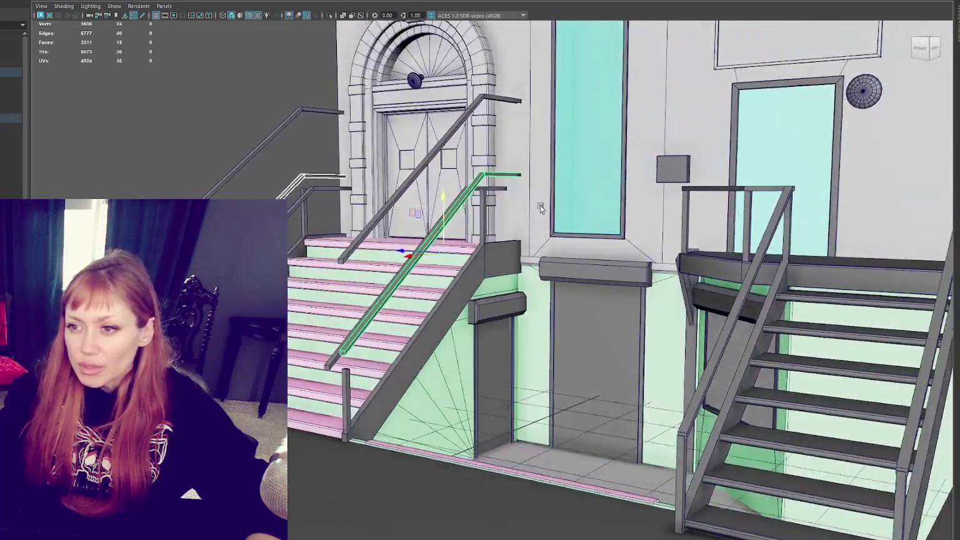
pyautogui.click(299, 219)
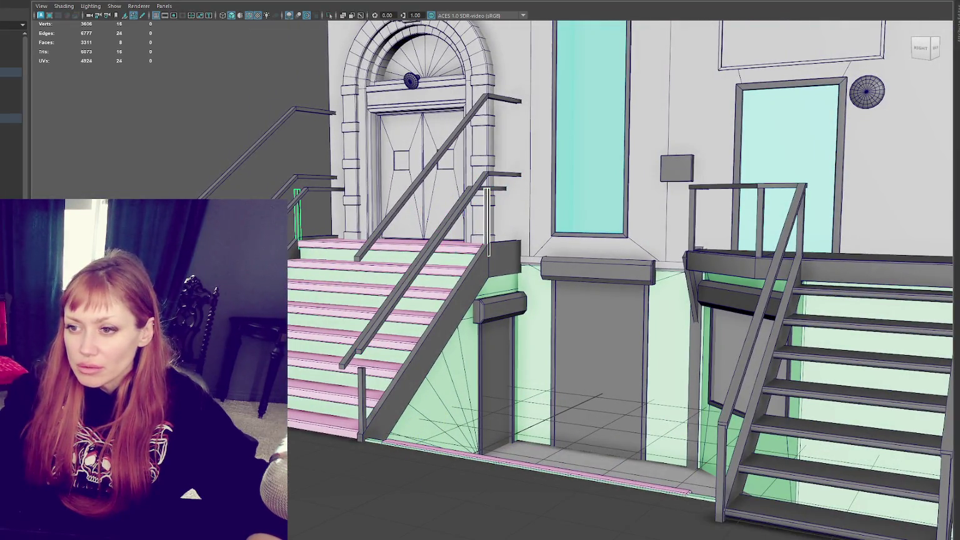
pyautogui.moveTo(178, 132); pyautogui.dragTo(118, 130, button='right')
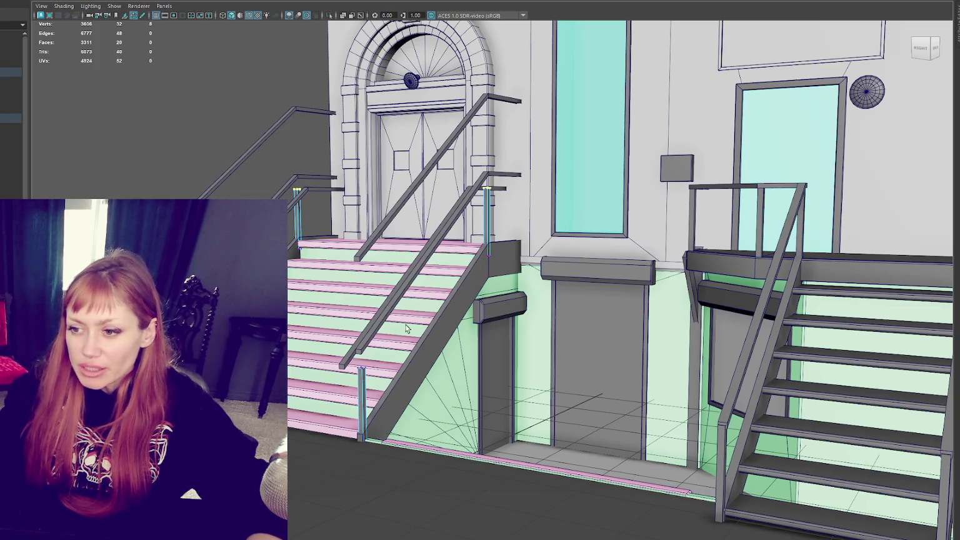
pyautogui.keyDown('shift'); pyautogui.moveTo(289, 241); pyautogui.dragTo(306, 267); pyautogui.keyUp('shift')
pyautogui.moveTo(324, 213); pyautogui.dragTo(332, 110)
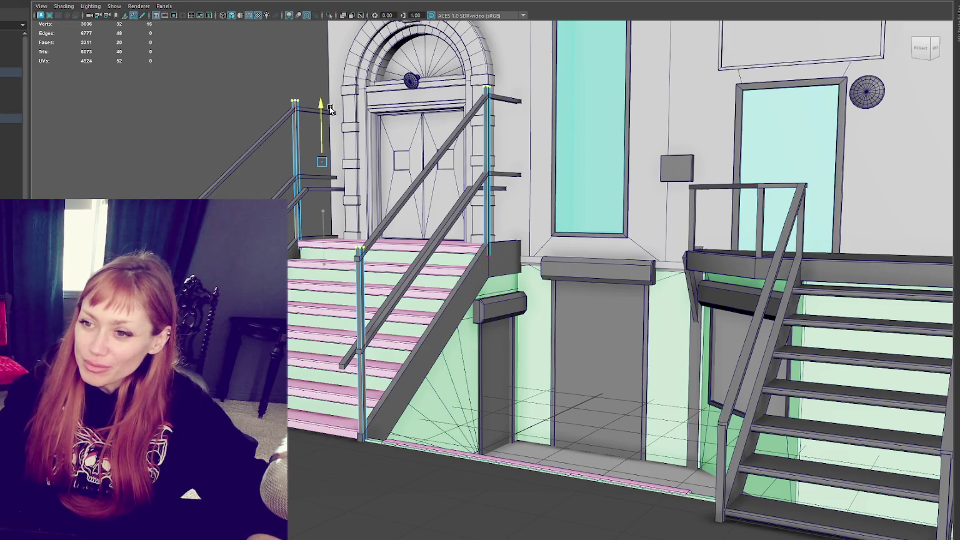
pyautogui.click(222, 77)
pyautogui.moveTo(222, 77)
pyautogui.keyDown('alt'); pyautogui.mouseDown()
pyautogui.moveTo(310, 120)
pyautogui.moveTo(482, 119)
pyautogui.moveTo(356, 137)
pyautogui.mouseUp(); pyautogui.keyUp('alt')
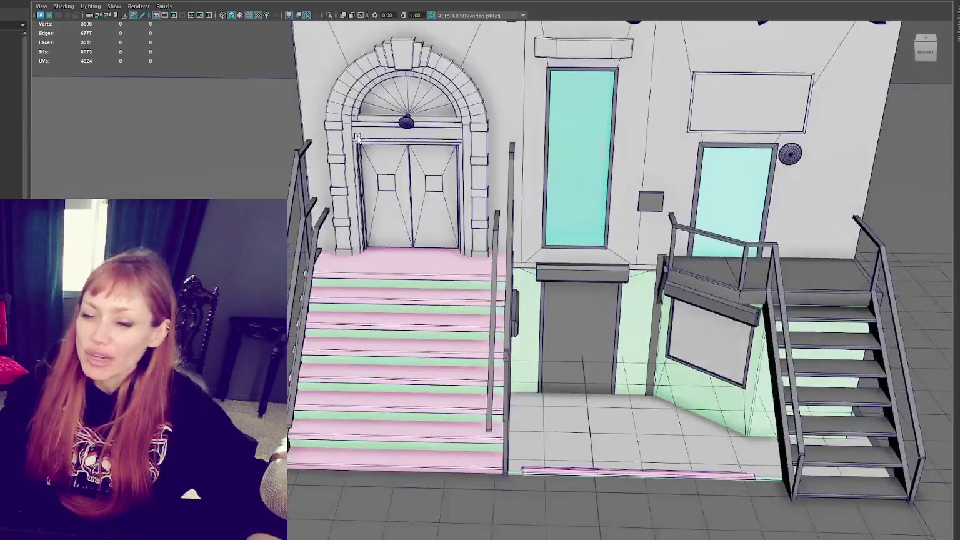
# - Duplicate a railing post and move the copy to the left
pyautogui.click(503, 381)
pyautogui.keyDown('alt'); pyautogui.moveTo(504, 380); pyautogui.dragTo(364, 191); pyautogui.keyUp('alt')
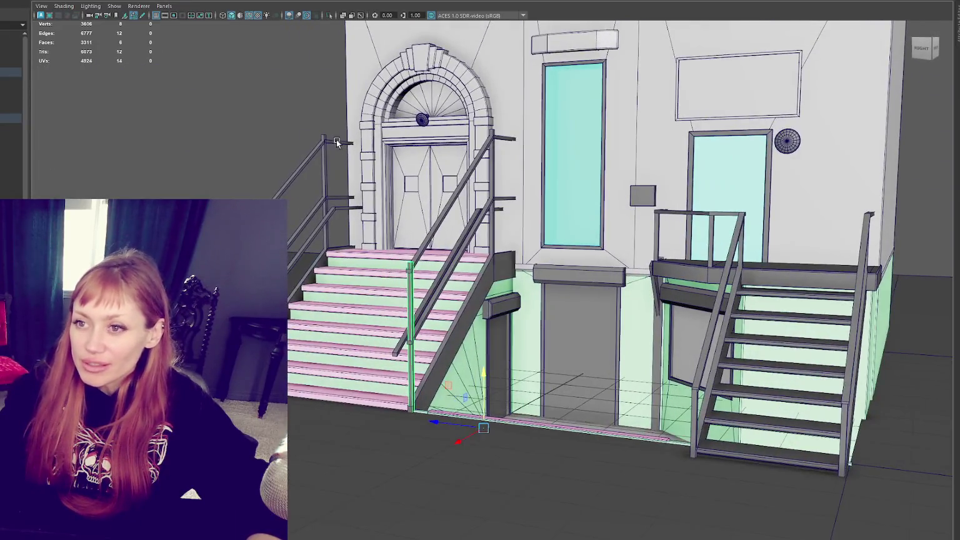
pyautogui.hotkey('ctrl', 'd')
pyautogui.moveTo(365, 338); pyautogui.dragTo(298, 324)
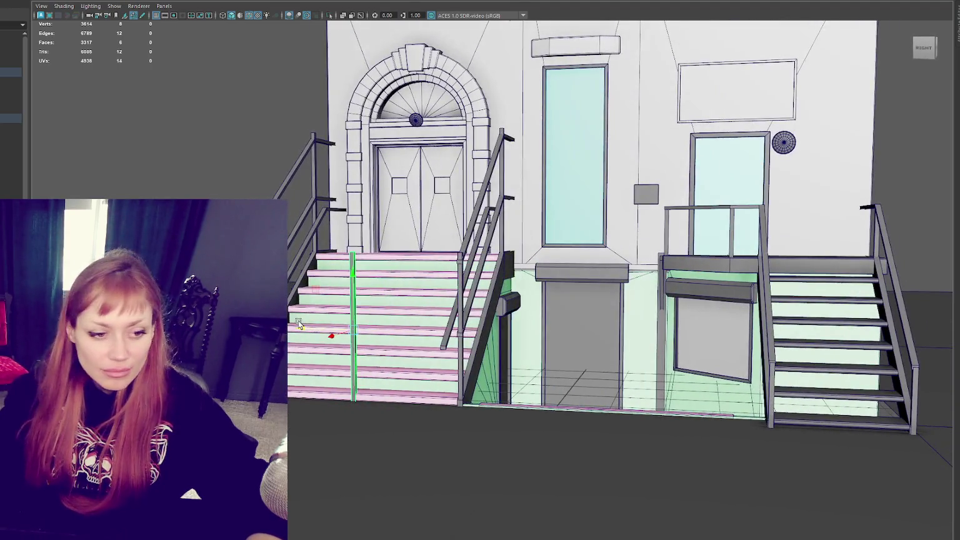
# - Make another post copy horizontal and position it as a rail between the posts
pyautogui.hotkey('ctrl', 'd')
pyautogui.press('e')
pyautogui.moveTo(370, 274)
pyautogui.mouseDown()
pyautogui.moveTo(384, 312)
pyautogui.moveTo(375, 332)
pyautogui.mouseUp()
pyautogui.press('r')
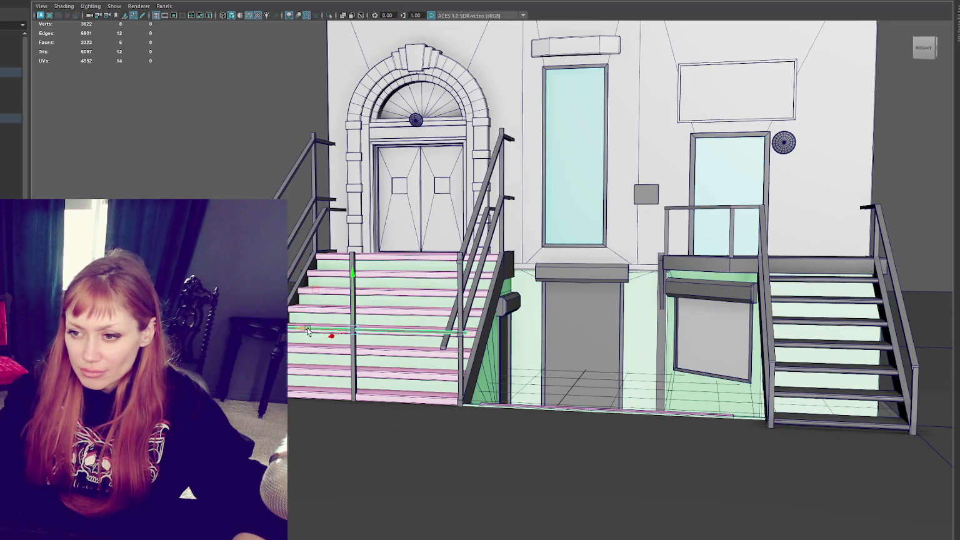
pyautogui.moveTo(298, 330)
pyautogui.keyDown('alt'); pyautogui.mouseDown()
pyautogui.moveTo(356, 338)
pyautogui.moveTo(592, 422)
pyautogui.mouseUp(); pyautogui.keyUp('alt')
pyautogui.scroll(3, 356, 337)
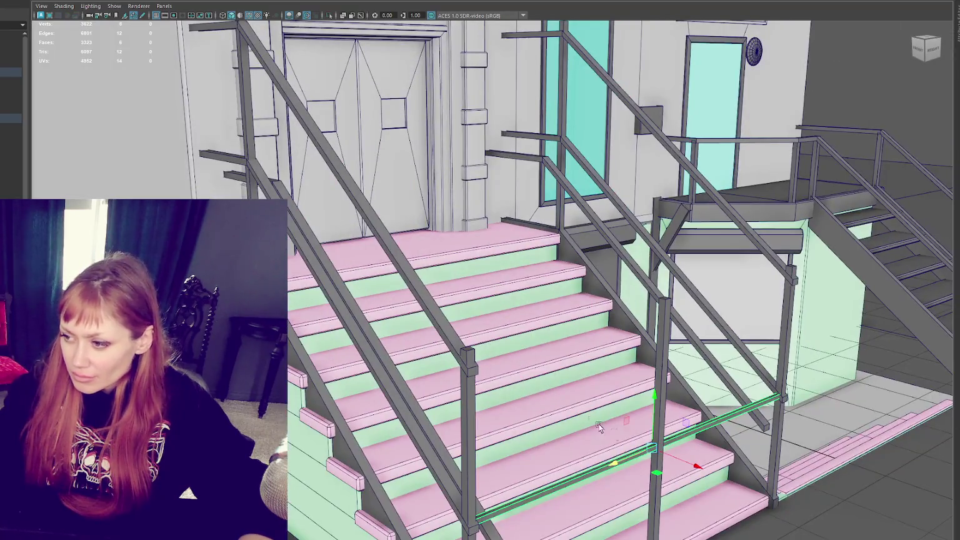
pyautogui.moveTo(654, 434)
pyautogui.mouseDown()
pyautogui.moveTo(611, 420)
pyautogui.moveTo(724, 425)
pyautogui.moveTo(619, 426)
pyautogui.moveTo(646, 436)
pyautogui.moveTo(695, 429)
pyautogui.moveTo(634, 422)
pyautogui.moveTo(574, 253)
pyautogui.moveTo(497, 331)
pyautogui.mouseUp()
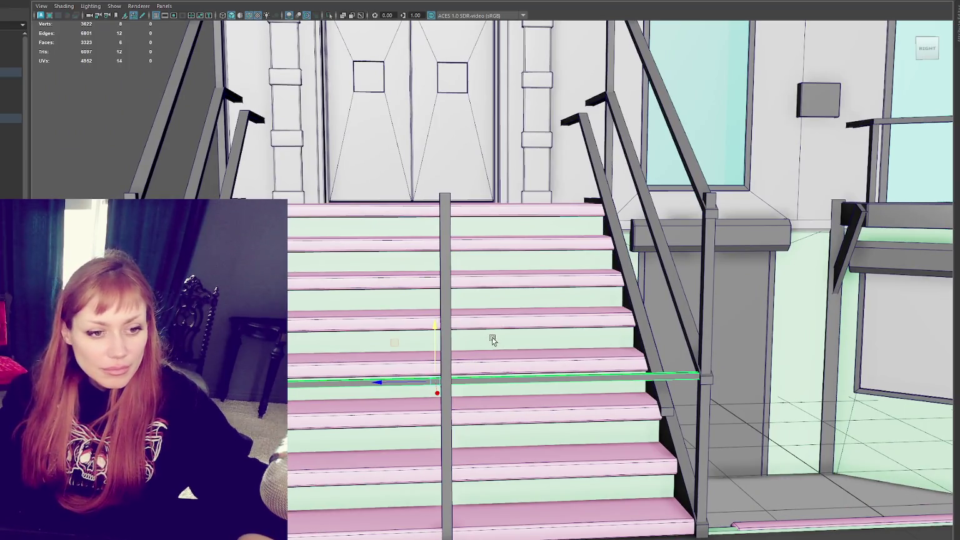
# - Duplicate the horizontal rail, shorten the copy to a short segment, and delete some of its faces
pyautogui.hotkey('ctrl', 'd')
pyautogui.press('r')
pyautogui.moveTo(381, 385)
pyautogui.mouseDown(button='middle')
pyautogui.moveTo(422, 385)
pyautogui.moveTo(289, 385)
pyautogui.mouseUp(button='middle')
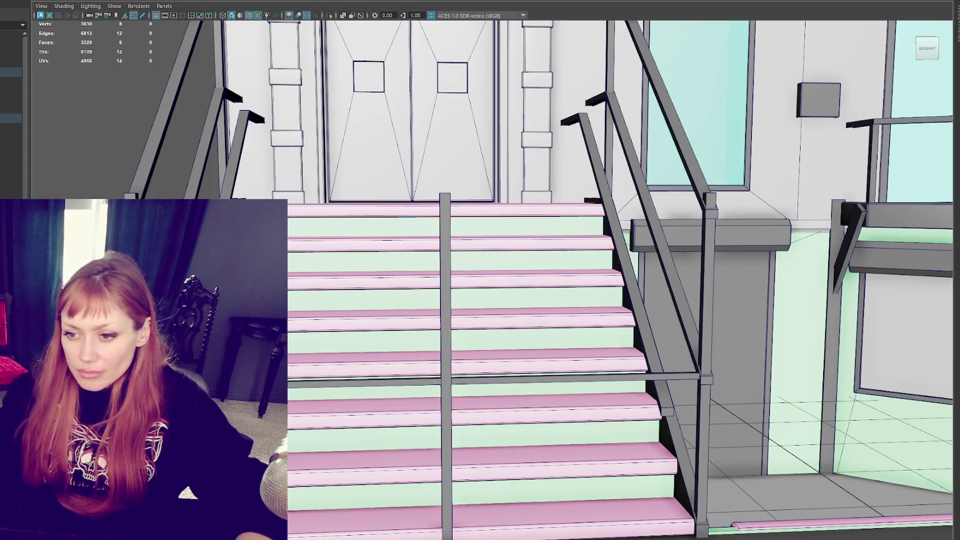
pyautogui.keyDown('alt'); pyautogui.moveTo(562, 282); pyautogui.dragTo(438, 269); pyautogui.keyUp('alt')
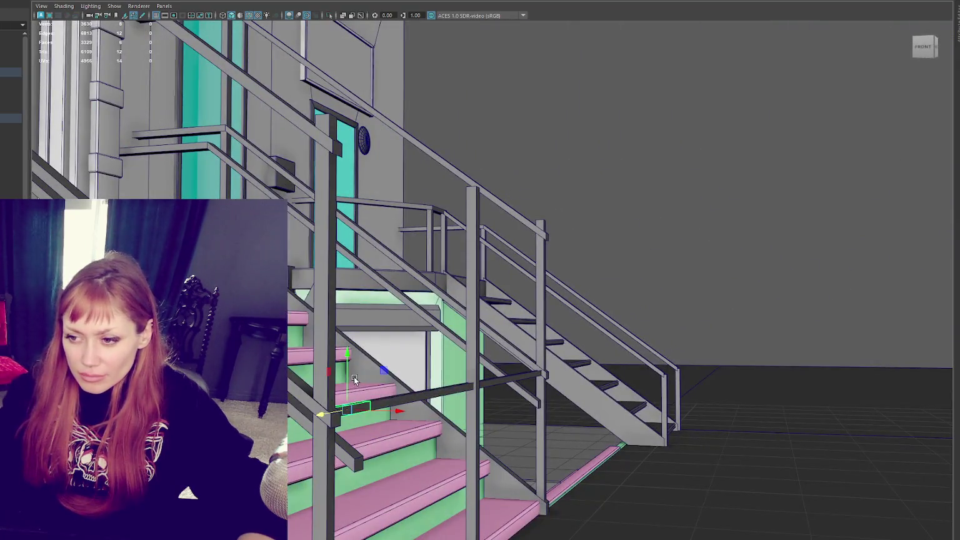
pyautogui.keyDown('alt'); pyautogui.moveTo(346, 391); pyautogui.dragTo(475, 388); pyautogui.keyUp('alt')
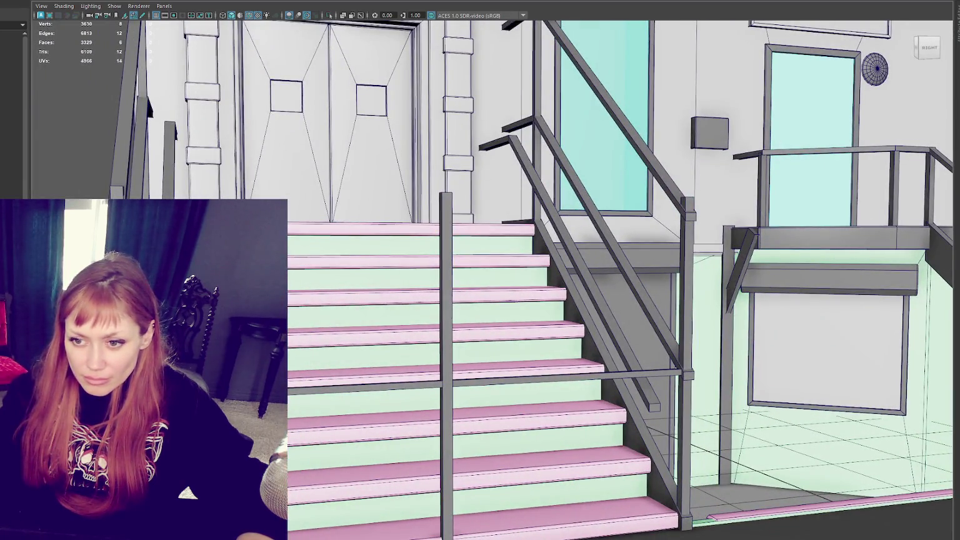
pyautogui.press('Delete')
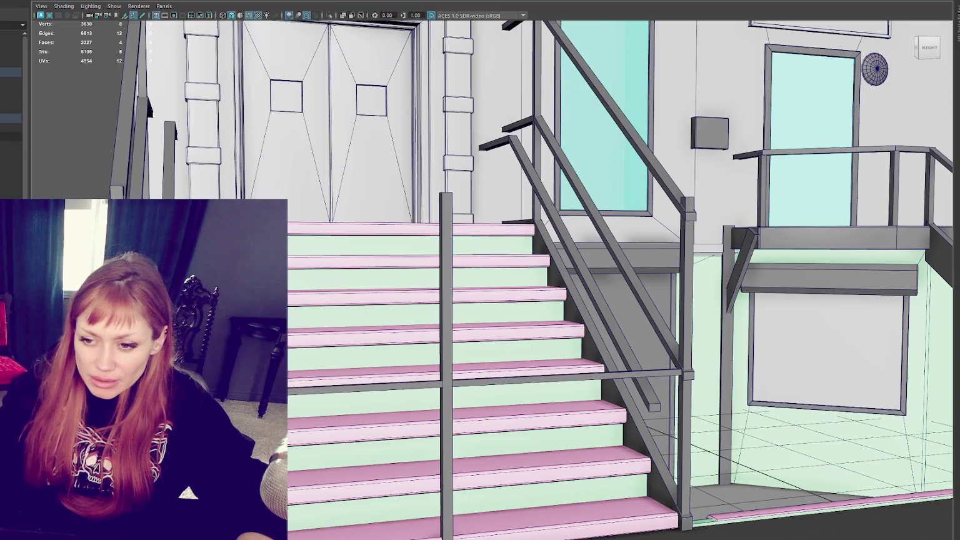
pyautogui.press('f')
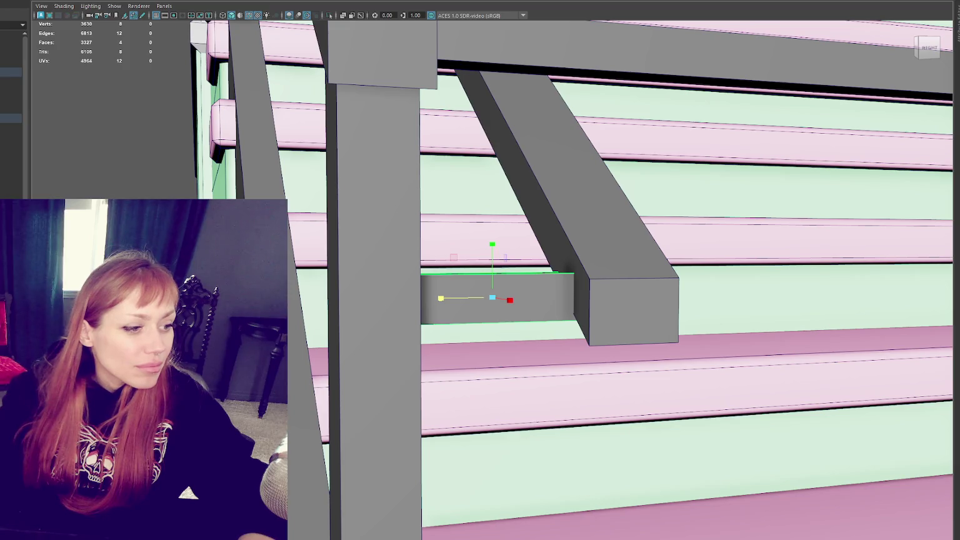
pyautogui.moveTo(350, 330)
pyautogui.keyDown('alt'); pyautogui.mouseDown()
pyautogui.moveTo(403, 356)
pyautogui.moveTo(297, 340)
pyautogui.moveTo(503, 271)
pyautogui.moveTo(478, 254)
pyautogui.moveTo(468, 289)
pyautogui.moveTo(495, 249)
pyautogui.moveTo(531, 250)
pyautogui.moveTo(508, 216)
pyautogui.moveTo(396, 178)
pyautogui.moveTo(526, 295)
pyautogui.mouseUp(); pyautogui.keyUp('alt')
# - Rotate the small piece, then slide it sideways, raise it and move it left into place
pyautogui.press('e')
pyautogui.press('w')
pyautogui.press('e')
pyautogui.press('w')
pyautogui.moveTo(650, 381); pyautogui.dragTo(298, 383)
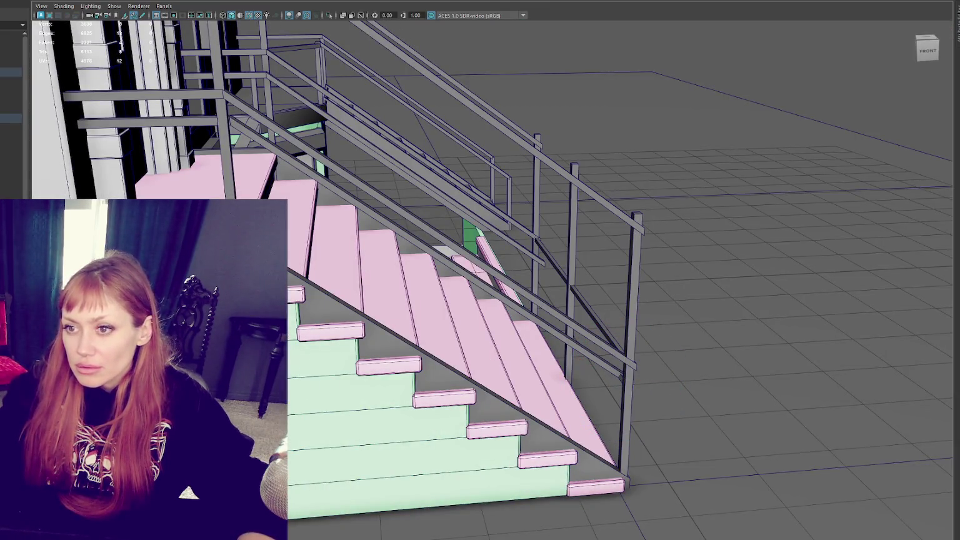
pyautogui.moveTo(265, 74); pyautogui.dragTo(266, 62)
pyautogui.moveTo(268, 127); pyautogui.dragTo(253, 131)
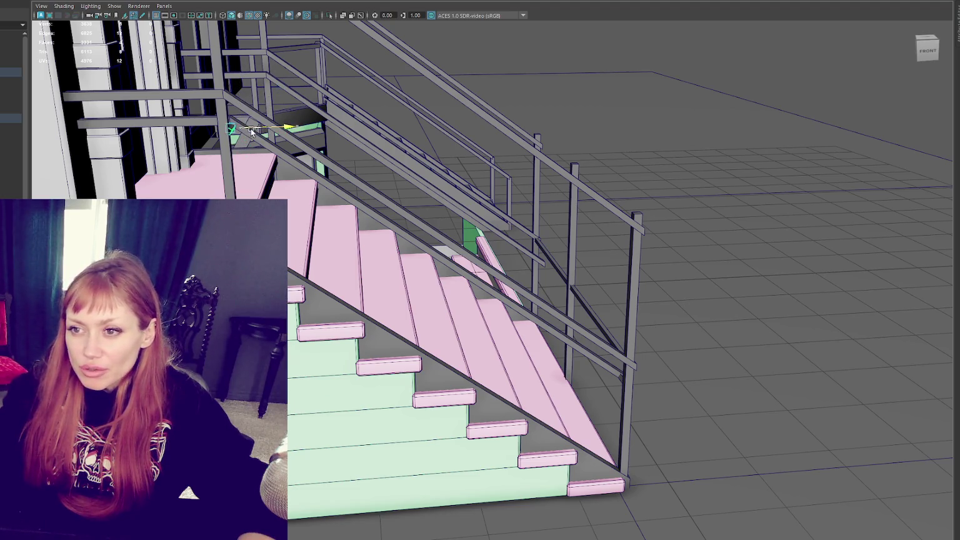
pyautogui.press('f')
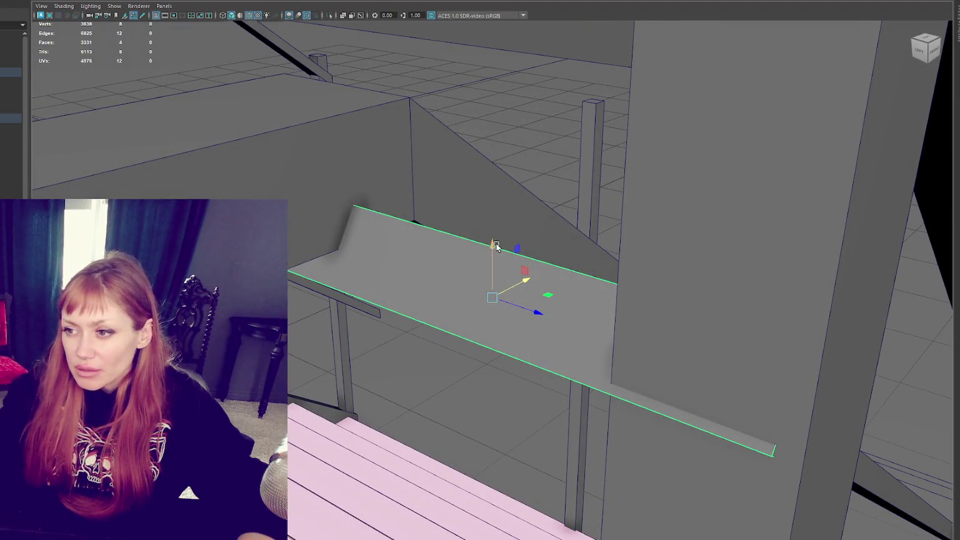
# - Rotate the flat board upright and lift it higher beside the stairs
pyautogui.hotkey('ctrl', 'z')
pyautogui.press('e')
pyautogui.moveTo(480, 174); pyautogui.dragTo(457, 195)
pyautogui.press('w')
pyautogui.moveTo(493, 160)
pyautogui.mouseDown()
pyautogui.moveTo(497, 148)
pyautogui.moveTo(526, 134)
pyautogui.moveTo(418, 148)
pyautogui.moveTo(320, 151)
pyautogui.moveTo(321, 141)
pyautogui.moveTo(510, 251)
pyautogui.moveTo(421, 218)
pyautogui.moveTo(458, 226)
pyautogui.moveTo(457, 240)
pyautogui.moveTo(449, 208)
pyautogui.moveTo(427, 221)
pyautogui.moveTo(448, 240)
pyautogui.moveTo(409, 256)
pyautogui.mouseUp()
pyautogui.scroll(-5, 509, 251)
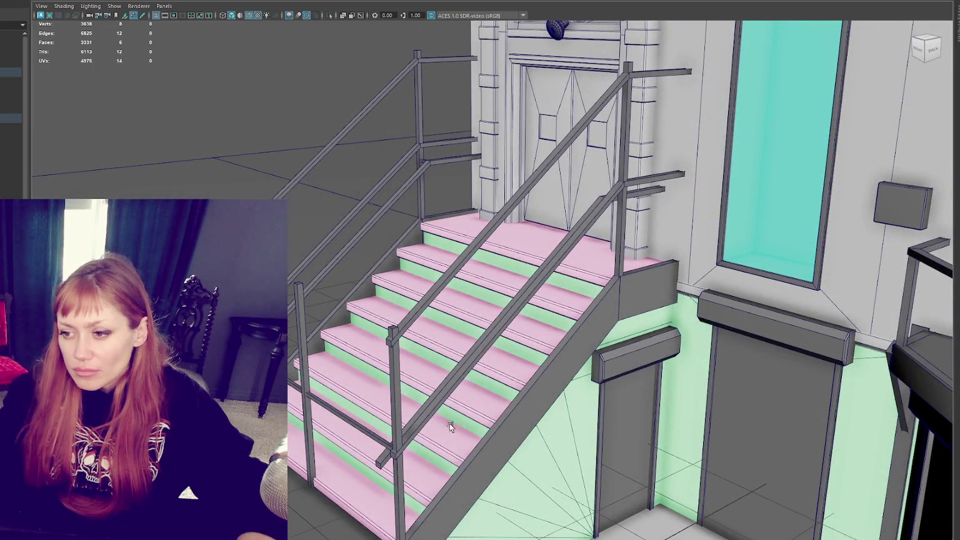
# - Duplicate a railing post along the stairs and stretch the posts taller
pyautogui.hotkey('ctrl', 'd')
pyautogui.moveTo(401, 412)
pyautogui.mouseDown()
pyautogui.moveTo(459, 399)
pyautogui.moveTo(356, 373)
pyautogui.mouseUp()
pyautogui.moveTo(399, 301)
pyautogui.mouseDown()
pyautogui.moveTo(424, 199)
pyautogui.moveTo(434, 192)
pyautogui.moveTo(436, 238)
pyautogui.mouseUp()
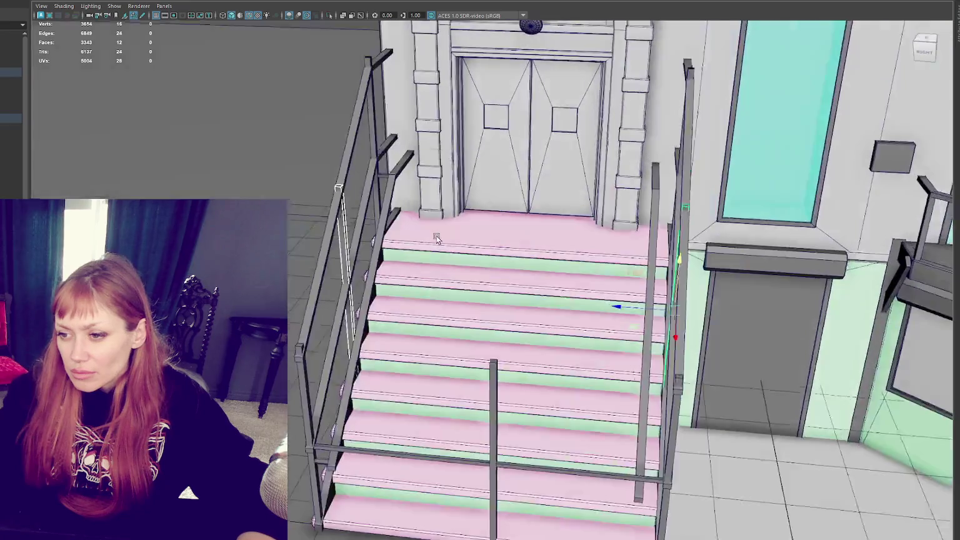
pyautogui.scroll(1, 437, 238)
pyautogui.scroll(3, 437, 238)
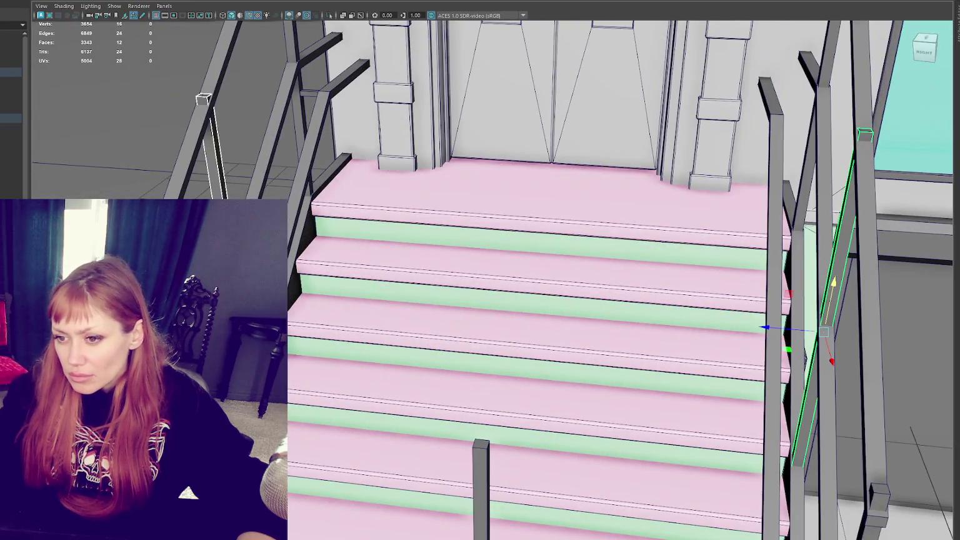
pyautogui.scroll(-2, 553, 316)
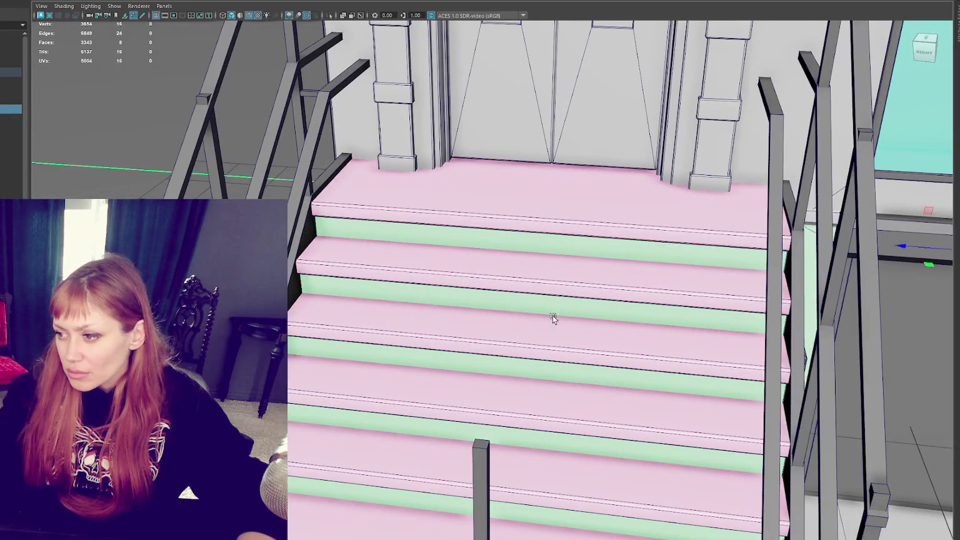
pyautogui.scroll(-2, 575, 306)
pyautogui.keyDown('alt'); pyautogui.moveTo(574, 306); pyautogui.dragTo(621, 306); pyautogui.keyUp('alt')
pyautogui.scroll(2, 550, 418)
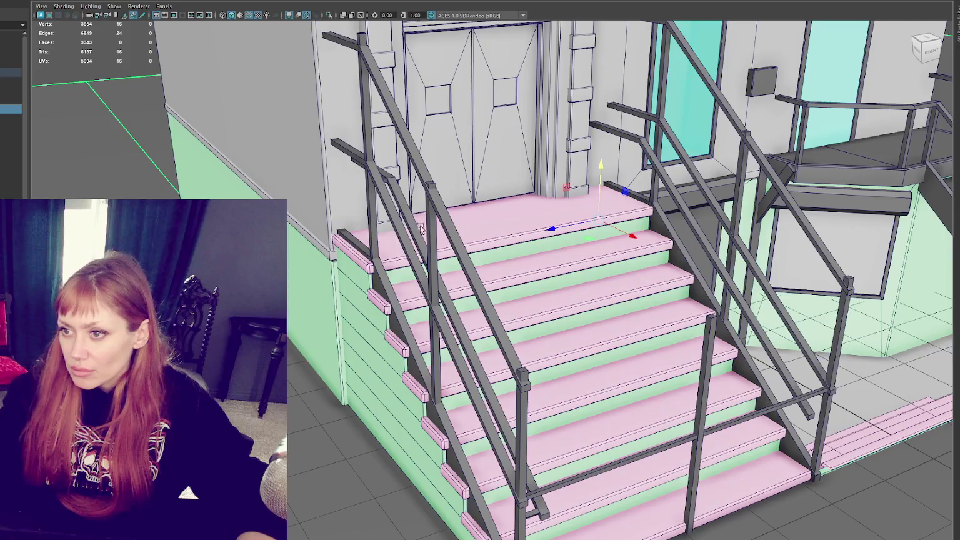
pyautogui.keyDown('alt'); pyautogui.moveTo(398, 198); pyautogui.dragTo(366, 234); pyautogui.keyUp('alt')
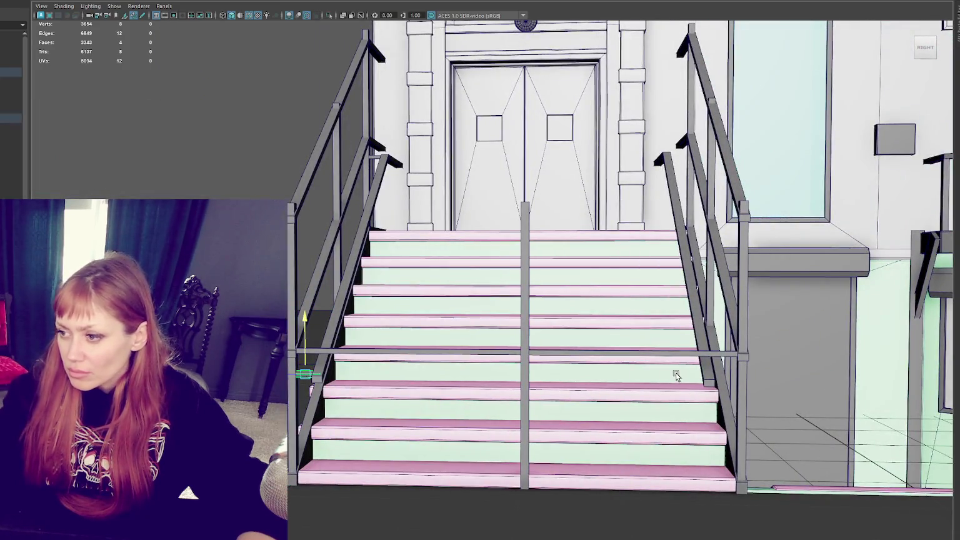
pyautogui.moveTo(353, 362)
pyautogui.keyDown('alt'); pyautogui.mouseDown()
pyautogui.moveTo(384, 353)
pyautogui.moveTo(341, 250)
pyautogui.mouseUp(); pyautogui.keyUp('alt')
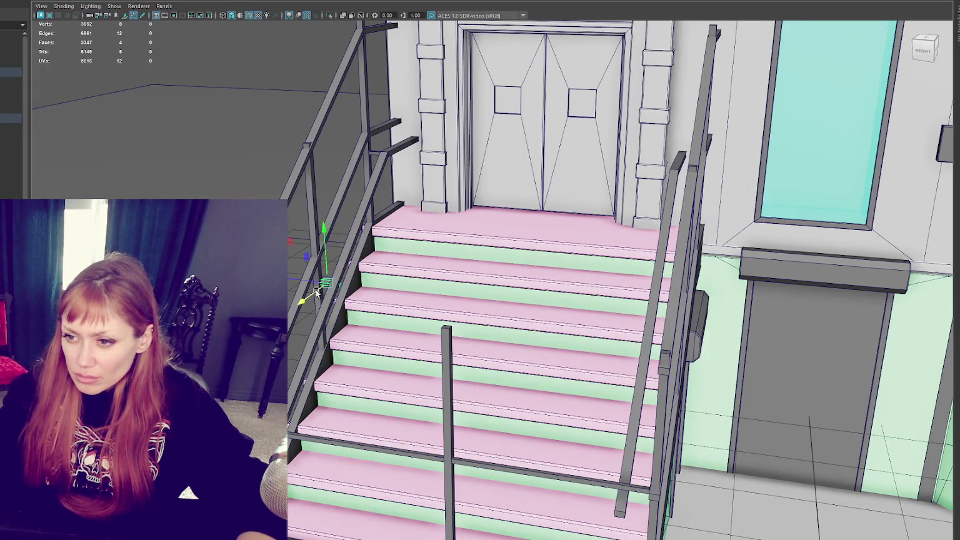
# - Select the two small railing blocks and combine them into one object
pyautogui.press('f')
pyautogui.moveTo(455, 326)
pyautogui.keyDown('alt'); pyautogui.mouseDown()
pyautogui.moveTo(490, 317)
pyautogui.moveTo(459, 265)
pyautogui.moveTo(615, 240)
pyautogui.moveTo(583, 238)
pyautogui.mouseUp(); pyautogui.keyUp('alt')
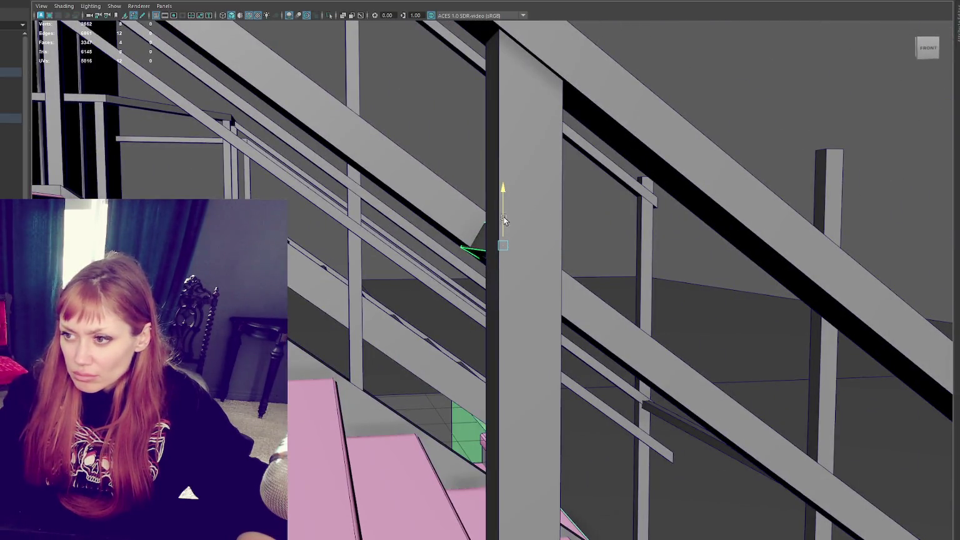
pyautogui.moveTo(506, 214)
pyautogui.keyDown('alt'); pyautogui.mouseDown()
pyautogui.moveTo(610, 269)
pyautogui.moveTo(475, 351)
pyautogui.mouseUp(); pyautogui.keyUp('alt')
pyautogui.keyDown('shift'); pyautogui.click(445, 409); pyautogui.keyUp('shift')
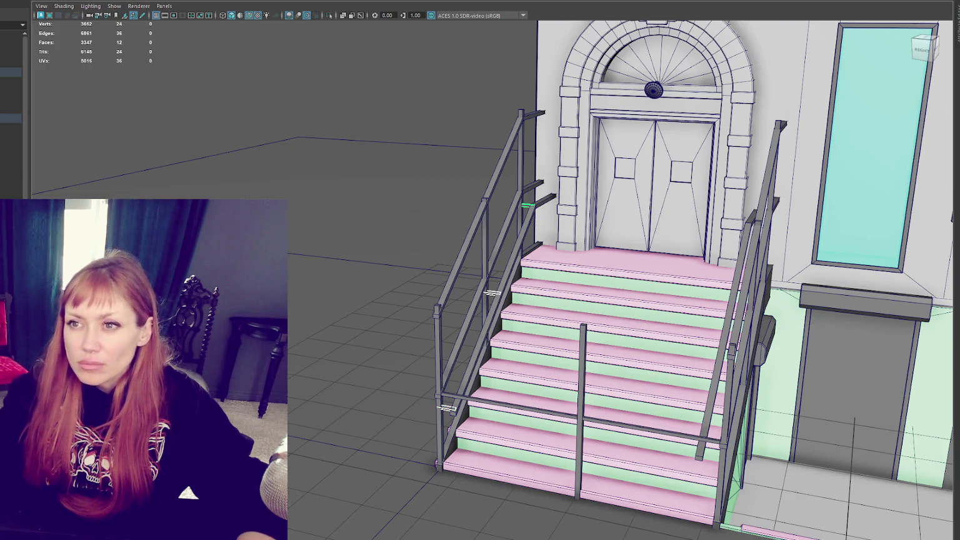
pyautogui.click(68, 0)
pyautogui.click(85, 0)
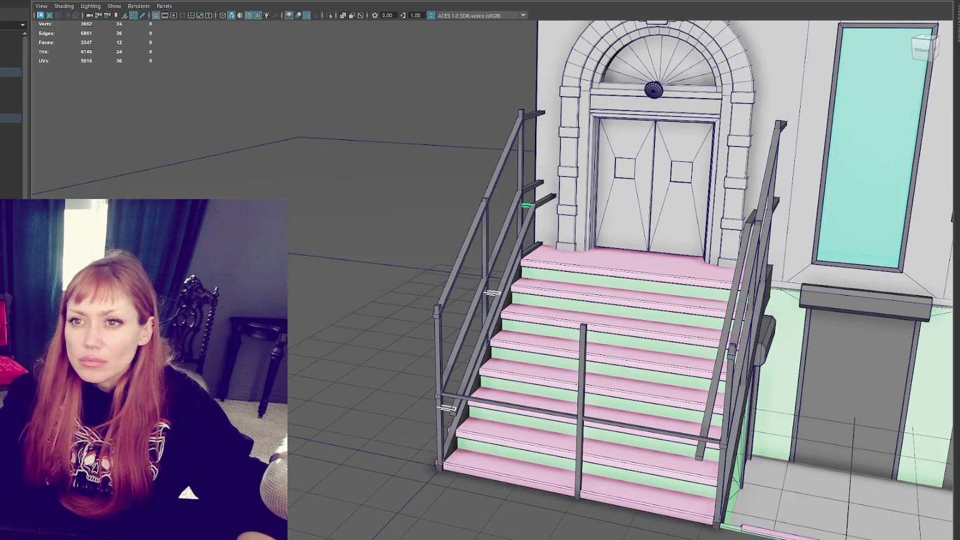
# - Duplicate the combined blocks and move the copy across to the other railing
pyautogui.hotkey('ctrl', 'd')
pyautogui.press('w')
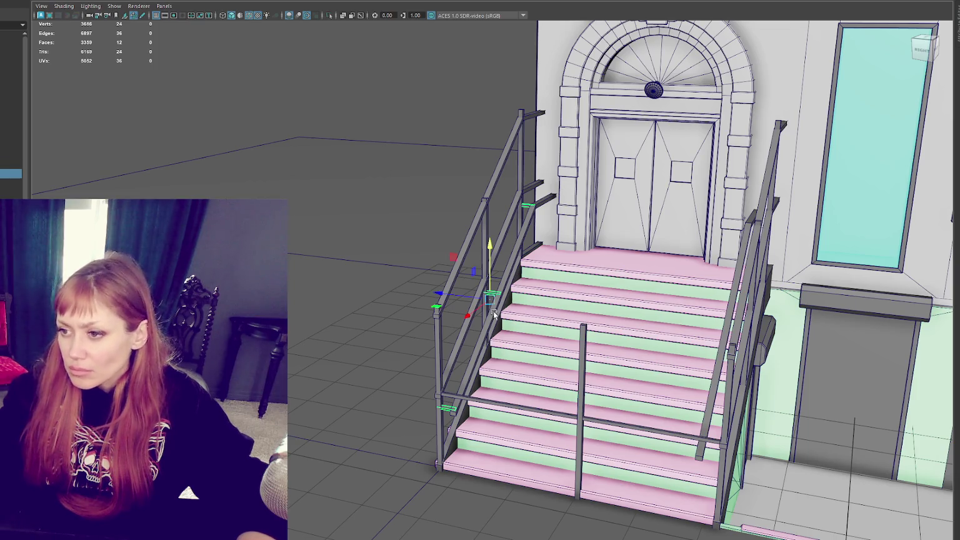
pyautogui.moveTo(466, 295); pyautogui.dragTo(674, 323)
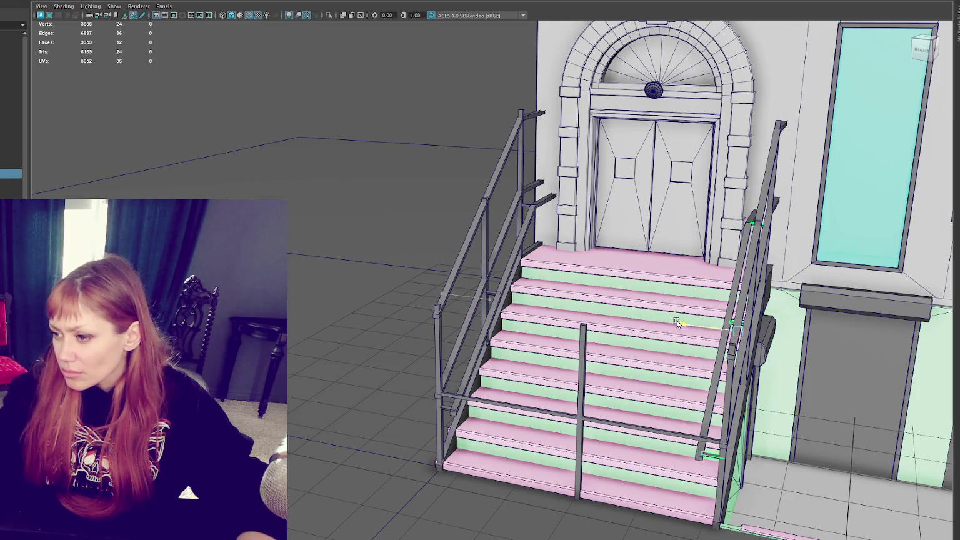
pyautogui.moveTo(350, 199)
pyautogui.keyDown('alt'); pyautogui.mouseDown()
pyautogui.moveTo(541, 229)
pyautogui.moveTo(399, 248)
pyautogui.moveTo(393, 198)
pyautogui.moveTo(452, 138)
pyautogui.moveTo(471, 153)
pyautogui.mouseUp(); pyautogui.keyUp('alt')
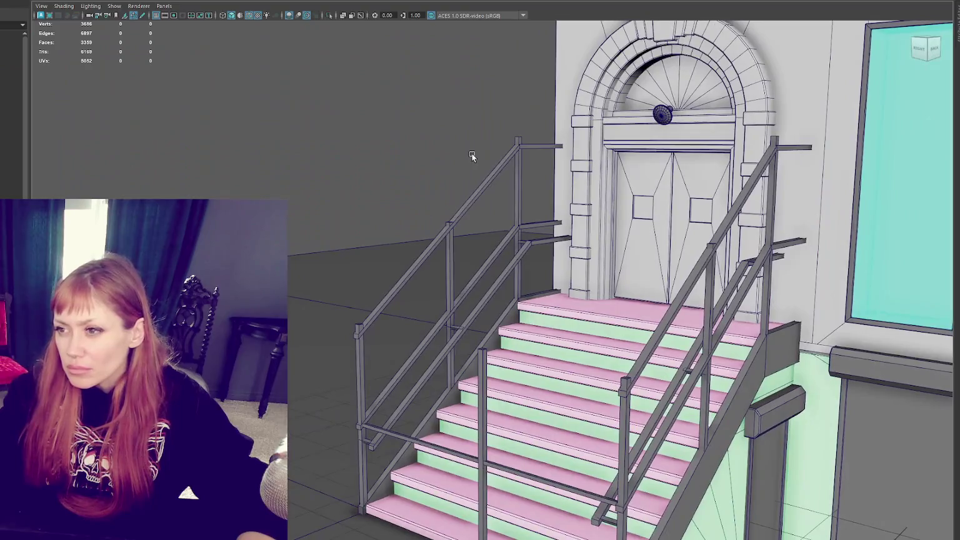
# - Select the top vertices of the two shorter posts, then the left and right tall posts
pyautogui.click(451, 248)
pyautogui.keyDown('shift'); pyautogui.click(704, 284); pyautogui.keyUp('shift')
pyautogui.press('F9')
pyautogui.moveTo(406, 166); pyautogui.dragTo(455, 225)
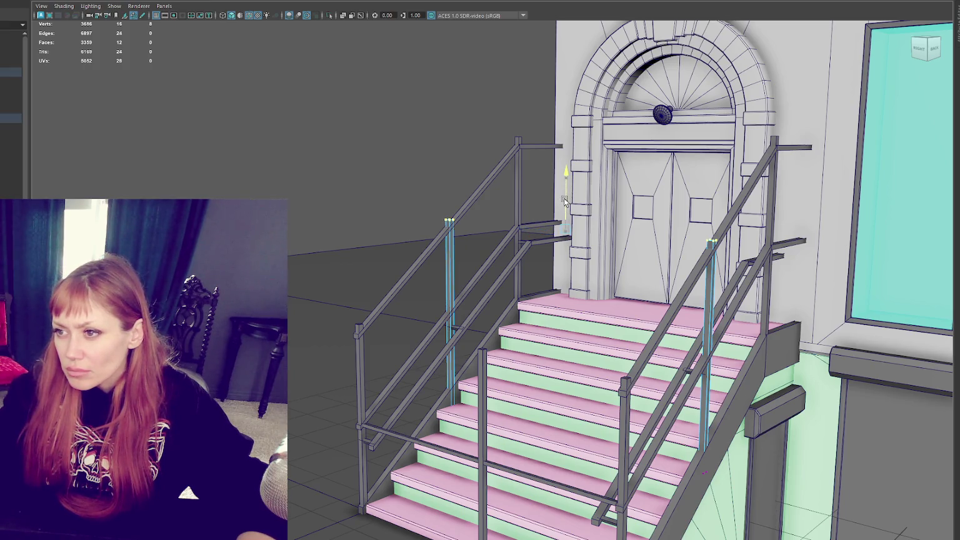
pyautogui.click(519, 188)
pyautogui.keyDown('shift'); pyautogui.click(769, 203); pyautogui.keyUp('shift')
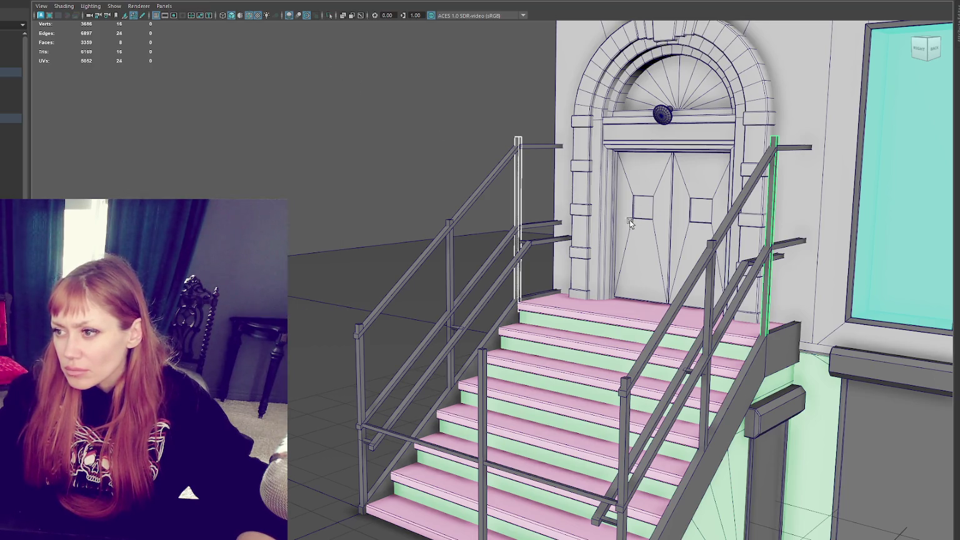
pyautogui.hotkey('ctrl', 'z')
pyautogui.keyDown('shift'); pyautogui.click(766, 218); pyautogui.keyUp('shift')
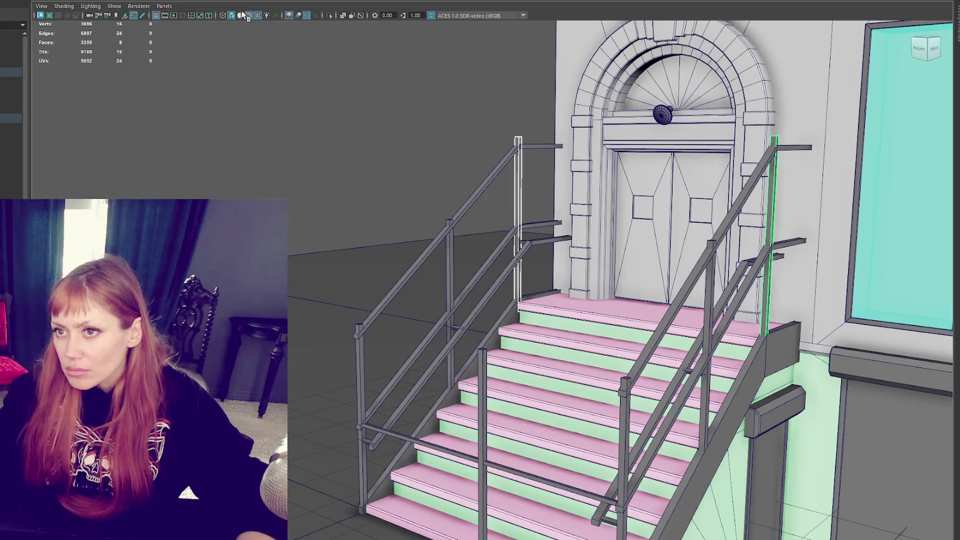
pyautogui.scroll(-5, 636, 226)
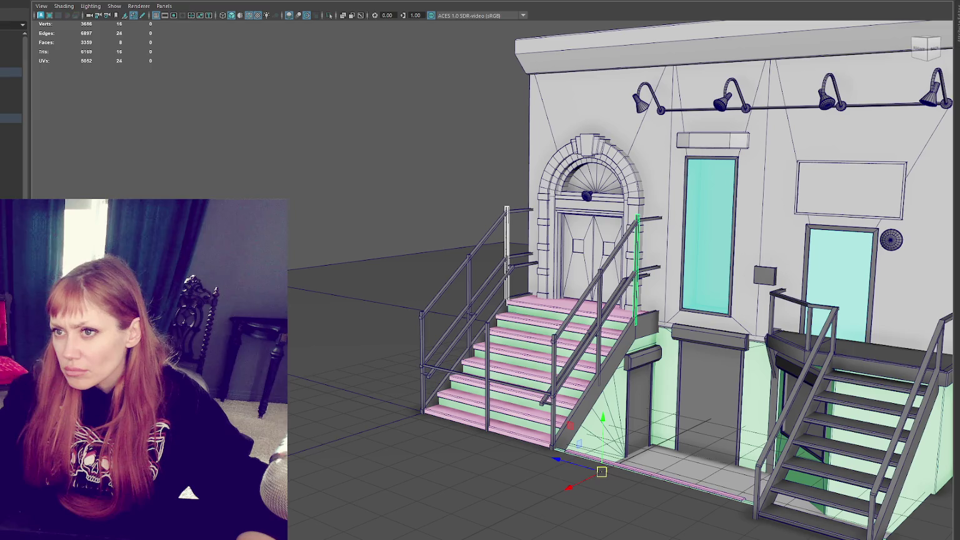
pyautogui.scroll(4, 656, 202)
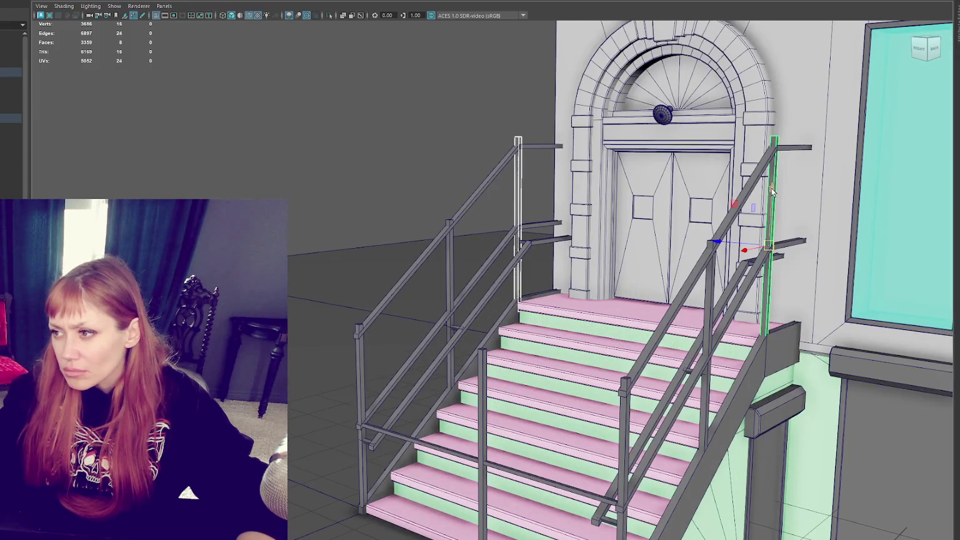
pyautogui.click(378, 103)
pyautogui.scroll(-5, 556, 142)
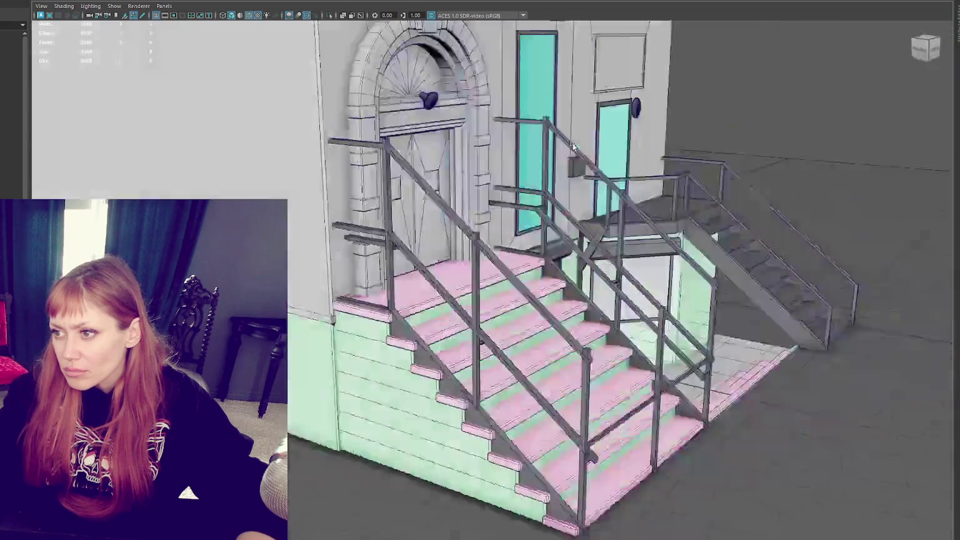
pyautogui.scroll(5, 443, 142)
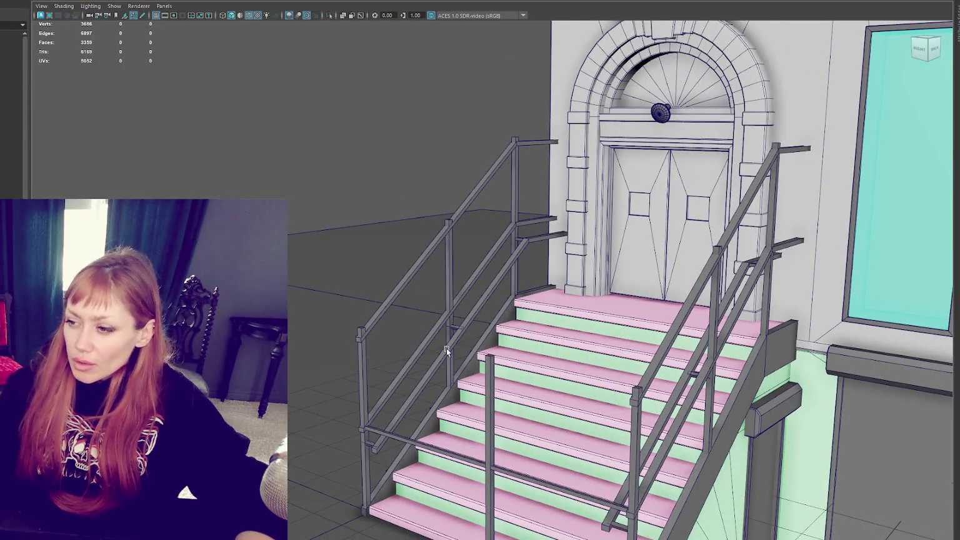
# - Raise the lower front handrail bar up to top-rail height
pyautogui.click(442, 452)
pyautogui.moveTo(483, 415); pyautogui.dragTo(501, 309)
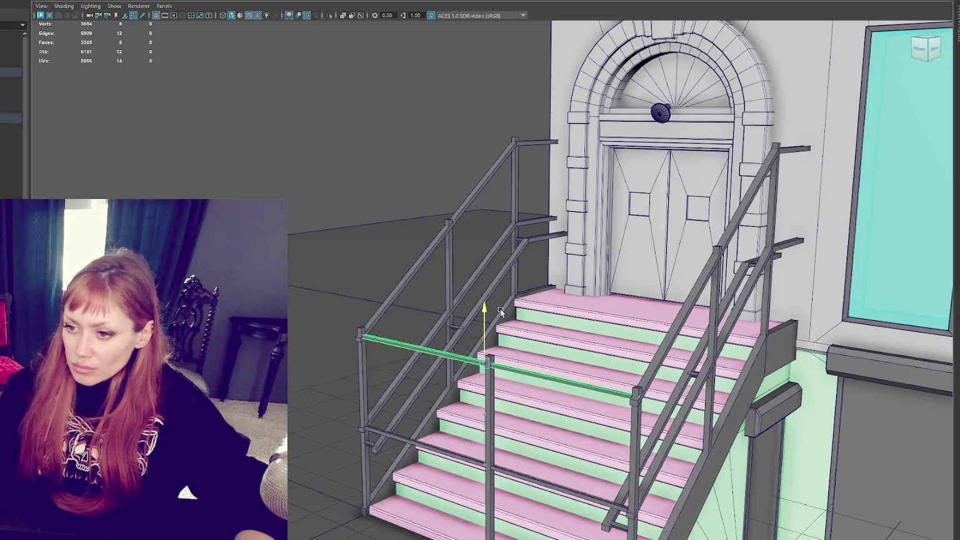
pyautogui.keyDown('alt'); pyautogui.moveTo(501, 308); pyautogui.dragTo(333, 220, button='right'); pyautogui.keyUp('alt')
pyautogui.moveTo(332, 220)
pyautogui.keyDown('alt'); pyautogui.mouseDown()
pyautogui.moveTo(487, 219)
pyautogui.moveTo(437, 249)
pyautogui.mouseUp(); pyautogui.keyUp('alt')
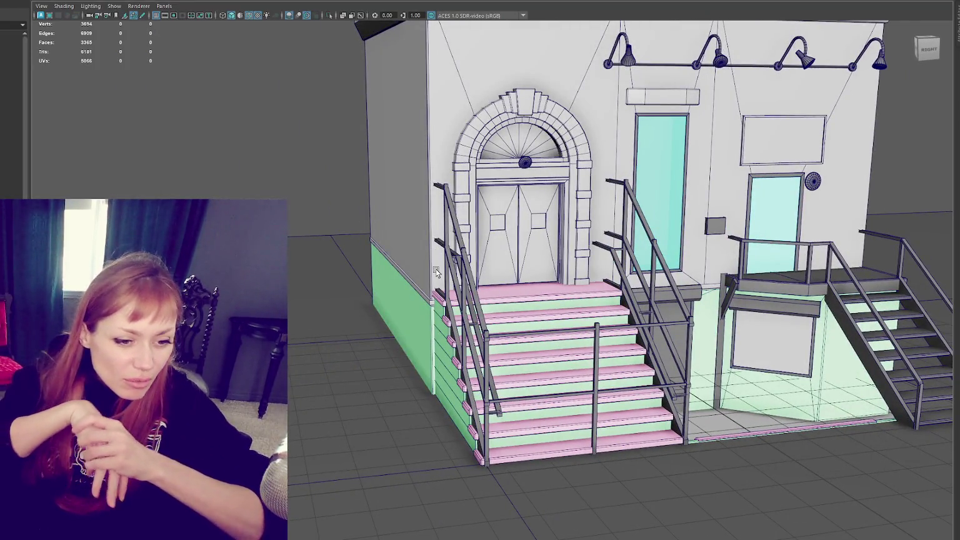
pyautogui.scroll(3, 482, 237)
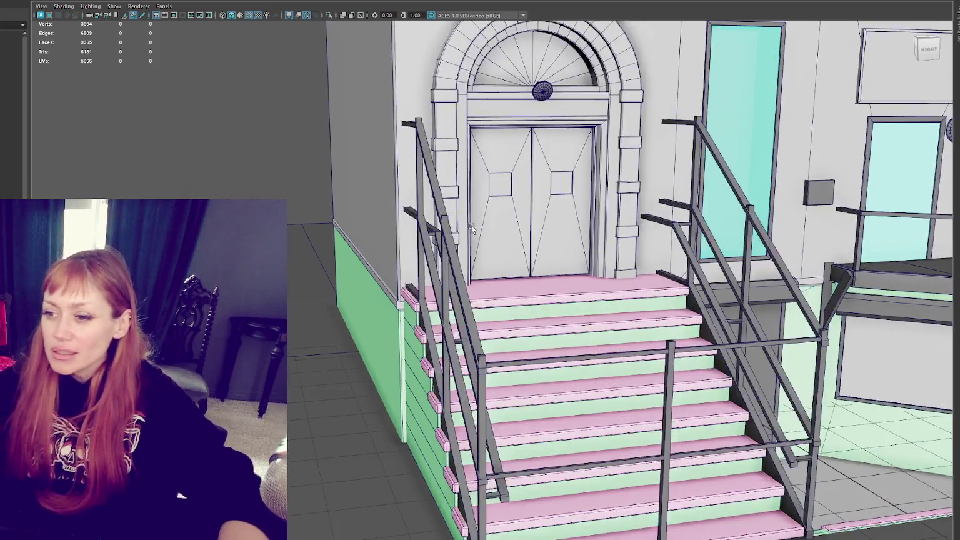
pyautogui.scroll(2, 481, 237)
pyautogui.moveTo(481, 237)
pyautogui.keyDown('alt'); pyautogui.mouseDown()
pyautogui.moveTo(448, 256)
pyautogui.moveTo(523, 235)
pyautogui.moveTo(610, 232)
pyautogui.mouseUp(); pyautogui.keyUp('alt')
pyautogui.scroll(3, 467, 243)
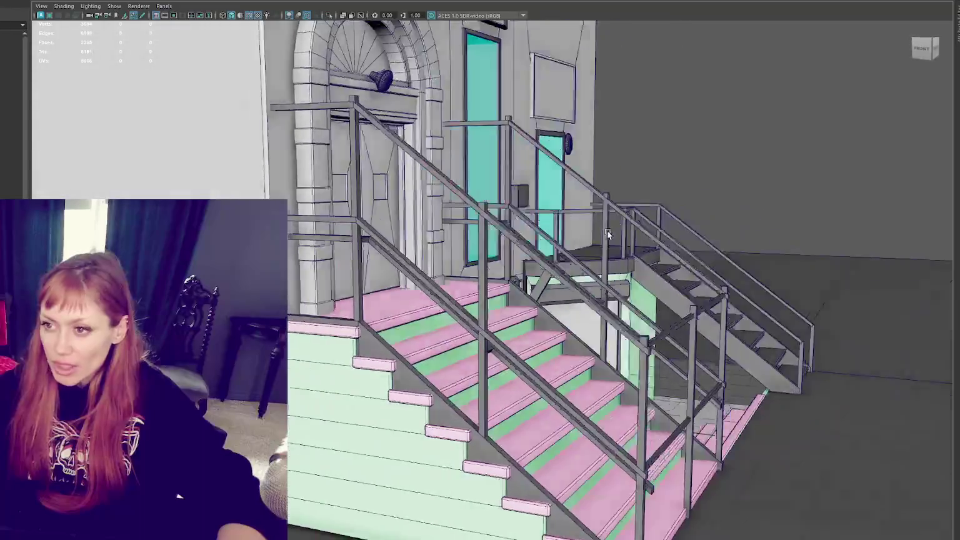
pyautogui.scroll(-3, 732, 404)
pyautogui.scroll(-3, 731, 403)
pyautogui.moveTo(644, 360); pyautogui.dragTo(731, 404)
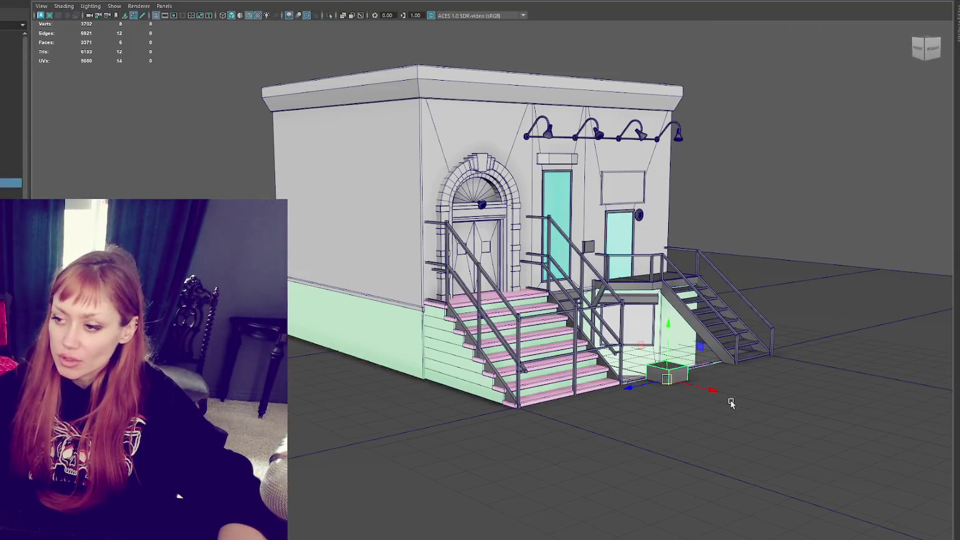
# - Move the small cube to the foot of the front stairs and delete faces, leaving two planes
pyautogui.moveTo(659, 380)
pyautogui.mouseDown()
pyautogui.moveTo(495, 392)
pyautogui.moveTo(519, 391)
pyautogui.mouseUp()
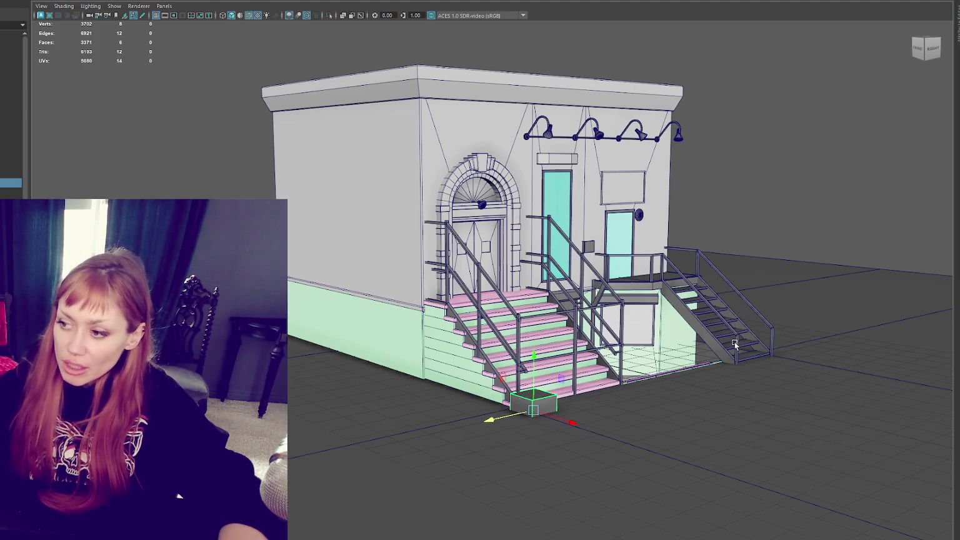
pyautogui.keyDown('alt'); pyautogui.moveTo(624, 362); pyautogui.dragTo(682, 340); pyautogui.keyUp('alt')
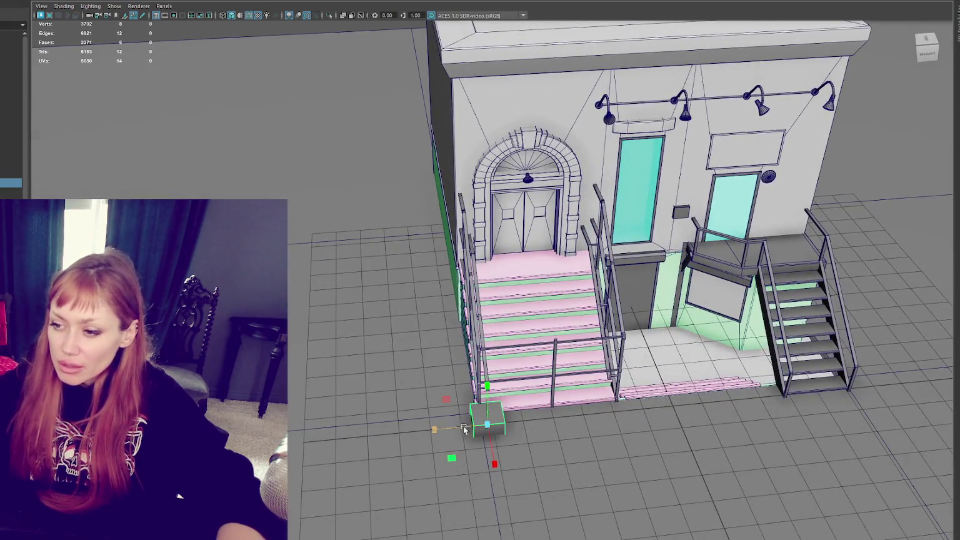
pyautogui.press('f')
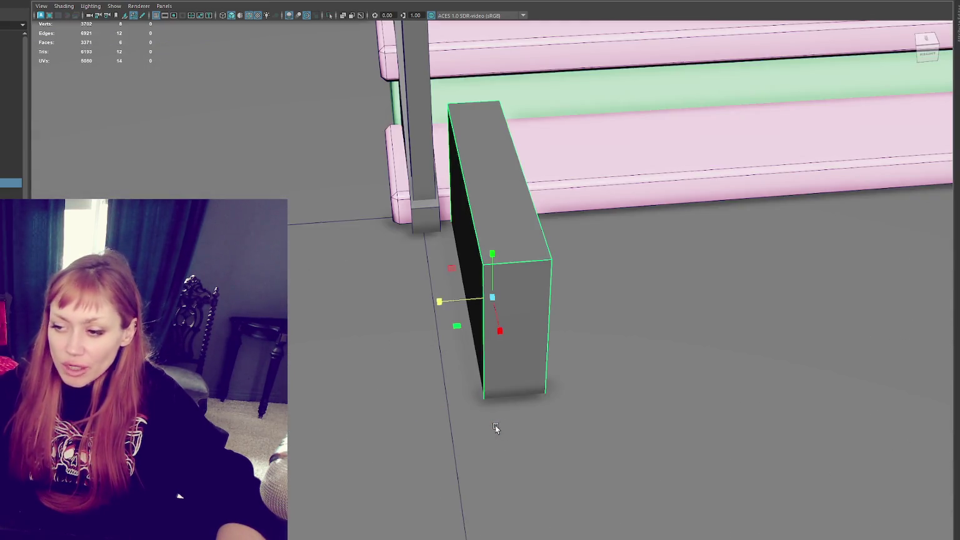
pyautogui.scroll(-3, 550, 308)
pyautogui.moveTo(549, 309)
pyautogui.keyDown('alt'); pyautogui.mouseDown()
pyautogui.moveTo(550, 382)
pyautogui.moveTo(388, 390)
pyautogui.mouseUp(); pyautogui.keyUp('alt')
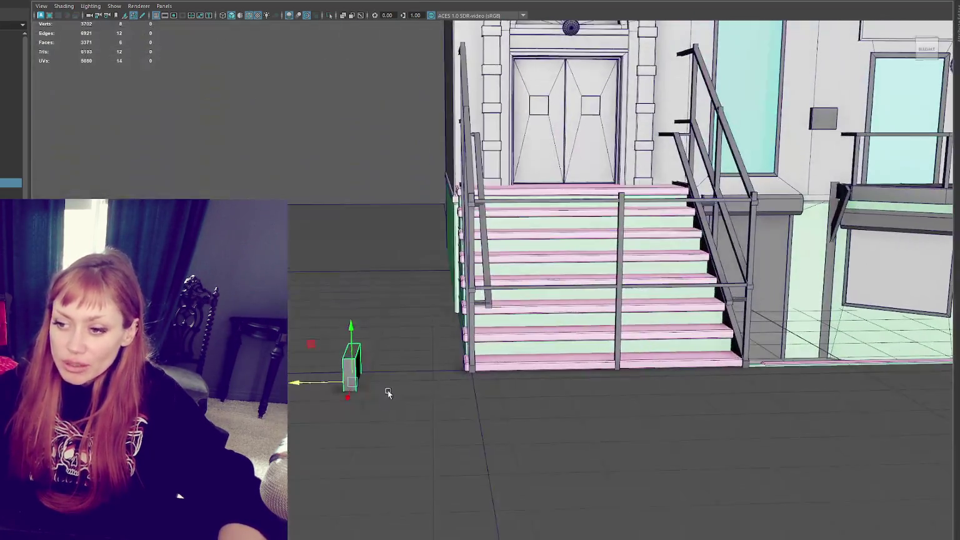
pyautogui.rightClick(343, 117)
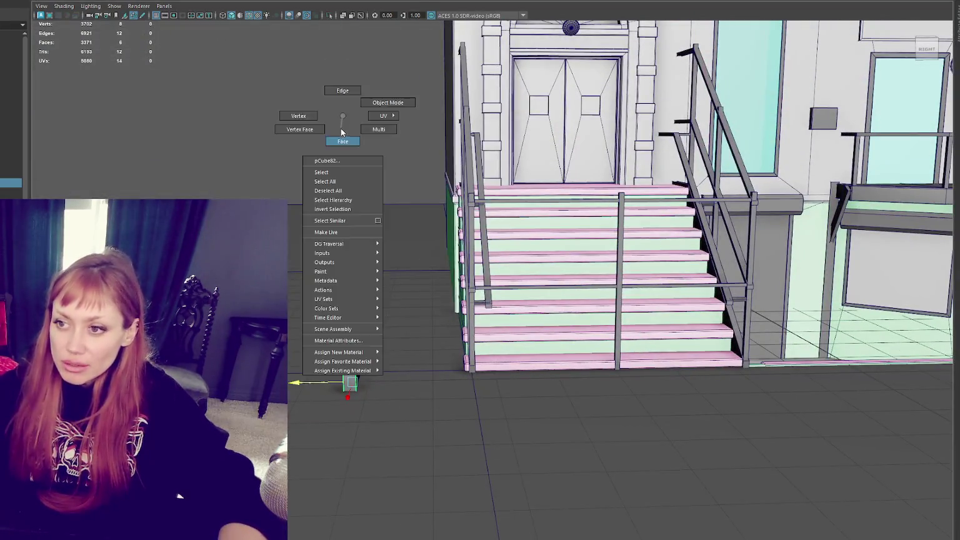
pyautogui.click(342, 131)
pyautogui.keyDown('shift'); pyautogui.moveTo(350, 373); pyautogui.dragTo(369, 393); pyautogui.keyUp('shift')
pyautogui.press('Delete')
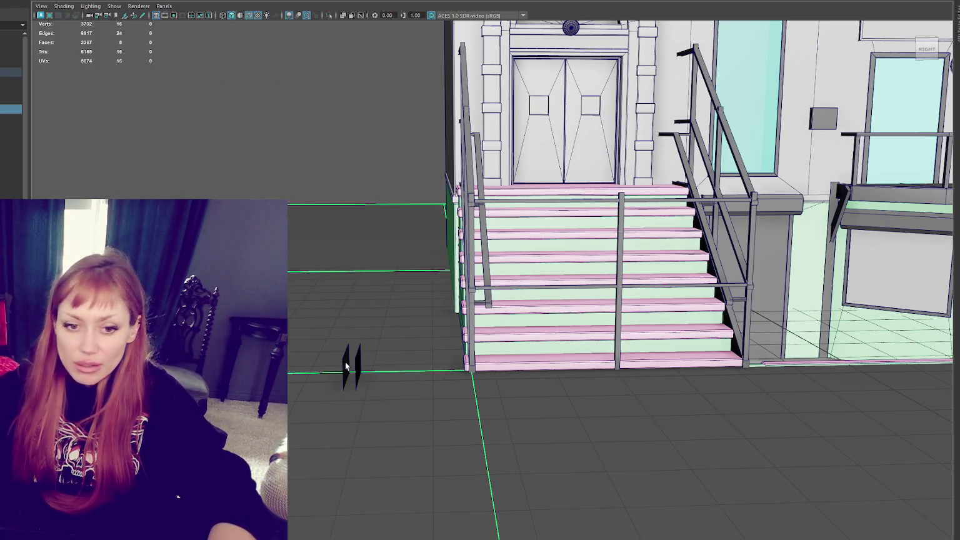
# - Slide the two thin planes together and over to the stair edge
pyautogui.click(343, 368)
pyautogui.moveTo(322, 385); pyautogui.dragTo(371, 389)
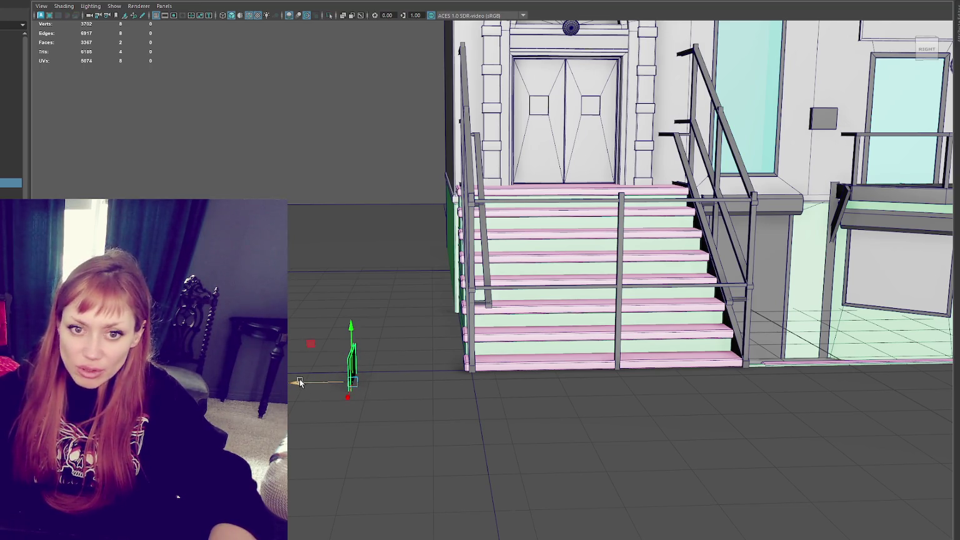
pyautogui.moveTo(302, 388)
pyautogui.mouseDown()
pyautogui.moveTo(418, 383)
pyautogui.moveTo(530, 496)
pyautogui.moveTo(491, 474)
pyautogui.moveTo(454, 483)
pyautogui.moveTo(492, 498)
pyautogui.moveTo(448, 384)
pyautogui.moveTo(497, 195)
pyautogui.mouseUp()
pyautogui.scroll(2, 412, 377)
pyautogui.scroll(5, 455, 483)
pyautogui.scroll(3, 456, 487)
pyautogui.scroll(-4, 492, 497)
pyautogui.scroll(4, 449, 384)
pyautogui.scroll(-4, 497, 194)
pyautogui.scroll(3, 526, 129)
pyautogui.keyDown('alt'); pyautogui.moveTo(527, 129); pyautogui.dragTo(532, 212); pyautogui.keyUp('alt')
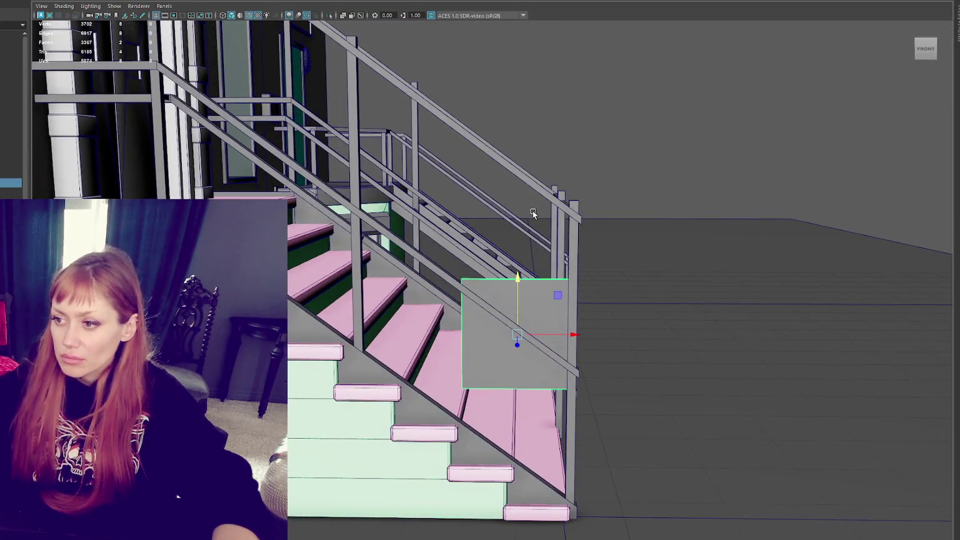
# - Move the panel's pivot to its top edge and lower it slightly using wireframe view
pyautogui.moveTo(507, 288)
pyautogui.mouseDown()
pyautogui.moveTo(524, 268)
pyautogui.moveTo(544, 182)
pyautogui.mouseUp()
pyautogui.press('4')
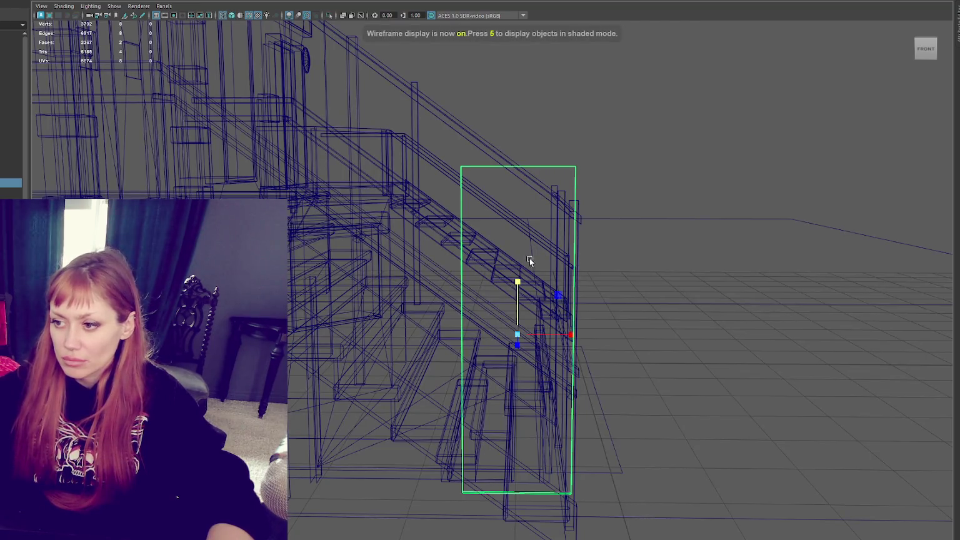
pyautogui.moveTo(520, 281); pyautogui.dragTo(518, 295)
pyautogui.press('6')
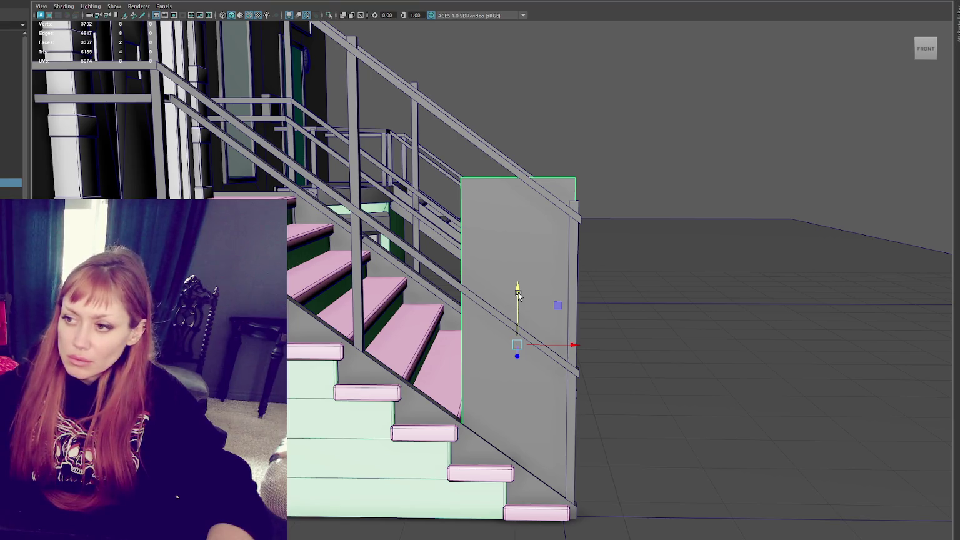
# - Select the side board and several railing posts around the staircase
pyautogui.click(581, 248)
pyautogui.click(357, 206)
pyautogui.keyDown('alt'); pyautogui.moveTo(357, 206); pyautogui.dragTo(229, 197); pyautogui.keyUp('alt')
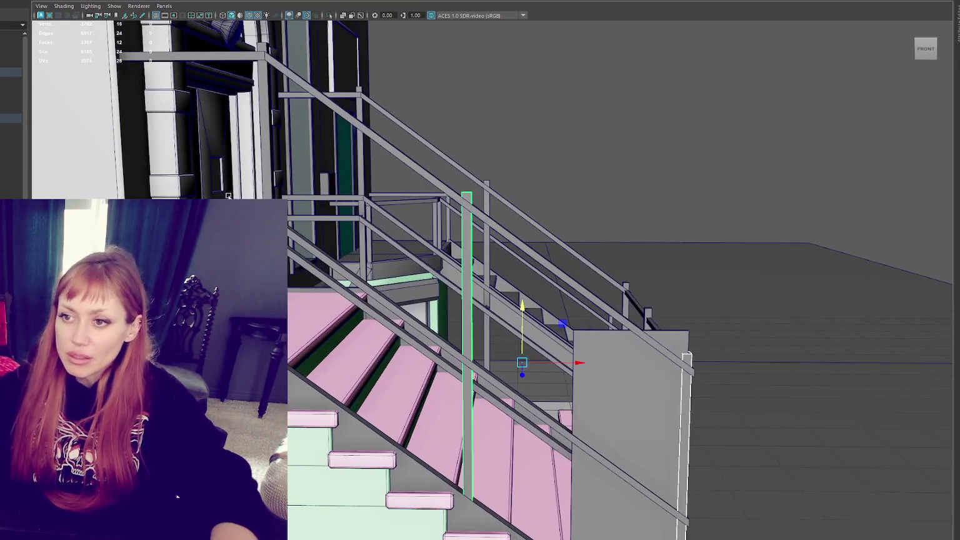
pyautogui.keyDown('alt'); pyautogui.moveTo(295, 150); pyautogui.dragTo(727, 127); pyautogui.keyUp('alt')
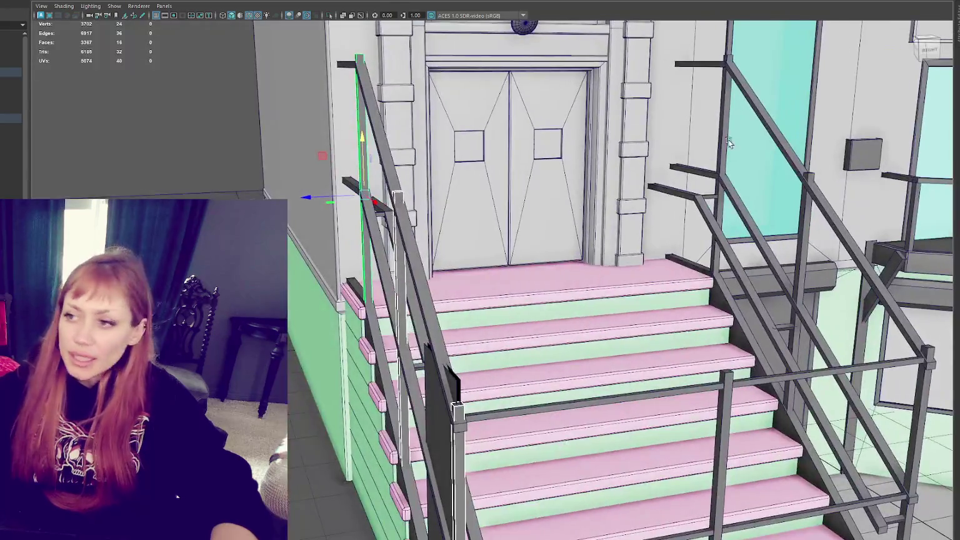
pyautogui.click(727, 127)
pyautogui.keyDown('shift'); pyautogui.click(806, 216); pyautogui.keyUp('shift')
pyautogui.keyDown('shift'); pyautogui.click(916, 392); pyautogui.keyUp('shift')
pyautogui.keyDown('shift'); pyautogui.click(729, 423); pyautogui.keyUp('shift')
# - Box-select the railing and post-top vertices for moving, then clear that selection
pyautogui.moveTo(729, 423)
pyautogui.keyDown('alt'); pyautogui.mouseDown()
pyautogui.moveTo(672, 374)
pyautogui.moveTo(768, 350)
pyautogui.mouseUp(); pyautogui.keyUp('alt')
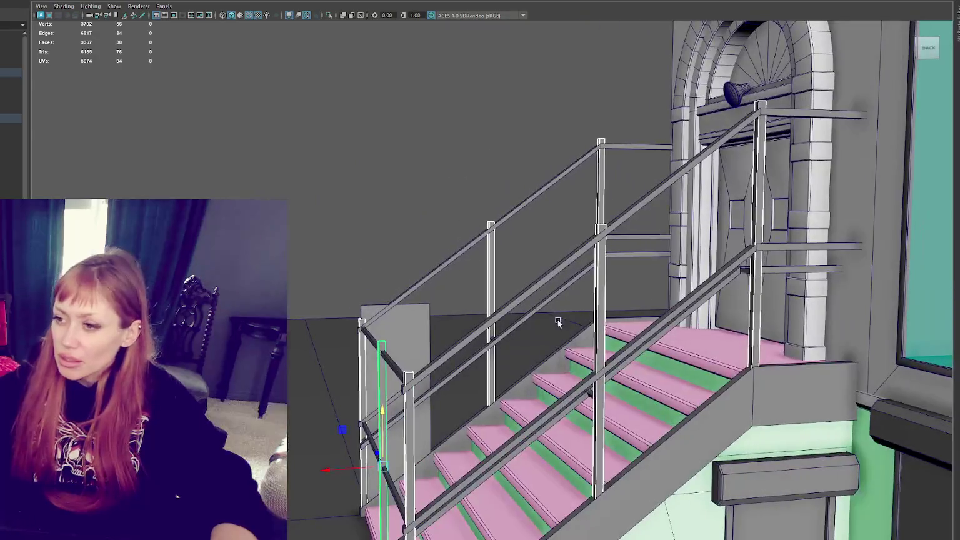
pyautogui.moveTo(475, 110); pyautogui.dragTo(446, 92, button='right')
pyautogui.moveTo(329, 280); pyautogui.dragTo(450, 403)
pyautogui.keyDown('shift'); pyautogui.moveTo(559, 249); pyautogui.dragTo(643, 273); pyautogui.keyUp('shift')
pyautogui.press('w')
pyautogui.moveTo(707, 179)
pyautogui.keyDown('alt'); pyautogui.mouseDown()
pyautogui.moveTo(543, 231)
pyautogui.moveTo(519, 215)
pyautogui.mouseUp(); pyautogui.keyUp('alt')
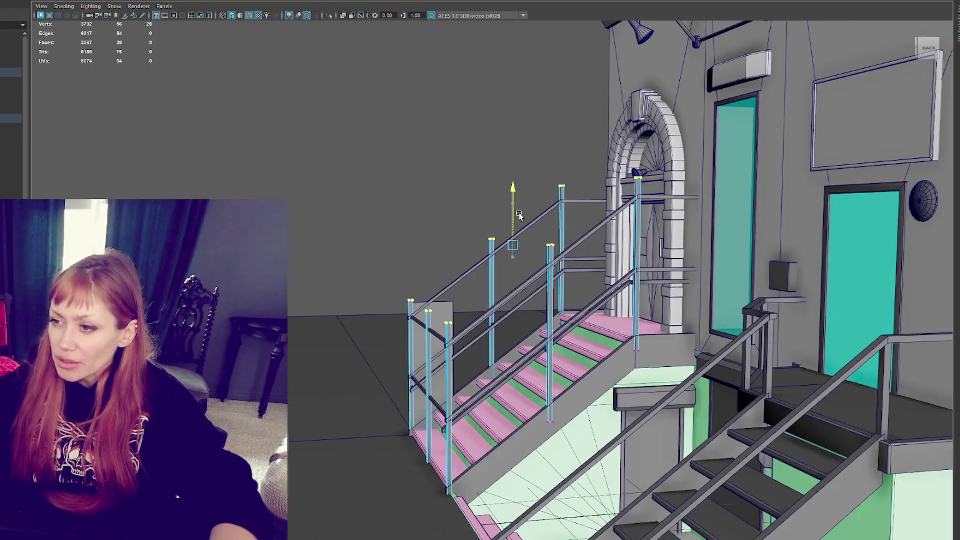
pyautogui.click(406, 201)
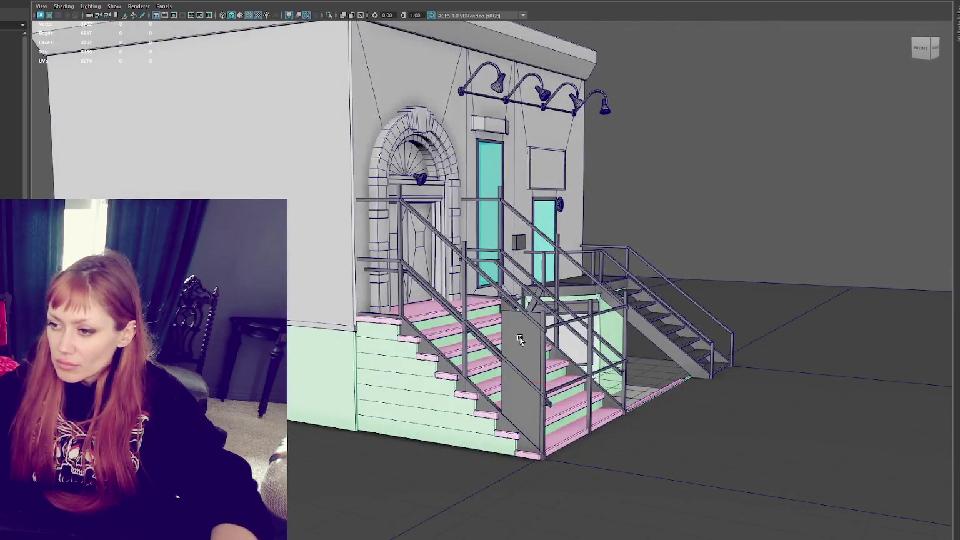
# - Stretch the grey side panel's vertices left across the stairs and up to the doorway
pyautogui.moveTo(706, 161); pyautogui.dragTo(653, 154, button='right')
pyautogui.moveTo(519, 261); pyautogui.dragTo(479, 387)
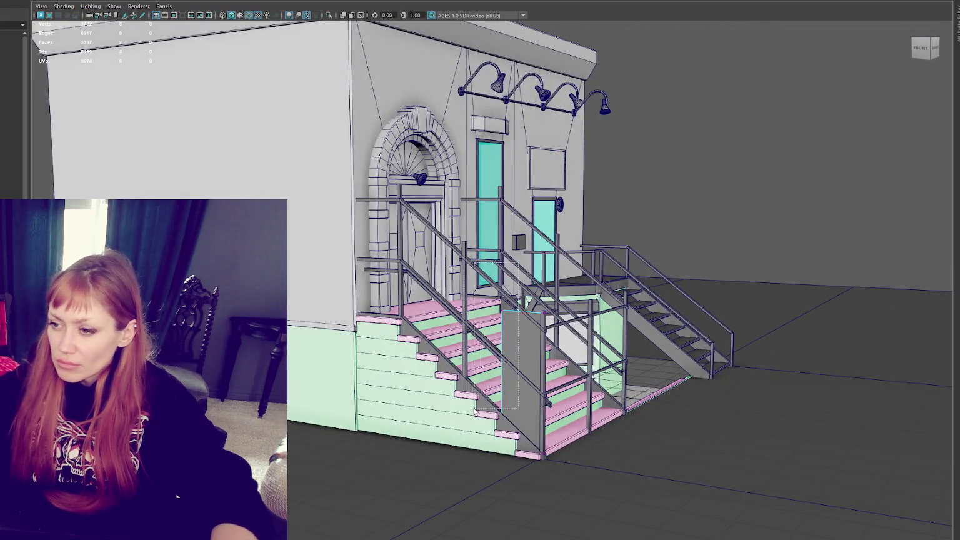
pyautogui.moveTo(494, 359); pyautogui.dragTo(418, 361, button='middle')
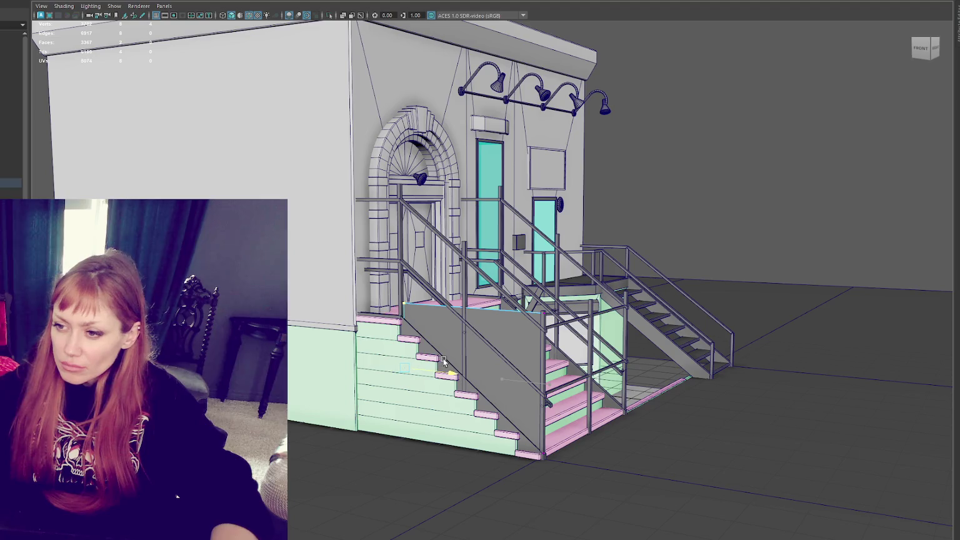
pyautogui.moveTo(406, 299)
pyautogui.mouseDown()
pyautogui.moveTo(425, 193)
pyautogui.moveTo(589, 242)
pyautogui.moveTo(562, 213)
pyautogui.mouseUp()
pyautogui.scroll(5, 425, 192)
pyautogui.scroll(-3, 556, 226)
pyautogui.scroll(3, 576, 212)
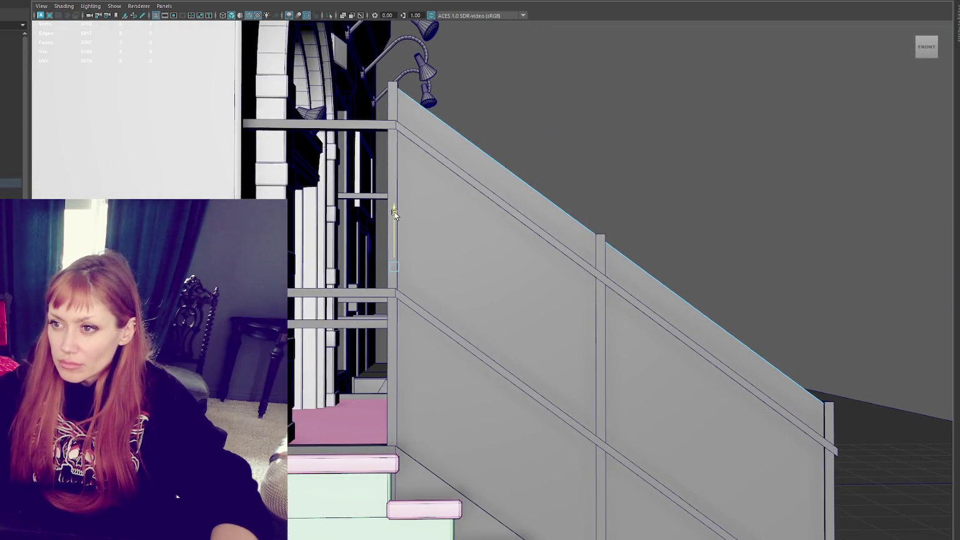
# - Select the panel's left edge and shift it slightly further left
pyautogui.press('4')
pyautogui.press('6')
pyautogui.rightClick(650, 148)
pyautogui.rightClick(575, 125)
pyautogui.moveTo(440, 58); pyautogui.dragTo(319, 463)
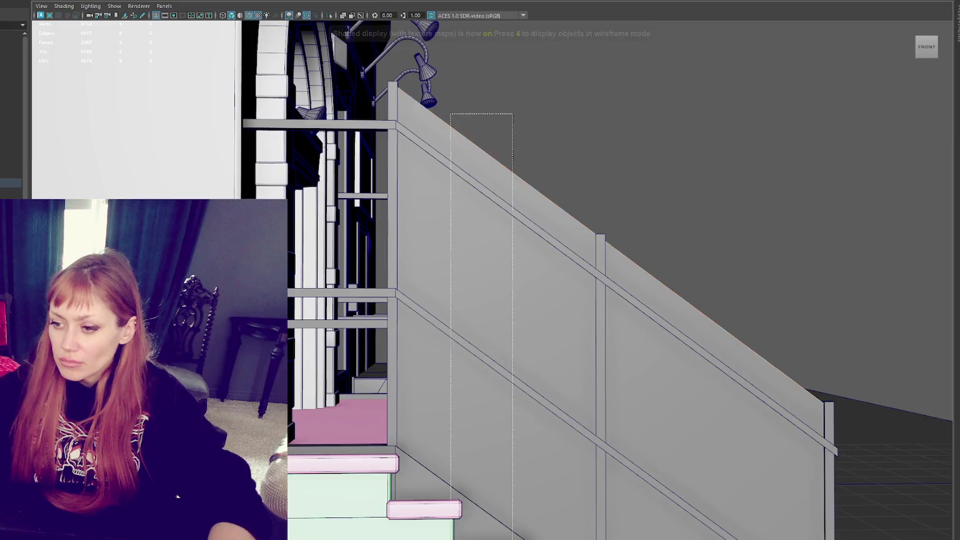
pyautogui.press('4')
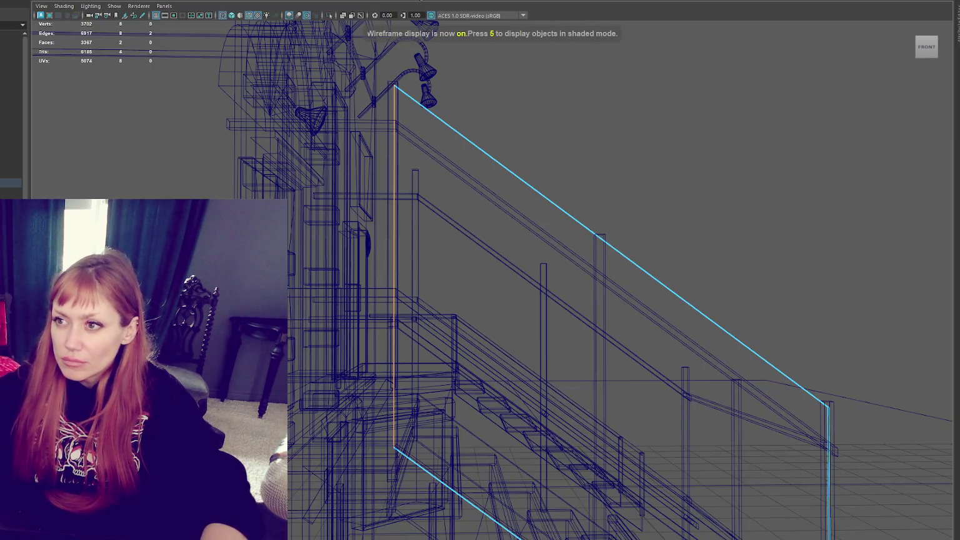
pyautogui.press('6')
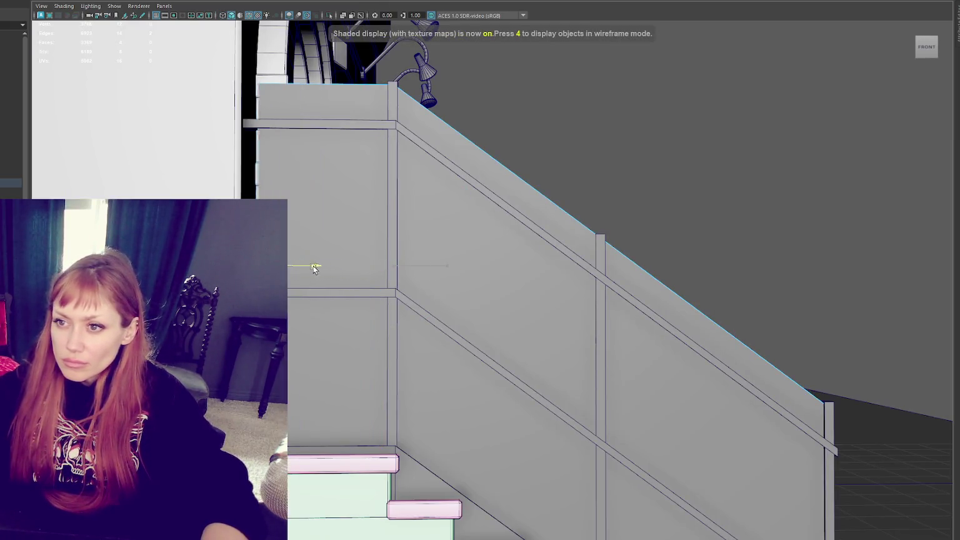
pyautogui.moveTo(315, 267); pyautogui.dragTo(304, 268)
# - Move the black railing panel across to the right-hand railing
pyautogui.moveTo(703, 114)
pyautogui.keyDown('alt'); pyautogui.mouseDown()
pyautogui.moveTo(664, 189)
pyautogui.moveTo(533, 237)
pyautogui.moveTo(578, 302)
pyautogui.mouseUp(); pyautogui.keyUp('alt')
pyautogui.click(533, 237)
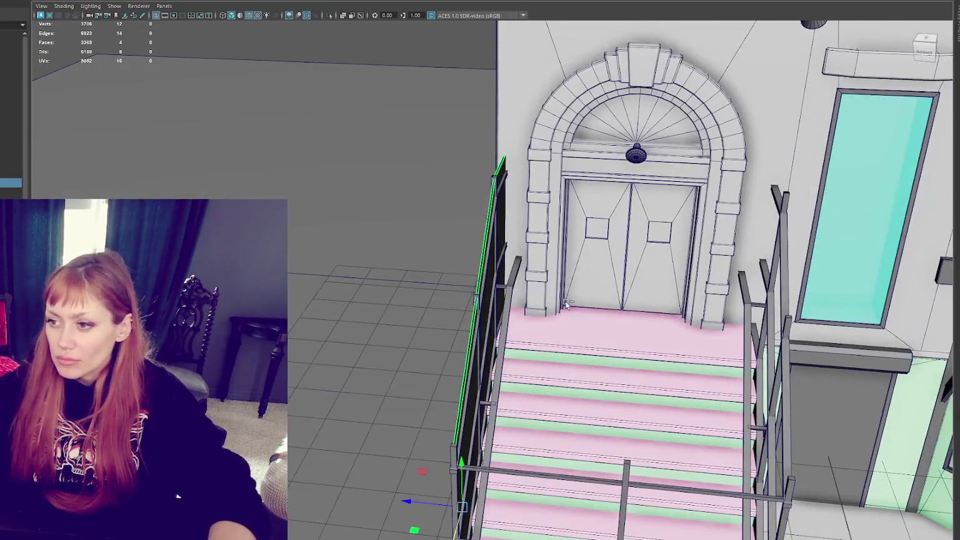
pyautogui.moveTo(421, 482)
pyautogui.mouseDown()
pyautogui.moveTo(711, 509)
pyautogui.moveTo(745, 232)
pyautogui.moveTo(701, 225)
pyautogui.mouseUp()
pyautogui.keyDown('alt'); pyautogui.moveTo(589, 392); pyautogui.dragTo(311, 250, button='right'); pyautogui.keyUp('alt')
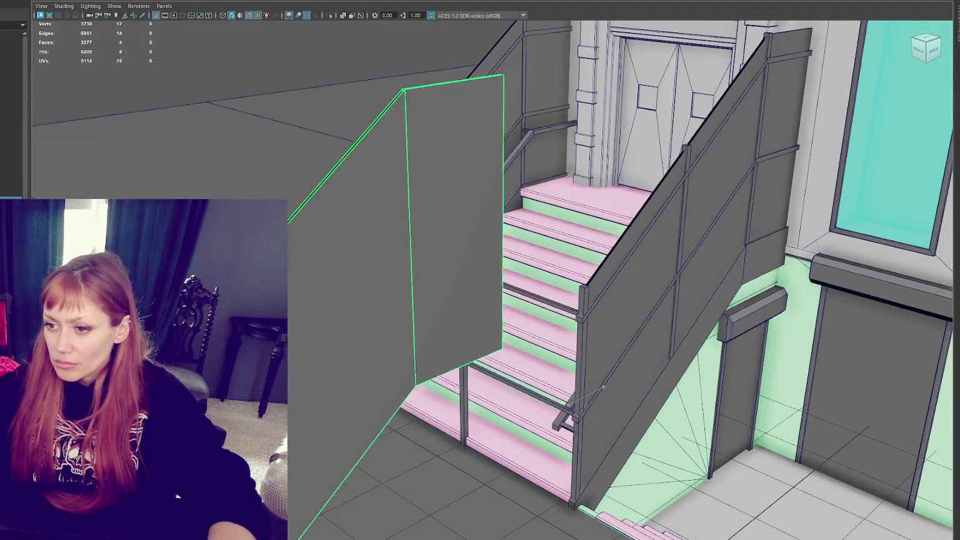
# - Delete the extra large plane and rotate the small panel around its vertical axis
pyautogui.keyDown('alt'); pyautogui.moveTo(298, 171); pyautogui.dragTo(335, 192, button='right'); pyautogui.keyUp('alt')
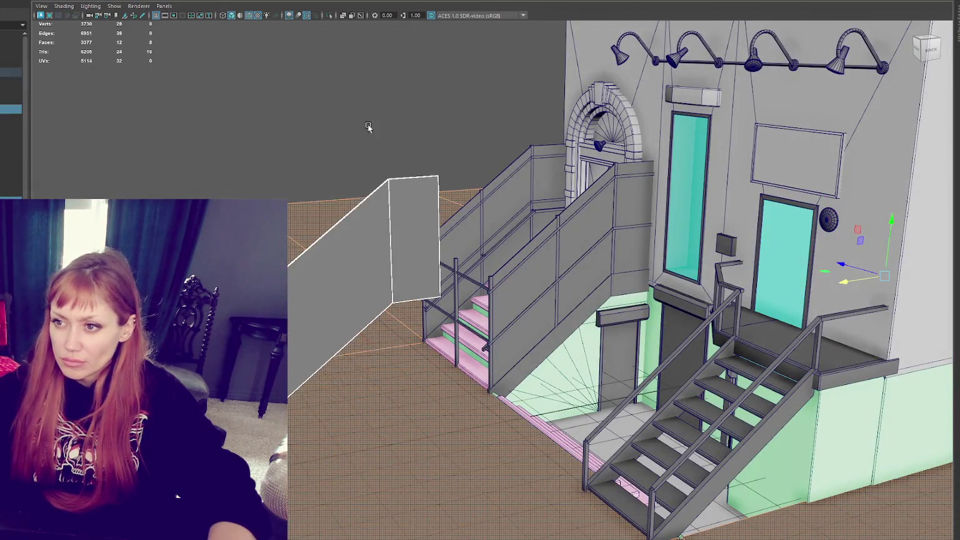
pyautogui.moveTo(343, 83); pyautogui.dragTo(343, 107, button='right')
pyautogui.click(338, 269)
pyautogui.press('Delete')
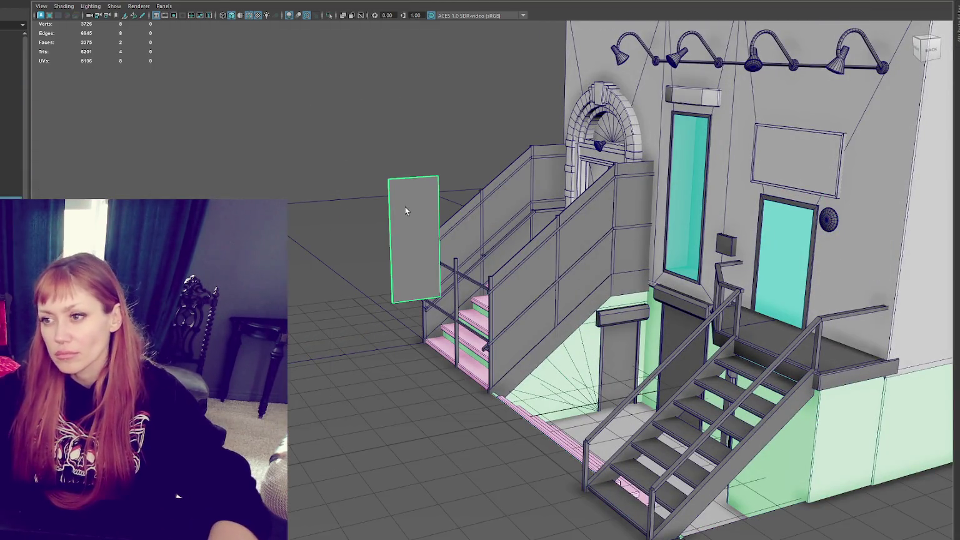
pyautogui.press('e')
pyautogui.moveTo(437, 252)
pyautogui.mouseDown()
pyautogui.moveTo(361, 254)
pyautogui.moveTo(399, 333)
pyautogui.moveTo(427, 319)
pyautogui.mouseUp()
pyautogui.press('w')
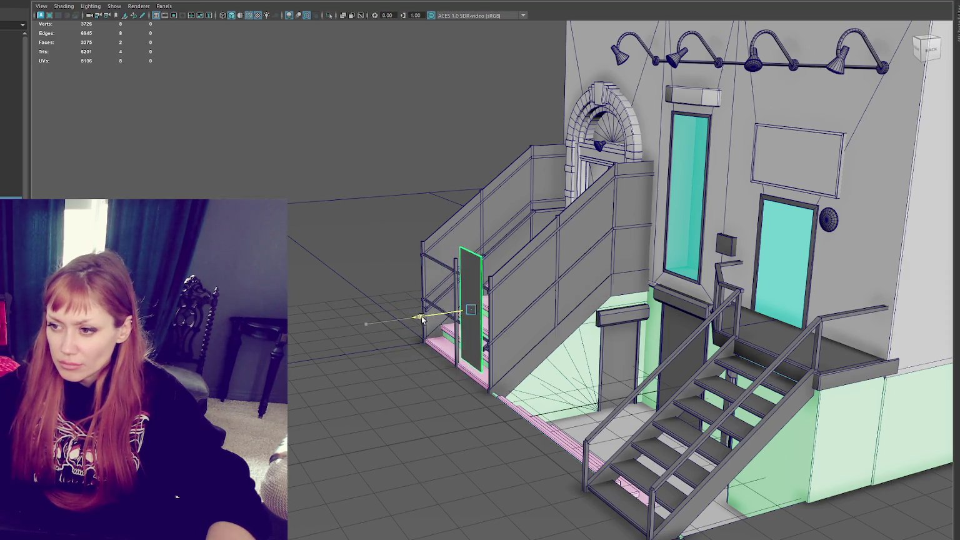
pyautogui.press('f')
# - Lower the panel to the ground and slide it along Z to the stair base
pyautogui.moveTo(428, 309)
pyautogui.keyDown('alt'); pyautogui.mouseDown()
pyautogui.moveTo(530, 301)
pyautogui.moveTo(520, 268)
pyautogui.mouseUp(); pyautogui.keyUp('alt')
pyautogui.scroll(-3, 519, 268)
pyautogui.moveTo(491, 241); pyautogui.dragTo(489, 297)
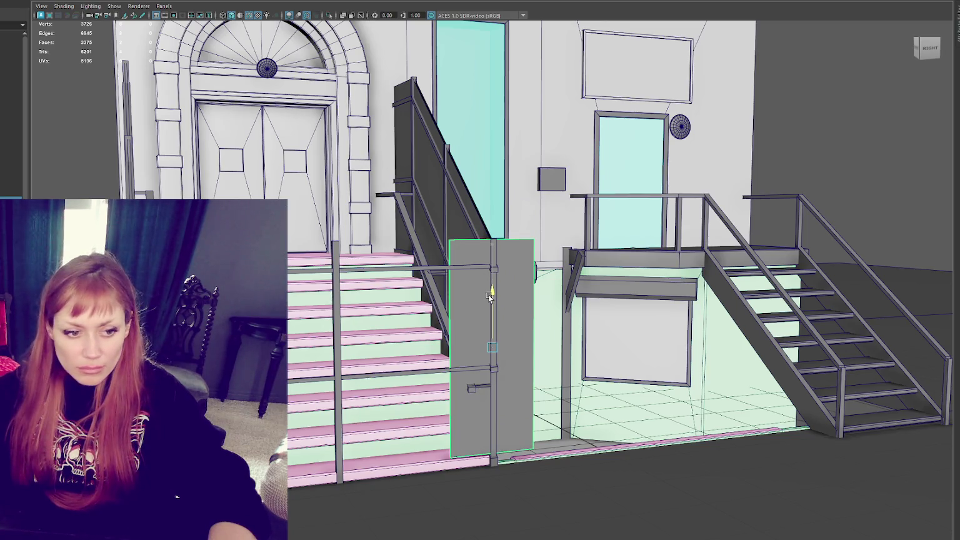
pyautogui.moveTo(456, 348)
pyautogui.mouseDown()
pyautogui.moveTo(302, 359)
pyautogui.moveTo(418, 366)
pyautogui.moveTo(335, 362)
pyautogui.mouseUp()
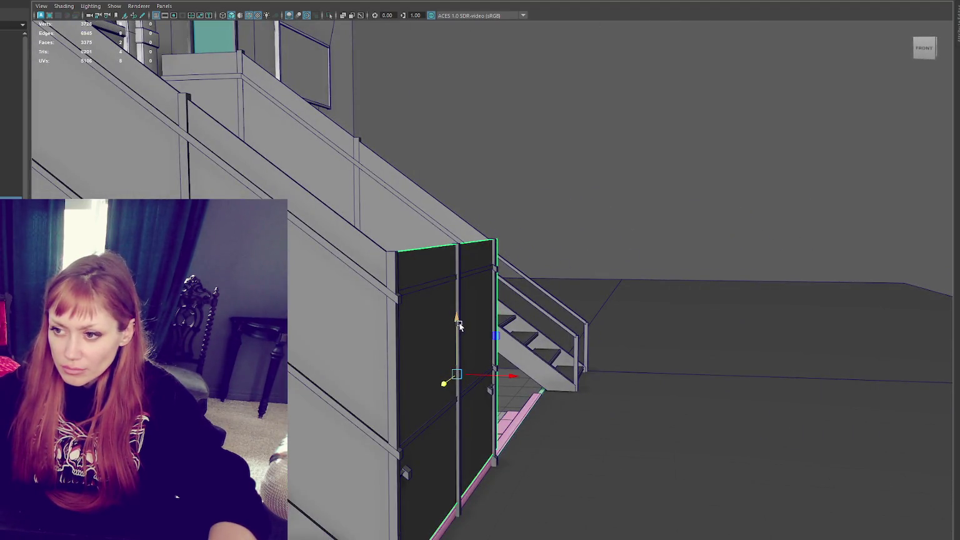
pyautogui.keyDown('alt'); pyautogui.moveTo(497, 310); pyautogui.dragTo(405, 341); pyautogui.keyUp('alt')
pyautogui.moveTo(307, 360); pyautogui.dragTo(291, 361)
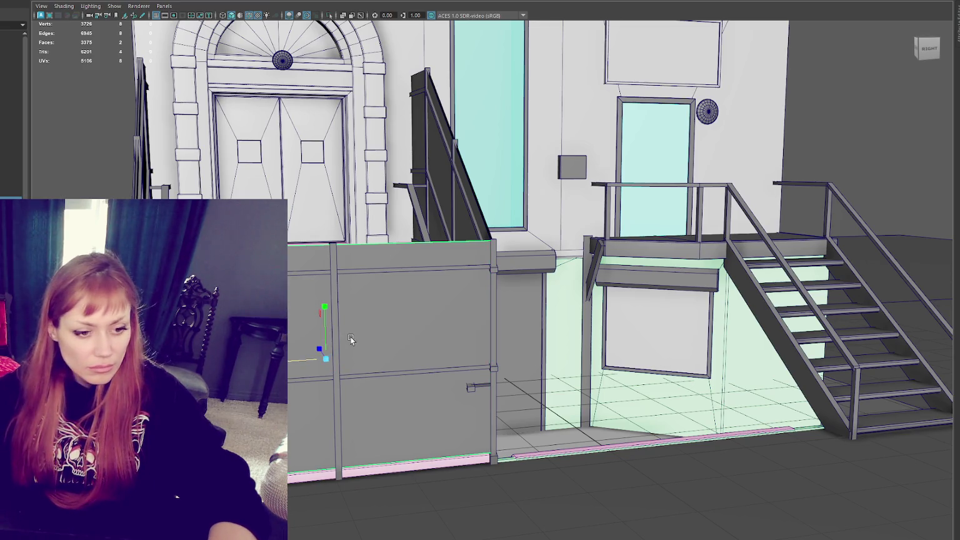
# - Select both stair walls and the right wall's top vertices in wireframe
pyautogui.keyDown('alt'); pyautogui.moveTo(360, 336); pyautogui.dragTo(299, 338); pyautogui.keyUp('alt')
pyautogui.click(534, 262)
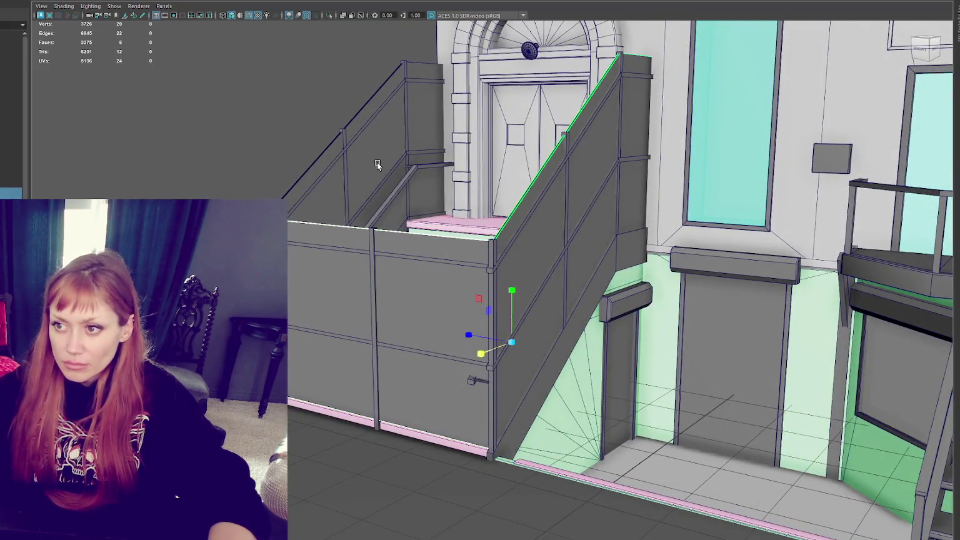
pyautogui.keyDown('shift'); pyautogui.click(376, 161); pyautogui.keyUp('shift')
pyautogui.press('4')
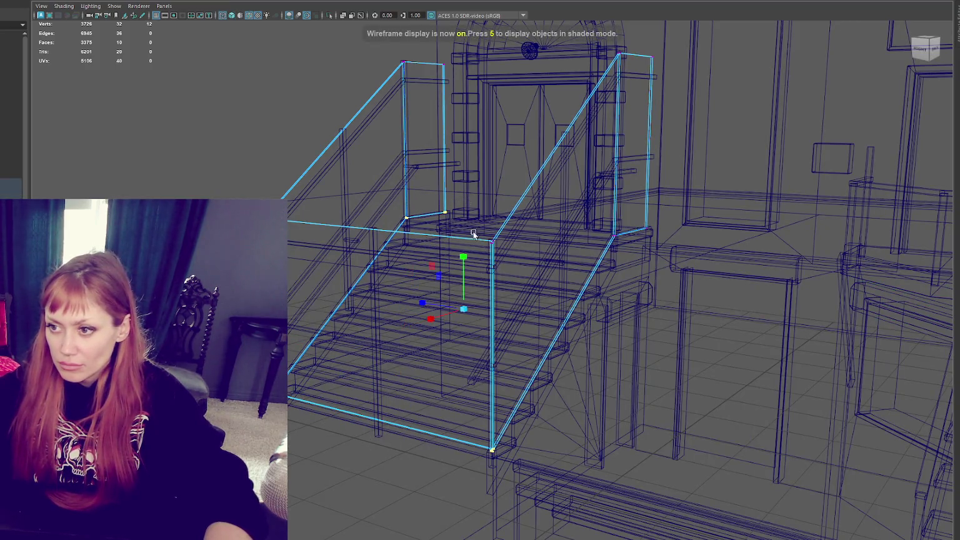
pyautogui.moveTo(676, 206)
pyautogui.keyDown('shift'); pyautogui.mouseDown()
pyautogui.moveTo(505, 234)
pyautogui.moveTo(463, 278)
pyautogui.mouseUp(); pyautogui.keyUp('shift')
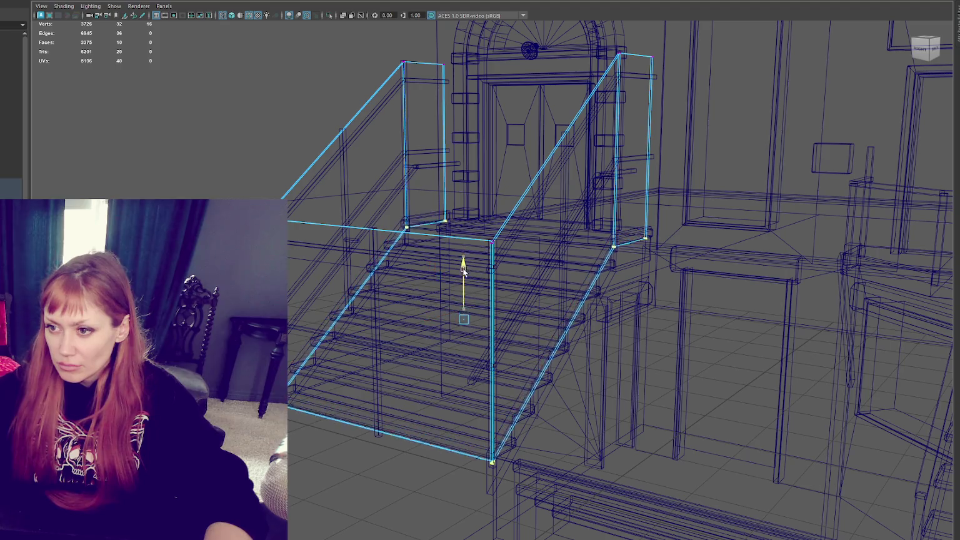
pyautogui.press('6')
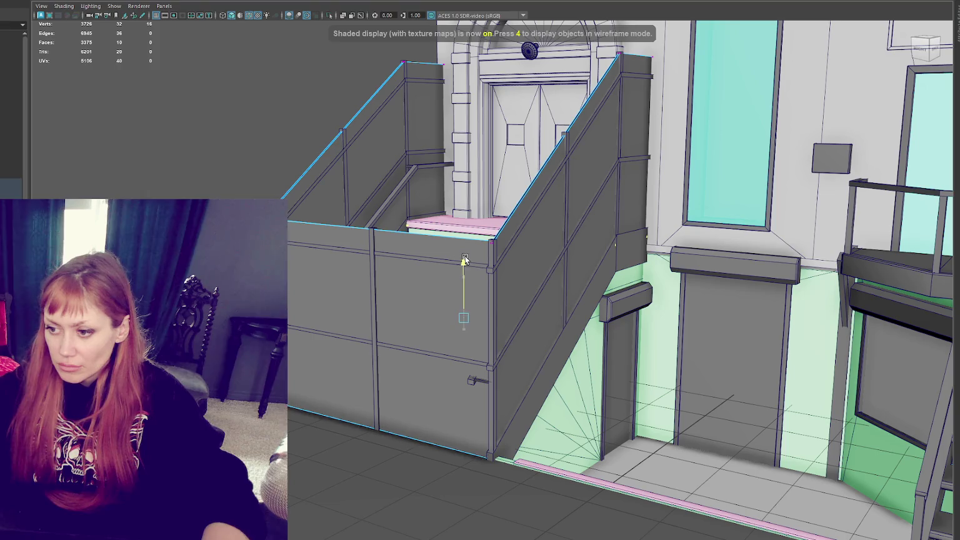
pyautogui.click(226, 149)
# - Duplicate the wall's top trim and move the copy down to the bottom edge
pyautogui.moveTo(237, 148)
pyautogui.keyDown('alt'); pyautogui.mouseDown()
pyautogui.moveTo(312, 135)
pyautogui.moveTo(407, 273)
pyautogui.mouseUp(); pyautogui.keyUp('alt')
pyautogui.click(407, 268)
pyautogui.hotkey('ctrl', 'd')
pyautogui.moveTo(327, 219); pyautogui.dragTo(324, 405)
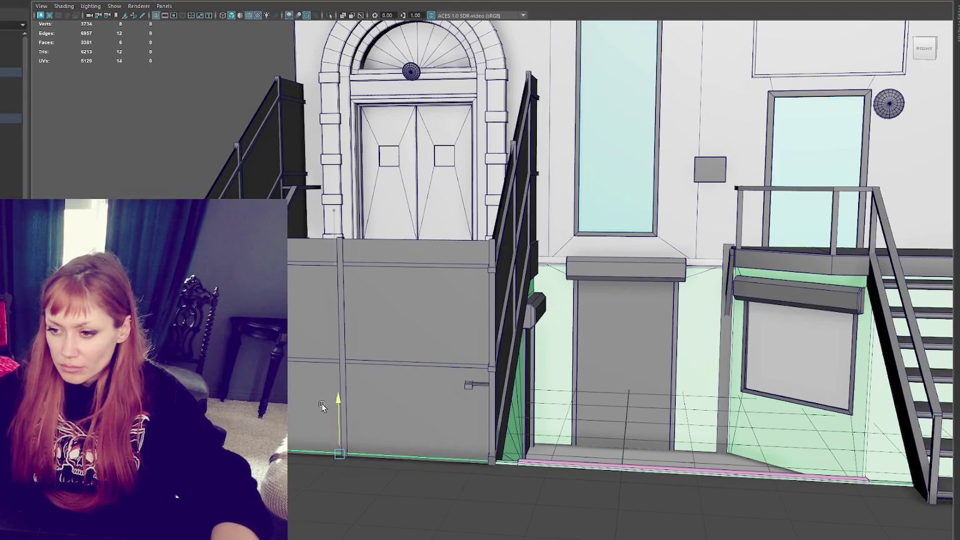
# - Duplicate the vertical trim post on the front wall and slide the copy left
pyautogui.scroll(2, 357, 357)
pyautogui.scroll(2, 306, 282)
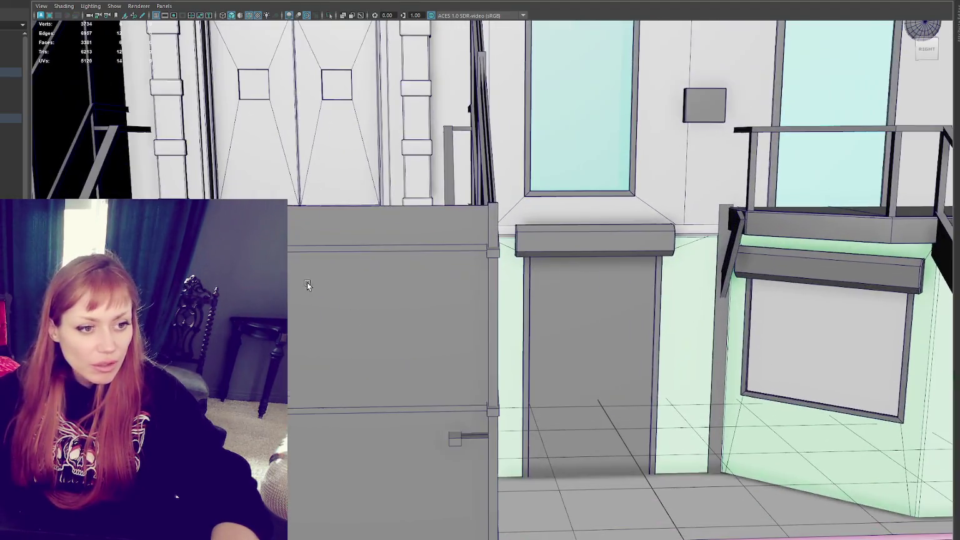
pyautogui.keyDown('alt'); pyautogui.moveTo(306, 281); pyautogui.dragTo(422, 281, button='middle'); pyautogui.keyUp('alt')
pyautogui.click(361, 283)
pyautogui.hotkey('ctrl', 'd')
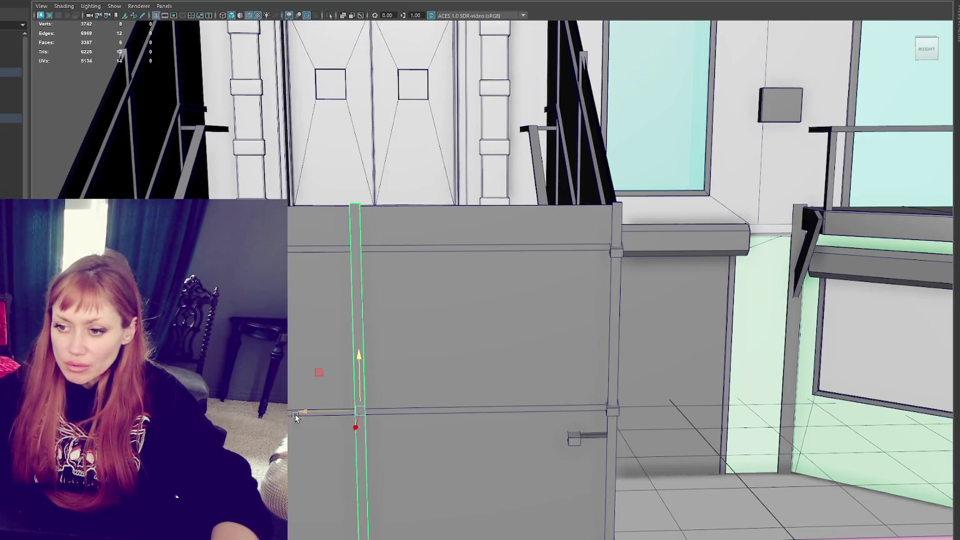
pyautogui.moveTo(319, 412); pyautogui.dragTo(313, 411)
# - Slide the thin post between the two lower gate panels slightly left
pyautogui.keyDown('alt'); pyautogui.moveTo(376, 241); pyautogui.dragTo(361, 268); pyautogui.keyUp('alt')
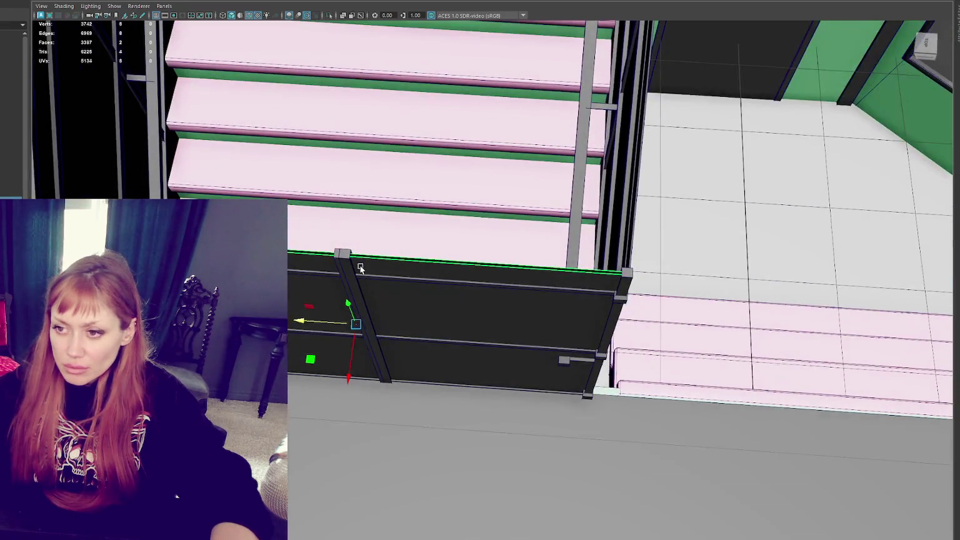
pyautogui.moveTo(306, 237)
pyautogui.keyDown('alt'); pyautogui.mouseDown()
pyautogui.moveTo(350, 388)
pyautogui.moveTo(316, 369)
pyautogui.moveTo(344, 366)
pyautogui.moveTo(307, 369)
pyautogui.mouseUp(); pyautogui.keyUp('alt')
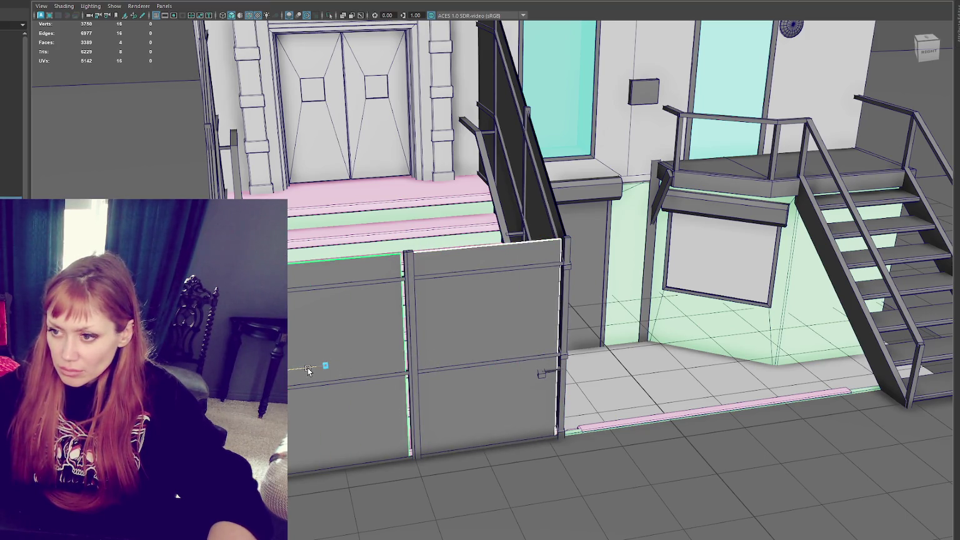
pyautogui.click(325, 365)
pyautogui.click(432, 350)
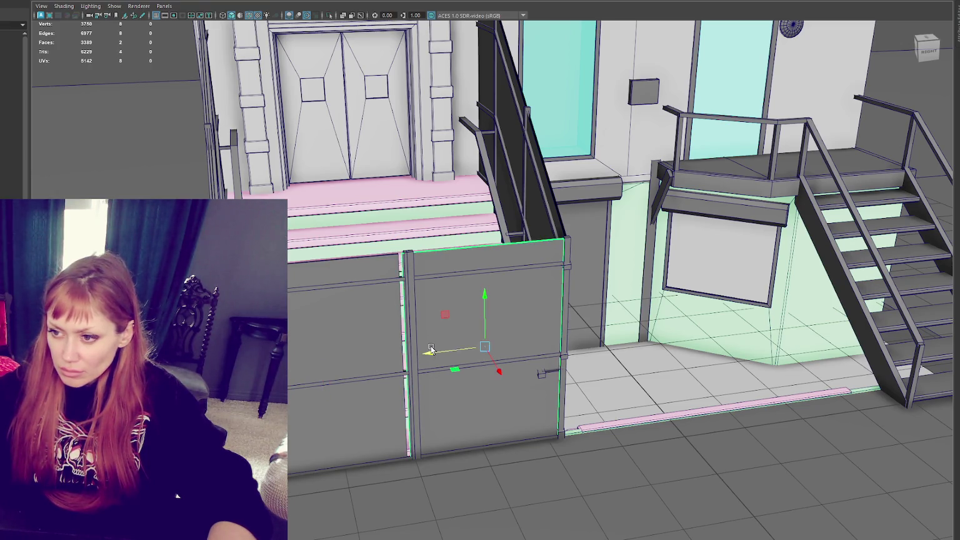
pyautogui.click(410, 316)
pyautogui.moveTo(363, 378)
pyautogui.mouseDown()
pyautogui.moveTo(351, 382)
pyautogui.moveTo(388, 350)
pyautogui.mouseUp()
# - Scale both horizontal trim bars to half width and move them onto the right panel
pyautogui.scroll(3, 401, 323)
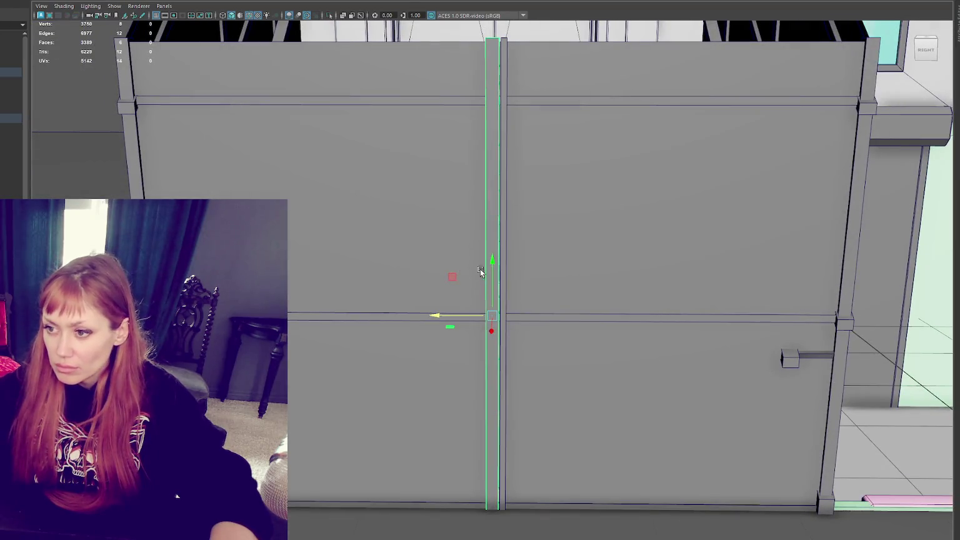
pyautogui.click(401, 320)
pyautogui.keyDown('shift'); pyautogui.click(422, 100); pyautogui.keyUp('shift')
pyautogui.scroll(-3, 455, 204)
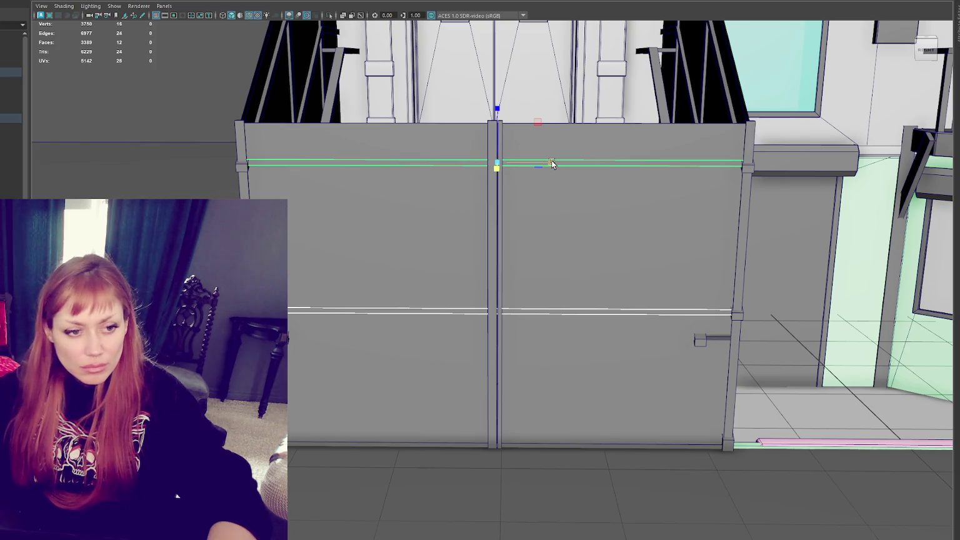
pyautogui.moveTo(552, 163); pyautogui.dragTo(518, 164)
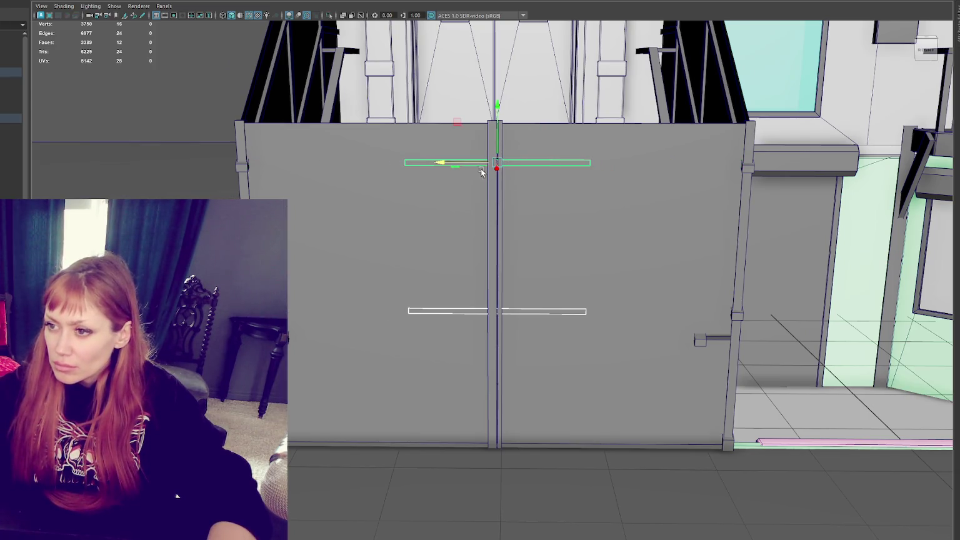
pyautogui.moveTo(446, 165); pyautogui.dragTo(556, 167)
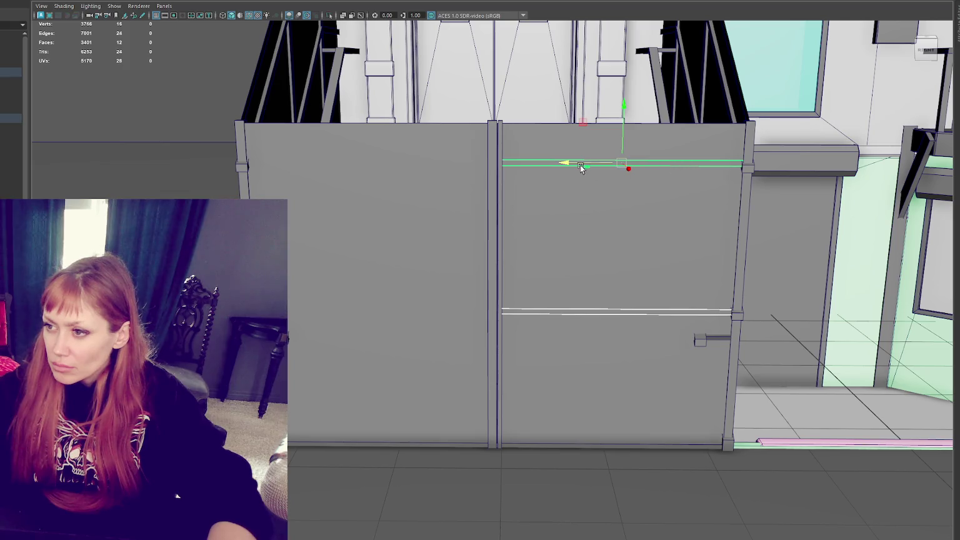
# - Fit the left panel's trims to the centre post, then orbit to inspect the gate
pyautogui.click(335, 164)
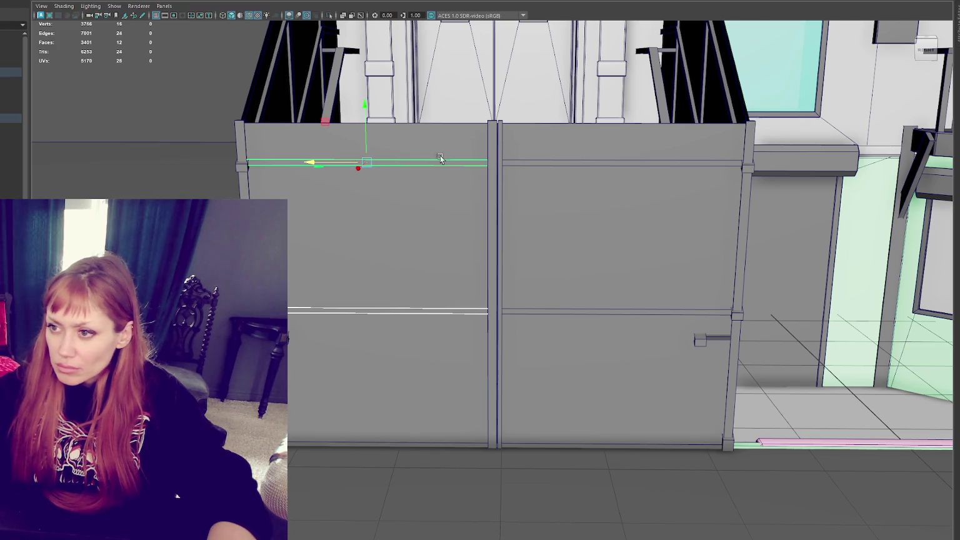
pyautogui.click(493, 169)
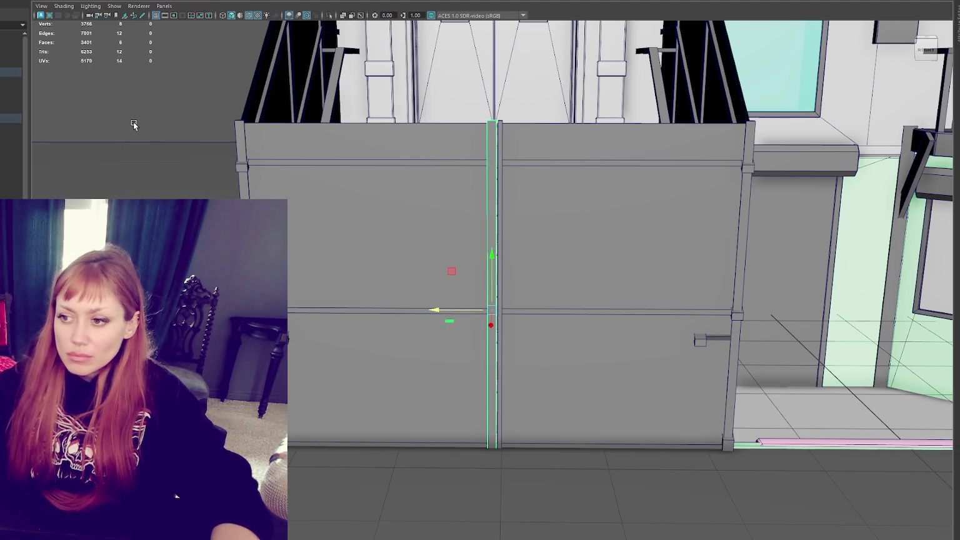
pyautogui.click(176, 107)
pyautogui.scroll(-3, 332, 154)
pyautogui.moveTo(333, 154)
pyautogui.keyDown('alt'); pyautogui.mouseDown()
pyautogui.moveTo(357, 169)
pyautogui.moveTo(347, 171)
pyautogui.moveTo(336, 242)
pyautogui.moveTo(344, 133)
pyautogui.moveTo(343, 207)
pyautogui.mouseUp(); pyautogui.keyUp('alt')
pyautogui.scroll(-1, 345, 170)
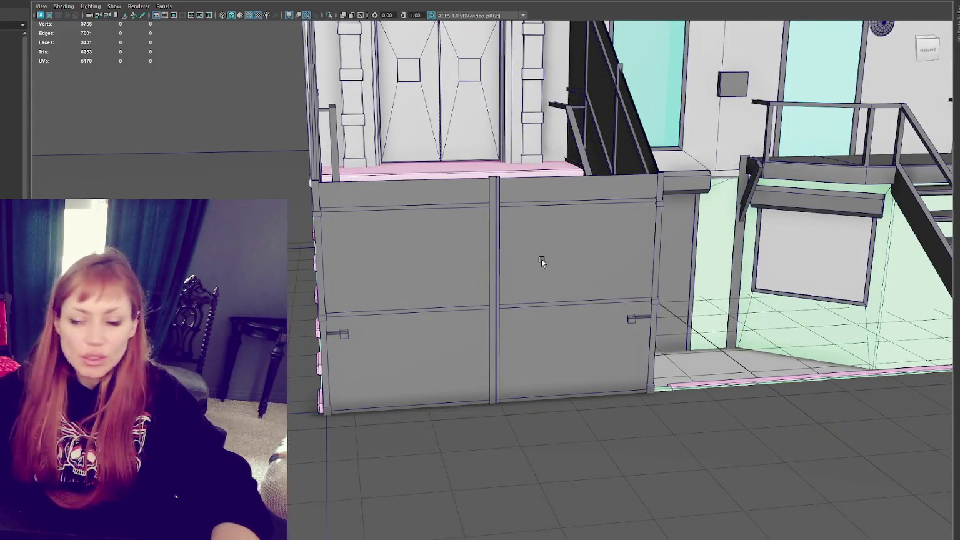
pyautogui.moveTo(520, 210)
pyautogui.keyDown('alt'); pyautogui.mouseDown()
pyautogui.moveTo(533, 216)
pyautogui.moveTo(460, 208)
pyautogui.moveTo(549, 212)
pyautogui.moveTo(583, 243)
pyautogui.moveTo(437, 325)
pyautogui.mouseUp(); pyautogui.keyUp('alt')
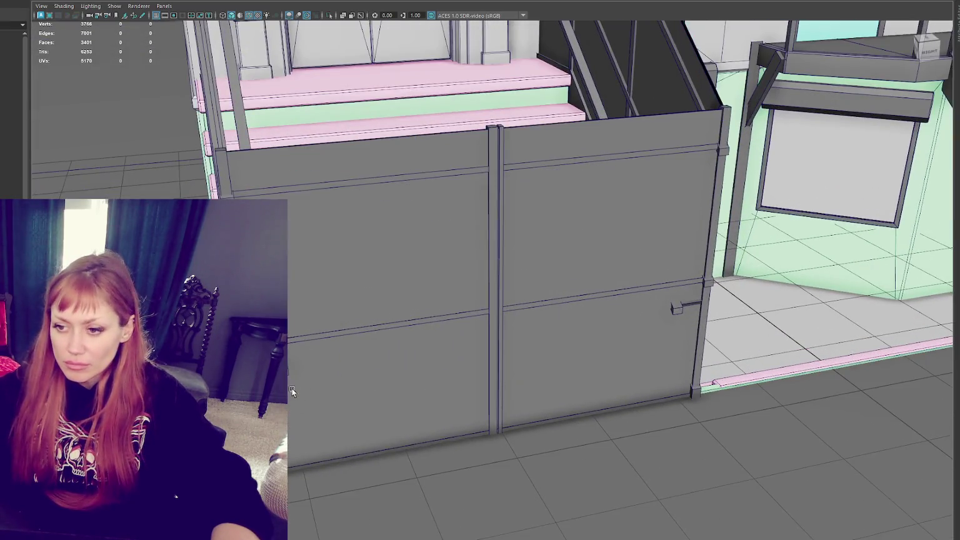
pyautogui.click(403, 360)
pyautogui.click(675, 308)
pyautogui.moveTo(519, 295)
pyautogui.keyDown('alt'); pyautogui.mouseDown()
pyautogui.moveTo(625, 307)
pyautogui.moveTo(506, 291)
pyautogui.mouseUp(); pyautogui.keyUp('alt')
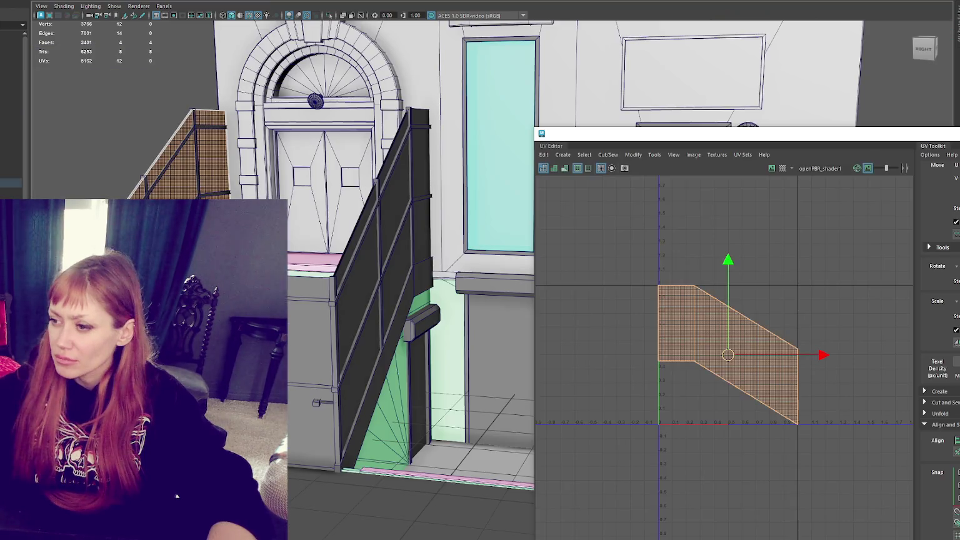
# - Unfold the stair stringer UVs into flat shells and nudge the shell right
pyautogui.keyDown('shift'); pyautogui.moveTo(800, 242); pyautogui.dragTo(596, 238, button='right'); pyautogui.keyUp('shift')
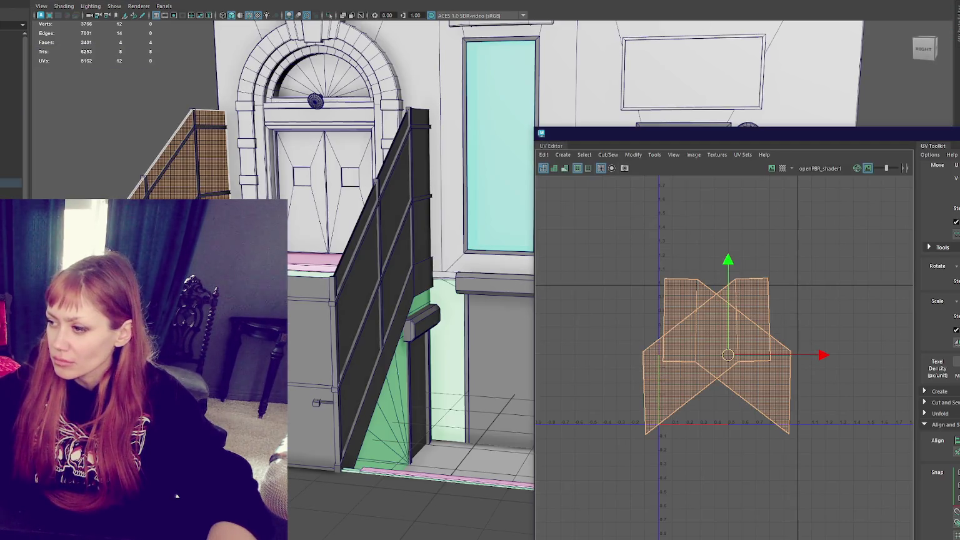
pyautogui.click(790, 399)
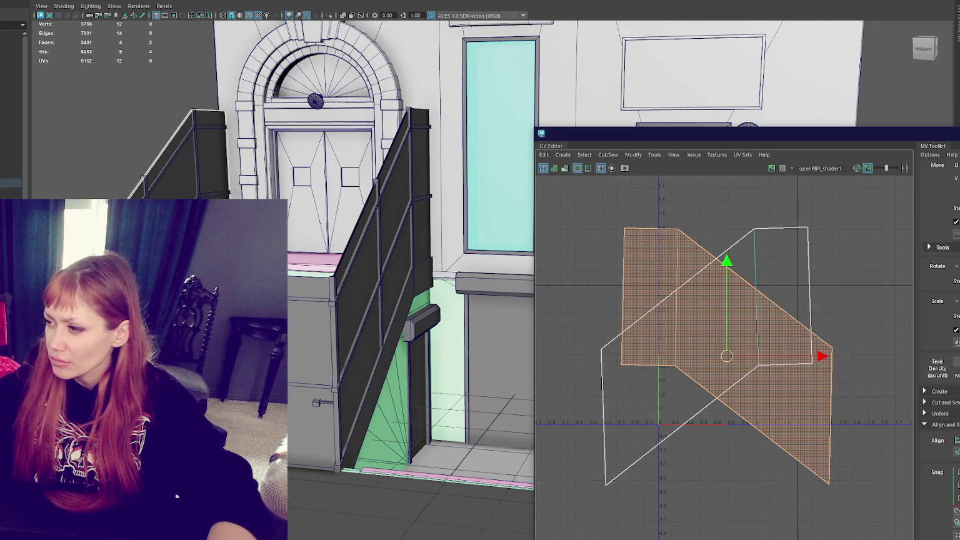
pyautogui.hotkey('ctrl', 'z')
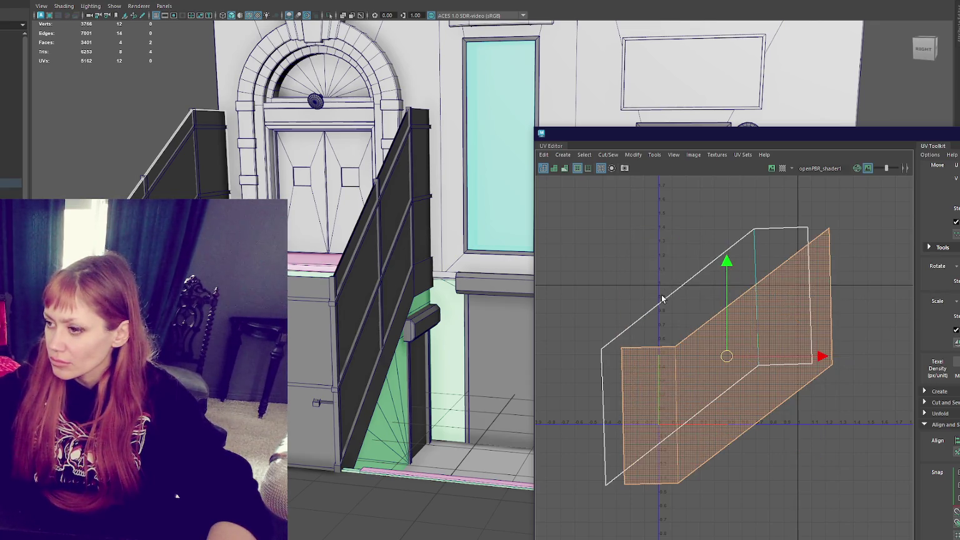
pyautogui.hotkey('ctrl', 'z')
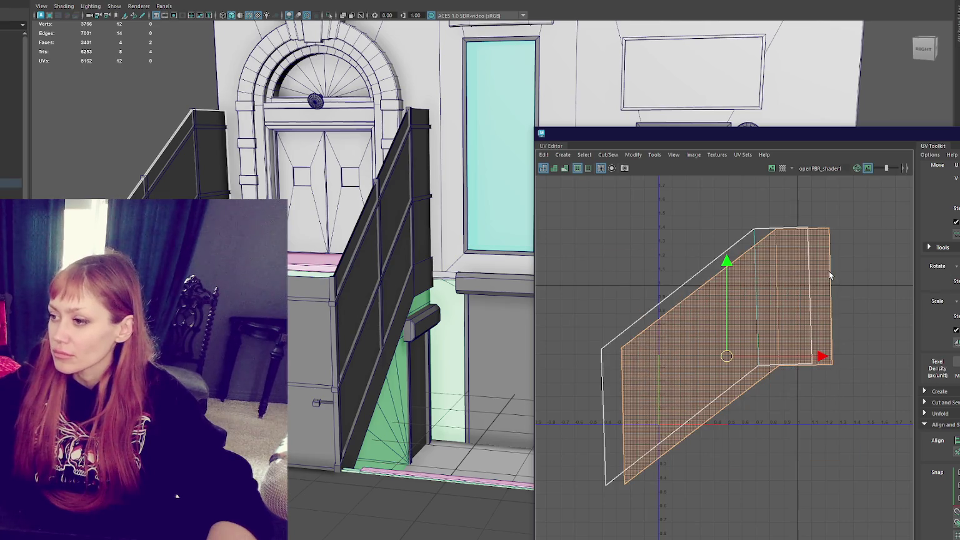
pyautogui.moveTo(831, 222); pyautogui.dragTo(797, 241)
pyautogui.click(699, 287)
pyautogui.click(783, 192)
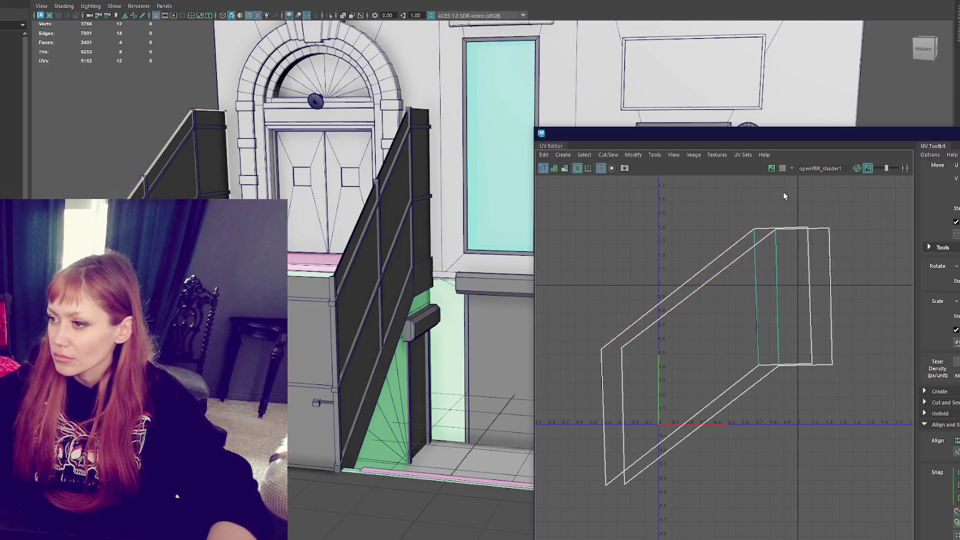
pyautogui.doubleClick(791, 240)
pyautogui.moveTo(716, 356); pyautogui.dragTo(727, 355)
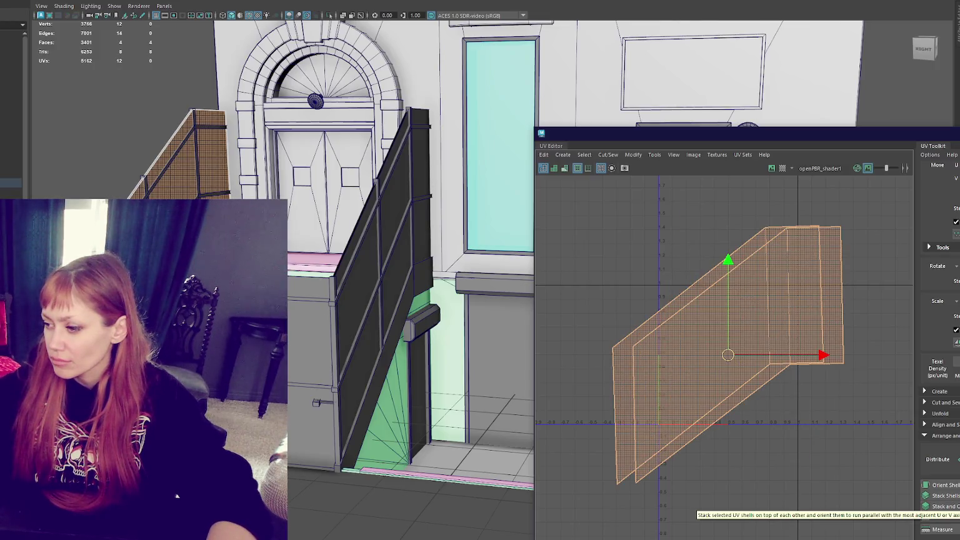
# - Stack the two offset UV shells into one and rotate it upright
pyautogui.click(948, 516)
pyautogui.hotkey('ctrl', 'z')
pyautogui.click(951, 509)
pyautogui.hotkey('ctrl', 'z')
pyautogui.click(954, 496)
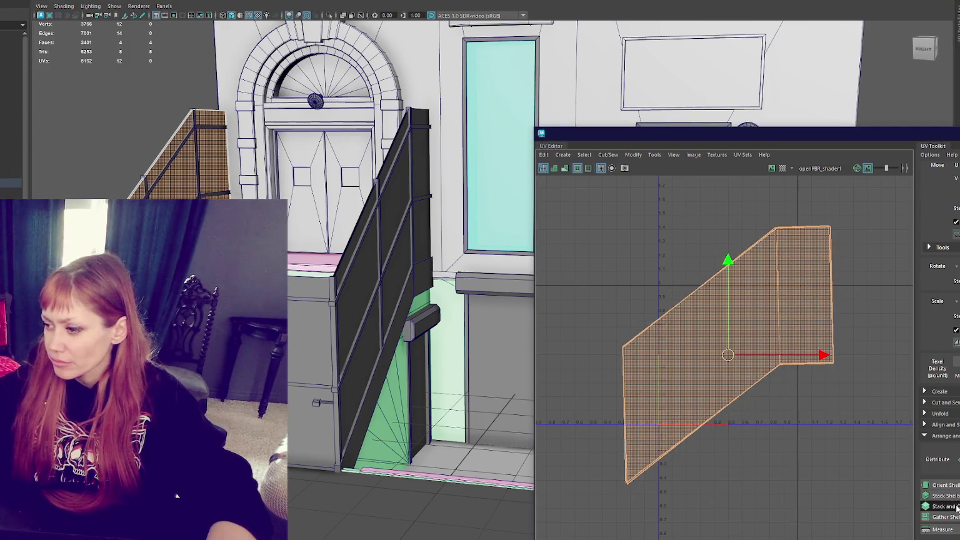
pyautogui.click(953, 506)
pyautogui.press('e')
pyautogui.moveTo(796, 284); pyautogui.dragTo(849, 367)
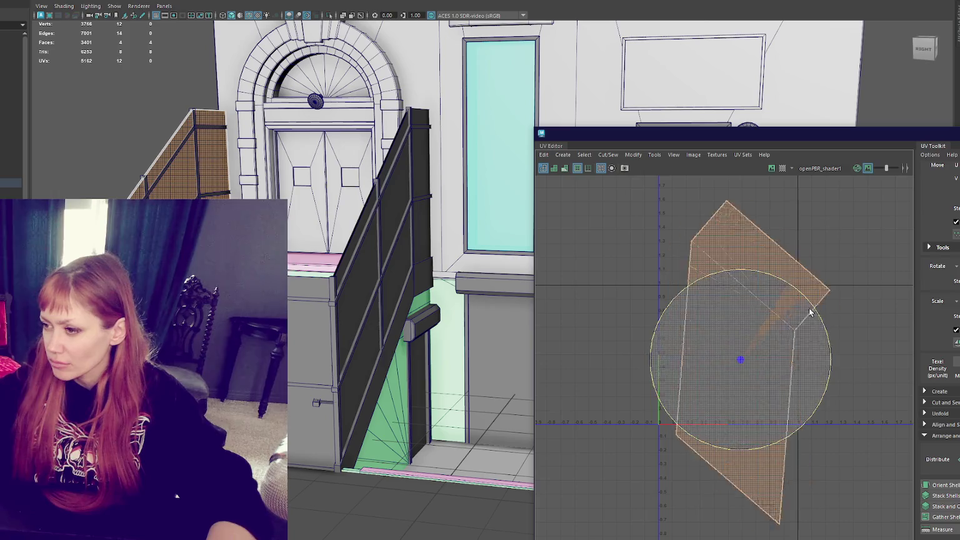
# - Cut the rectangular end into its own shell and move the parallelogram shell left and down
pyautogui.moveTo(880, 307); pyautogui.dragTo(838, 309, button='right')
pyautogui.keyDown('shift'); pyautogui.rightClick(704, 218); pyautogui.keyUp('shift')
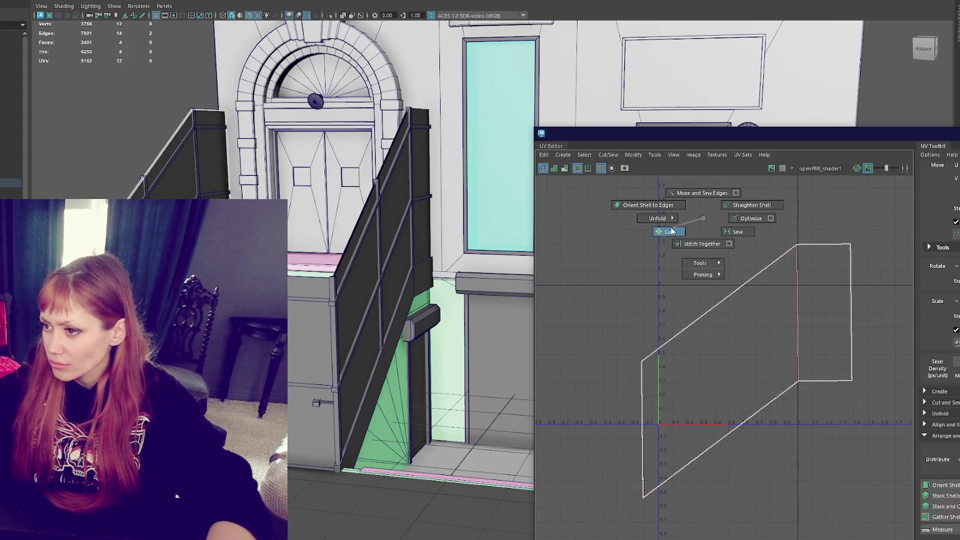
pyautogui.moveTo(852, 244); pyautogui.dragTo(838, 393)
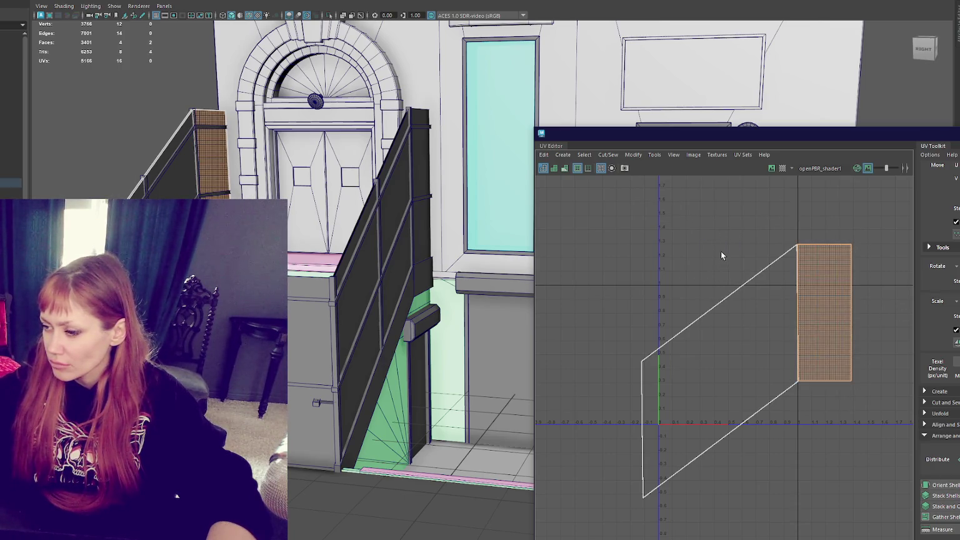
pyautogui.click(718, 370)
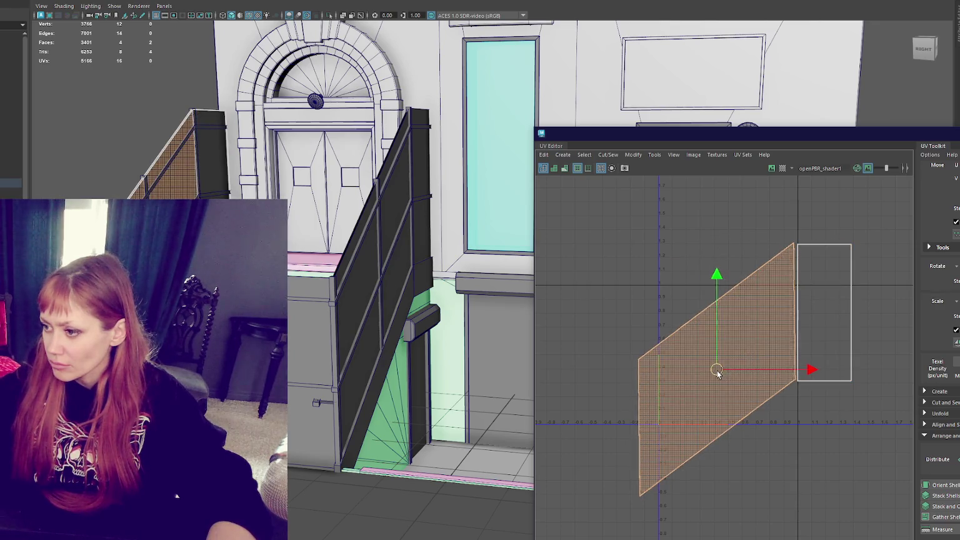
pyautogui.moveTo(718, 373); pyautogui.dragTo(684, 385)
pyautogui.moveTo(742, 225); pyautogui.dragTo(743, 255, button='right')
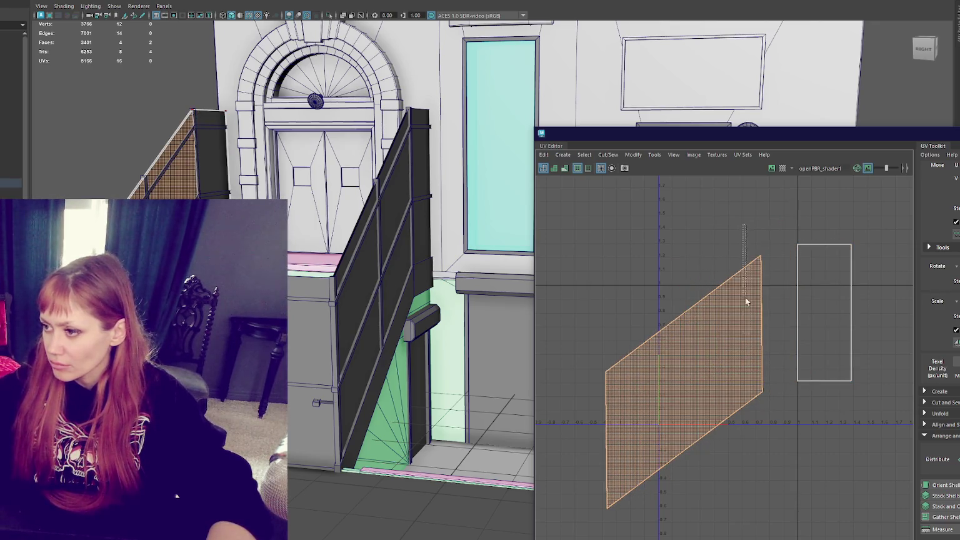
# - Straighten the parallelogram's edges to square the UV shell
pyautogui.moveTo(744, 249); pyautogui.dragTo(781, 397)
pyautogui.keyDown('ctrl'); pyautogui.click(818, 324); pyautogui.keyUp('ctrl')
pyautogui.moveTo(668, 309); pyautogui.dragTo(569, 534)
pyautogui.moveTo(637, 406)
pyautogui.mouseDown(button='middle')
pyautogui.moveTo(637, 321)
pyautogui.moveTo(659, 295)
pyautogui.mouseUp(button='middle')
pyautogui.moveTo(605, 218); pyautogui.dragTo(764, 265)
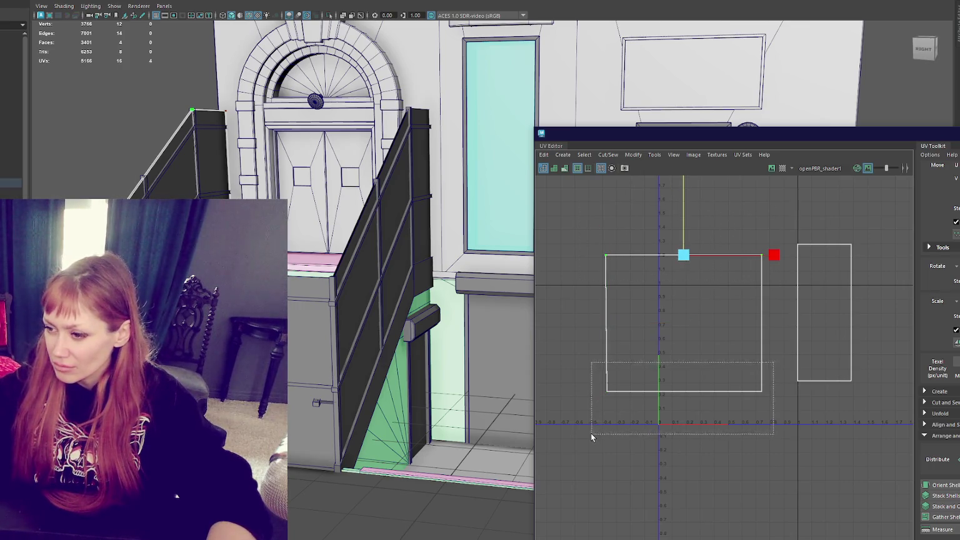
pyautogui.moveTo(763, 362); pyautogui.dragTo(591, 437)
pyautogui.click(700, 241)
pyautogui.moveTo(766, 220); pyautogui.dragTo(669, 376)
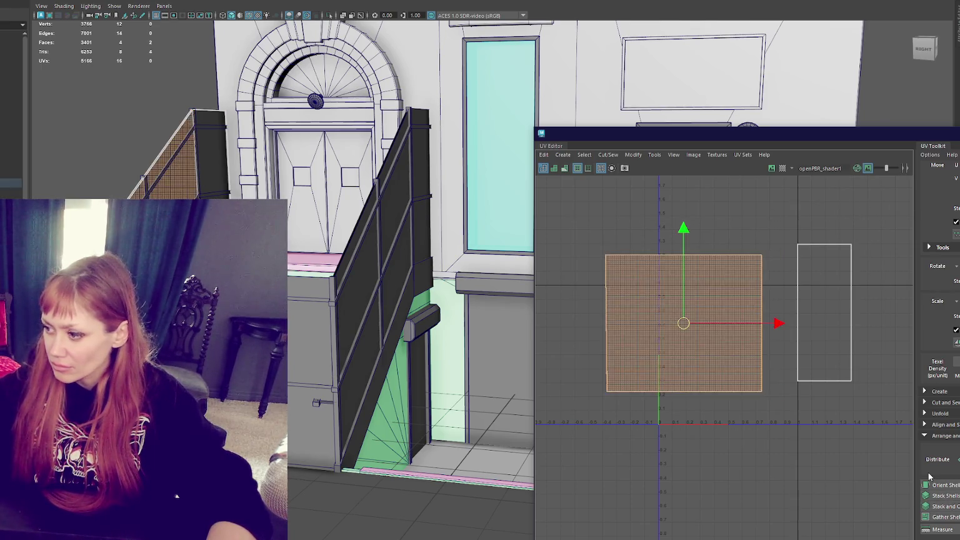
# - Snap the square shell and the narrow tall shell to the UV origin
pyautogui.click(944, 424)
pyautogui.click(958, 493)
pyautogui.moveTo(870, 241); pyautogui.dragTo(783, 269)
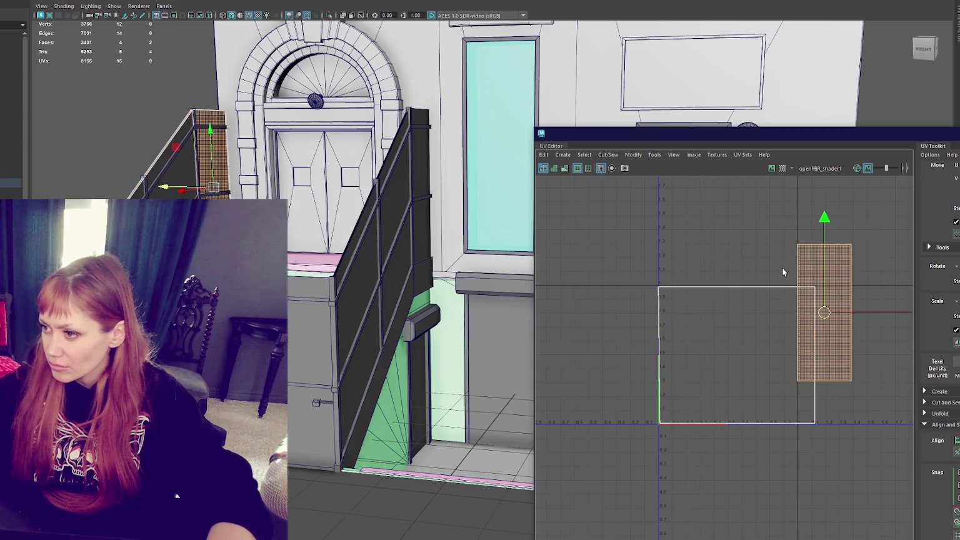
pyautogui.click(957, 493)
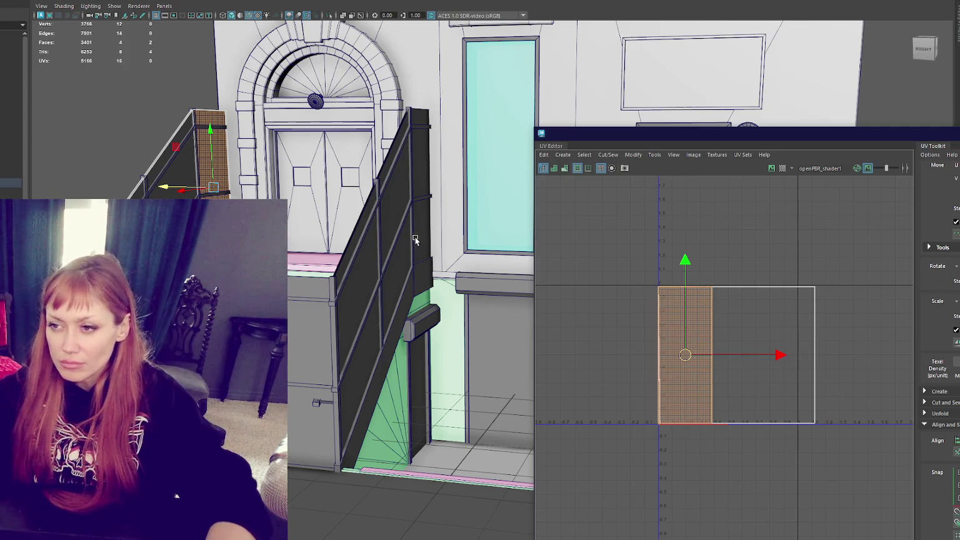
# - Delete the dark stringer panel and duplicate the left stringer beside the stairs
pyautogui.moveTo(152, 171); pyautogui.dragTo(182, 100, button='right')
pyautogui.click(351, 281)
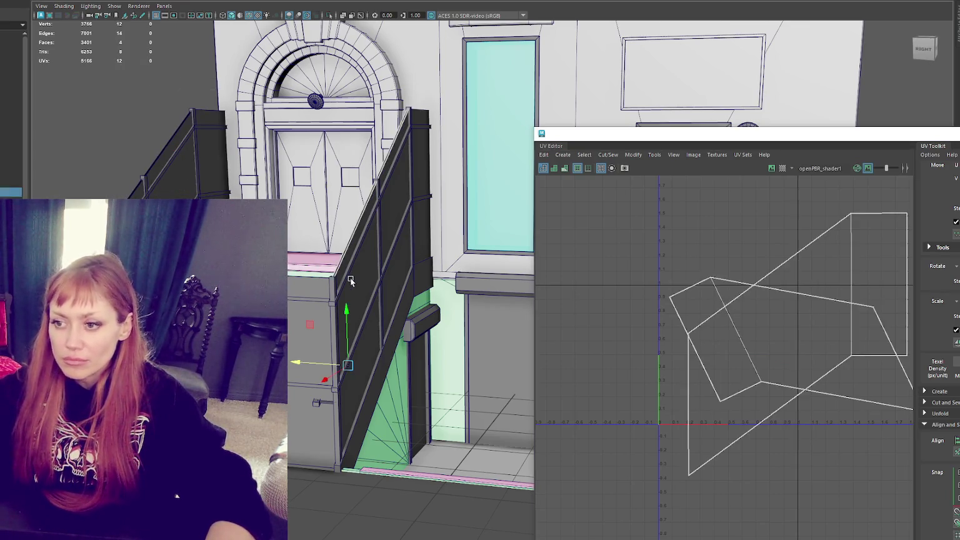
pyautogui.press('Delete')
pyautogui.click(156, 193)
pyautogui.hotkey('ctrl', 'd')
pyautogui.moveTo(156, 194); pyautogui.dragTo(289, 397, button='middle')
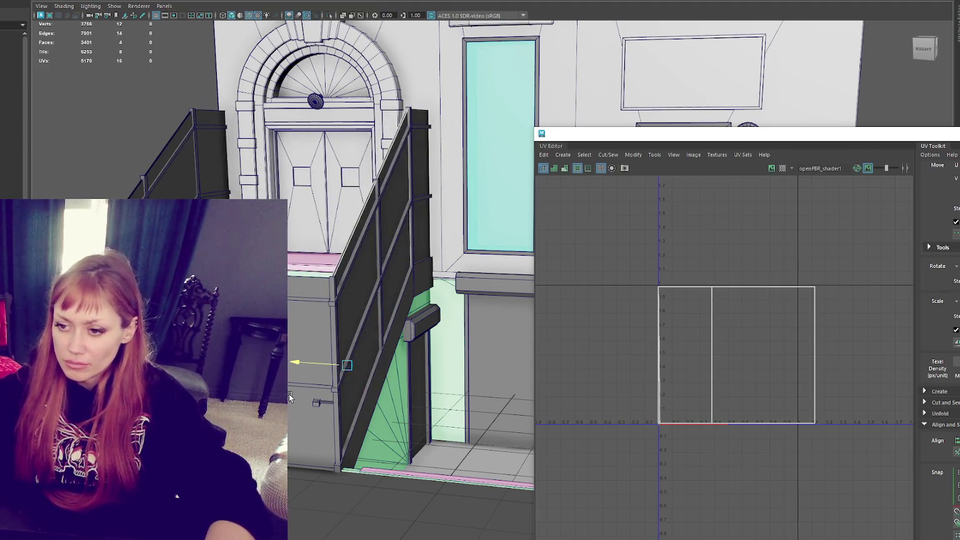
# - Deselect the stringer, close the UV Editor and zoom out to the whole facade
pyautogui.click(874, 106)
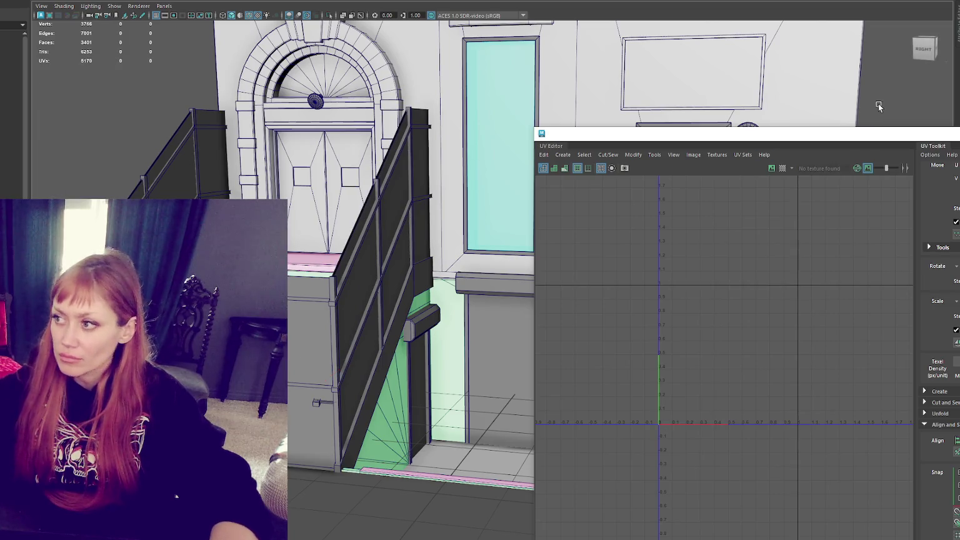
pyautogui.moveTo(959, 128); pyautogui.dragTo(823, 204)
pyautogui.click(802, 208)
pyautogui.scroll(-2, 815, 212)
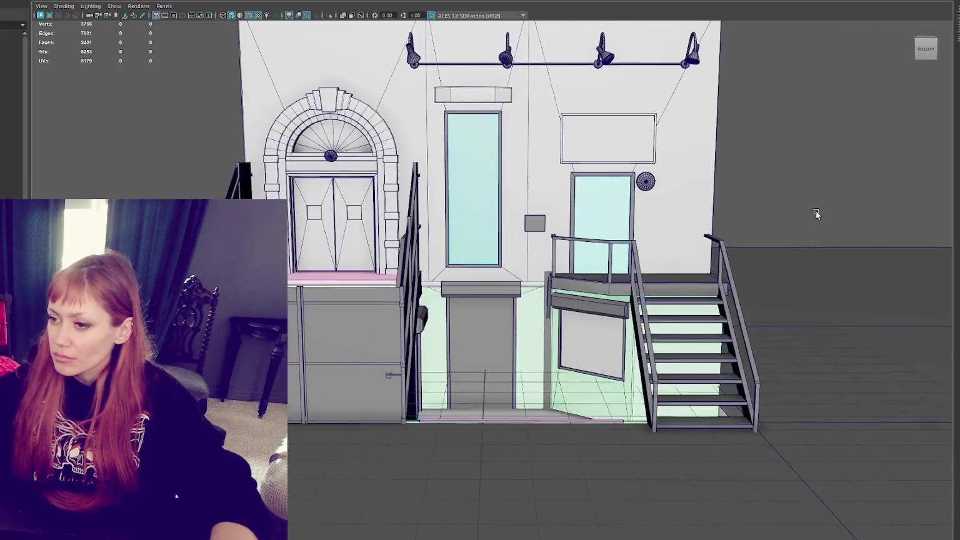
# - Select the left stair stringer, the stair rail panel and the left railing piece
pyautogui.scroll(2, 795, 263)
pyautogui.keyDown('alt'); pyautogui.moveTo(316, 350); pyautogui.dragTo(276, 350); pyautogui.keyUp('alt')
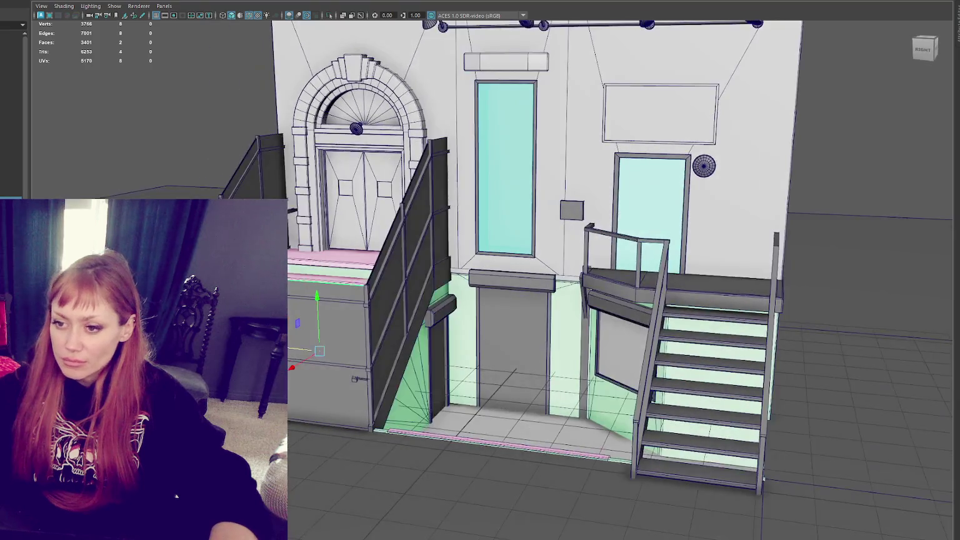
pyautogui.click(188, 262)
pyautogui.keyDown('shift'); pyautogui.click(385, 281); pyautogui.keyUp('shift')
pyautogui.keyDown('shift'); pyautogui.click(262, 156); pyautogui.keyUp('shift')
pyautogui.click(64, 5)
pyautogui.click(188, 5)
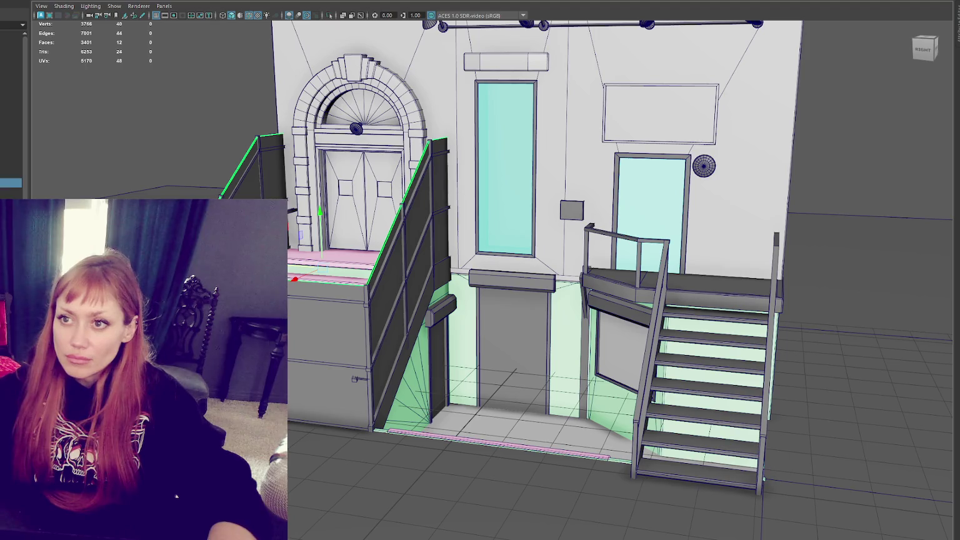
# - Rename the selection's blinn13 material to Main_Entrance_Railing_Spikes and make it pink
pyautogui.rightClick(200, 97)
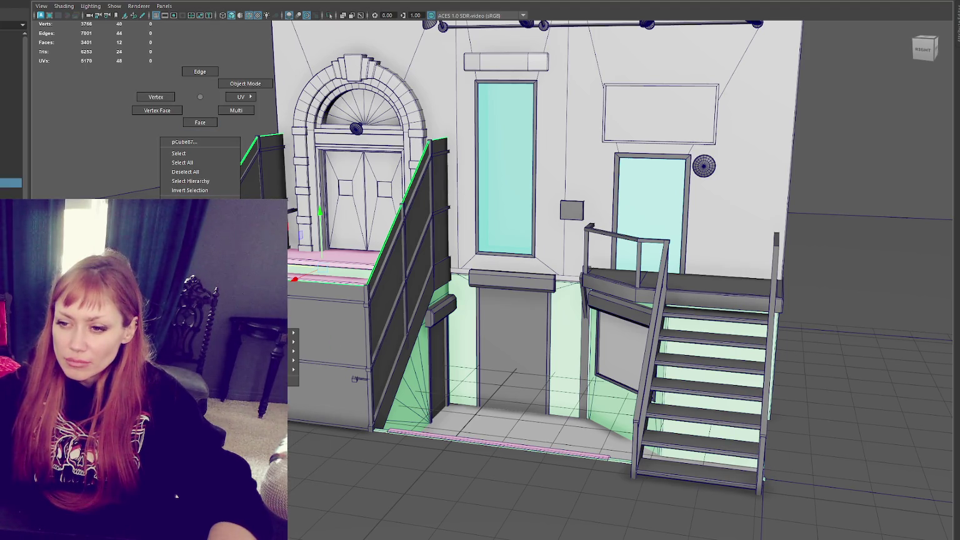
pyautogui.click(191, 247)
pyautogui.moveTo(850, 59); pyautogui.dragTo(809, 57)
pyautogui.write('Main Entrance Raili')
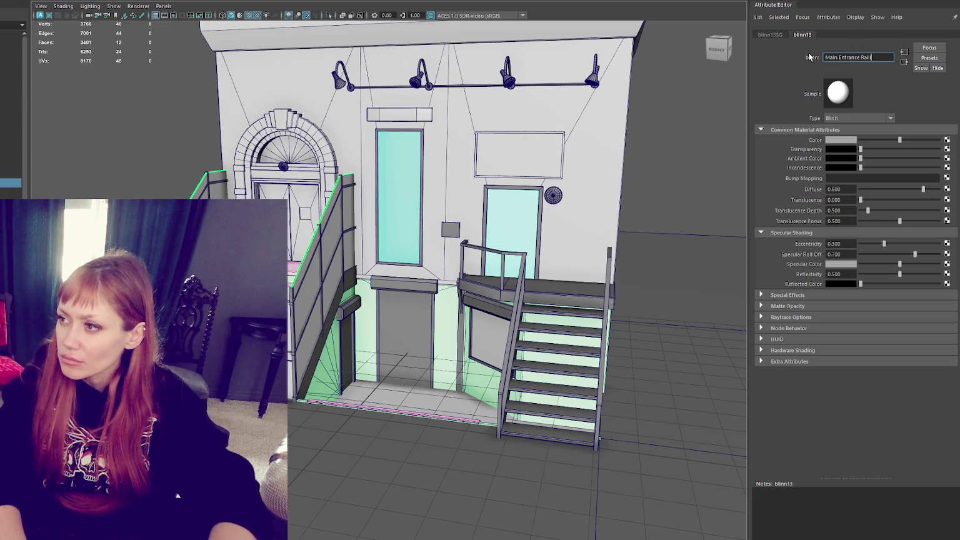
pyautogui.write('kes')
pyautogui.press('Return')
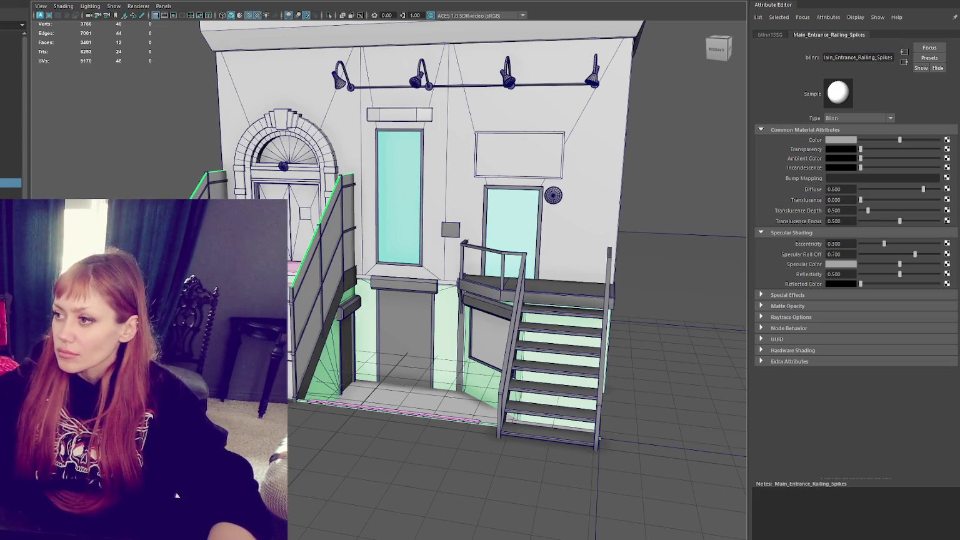
pyautogui.click(849, 140)
pyautogui.click(924, 162)
# - Deselect, turn the view to a more frontal angle, and select the pink railing panel
pyautogui.click(681, 219)
pyautogui.scroll(2, 669, 216)
pyautogui.keyDown('alt'); pyautogui.moveTo(631, 182); pyautogui.dragTo(600, 188); pyautogui.keyUp('alt')
pyautogui.click(10, 183)
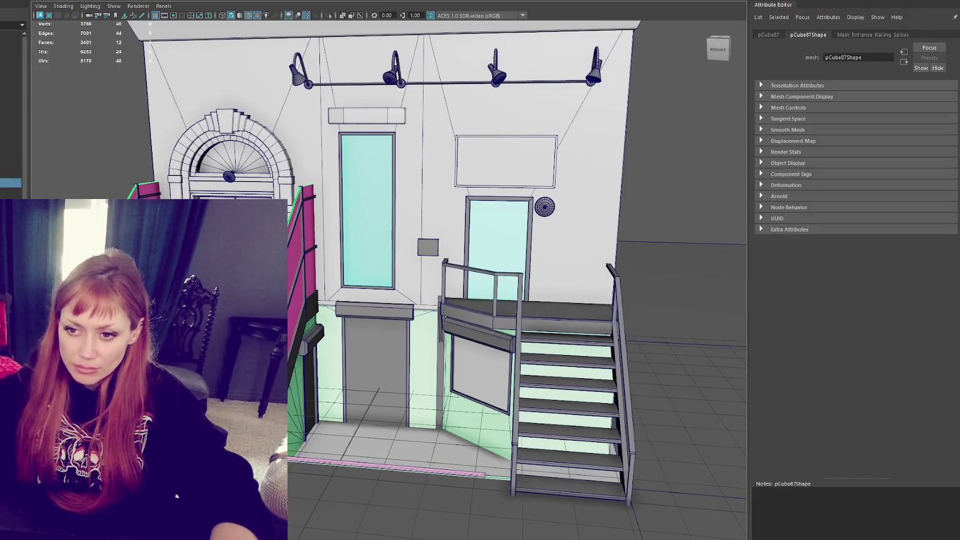
# - Hide the pink panel, then the stairs, lamps, doors, sign and the large grey wall
pyautogui.hotkey('ctrl', 'h')
pyautogui.click(11, 72)
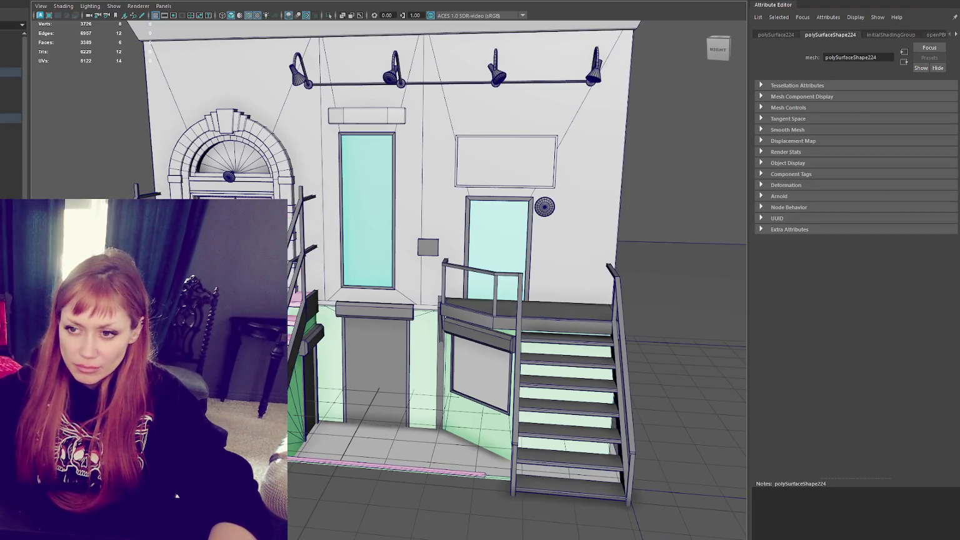
pyautogui.keyDown('alt'); pyautogui.moveTo(381, 321); pyautogui.dragTo(323, 316); pyautogui.keyUp('alt')
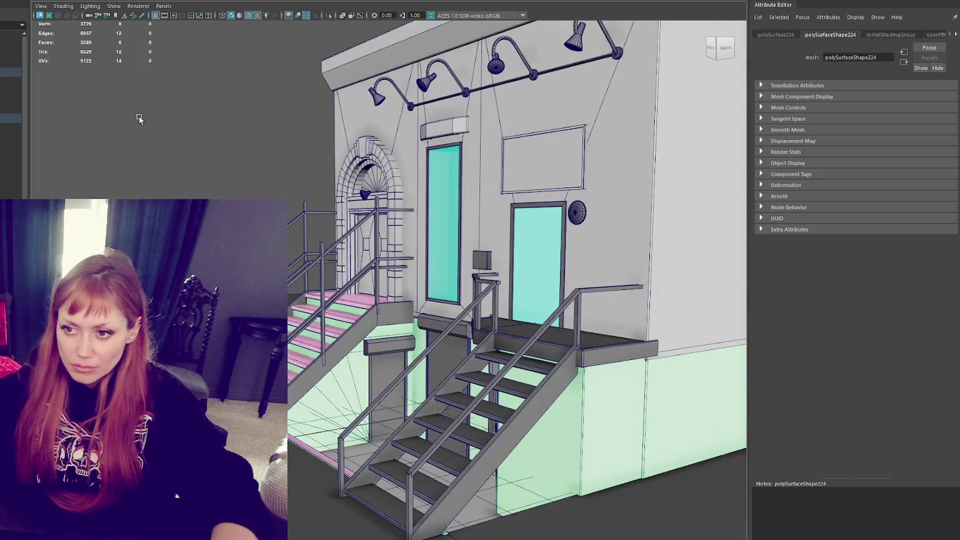
pyautogui.click(395, 373)
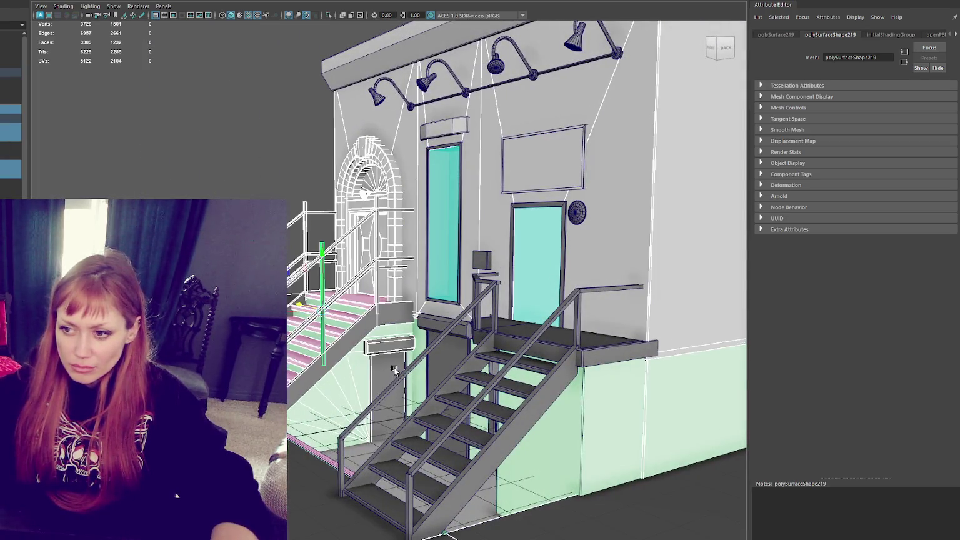
pyautogui.hotkey('ctrl', 'h')
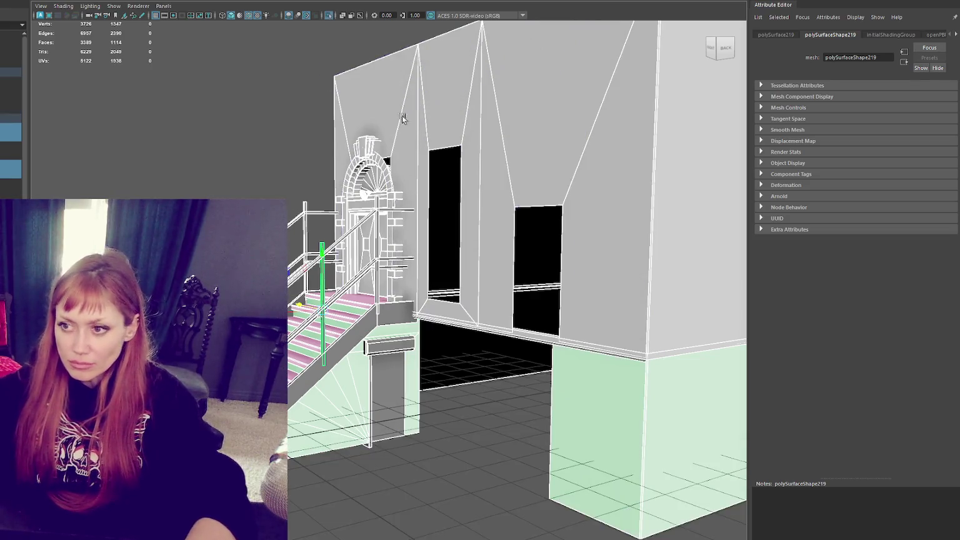
pyautogui.hotkey('ctrl', 'h')
# - Hide the remaining wall, the pale-green wall and side piece under the stairs, and the landing slab
pyautogui.keyDown('shift'); pyautogui.click(392, 179); pyautogui.keyUp('shift')
pyautogui.keyDown('ctrl'); pyautogui.moveTo(466, 246); pyautogui.dragTo(544, 391); pyautogui.keyUp('ctrl')
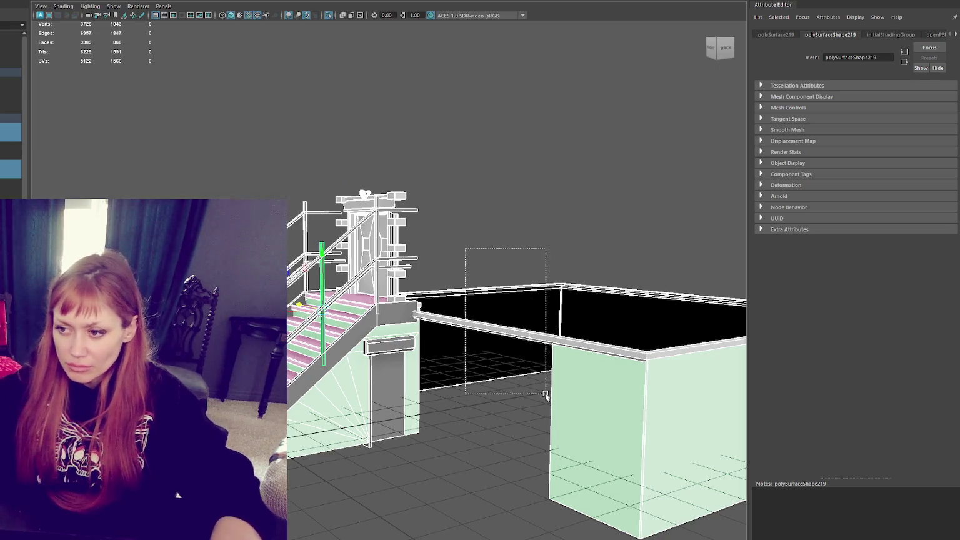
pyautogui.hotkey('alt', 'h')
pyautogui.keyDown('ctrl'); pyautogui.click(362, 441); pyautogui.keyUp('ctrl')
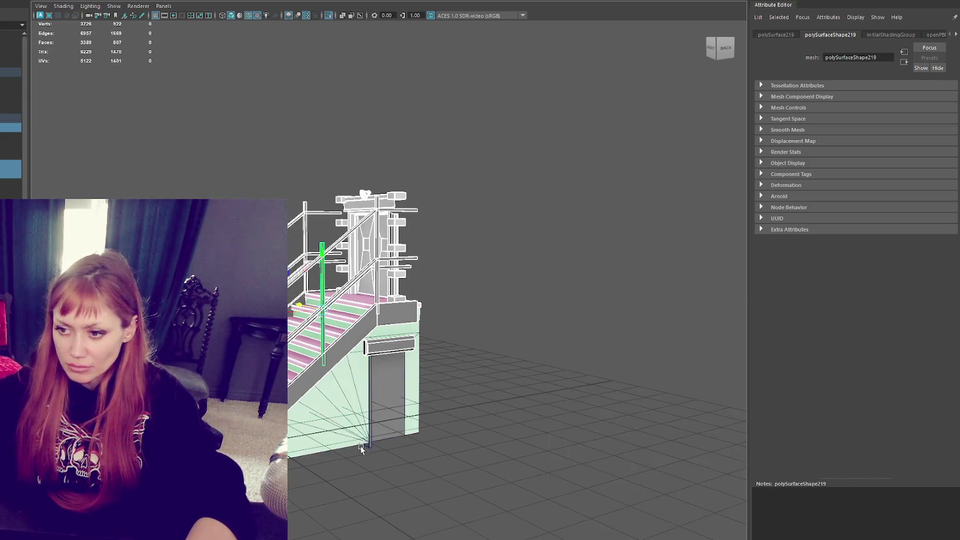
pyautogui.hotkey('alt', 'h')
pyautogui.keyDown('ctrl'); pyautogui.click(399, 315); pyautogui.keyUp('ctrl')
pyautogui.hotkey('alt', 'h')
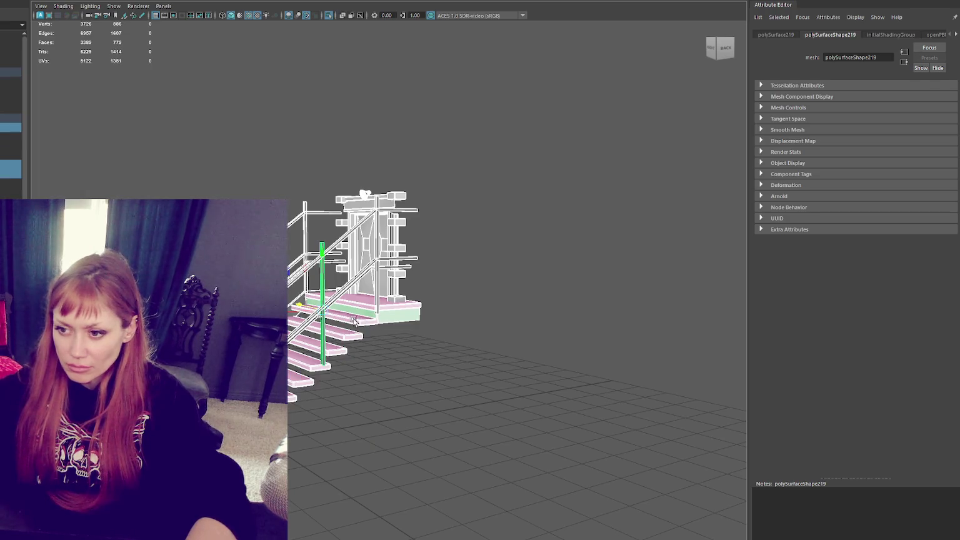
pyautogui.keyDown('ctrl'); pyautogui.click(362, 345); pyautogui.keyUp('ctrl')
pyautogui.hotkey('alt', 'h')
# - Hide the pink stair treads, then the door and side boxes, leaving only the railing
pyautogui.keyDown('ctrl'); pyautogui.click(311, 352); pyautogui.keyUp('ctrl')
pyautogui.hotkey('alt', 'h')
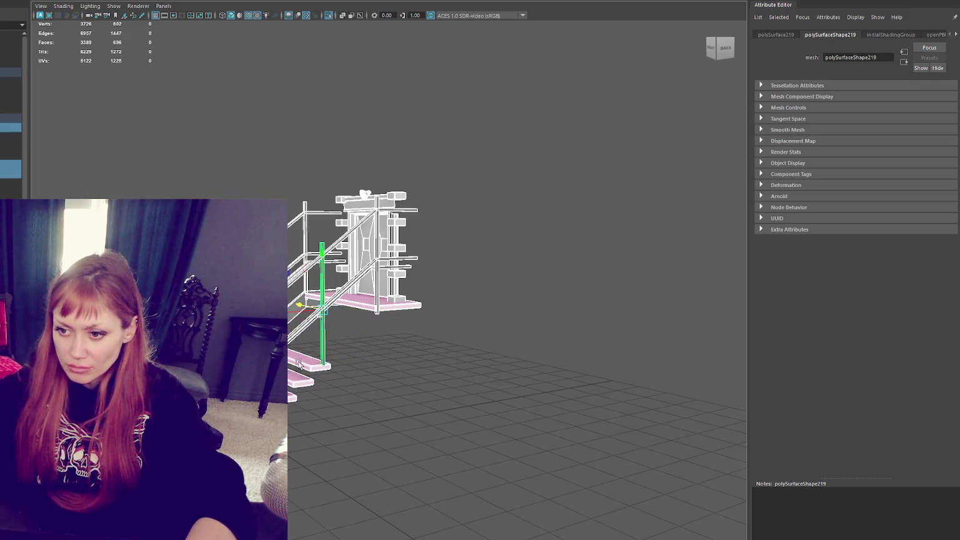
pyautogui.keyDown('ctrl'); pyautogui.moveTo(296, 356); pyautogui.dragTo(293, 382); pyautogui.keyUp('ctrl')
pyautogui.hotkey('alt', 'h')
pyautogui.hotkey('ctrl', 'h')
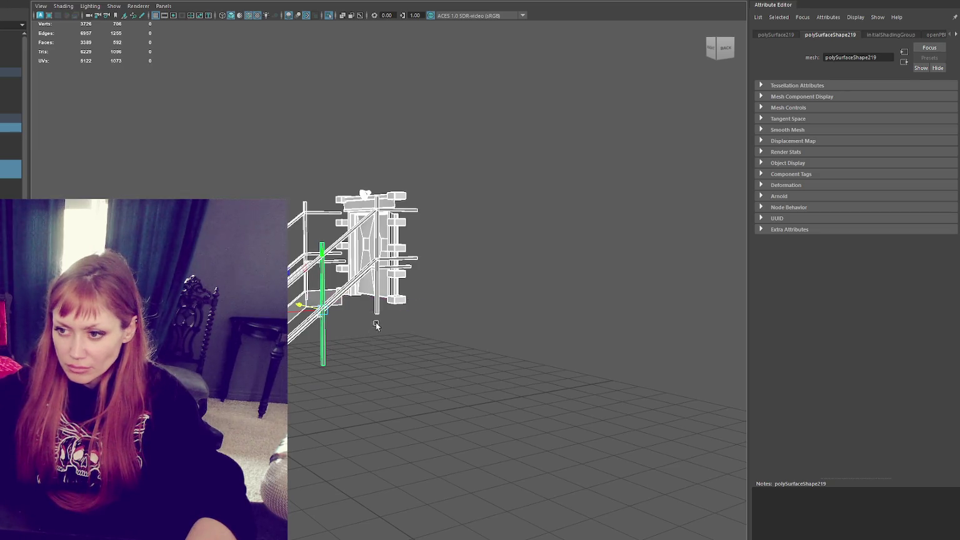
pyautogui.moveTo(359, 310)
pyautogui.keyDown('alt'); pyautogui.mouseDown()
pyautogui.moveTo(463, 315)
pyautogui.moveTo(315, 304)
pyautogui.moveTo(350, 323)
pyautogui.mouseUp(); pyautogui.keyUp('alt')
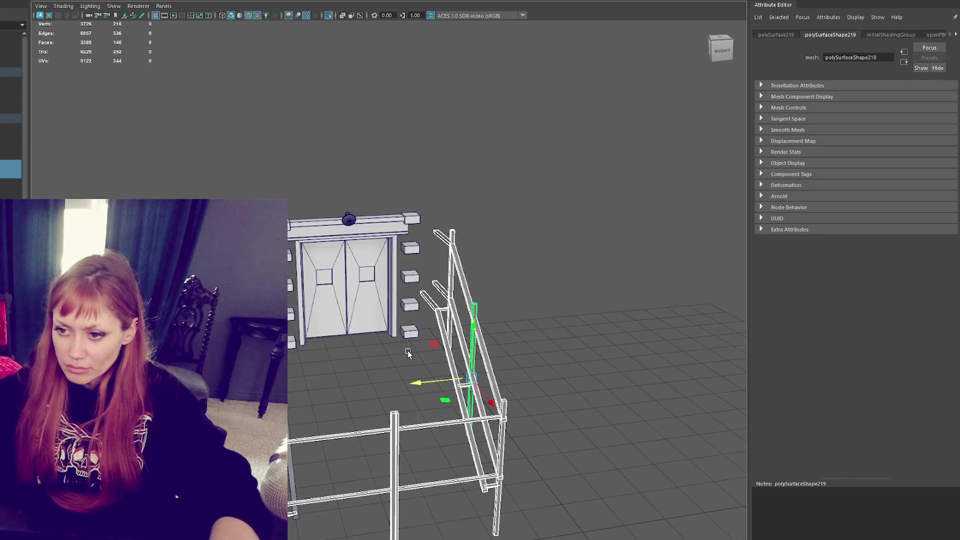
pyautogui.moveTo(301, 204)
pyautogui.mouseDown()
pyautogui.moveTo(422, 348)
pyautogui.moveTo(419, 217)
pyautogui.mouseUp()
pyautogui.hotkey('ctrl', 'h')
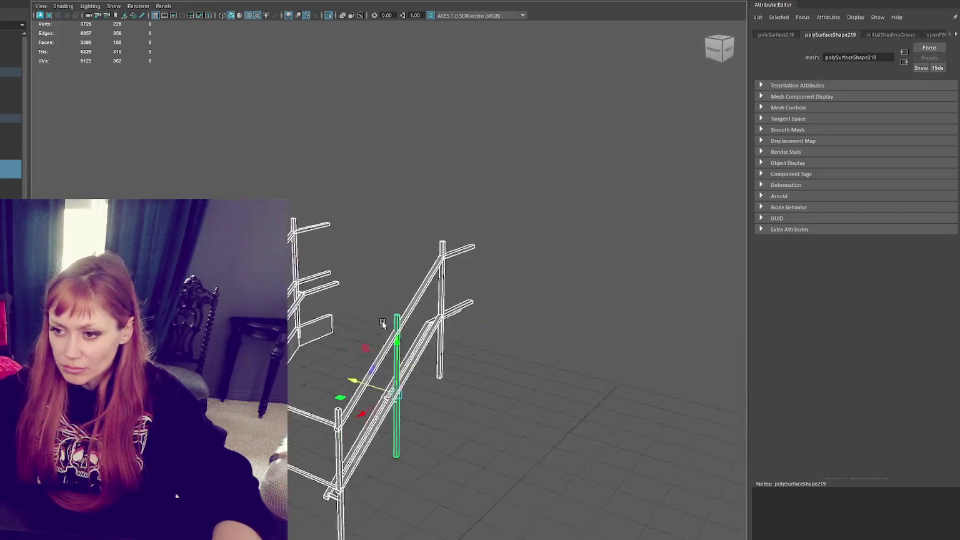
# - Bevel the diagonal handrail's edges with a 0.1 fraction
pyautogui.click(404, 207)
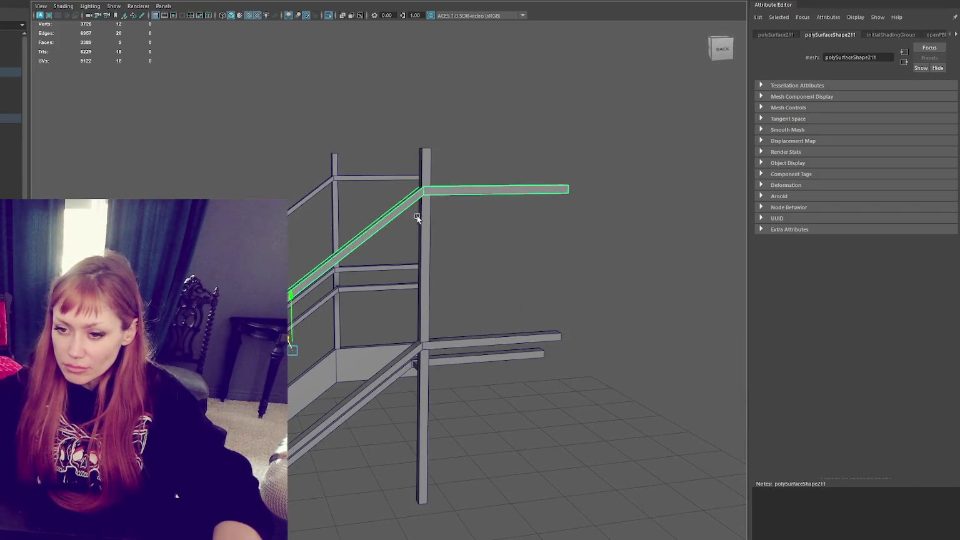
pyautogui.keyDown('alt'); pyautogui.moveTo(447, 152); pyautogui.dragTo(542, 157, button='middle'); pyautogui.keyUp('alt')
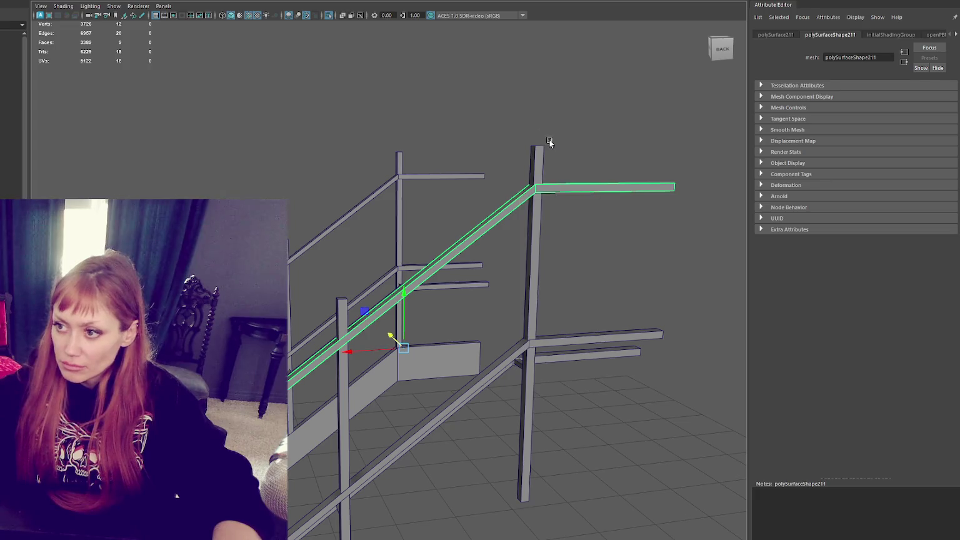
pyautogui.keyDown('shift'); pyautogui.moveTo(549, 139); pyautogui.dragTo(490, 193, button='right'); pyautogui.keyUp('shift')
pyautogui.scroll(-2, 675, 119)
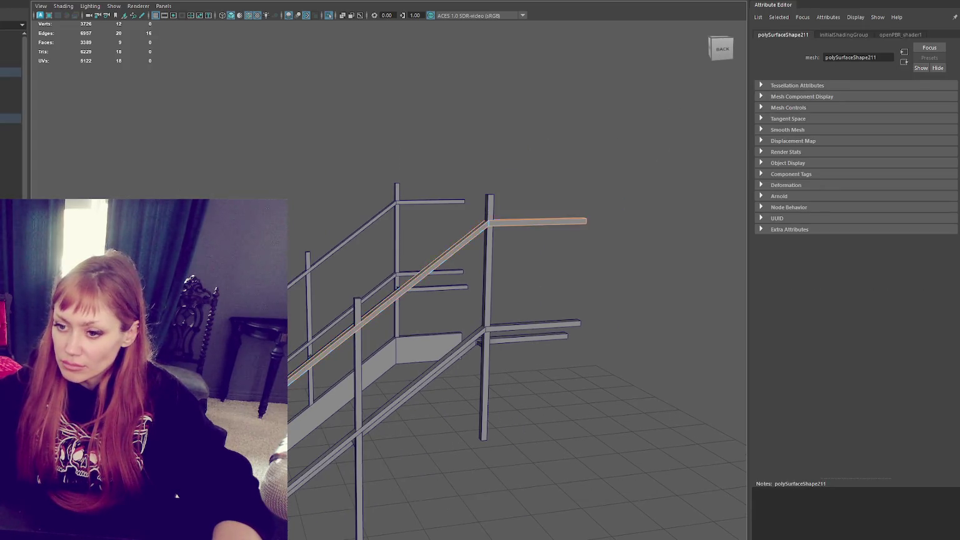
pyautogui.scroll(3, 394, 294)
pyautogui.hotkey('ctrl', 'b')
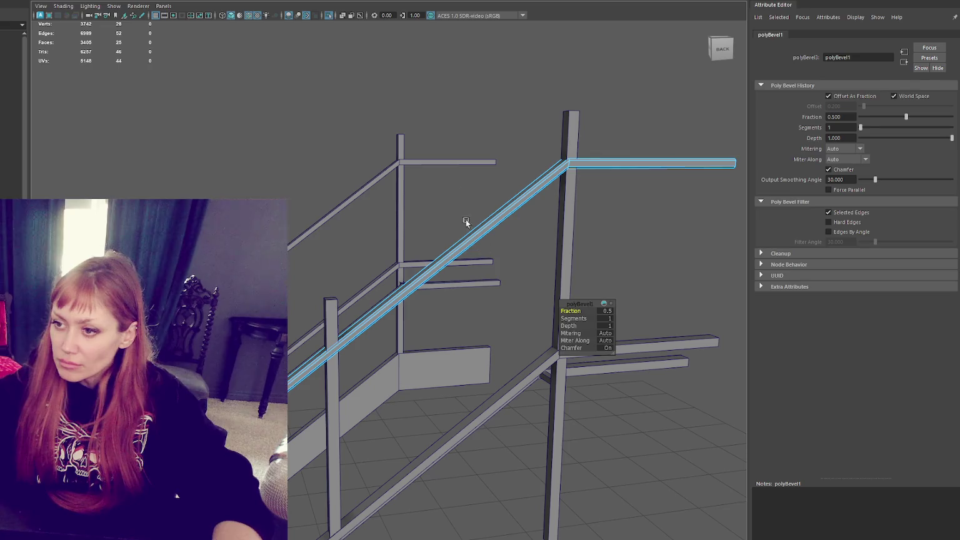
pyautogui.click(607, 311)
pyautogui.write('0.1')
pyautogui.press('Return')
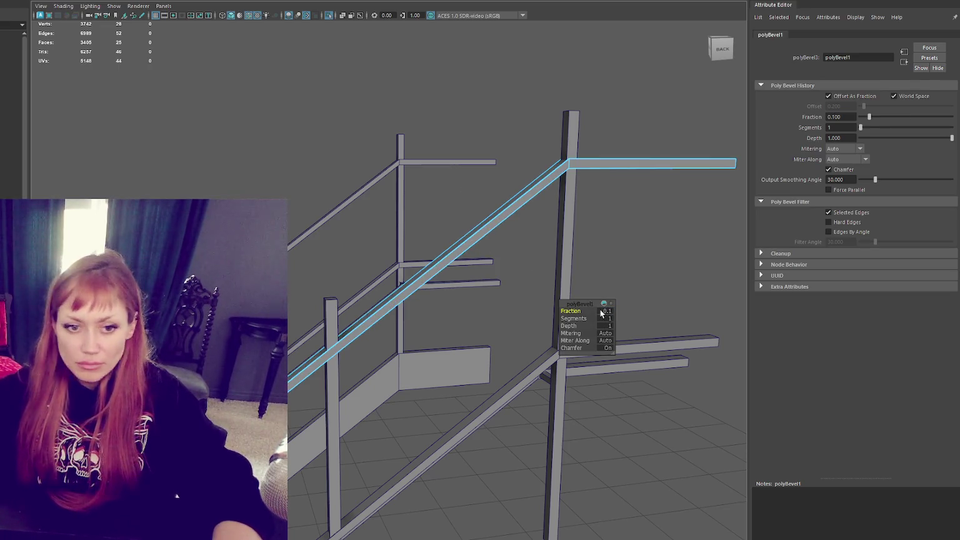
# - Bevel all edges of the upper short rail with a narrow fraction
pyautogui.click(453, 162)
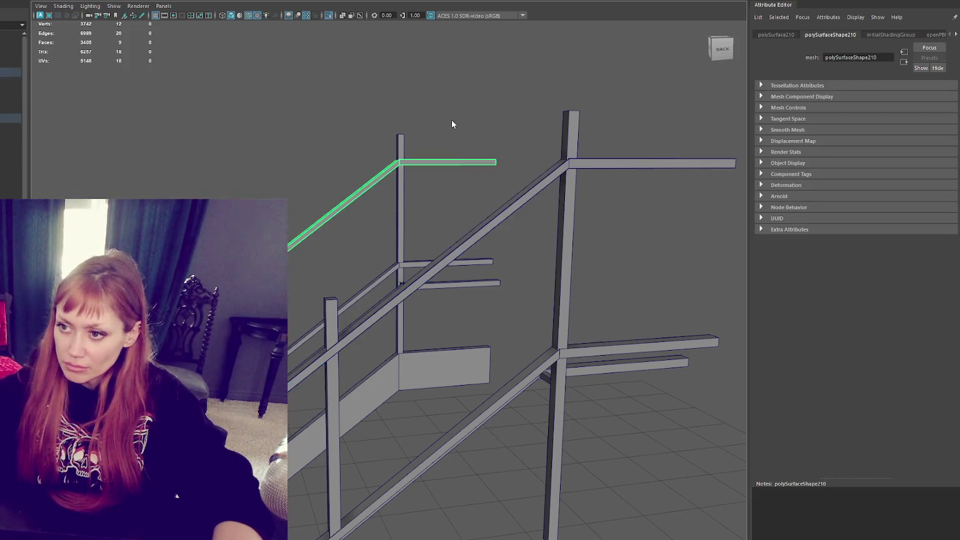
pyautogui.moveTo(534, 73); pyautogui.dragTo(32, 497)
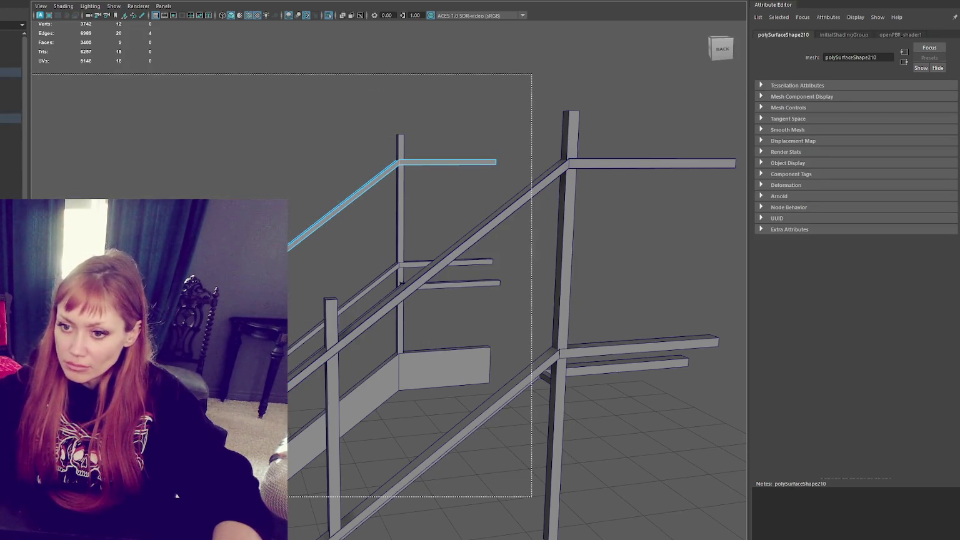
pyautogui.hotkey('ctrl', 'b')
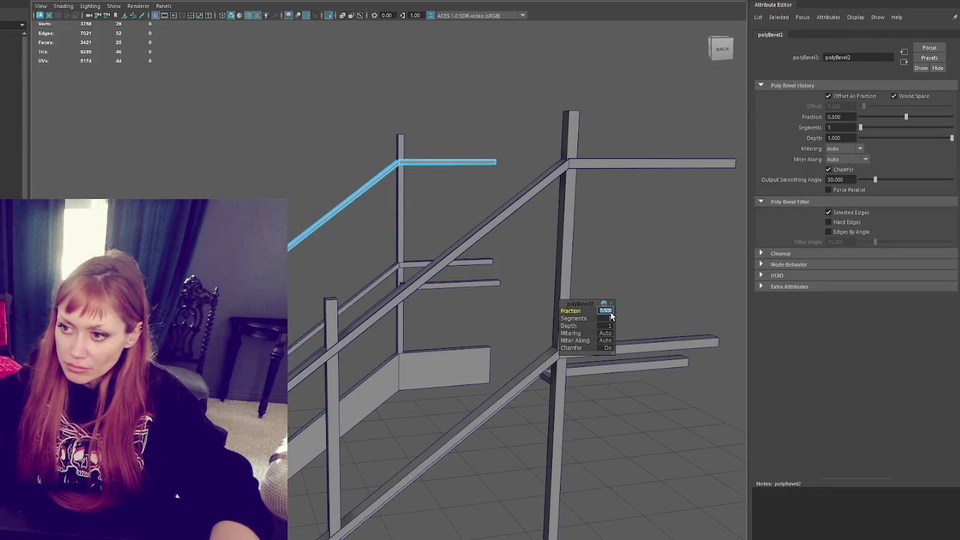
pyautogui.keyDown('alt'); pyautogui.moveTo(609, 316); pyautogui.dragTo(516, 283); pyautogui.keyUp('alt')
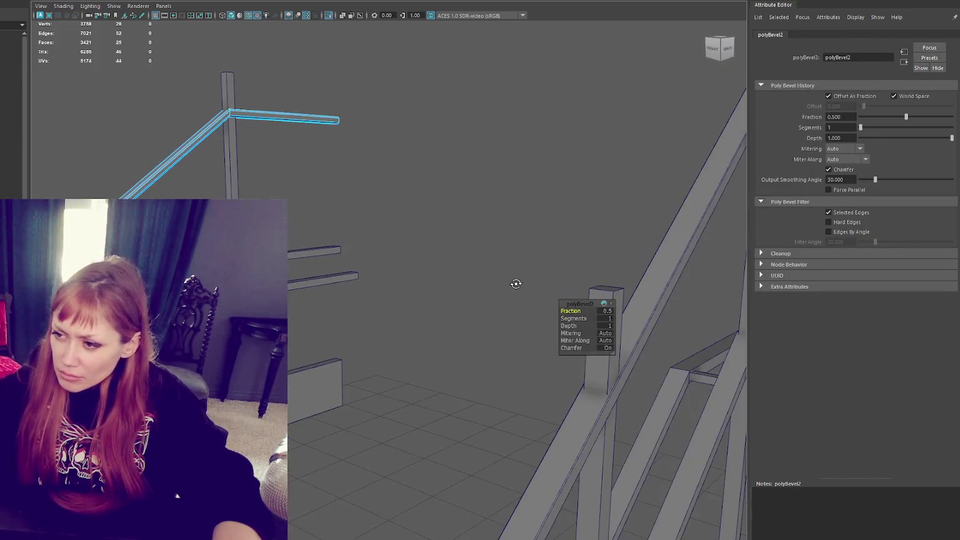
pyautogui.press('F8')
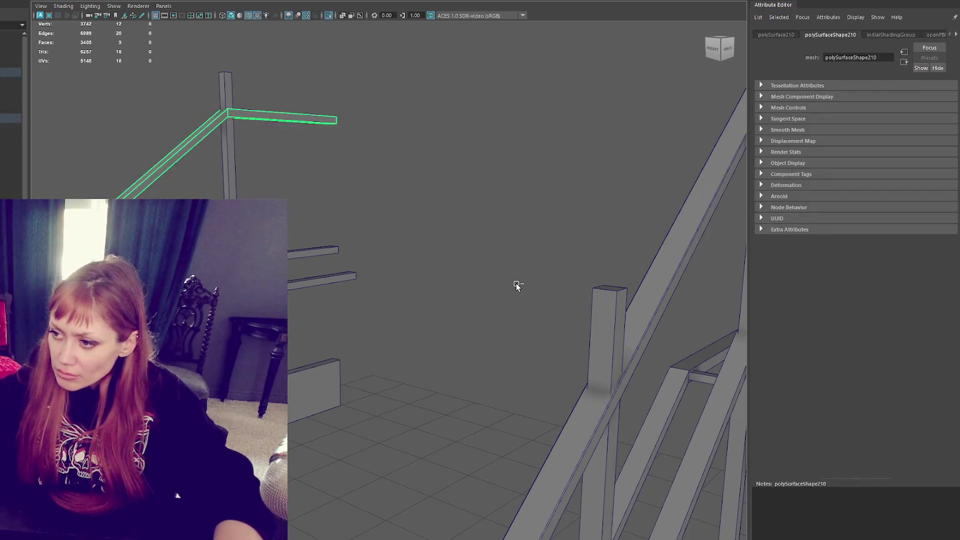
pyautogui.hotkey('ctrl', 'z')
pyautogui.hotkey('ctrl', 'z')
pyautogui.hotkey('ctrl', 'z')
pyautogui.keyDown('alt'); pyautogui.moveTo(519, 295); pyautogui.dragTo(615, 241); pyautogui.keyUp('alt')
pyautogui.moveTo(655, 161)
pyautogui.mouseDown()
pyautogui.moveTo(601, 212)
pyautogui.moveTo(501, 381)
pyautogui.mouseUp()
pyautogui.hotkey('ctrl', 'b')
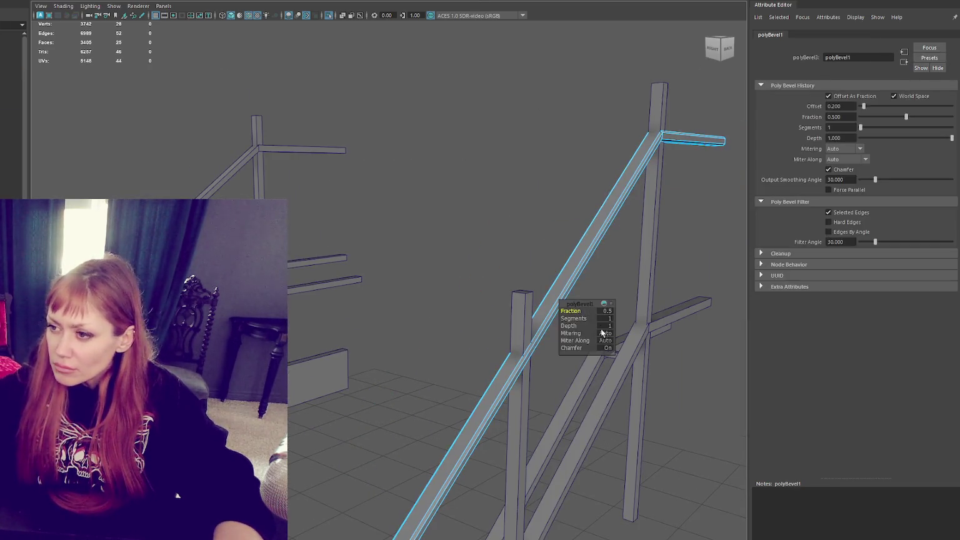
pyautogui.moveTo(608, 311); pyautogui.dragTo(608, 312)
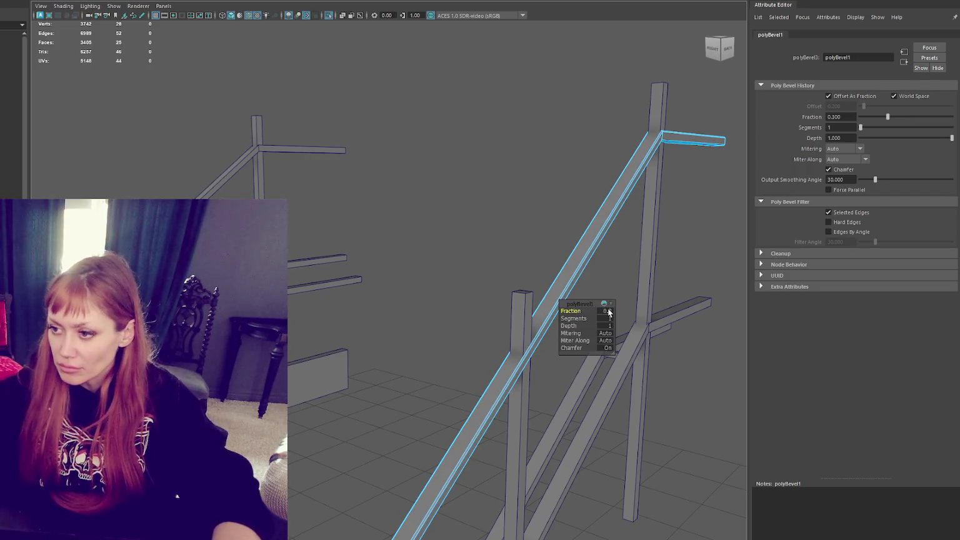
# - Bevel the other upper rail's edges at a 0.3 fraction
pyautogui.click(219, 180)
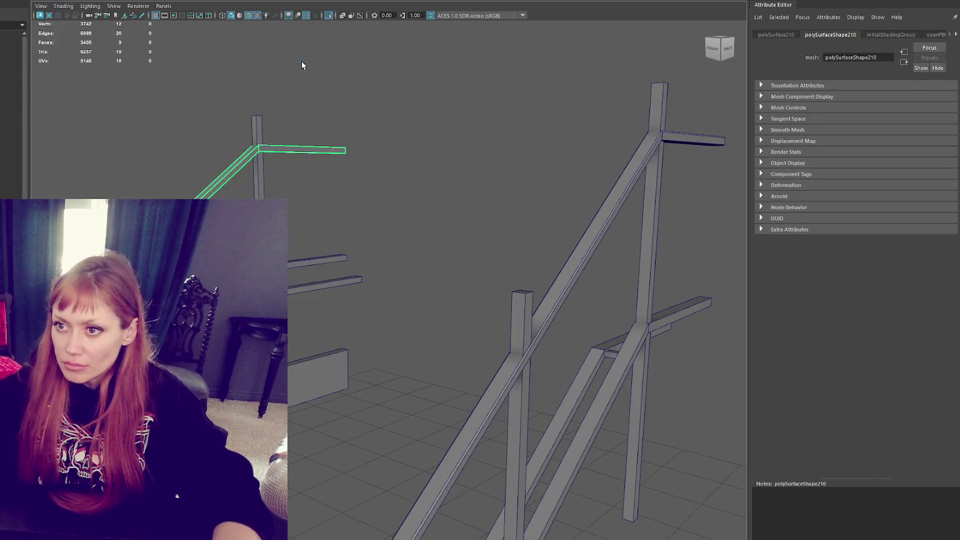
pyautogui.moveTo(343, 121); pyautogui.dragTo(390, 214)
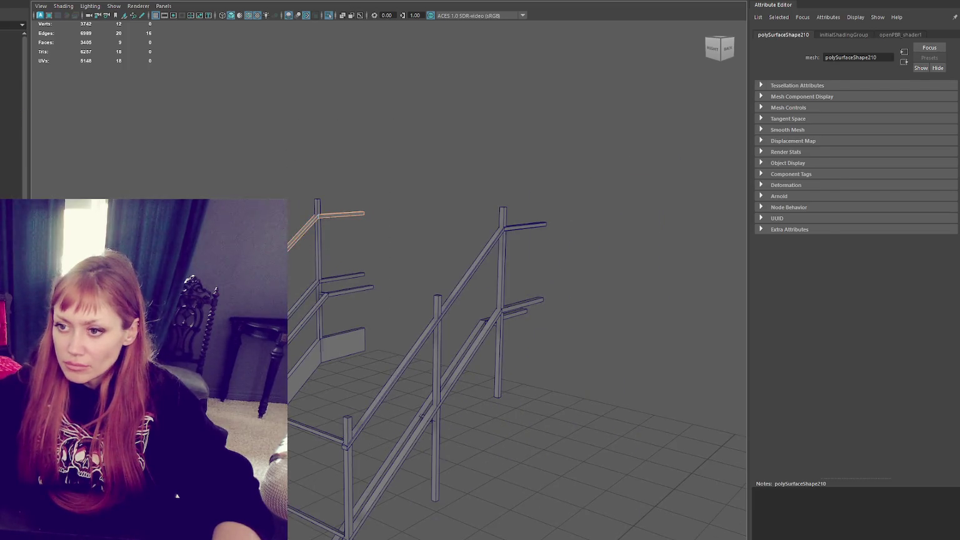
pyautogui.hotkey('ctrl', 'b')
pyautogui.moveTo(610, 317); pyautogui.dragTo(601, 310)
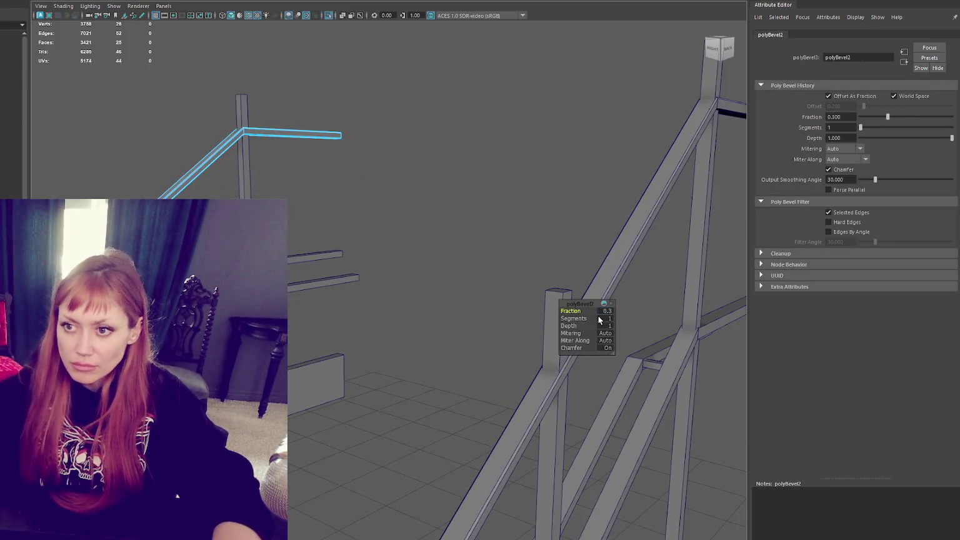
pyautogui.scroll(-4, 549, 226)
pyautogui.click(549, 226)
# - Combine the railing posts into a single object
pyautogui.click(516, 260)
pyautogui.keyDown('shift'); pyautogui.click(411, 362); pyautogui.keyUp('shift')
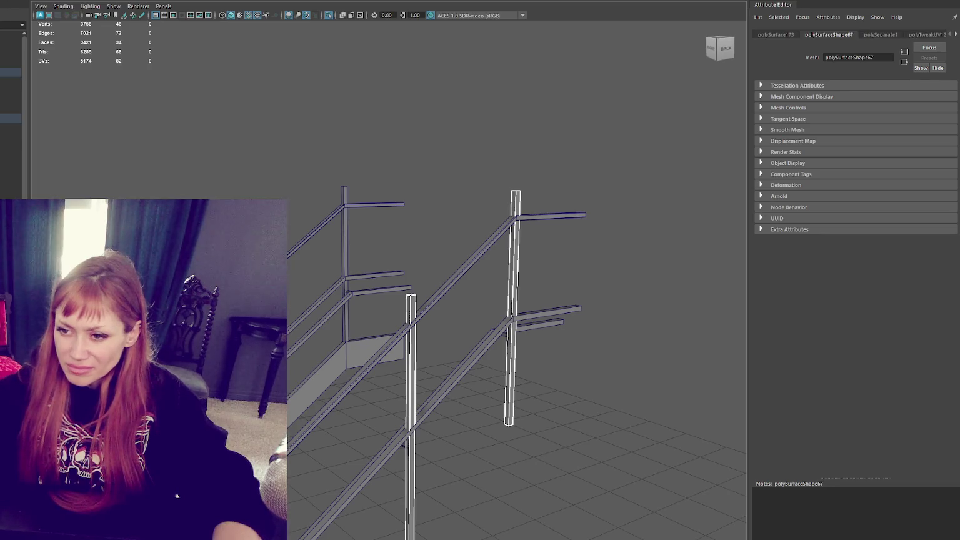
pyautogui.keyDown('shift'); pyautogui.click(345, 192); pyautogui.keyUp('shift')
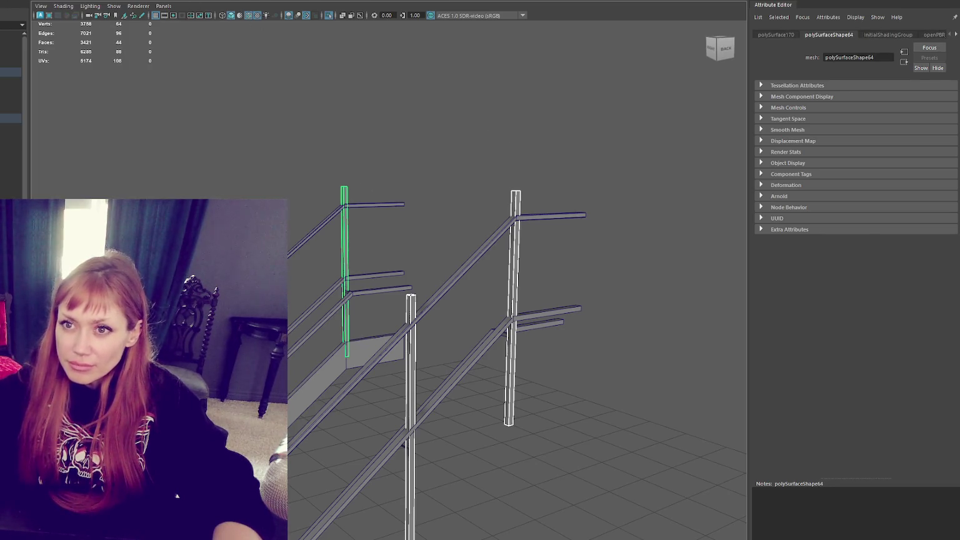
pyautogui.click(89, 7)
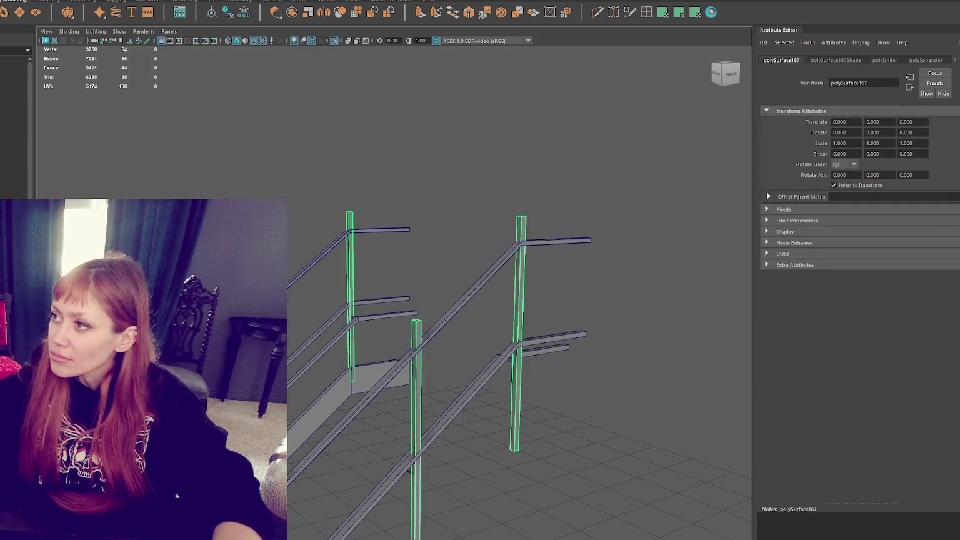
# - Bevel the combined posts' edges with a 0.4 fraction
pyautogui.hotkey('ctrl', 'b')
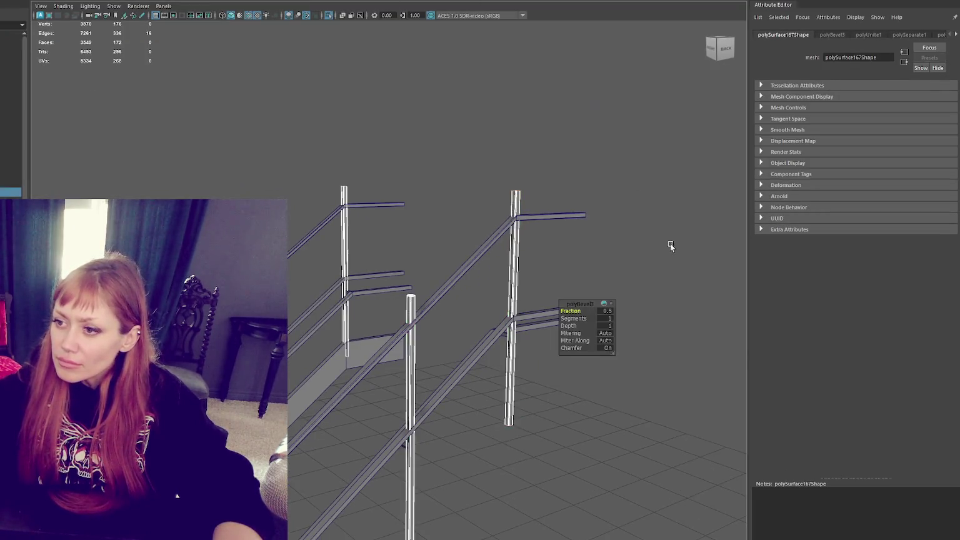
pyautogui.moveTo(607, 310); pyautogui.dragTo(598, 310)
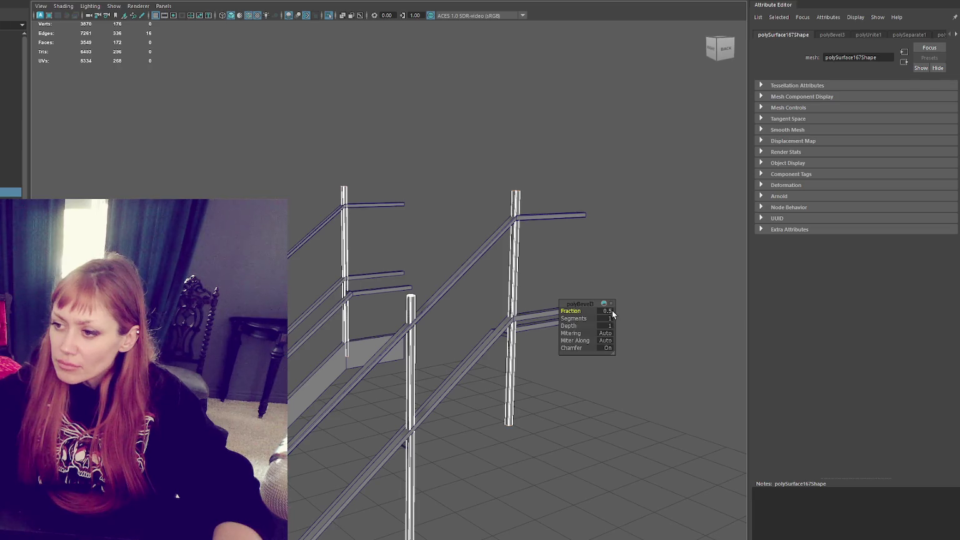
pyautogui.scroll(3, 594, 290)
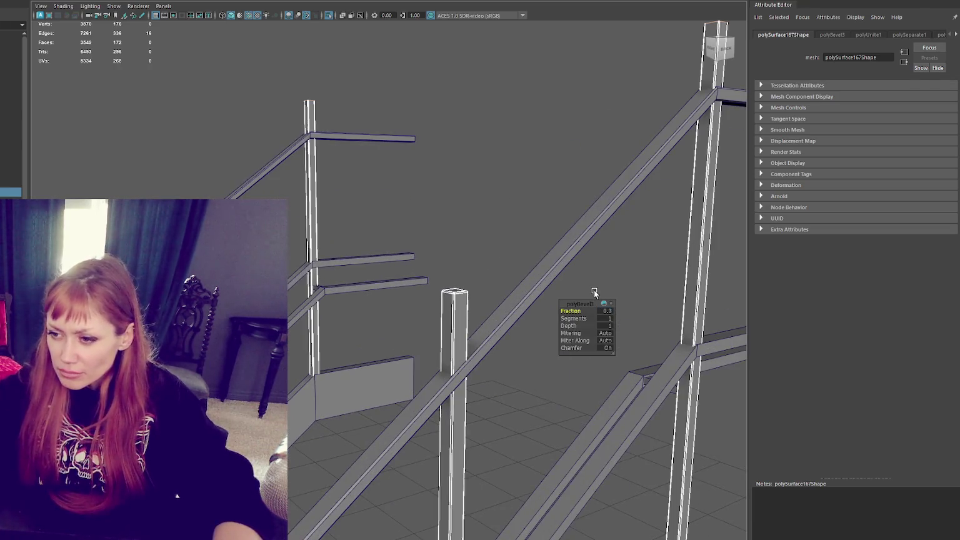
pyautogui.click(541, 238)
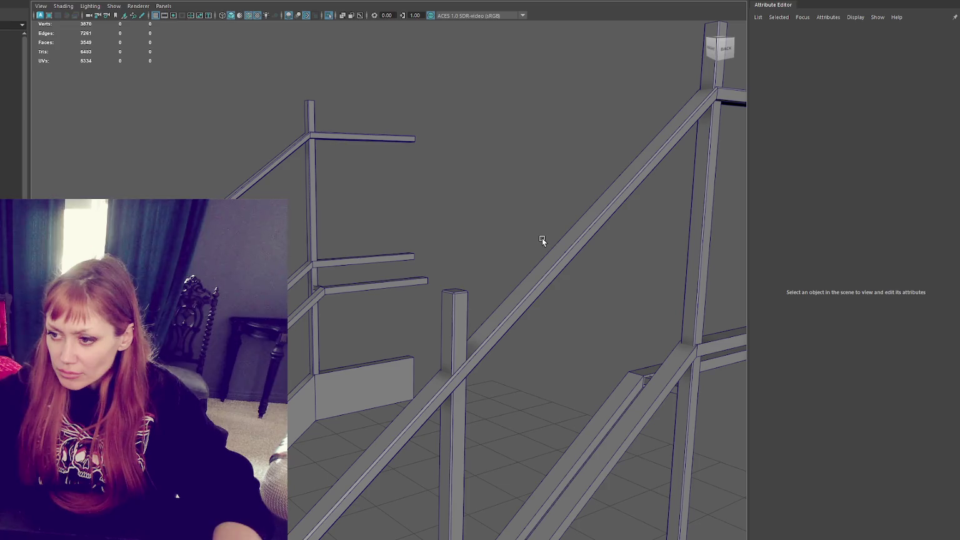
pyautogui.hotkey('ctrl', 'z')
pyautogui.write('0.4')
pyautogui.press('Return')
pyautogui.scroll(-4, 463, 347)
pyautogui.scroll(-2, 429, 346)
# - Combine the lower diagonal and upper rails and bevel their edge loops
pyautogui.click(428, 346)
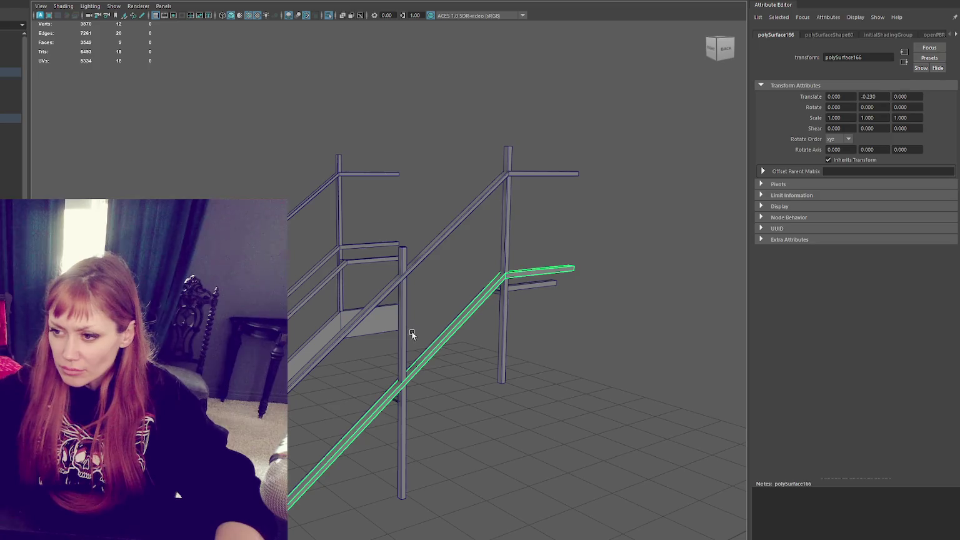
pyautogui.keyDown('shift'); pyautogui.click(312, 273); pyautogui.keyUp('shift')
pyautogui.moveTo(312, 271)
pyautogui.keyDown('alt'); pyautogui.mouseDown()
pyautogui.moveTo(468, 308)
pyautogui.moveTo(437, 300)
pyautogui.mouseUp(); pyautogui.keyUp('alt')
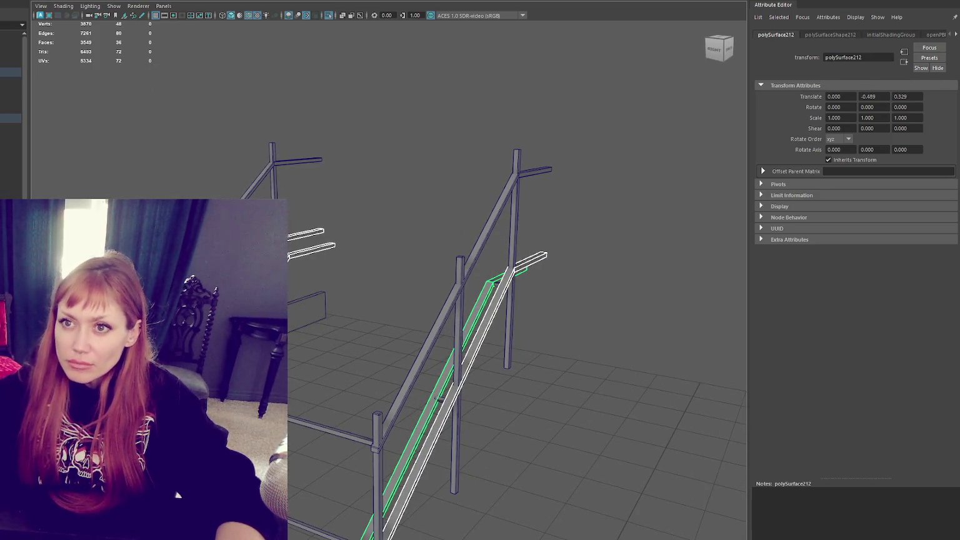
pyautogui.click(88, 1)
pyautogui.moveTo(430, 96)
pyautogui.keyDown('alt'); pyautogui.mouseDown()
pyautogui.moveTo(414, 76)
pyautogui.moveTo(385, 77)
pyautogui.mouseUp(); pyautogui.keyUp('alt')
pyautogui.click(386, 77)
pyautogui.moveTo(415, 221); pyautogui.dragTo(475, 331)
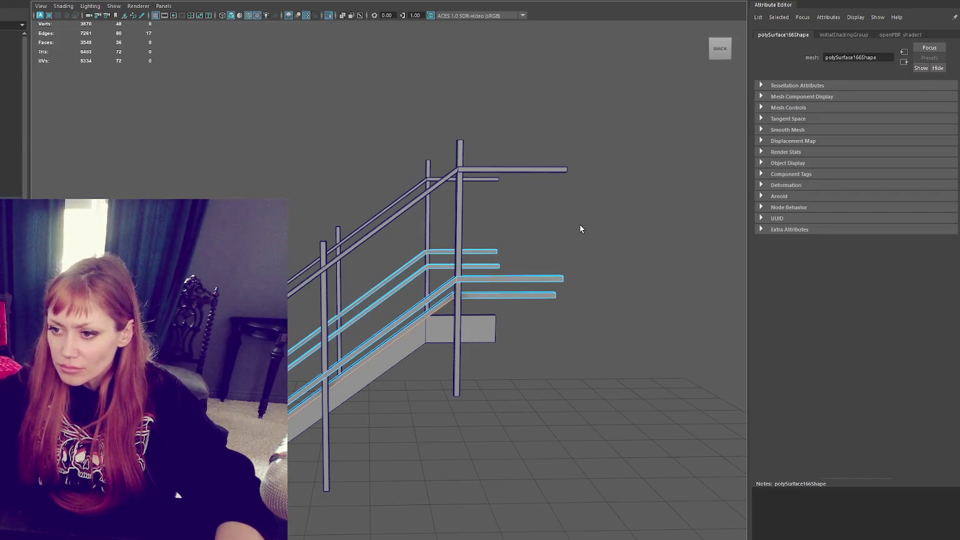
pyautogui.keyDown('shift'); pyautogui.doubleClick(403, 262); pyautogui.keyUp('shift')
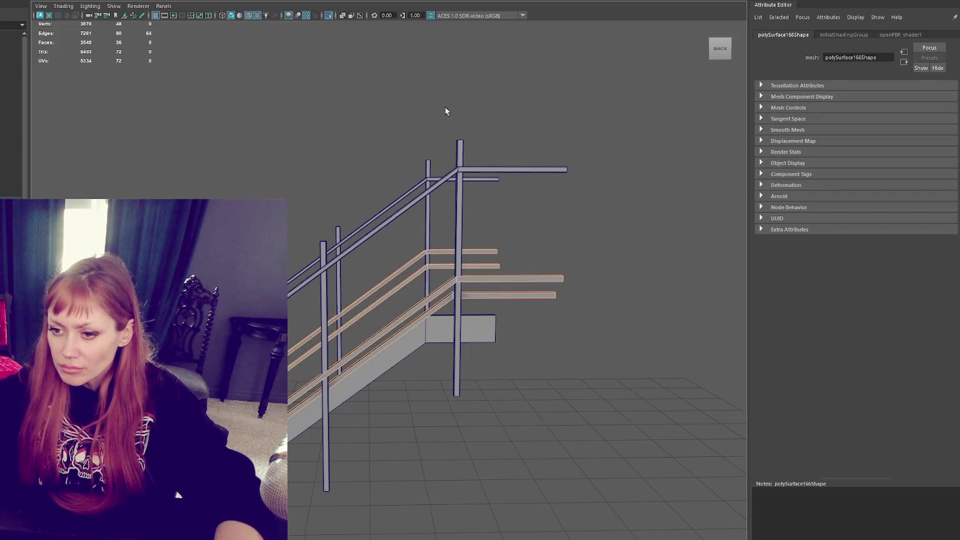
pyautogui.hotkey('ctrl', 'b')
# - Inspect the bevels around the railing and select a crossbar
pyautogui.scroll(5, 593, 260)
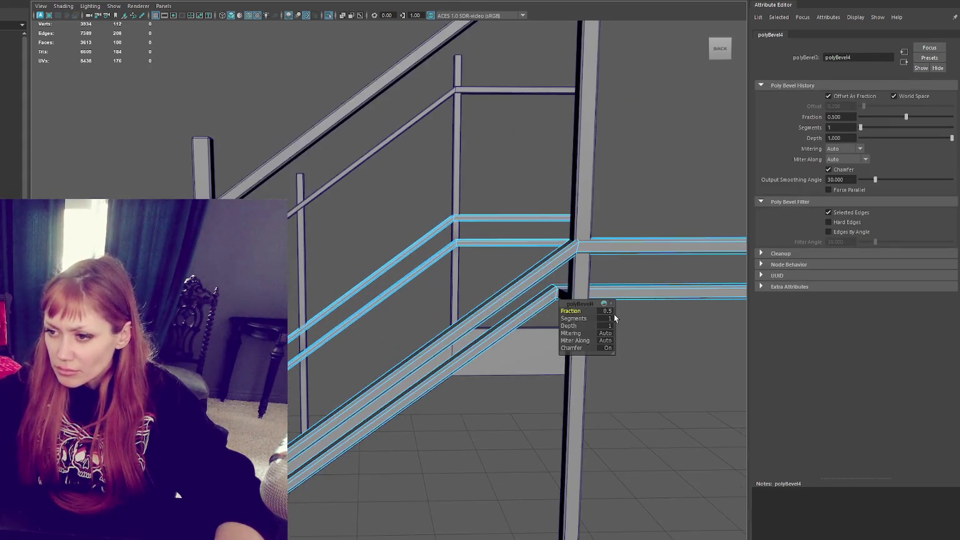
pyautogui.moveTo(600, 317)
pyautogui.keyDown('alt'); pyautogui.mouseDown()
pyautogui.moveTo(467, 216)
pyautogui.moveTo(404, 196)
pyautogui.moveTo(425, 175)
pyautogui.moveTo(532, 375)
pyautogui.mouseUp(); pyautogui.keyUp('alt')
pyautogui.click(398, 180)
pyautogui.click(506, 255)
pyautogui.keyDown('alt'); pyautogui.moveTo(505, 254); pyautogui.dragTo(530, 406); pyautogui.keyUp('alt')
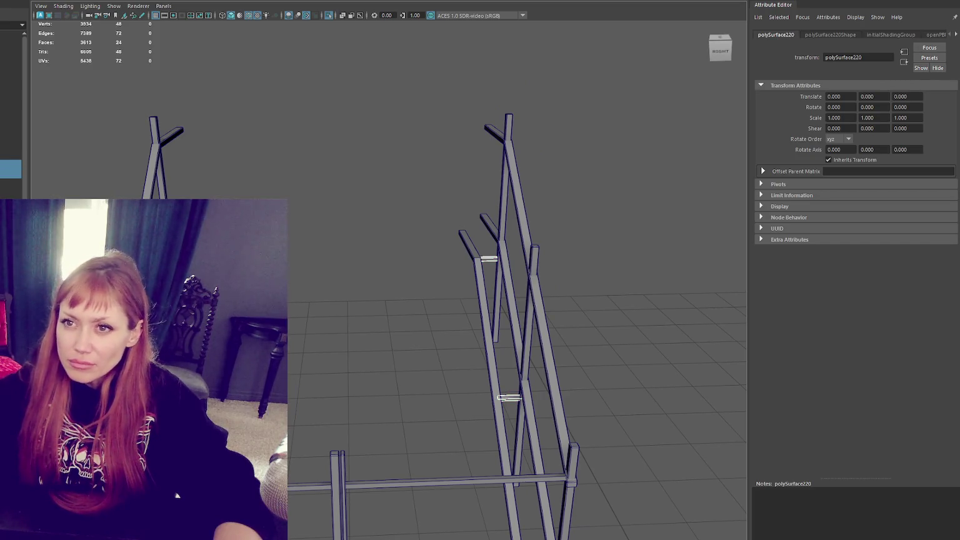
# - Combine the two crossbars into one object and bevel their edges
pyautogui.click(81, 16)
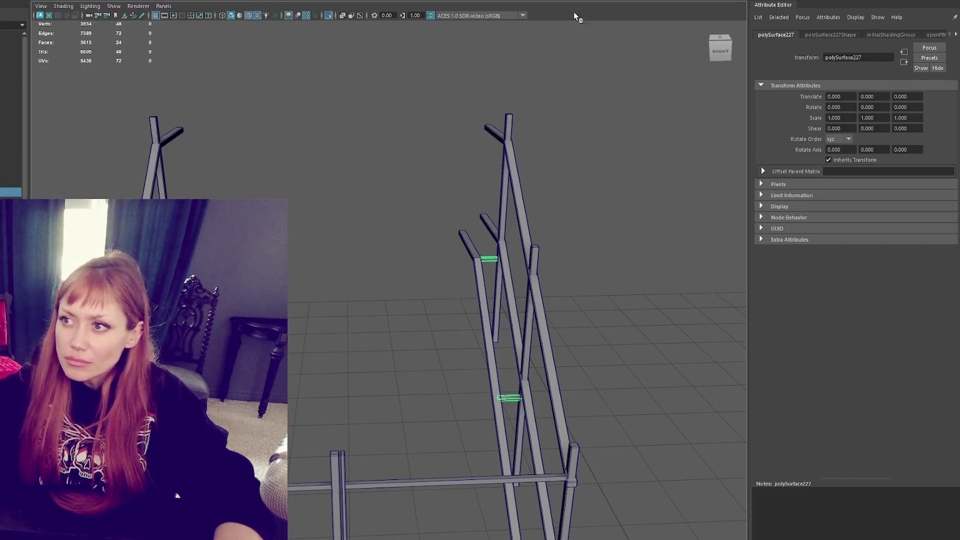
pyautogui.hotkey('ctrl', 'shift', 'x')
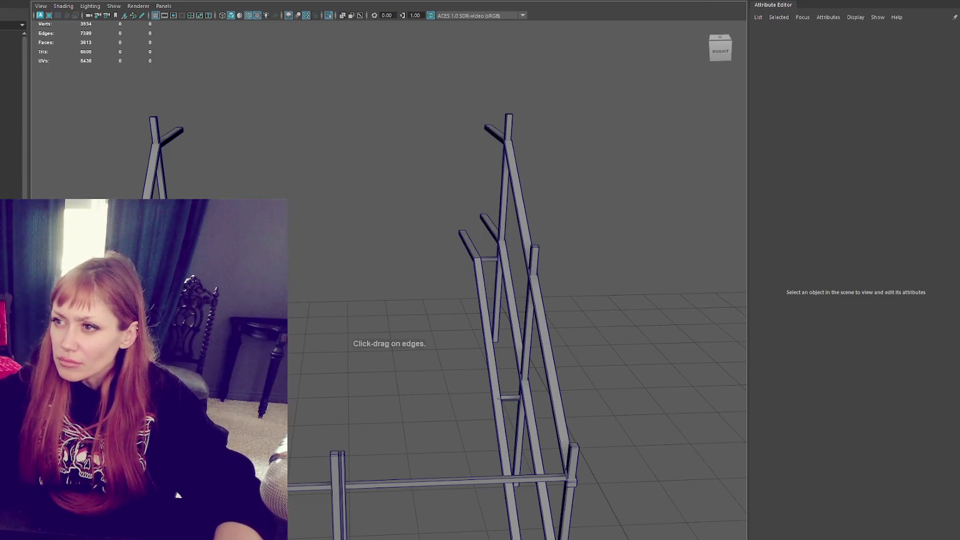
pyautogui.click(12, 193)
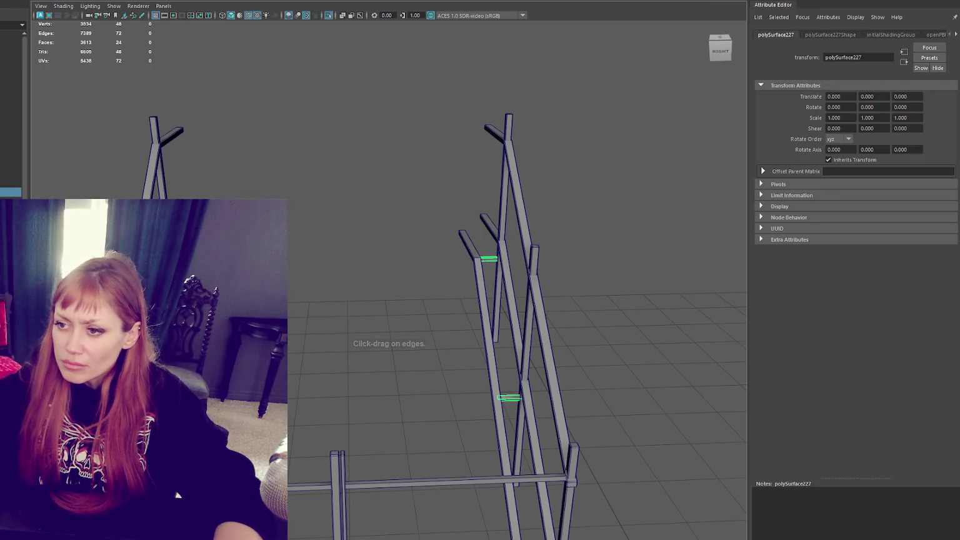
pyautogui.hotkey('ctrl', 'b')
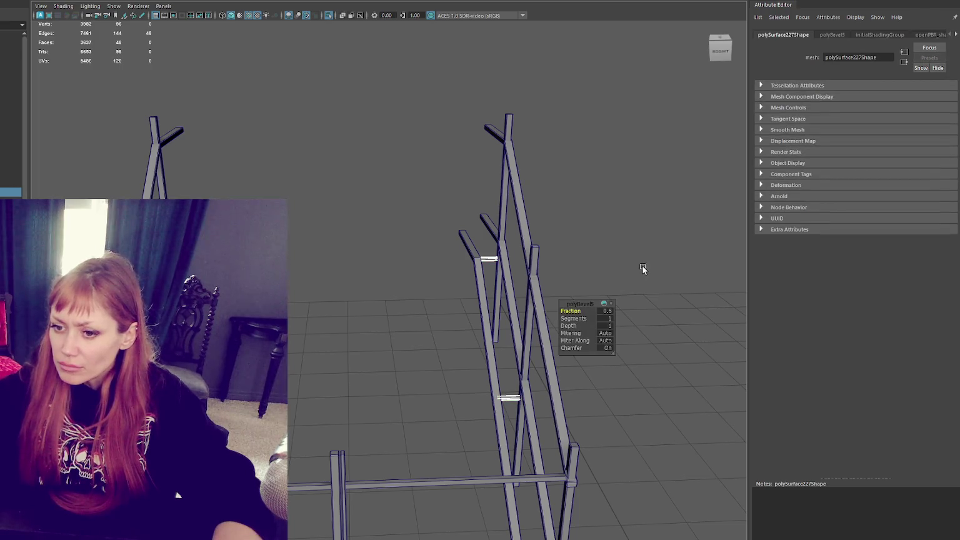
pyautogui.scroll(3, 326, 310)
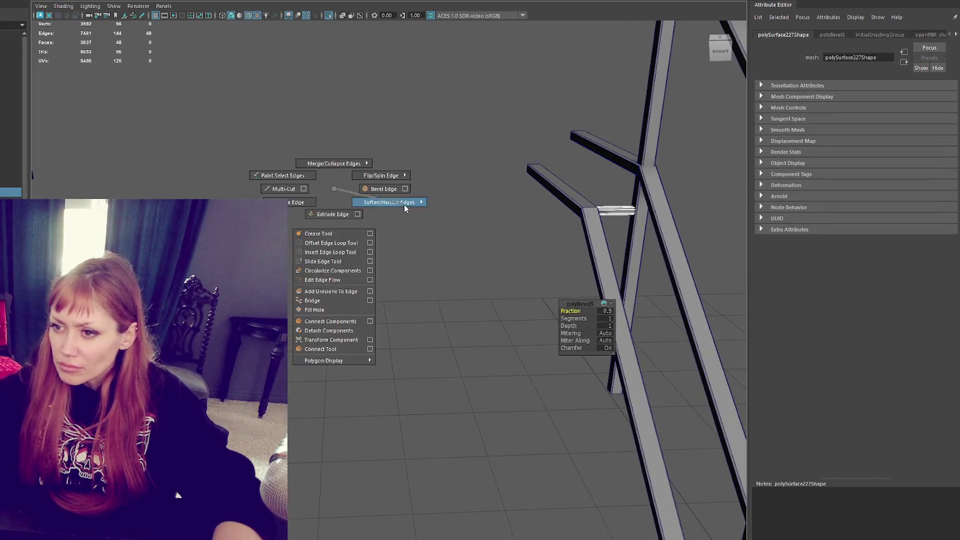
pyautogui.moveTo(333, 191); pyautogui.dragTo(403, 204, button='right')
pyautogui.click(435, 183)
pyautogui.scroll(-5, 438, 187)
# - Combine the lower front bar and upper bar and bevel the combined object
pyautogui.moveTo(396, 364)
pyautogui.keyDown('alt'); pyautogui.mouseDown()
pyautogui.moveTo(411, 345)
pyautogui.moveTo(380, 314)
pyautogui.mouseUp(); pyautogui.keyUp('alt')
pyautogui.scroll(3, 381, 314)
pyautogui.click(327, 387)
pyautogui.scroll(3, 332, 306)
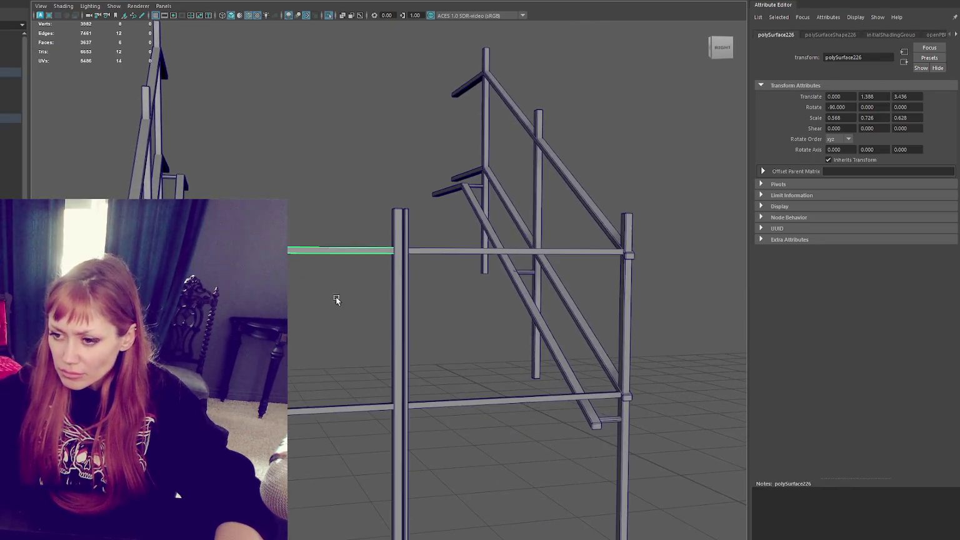
pyautogui.keyDown('shift'); pyautogui.click(429, 240); pyautogui.keyUp('shift')
pyautogui.click(93, 15)
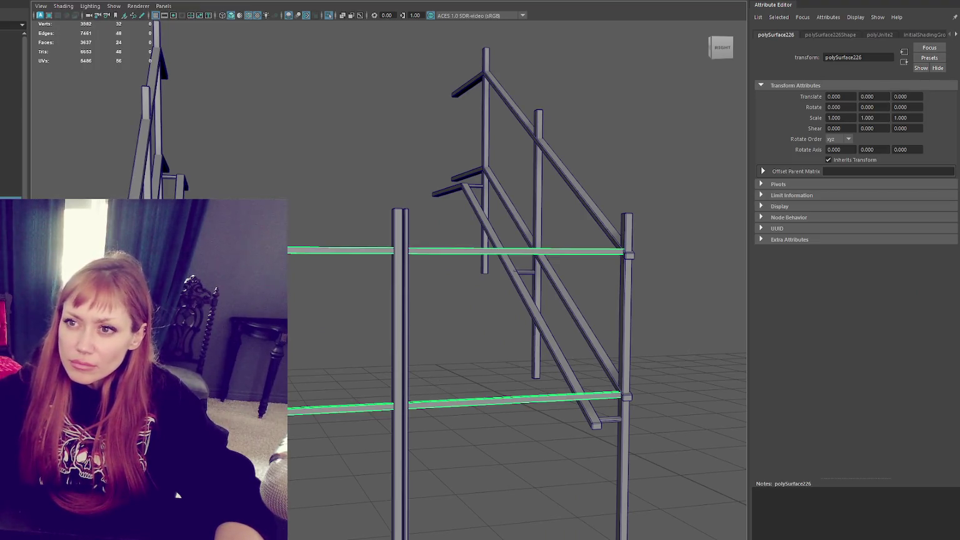
pyautogui.keyDown('alt'); pyautogui.moveTo(519, 19); pyautogui.dragTo(531, 61); pyautogui.keyUp('alt')
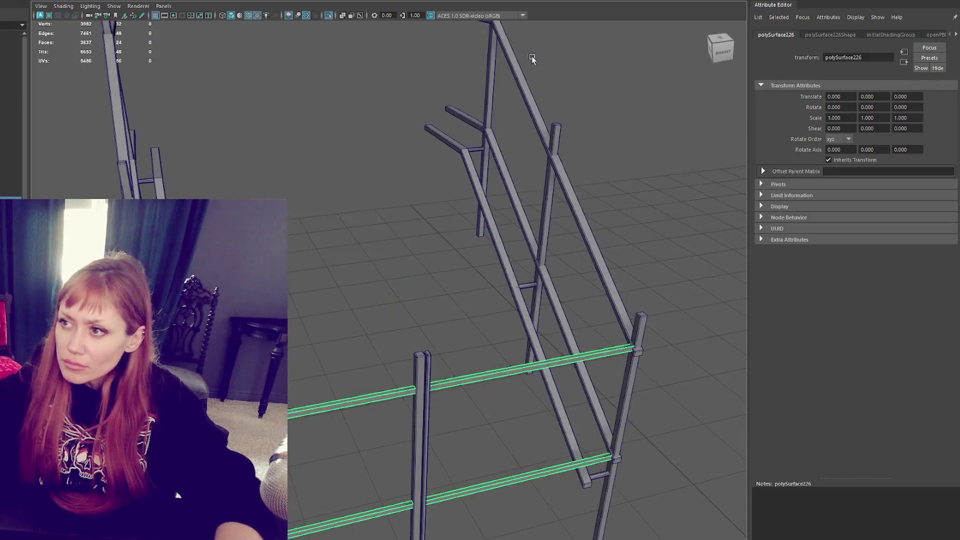
pyautogui.hotkey('ctrl', 'b')
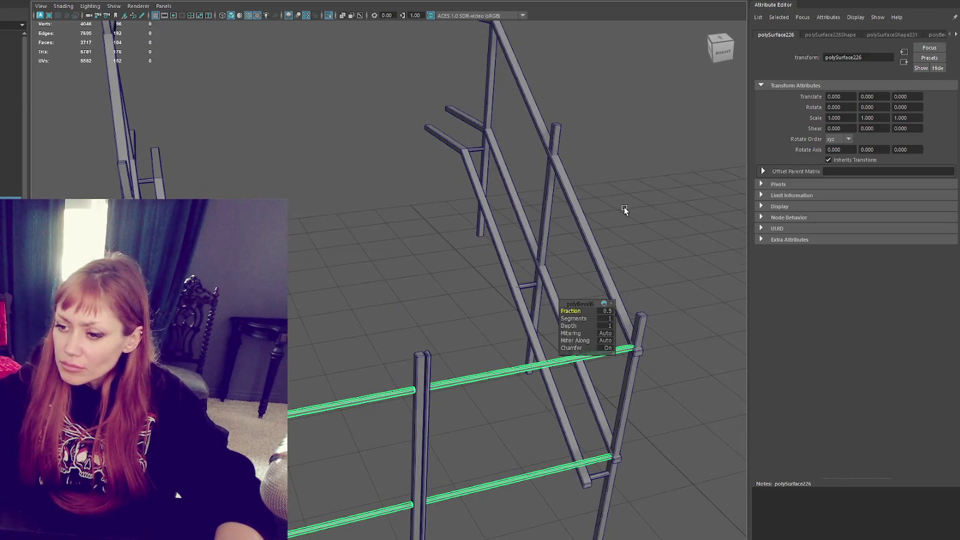
# - Switch to wireframe and box-select the vertices on the post
pyautogui.keyDown('alt'); pyautogui.moveTo(540, 231); pyautogui.dragTo(414, 229); pyautogui.keyUp('alt')
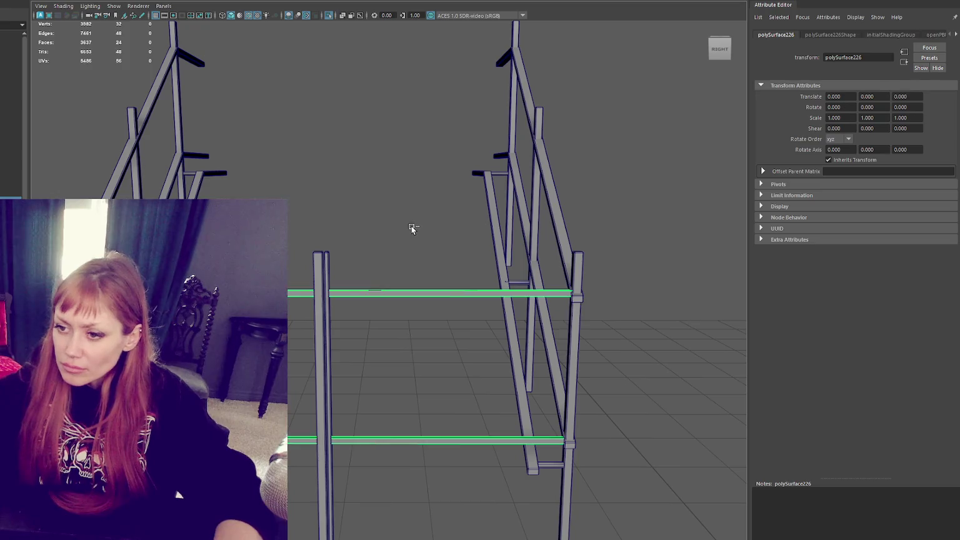
pyautogui.scroll(-3, 328, 181)
pyautogui.hotkey('ctrl', 'F11')
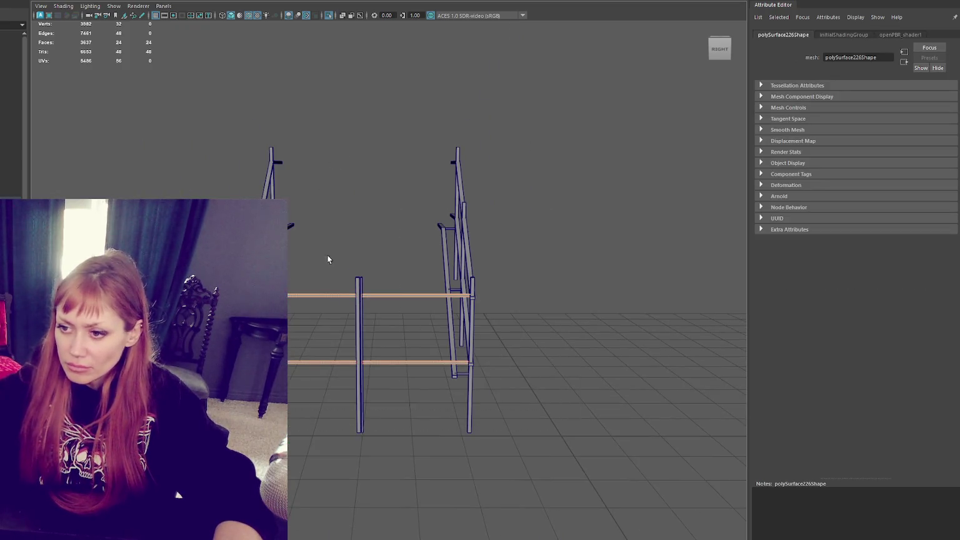
pyautogui.moveTo(407, 387); pyautogui.dragTo(374, 313)
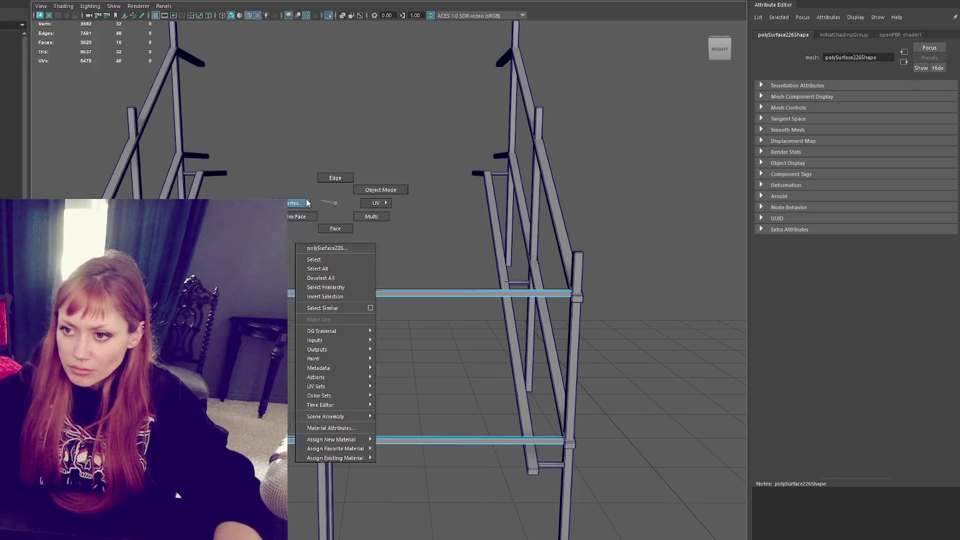
pyautogui.moveTo(322, 206); pyautogui.dragTo(323, 247, button='right')
pyautogui.press('4')
pyautogui.moveTo(324, 247); pyautogui.dragTo(349, 508)
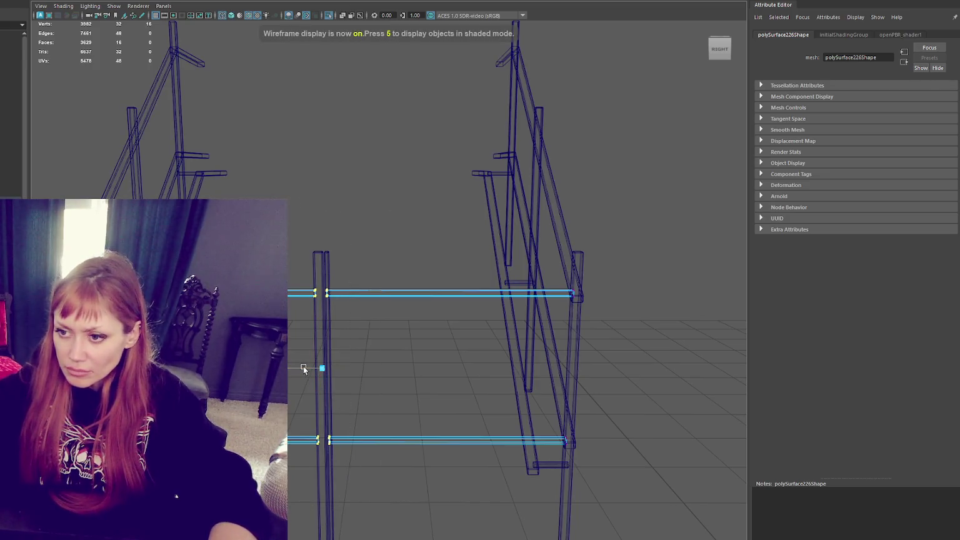
# - Return to object mode in shaded view and bevel the rails at a 0.3 fraction
pyautogui.moveTo(345, 209); pyautogui.dragTo(375, 195, button='right')
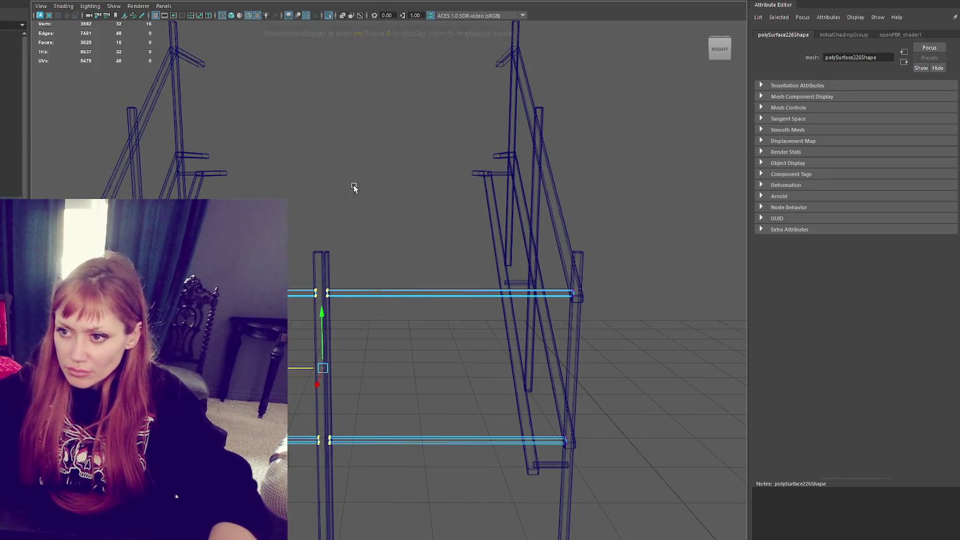
pyautogui.press('5')
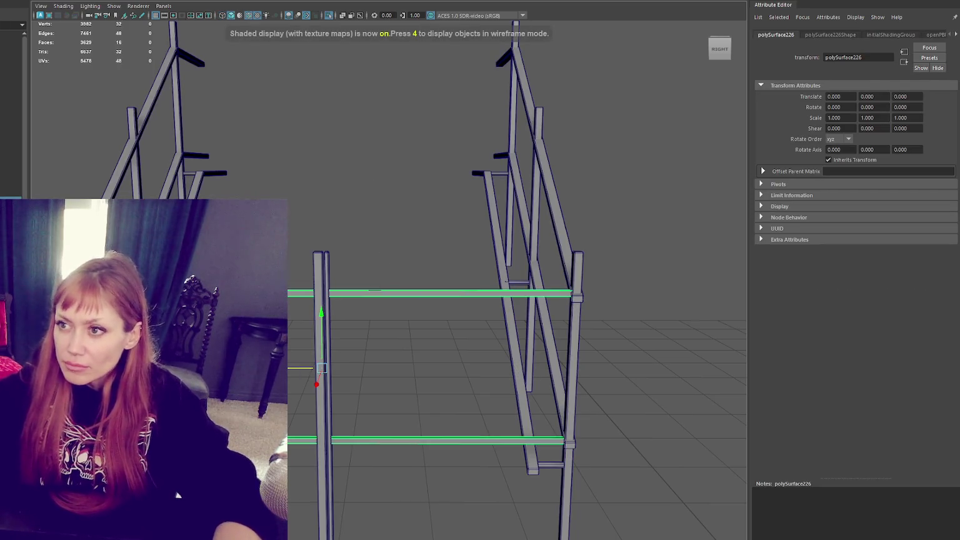
pyautogui.hotkey('ctrl', 'b')
pyautogui.moveTo(613, 314); pyautogui.dragTo(563, 294)
pyautogui.scroll(3, 563, 293)
pyautogui.click(339, 147)
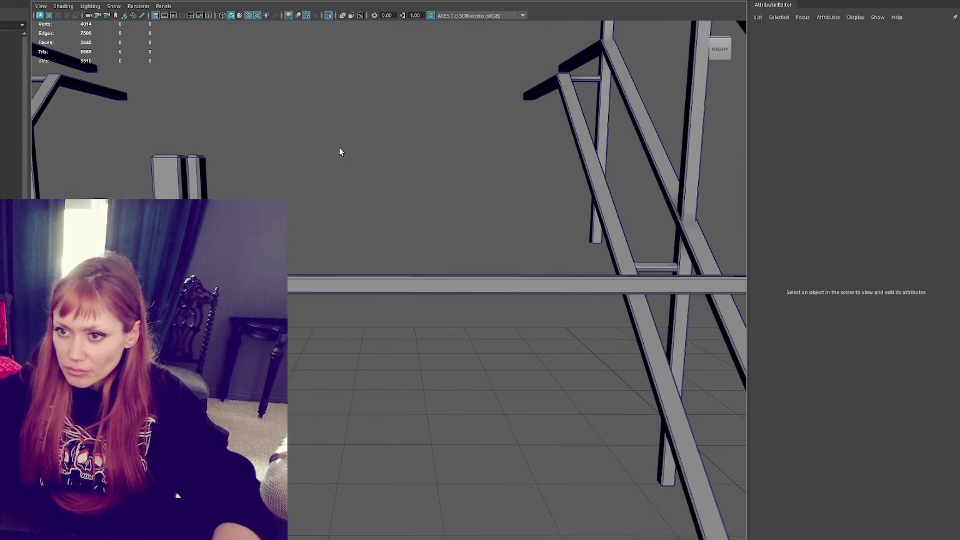
# - Select all the rails and combine them into a single mesh
pyautogui.press('f')
pyautogui.moveTo(205, 112); pyautogui.dragTo(355, 160)
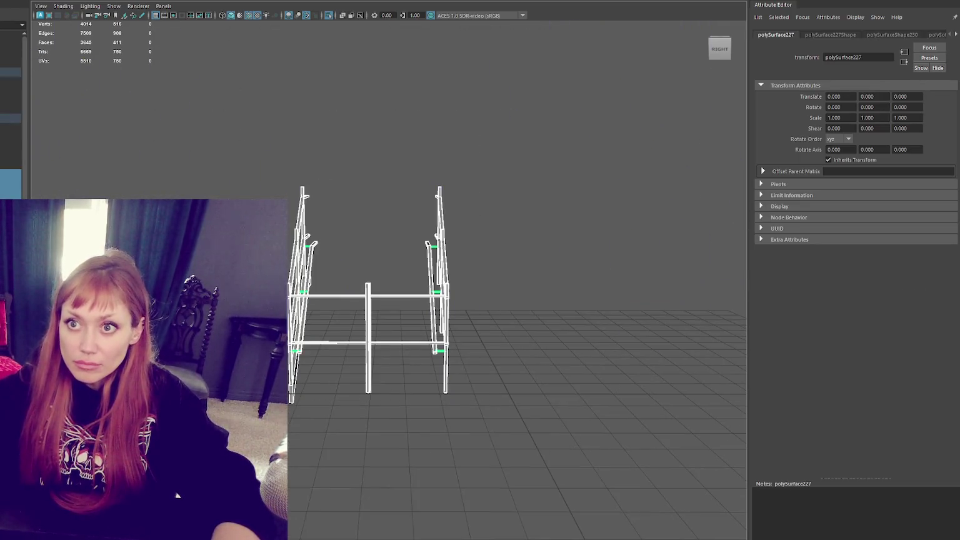
pyautogui.click(85, 19)
pyautogui.keyDown('shift'); pyautogui.moveTo(382, 133); pyautogui.dragTo(448, 163, button='right'); pyautogui.keyUp('shift')
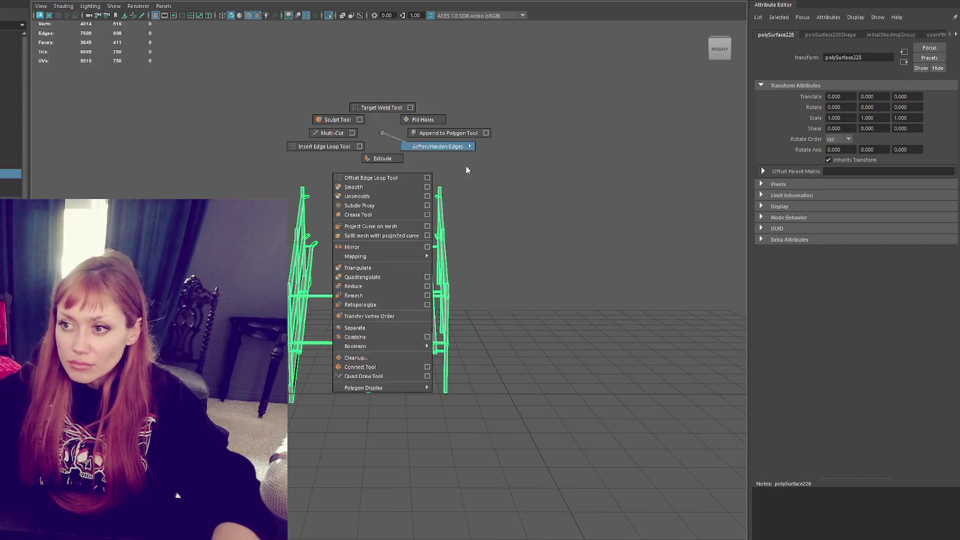
pyautogui.click(485, 153)
# - Isolate the sloped stair side board and reselect it in the isolated view
pyautogui.moveTo(428, 321)
pyautogui.keyDown('alt'); pyautogui.mouseDown()
pyautogui.moveTo(421, 375)
pyautogui.moveTo(445, 359)
pyautogui.moveTo(366, 382)
pyautogui.mouseUp(); pyautogui.keyUp('alt')
pyautogui.click(390, 384)
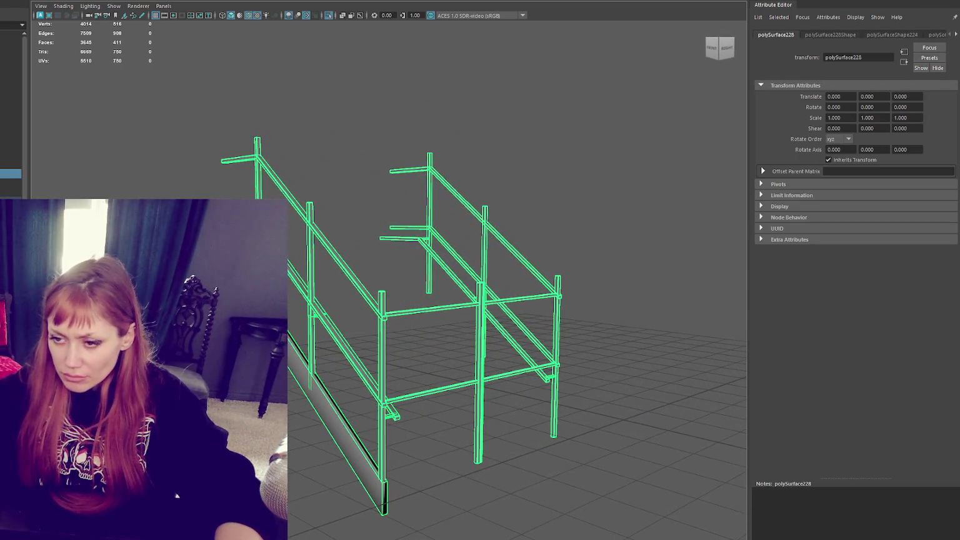
pyautogui.press('F11')
pyautogui.hotkey('ctrl', '1')
pyautogui.keyDown('alt'); pyautogui.moveTo(294, 351); pyautogui.dragTo(305, 322); pyautogui.keyUp('alt')
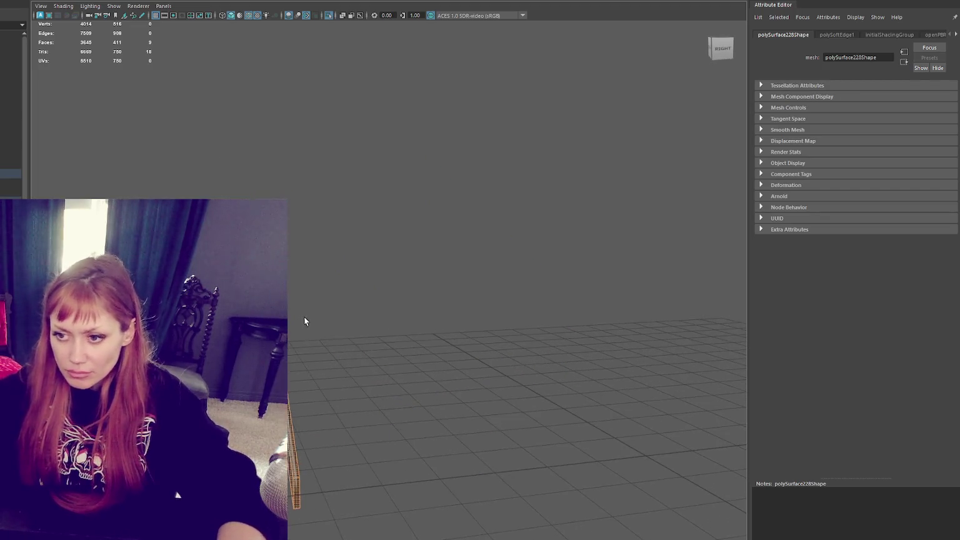
pyautogui.click(385, 256)
pyautogui.moveTo(385, 258)
pyautogui.keyDown('alt'); pyautogui.mouseDown()
pyautogui.moveTo(329, 295)
pyautogui.moveTo(405, 150)
pyautogui.mouseUp(); pyautogui.keyUp('alt')
pyautogui.click(330, 295)
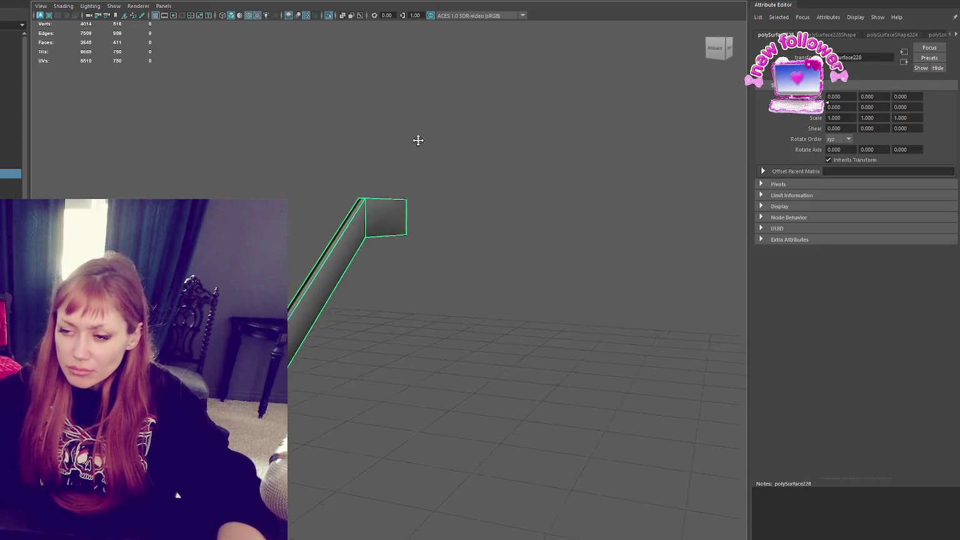
# - Bevel the side board's border edge loop with a 0.3 fraction
pyautogui.press('F10')
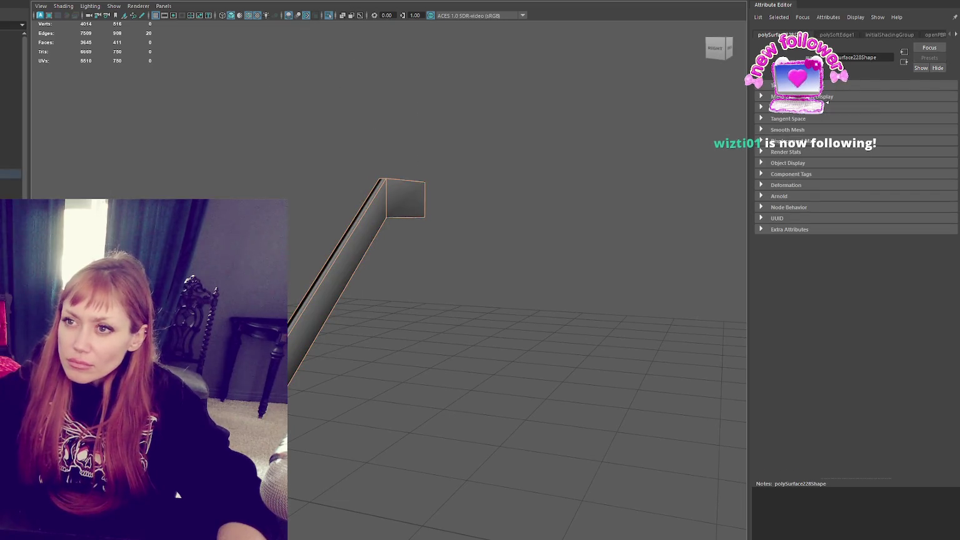
pyautogui.keyDown('alt'); pyautogui.moveTo(401, 160); pyautogui.dragTo(472, 178); pyautogui.keyUp('alt')
pyautogui.doubleClick(483, 167)
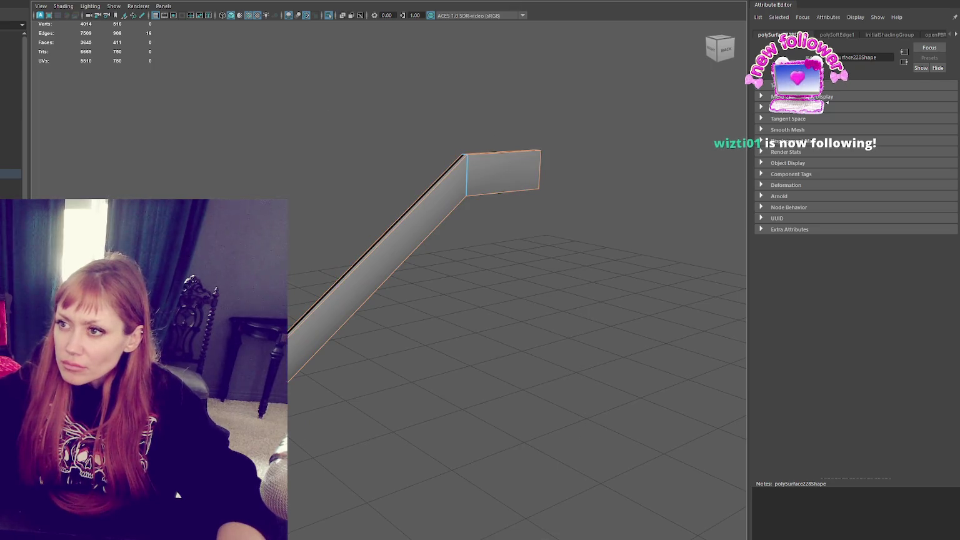
pyautogui.hotkey('ctrl', 'b')
pyautogui.write('0.3')
pyautogui.press('Return')
# - Return to the full staircase scene and select the other sloped side board
pyautogui.click(382, 218)
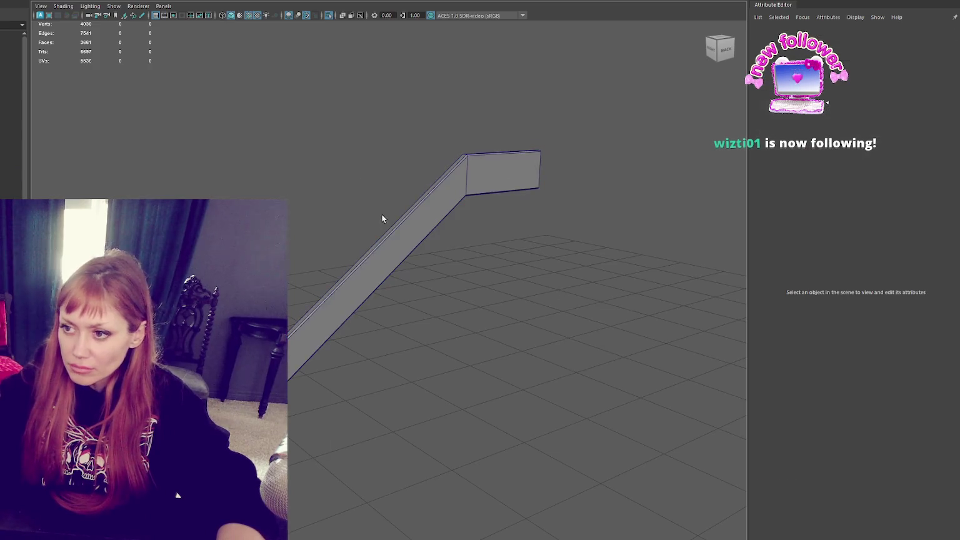
pyautogui.moveTo(363, 141); pyautogui.dragTo(467, 156, button='right')
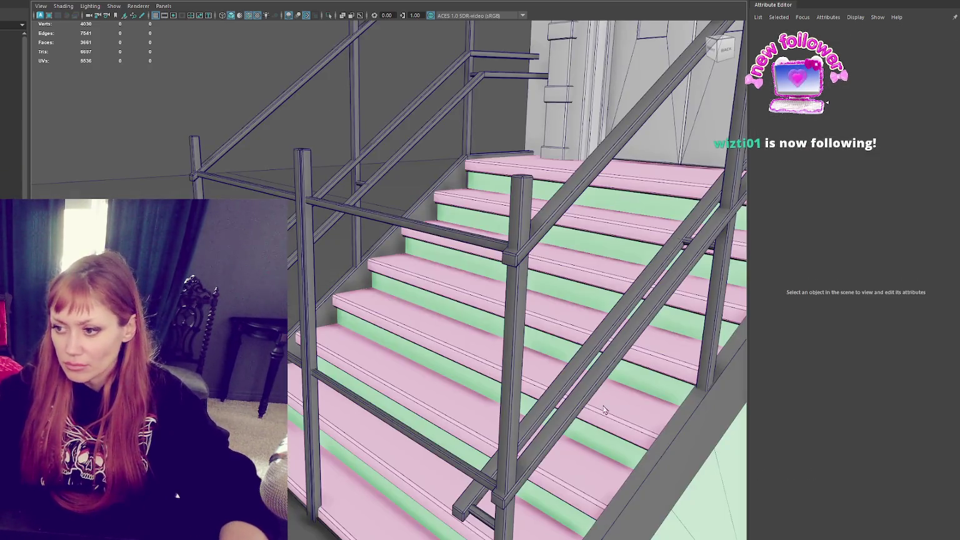
pyautogui.keyDown('alt'); pyautogui.moveTo(363, 288); pyautogui.dragTo(498, 344); pyautogui.keyUp('alt')
pyautogui.click(497, 344)
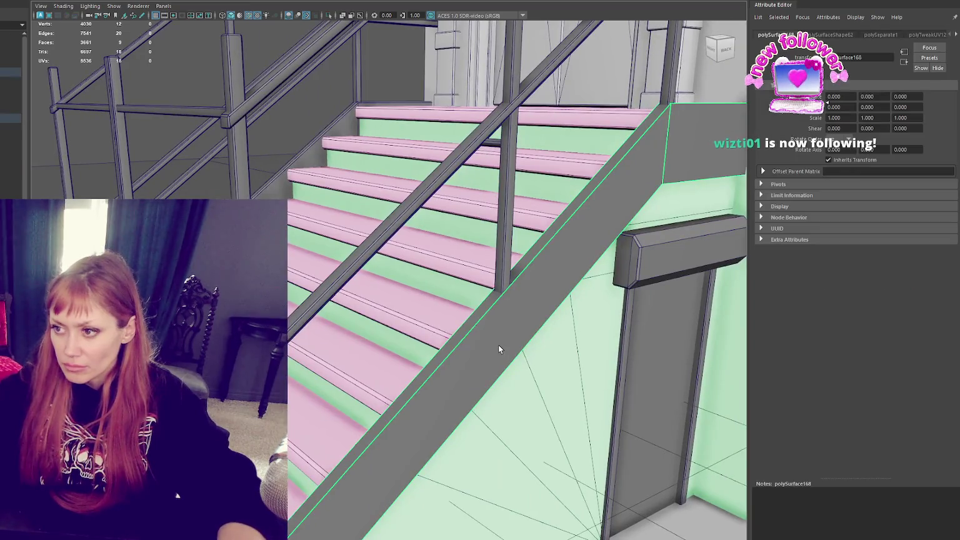
# - Bevel the second side board's border edges, grown from its upper-end edges
pyautogui.press('f')
pyautogui.scroll(-3, 548, 256)
pyautogui.press('F10')
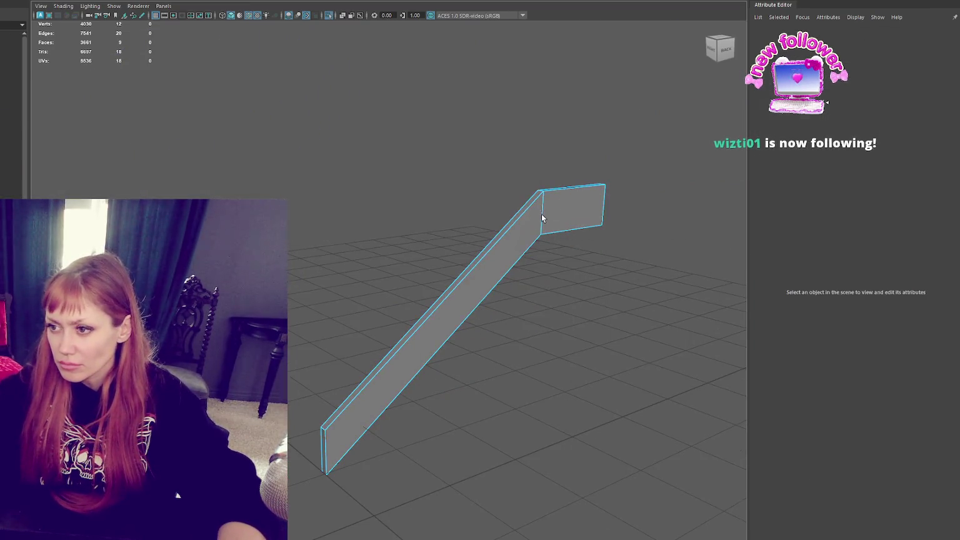
pyautogui.moveTo(640, 143); pyautogui.dragTo(606, 204)
pyautogui.hotkey('shift', '.')
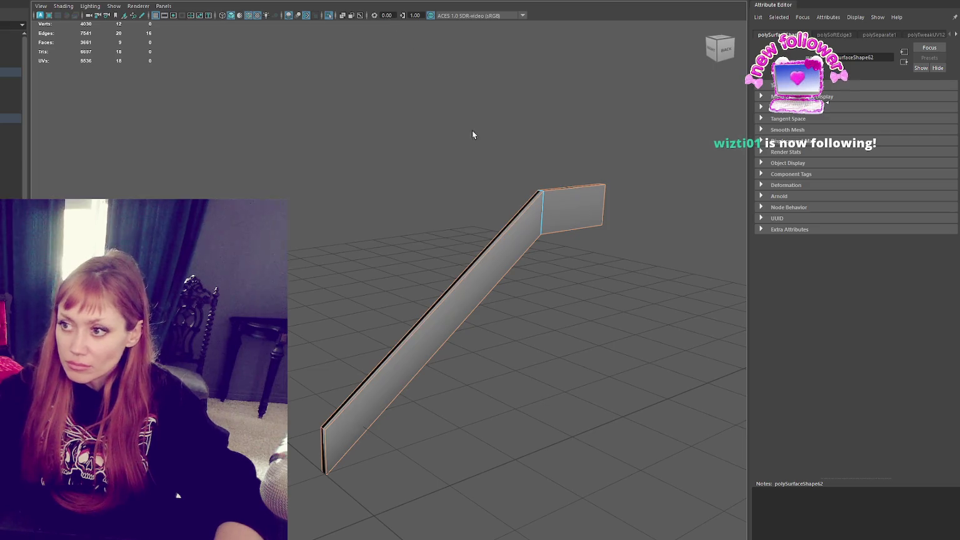
pyautogui.hotkey('ctrl', 'b')
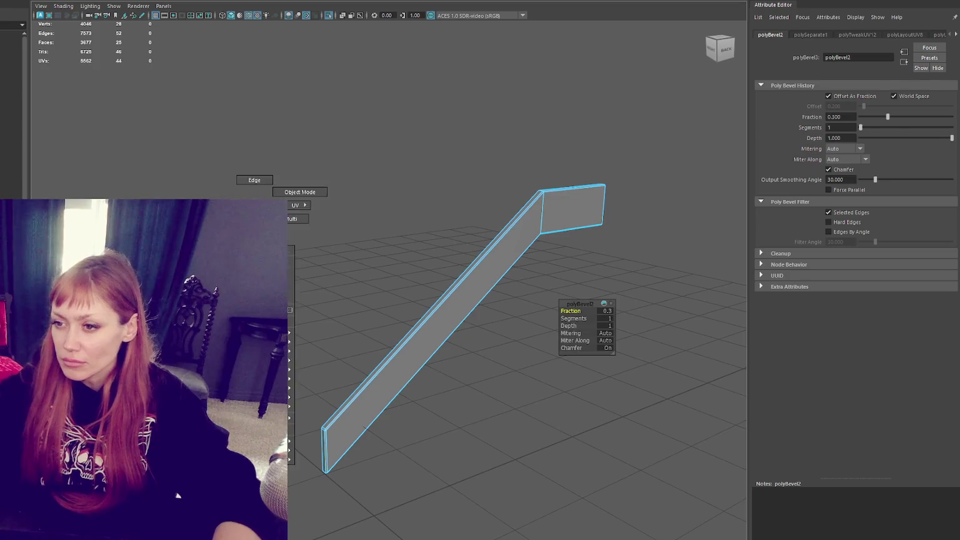
pyautogui.click(346, 158)
# - Show the whole scene, apply Soften/Harden Edges, and add the railing to the selection
pyautogui.hotkey('ctrl', '1')
pyautogui.hotkey('ctrl', 'z')
pyautogui.keyDown('shift'); pyautogui.rightClick(217, 107); pyautogui.keyUp('shift')
pyautogui.click(332, 116)
pyautogui.click(313, 197)
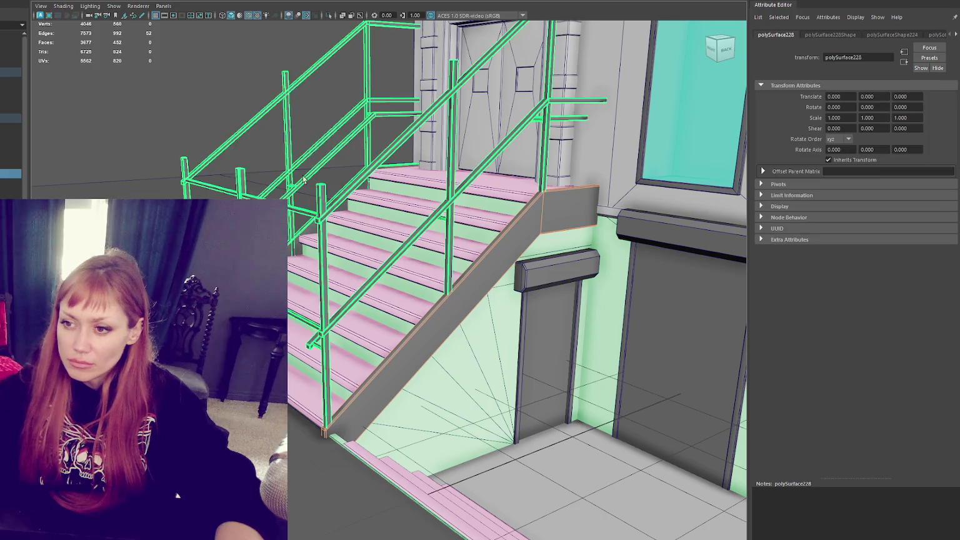
# - Combine the railing and bevelled side board into one object, then check the door-side railings
pyautogui.keyDown('shift'); pyautogui.moveTo(110, 9); pyautogui.dragTo(109, 61, button='right'); pyautogui.keyUp('shift')
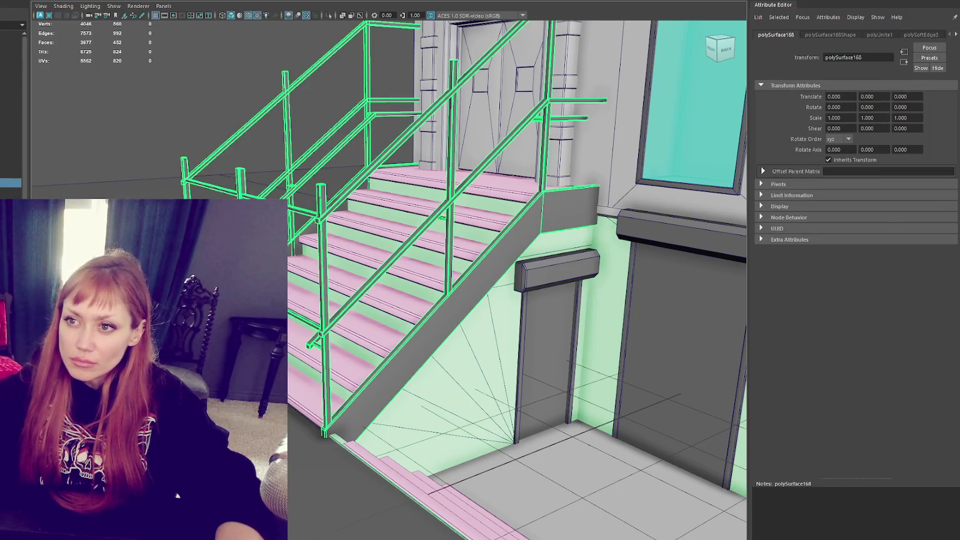
pyautogui.moveTo(375, 187)
pyautogui.keyDown('alt'); pyautogui.mouseDown()
pyautogui.moveTo(589, 165)
pyautogui.moveTo(598, 293)
pyautogui.mouseUp(); pyautogui.keyUp('alt')
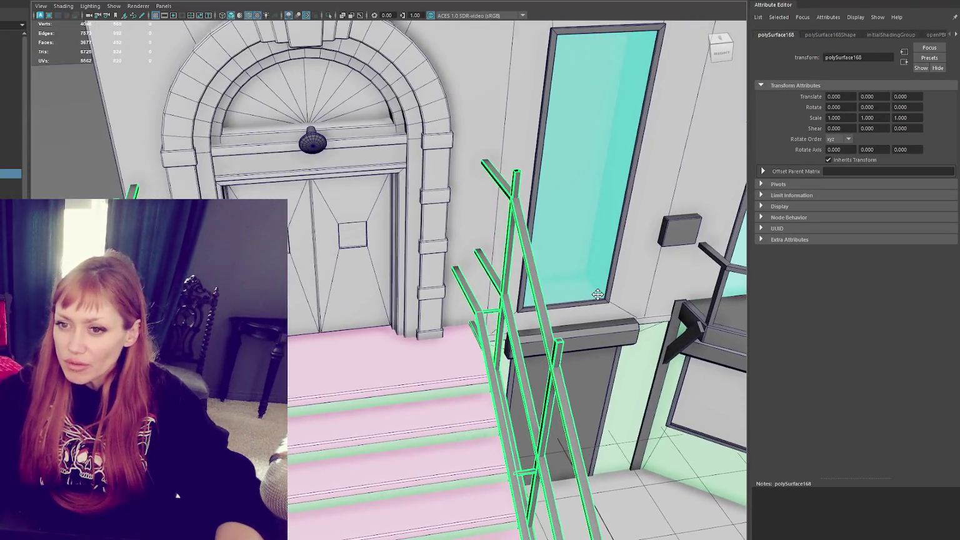
pyautogui.keyDown('alt'); pyautogui.moveTo(597, 294); pyautogui.dragTo(579, 263); pyautogui.keyUp('alt')
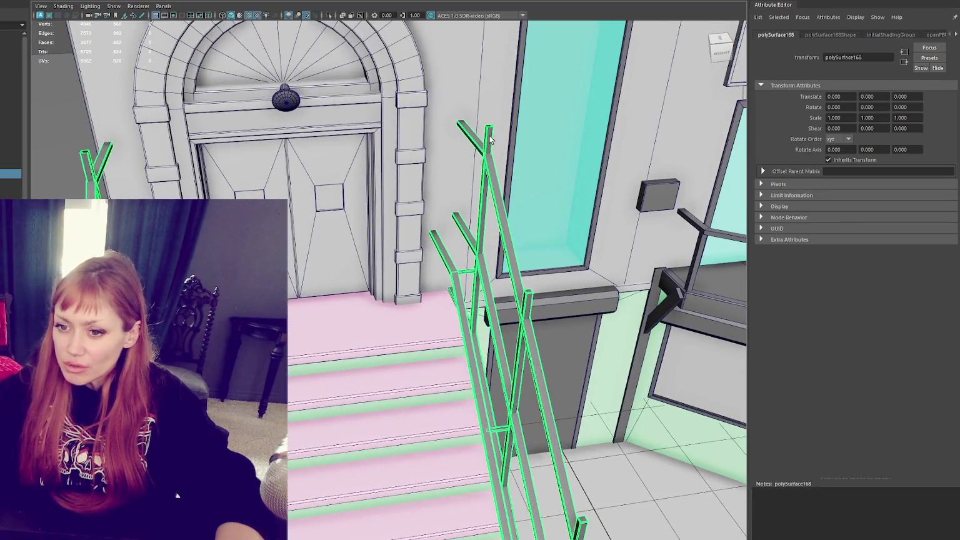
# - Isolate the railings and zoom in on a railing post top from above
pyautogui.hotkey('ctrl', '1')
pyautogui.moveTo(490, 138)
pyautogui.keyDown('alt'); pyautogui.mouseDown()
pyautogui.moveTo(480, 151)
pyautogui.moveTo(426, 144)
pyautogui.mouseUp(); pyautogui.keyUp('alt')
pyautogui.keyDown('alt'); pyautogui.moveTo(425, 144); pyautogui.dragTo(420, 240, button='middle'); pyautogui.keyUp('alt')
pyautogui.moveTo(420, 241)
pyautogui.keyDown('alt'); pyautogui.mouseDown()
pyautogui.moveTo(399, 276)
pyautogui.moveTo(463, 246)
pyautogui.mouseUp(); pyautogui.keyUp('alt')
pyautogui.scroll(5, 414, 129)
pyautogui.scroll(-3, 415, 268)
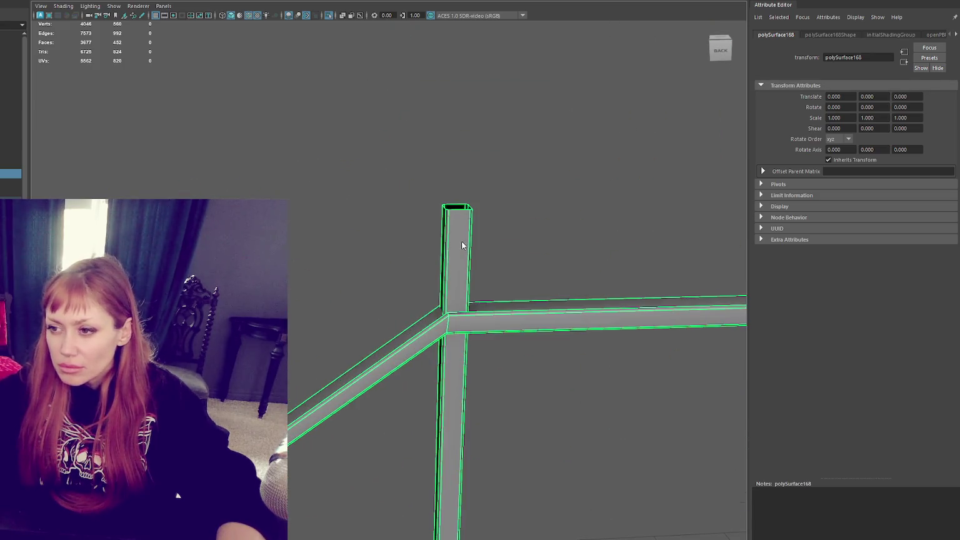
# - Extrude the railing post's open top border edges once with Ctrl+E (polyExtrudeEdge1)
pyautogui.moveTo(463, 245); pyautogui.dragTo(458, 214, button='right')
pyautogui.scroll(3, 424, 251)
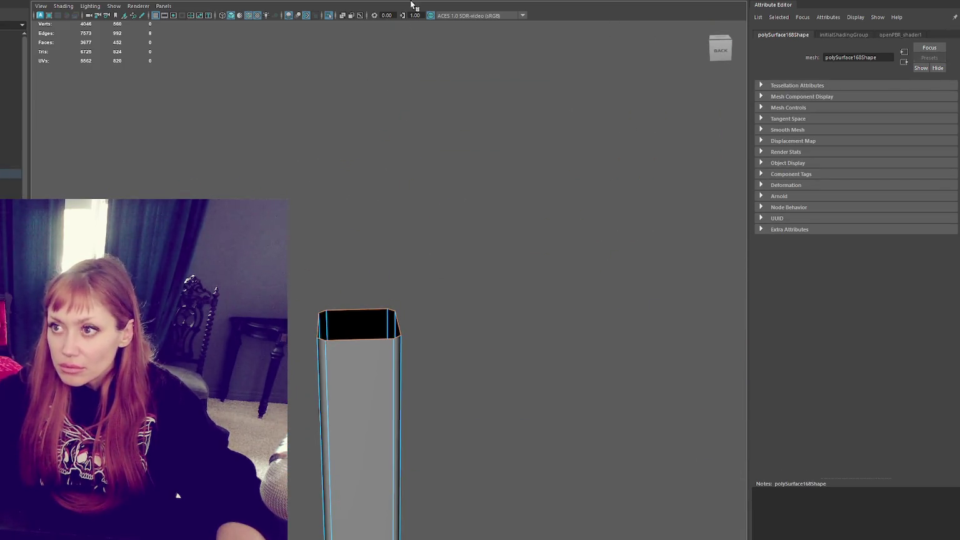
pyautogui.hotkey('ctrl', 'e')
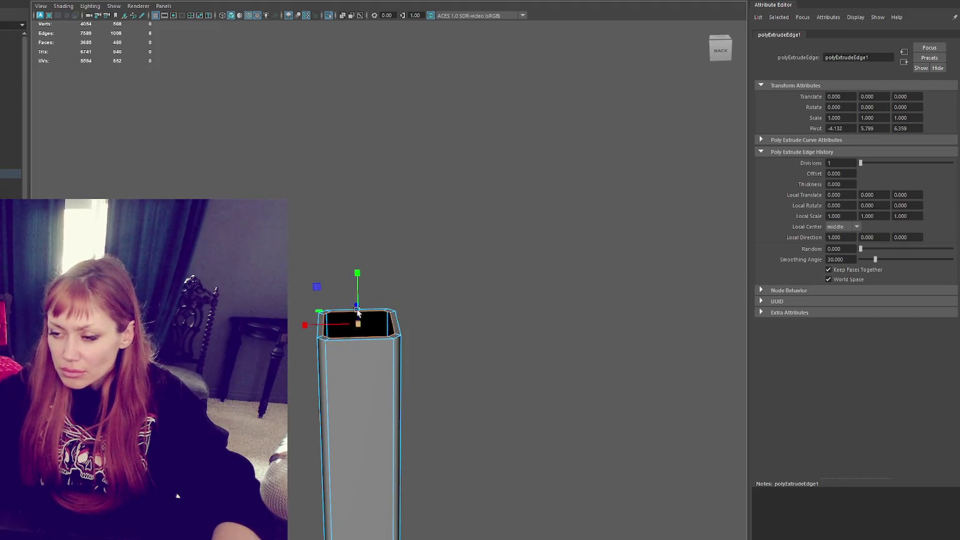
pyautogui.click(376, 322)
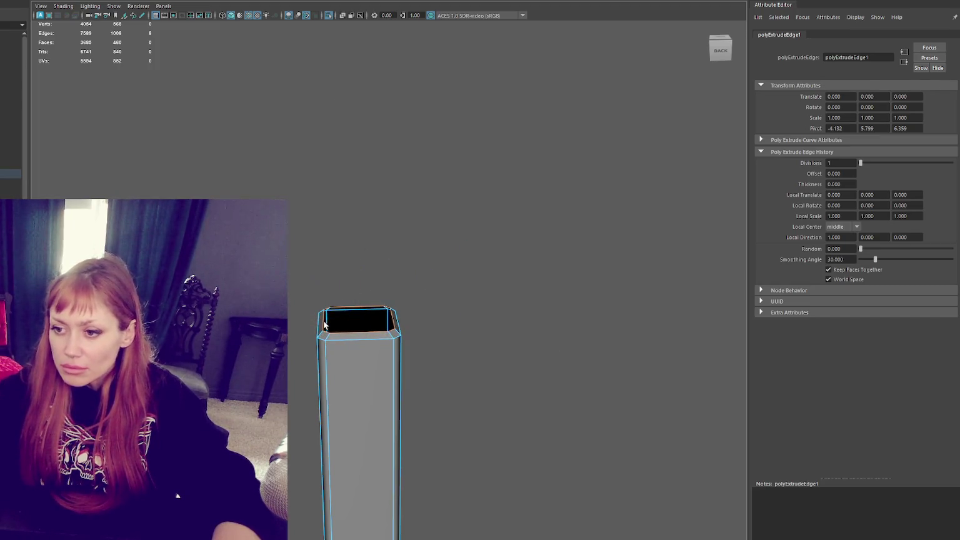
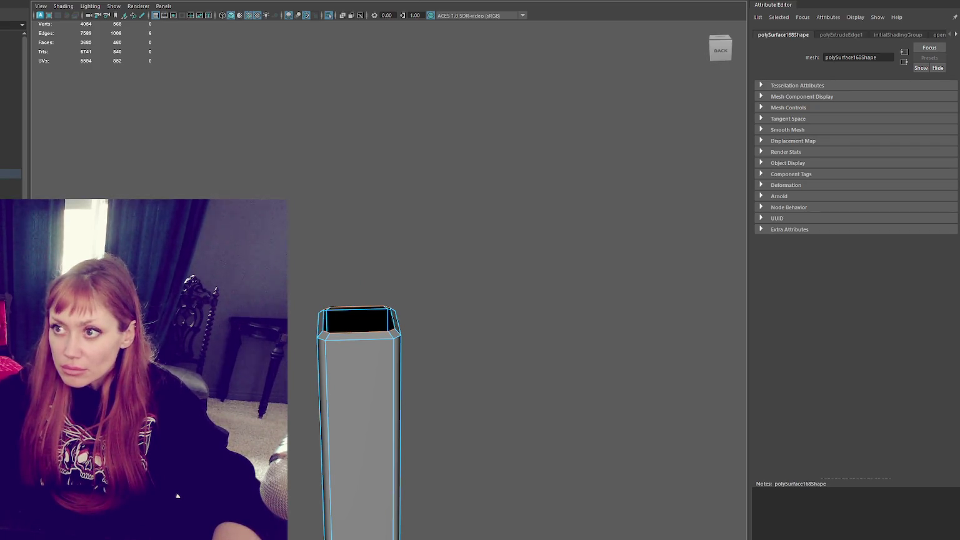
# - Bridge the open edges across the post top, undoing an accidental bevel-edge deletion
pyautogui.keyDown('shift'); pyautogui.moveTo(549, 262); pyautogui.dragTo(578, 224, button='right'); pyautogui.keyUp('shift')
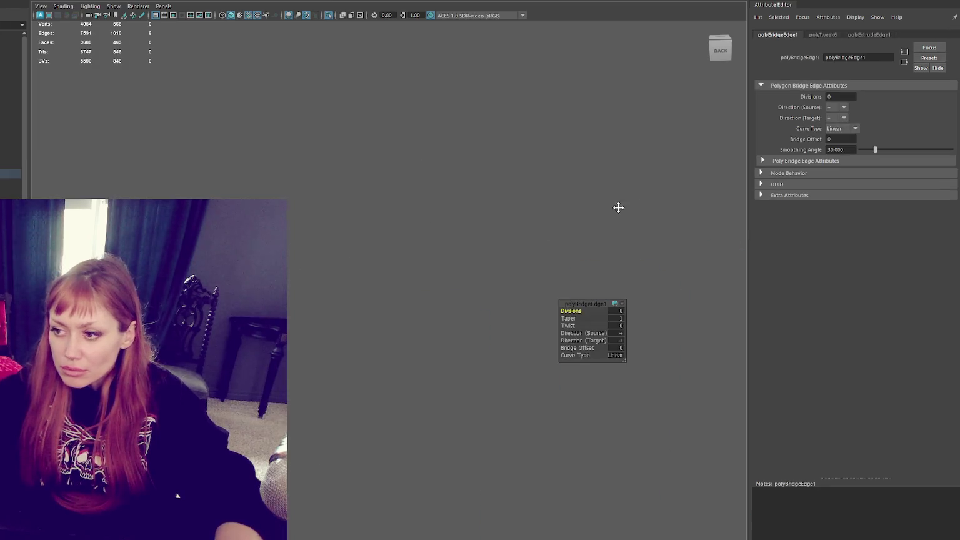
pyautogui.click(456, 343)
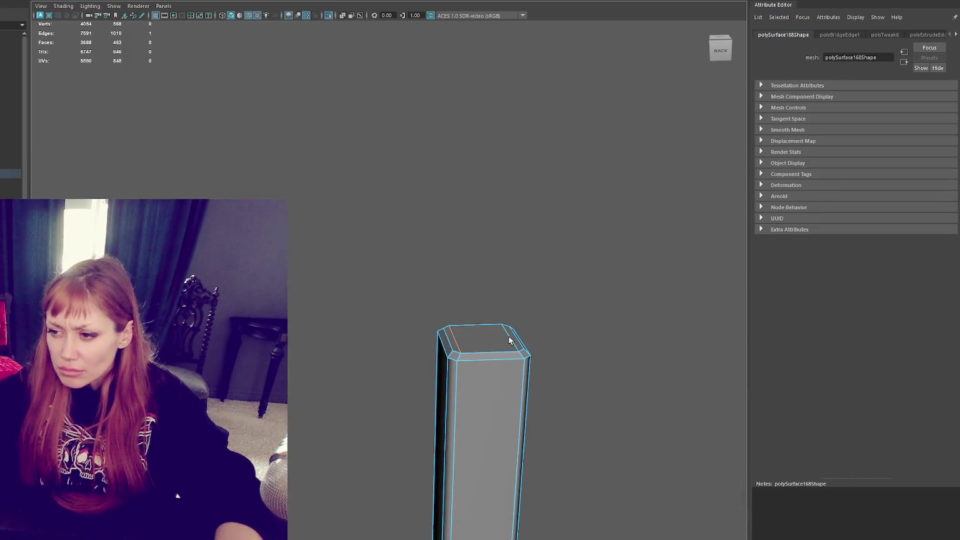
pyautogui.press('Delete')
pyautogui.scroll(-5, 361, 332)
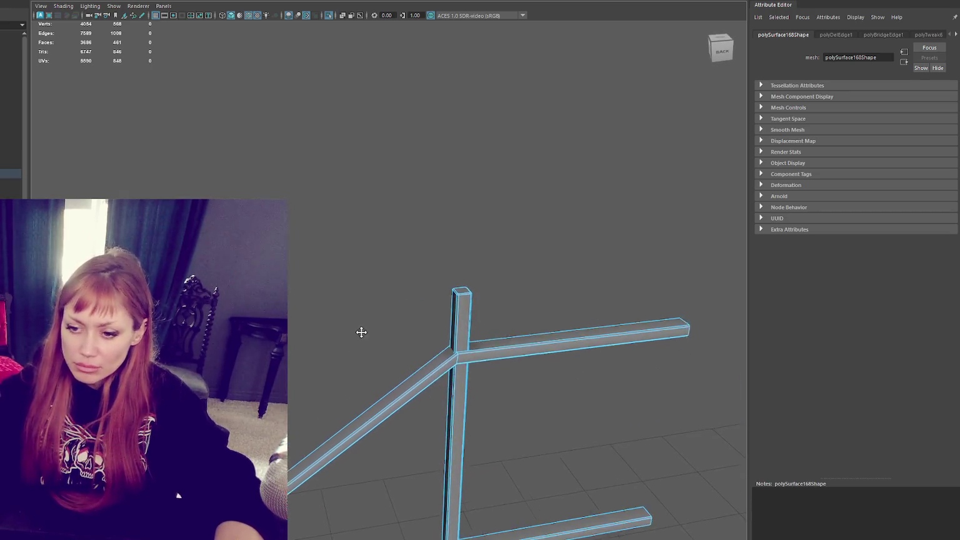
pyautogui.hotkey('ctrl', 'z')
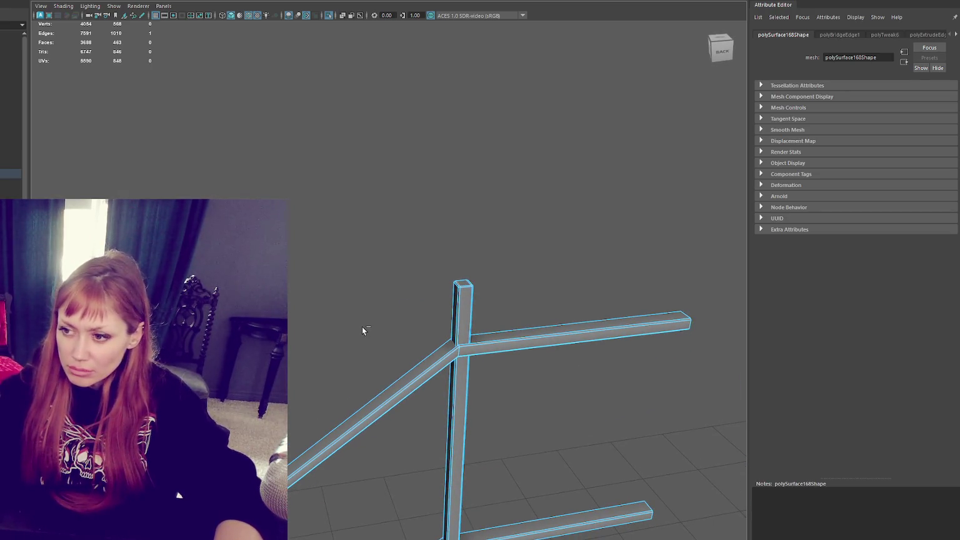
# - In vertex mode, merge the first pair of post-top vertices
pyautogui.keyDown('alt'); pyautogui.moveTo(362, 330); pyautogui.dragTo(364, 306); pyautogui.keyUp('alt')
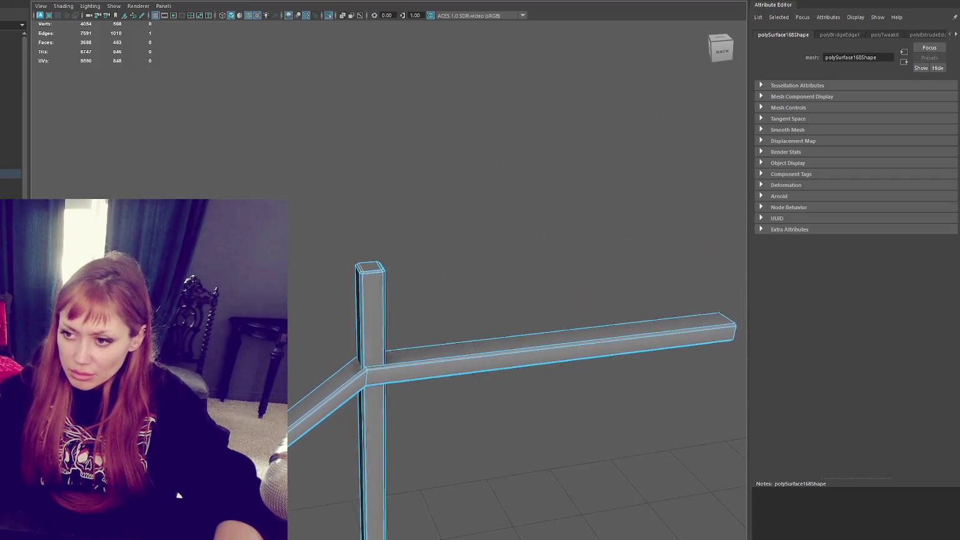
pyautogui.scroll(5, 304, 360)
pyautogui.scroll(-5, 323, 274)
pyautogui.scroll(5, 328, 266)
pyautogui.rightClick(320, 125)
pyautogui.click(310, 126)
pyautogui.keyDown('shift'); pyautogui.moveTo(163, 79); pyautogui.dragTo(127, 69, button='right'); pyautogui.keyUp('shift')
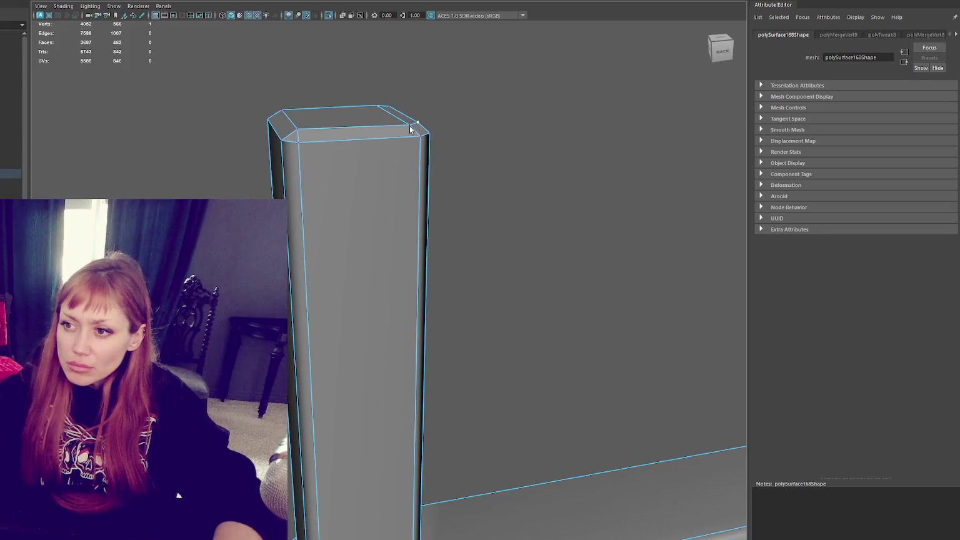
# - Merge the remaining two top corner vertices into one and clear the selection
pyautogui.rightClick(363, 238)
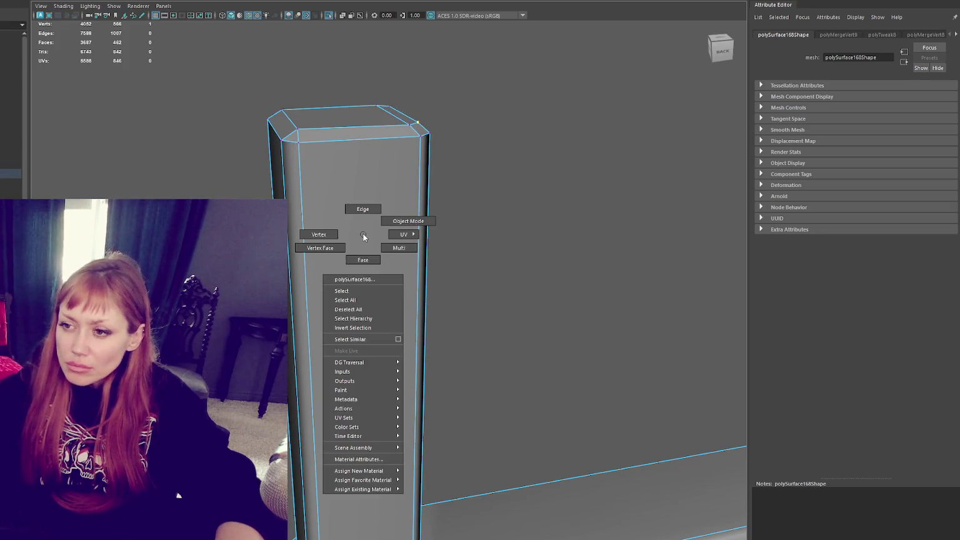
pyautogui.moveTo(363, 238); pyautogui.dragTo(421, 133, button='right')
pyautogui.keyDown('shift'); pyautogui.moveTo(376, 108); pyautogui.dragTo(411, 128, button='right'); pyautogui.keyUp('shift')
pyautogui.scroll(-5, 443, 240)
pyautogui.click(489, 275)
pyautogui.moveTo(489, 274)
pyautogui.keyDown('alt'); pyautogui.mouseDown(button='middle')
pyautogui.moveTo(467, 99)
pyautogui.moveTo(464, 134)
pyautogui.mouseUp(button='middle'); pyautogui.keyUp('alt')
pyautogui.scroll(-3, 281, 144)
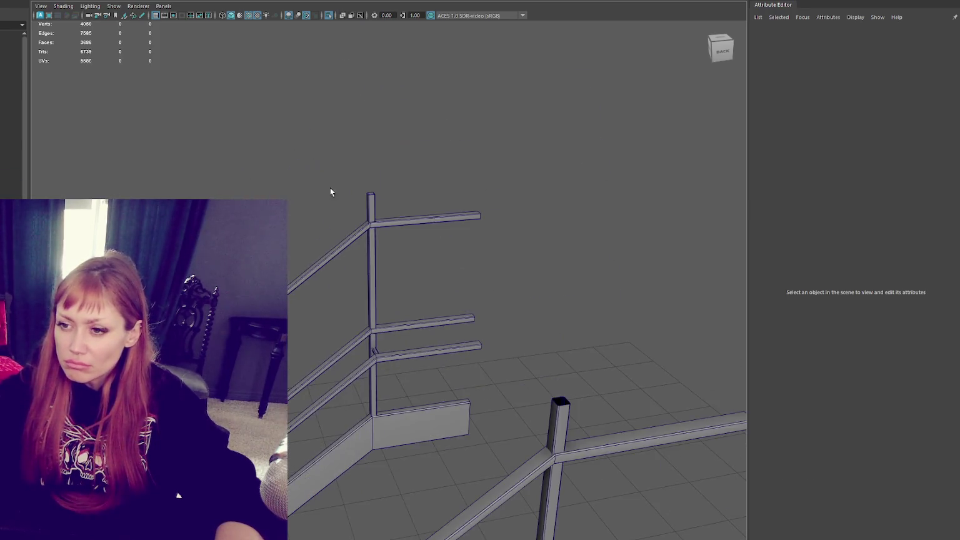
# - Frame the nearer post and extrude its top rim edges with Ctrl+E
pyautogui.scroll(-2, 320, 173)
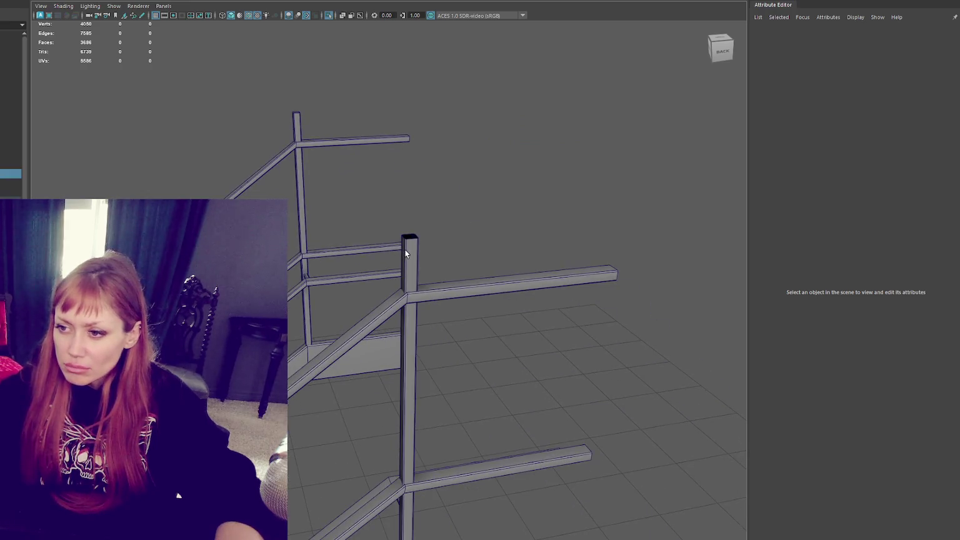
pyautogui.click(405, 253)
pyautogui.moveTo(439, 222); pyautogui.dragTo(440, 195, button='right')
pyautogui.press('f')
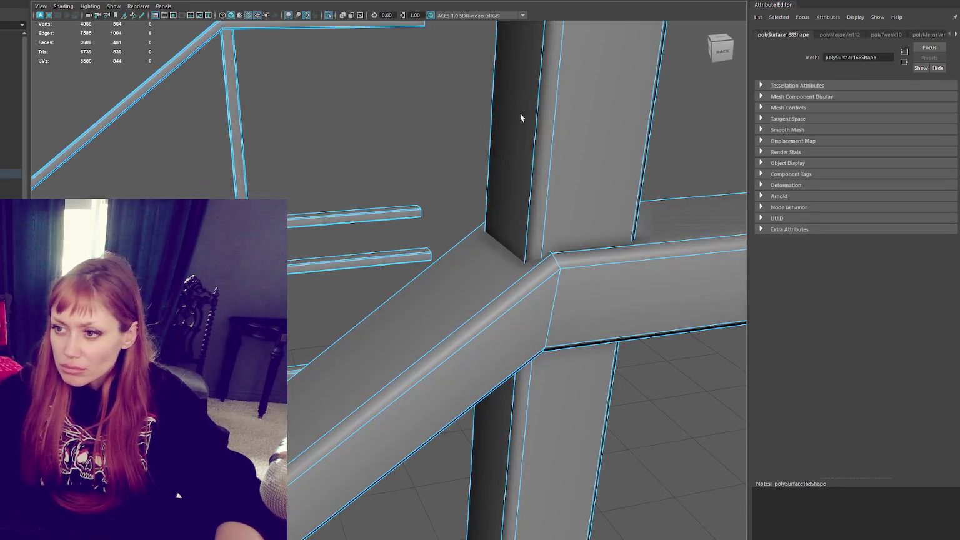
pyautogui.scroll(-3, 510, 134)
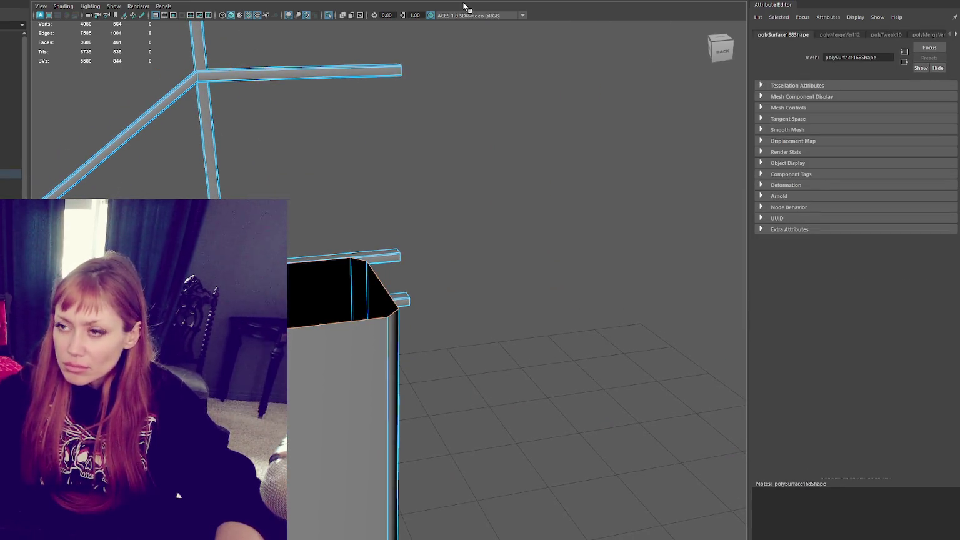
pyautogui.hotkey('ctrl', 'e')
pyautogui.moveTo(306, 289); pyautogui.dragTo(296, 286)
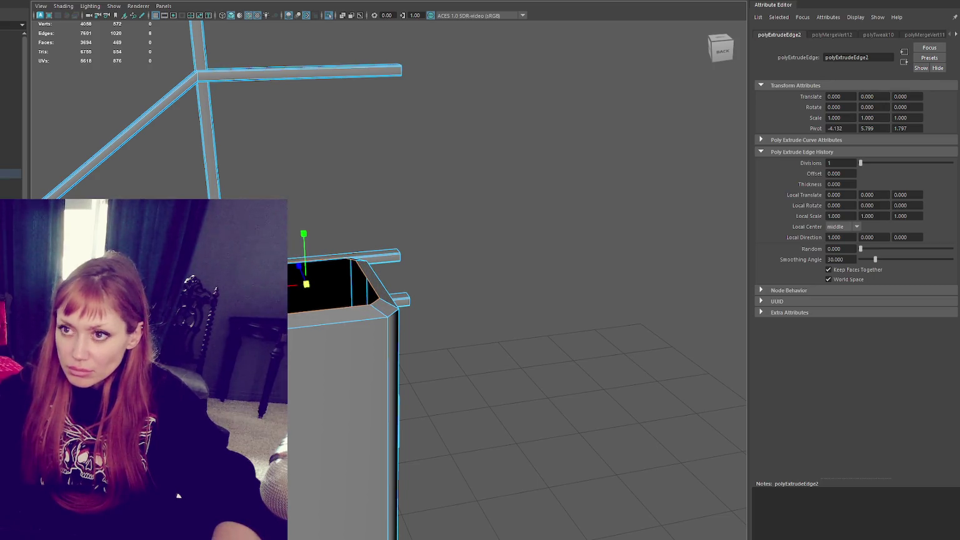
# - Merge the paired rim corner vertices, then return to object mode and deselect
pyautogui.moveTo(372, 153); pyautogui.dragTo(322, 150, button='right')
pyautogui.click(373, 306)
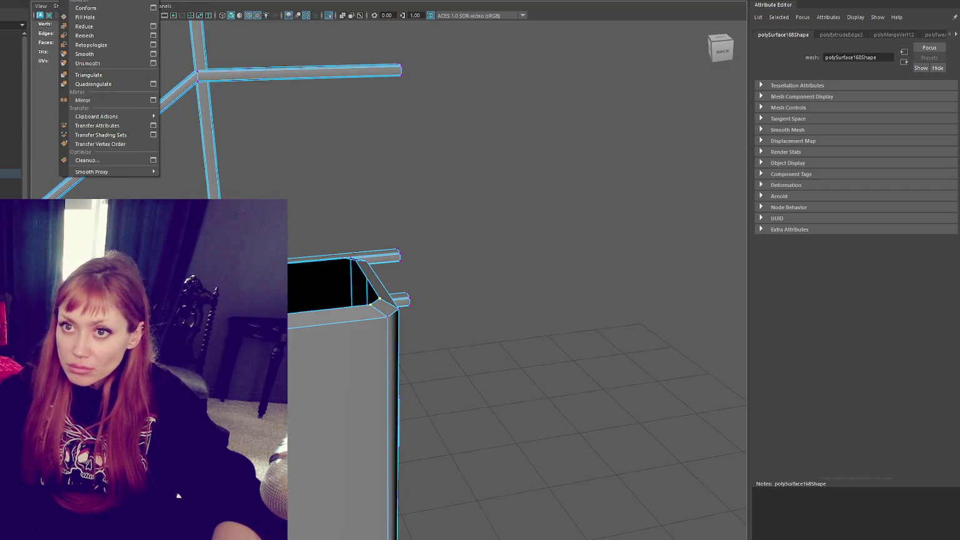
pyautogui.click(137, 72)
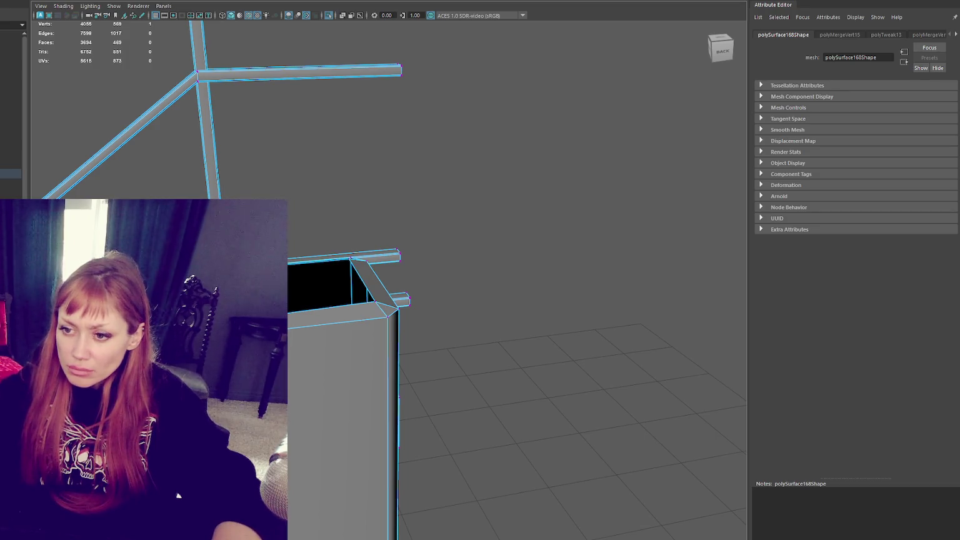
pyautogui.click(178, 496)
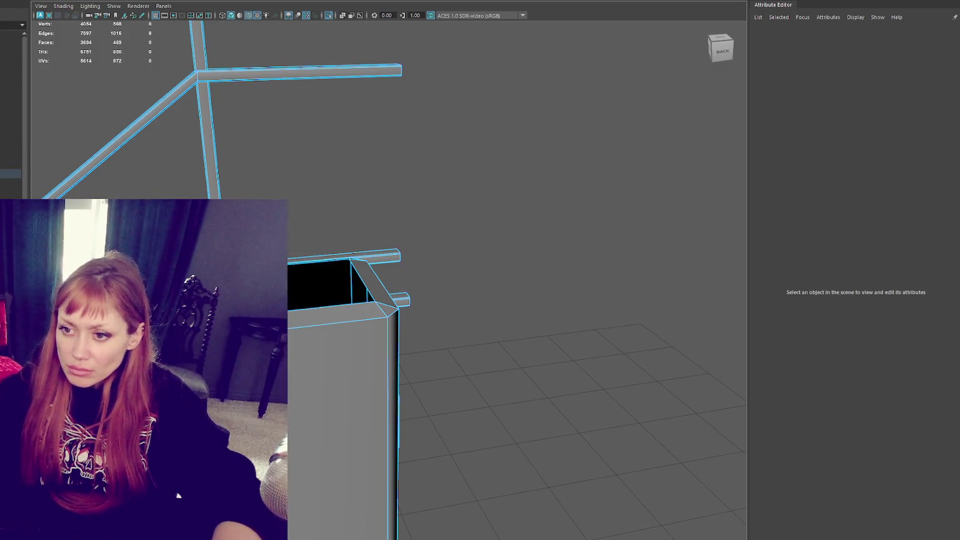
pyautogui.click(324, 293)
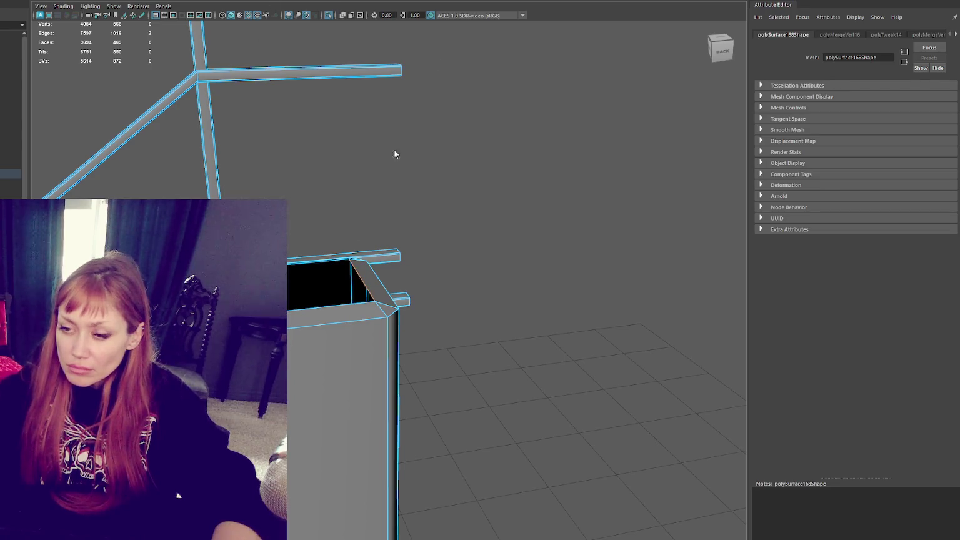
pyautogui.moveTo(381, 172); pyautogui.dragTo(448, 140, button='right')
pyautogui.click(350, 273)
pyautogui.scroll(-3, 473, 182)
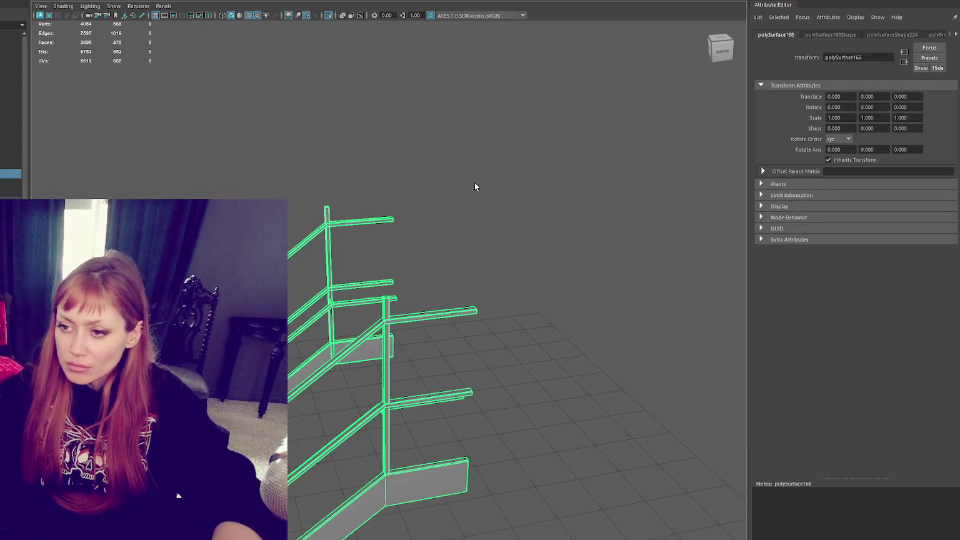
pyautogui.click(528, 157)
pyautogui.keyDown('alt'); pyautogui.moveTo(528, 156); pyautogui.dragTo(423, 329); pyautogui.keyUp('alt')
pyautogui.scroll(3, 561, 361)
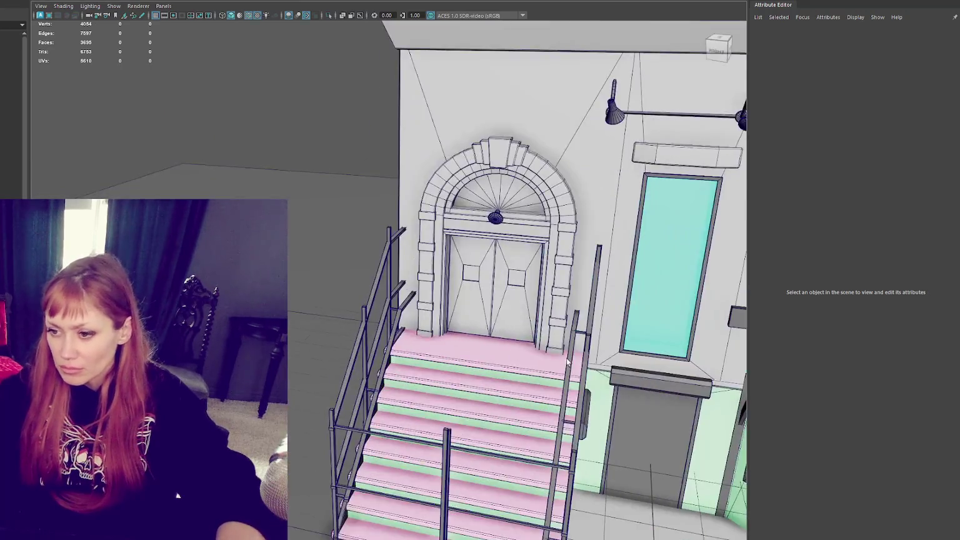
# - Select both stair stringers and frame them in the view
pyautogui.keyDown('alt'); pyautogui.moveTo(562, 361); pyautogui.dragTo(526, 282, button='middle'); pyautogui.keyUp('alt')
pyautogui.moveTo(526, 281)
pyautogui.keyDown('alt'); pyautogui.mouseDown()
pyautogui.moveTo(496, 235)
pyautogui.moveTo(463, 248)
pyautogui.moveTo(429, 245)
pyautogui.moveTo(435, 251)
pyautogui.mouseUp(); pyautogui.keyUp('alt')
pyautogui.click(477, 255)
pyautogui.click(415, 285)
pyautogui.keyDown('alt'); pyautogui.moveTo(415, 286); pyautogui.dragTo(479, 286, button='right'); pyautogui.keyUp('alt')
pyautogui.click(650, 232)
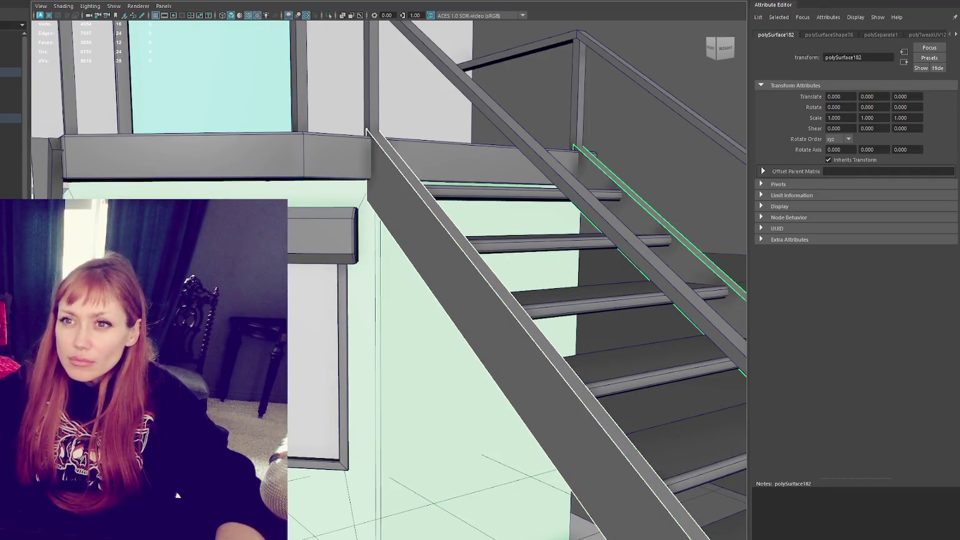
pyautogui.keyDown('shift'); pyautogui.click(367, 133); pyautogui.keyUp('shift')
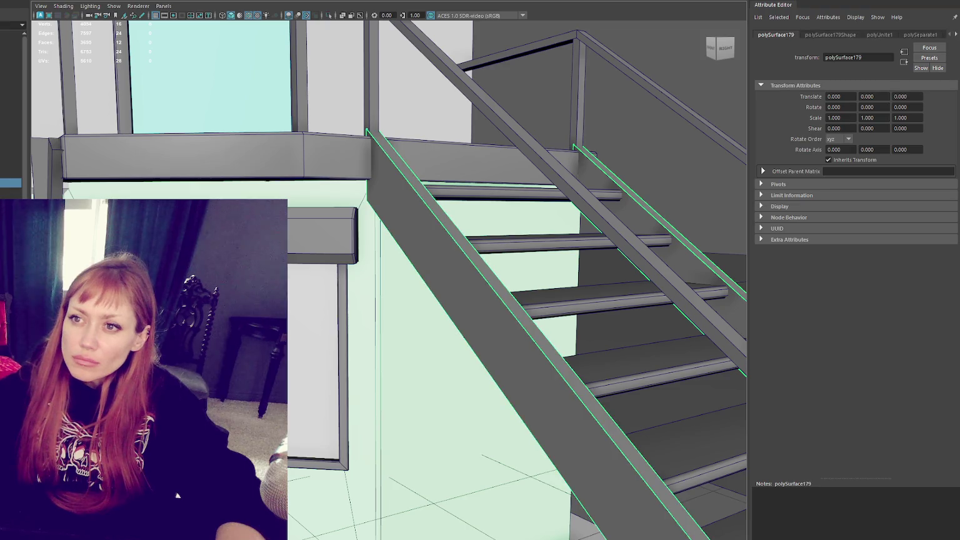
pyautogui.press('f')
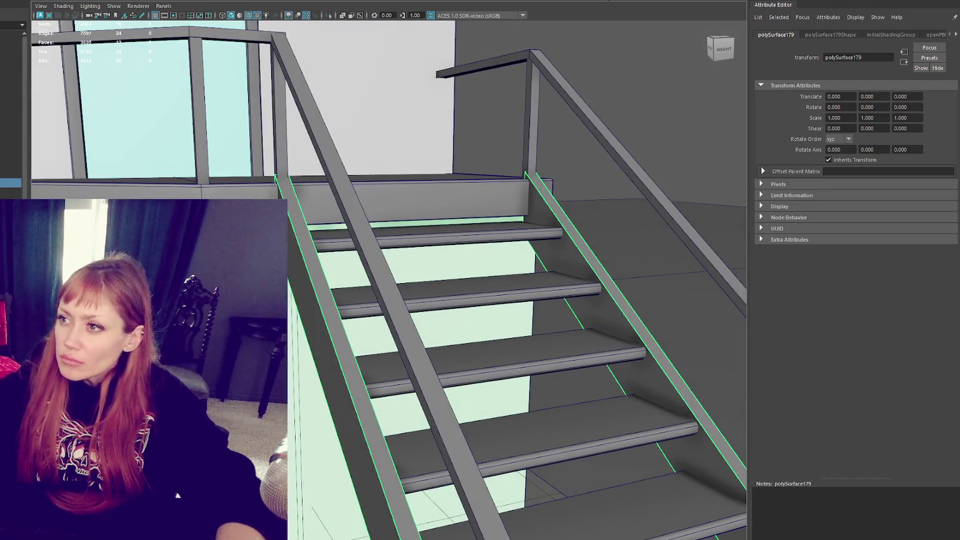
# - Bevel the stringer edges with Ctrl+B and a Fraction of 0.3
pyautogui.hotkey('ctrl', 'b')
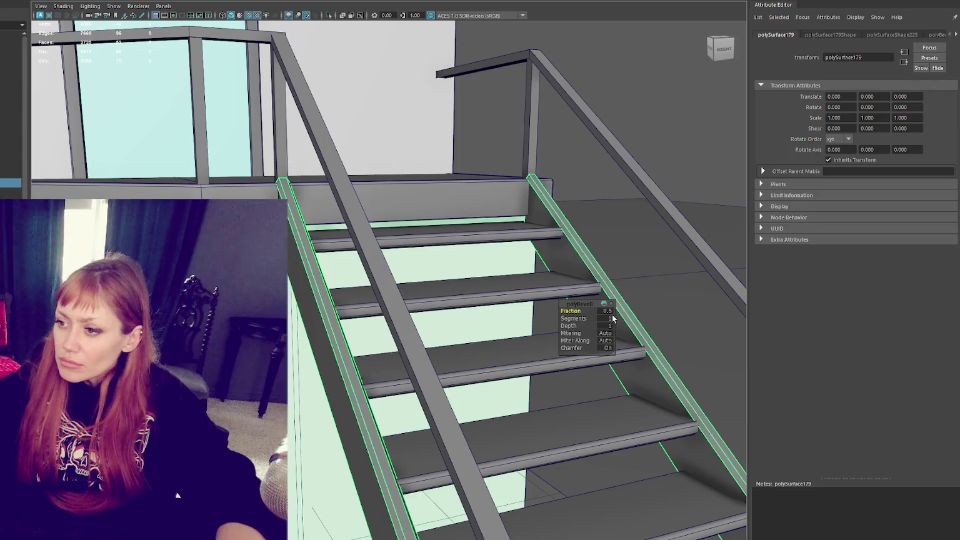
pyautogui.moveTo(595, 304); pyautogui.dragTo(394, 293)
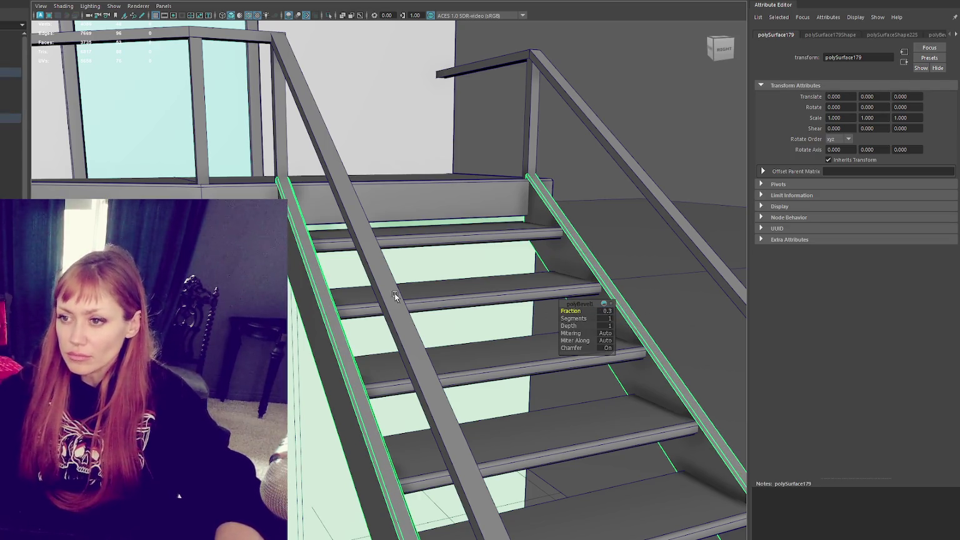
pyautogui.click(395, 294)
pyautogui.press('f')
pyautogui.scroll(5, 391, 218)
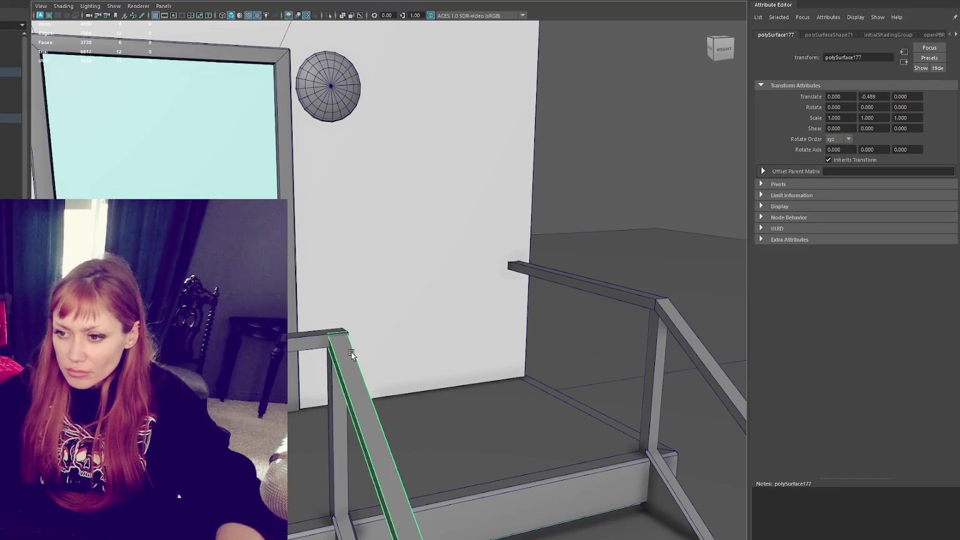
# - Insert an edge loop on the panel near the top landing and delete a selected component
pyautogui.scroll(2, 352, 355)
pyautogui.scroll(2, 390, 229)
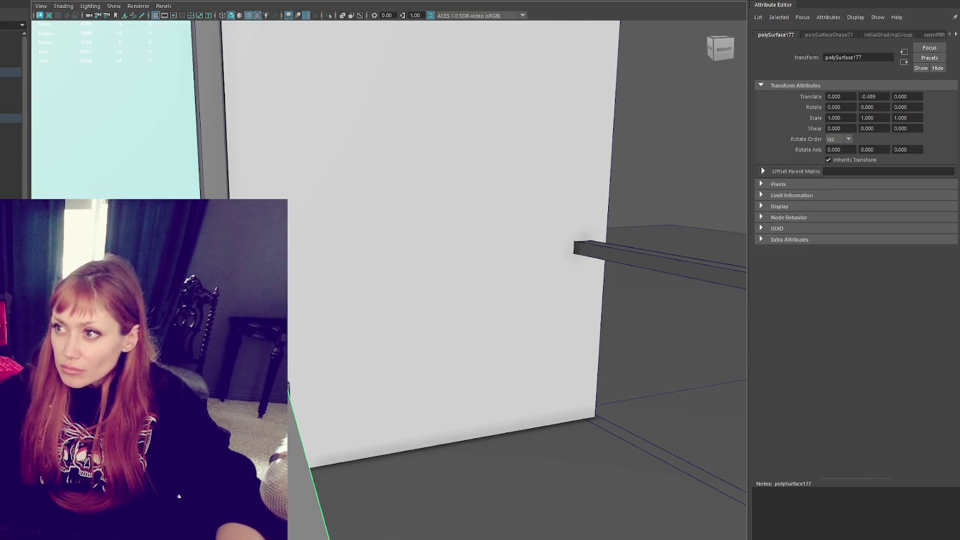
pyautogui.hotkey('ctrl', 'shift', 'x')
pyautogui.click(675, 325)
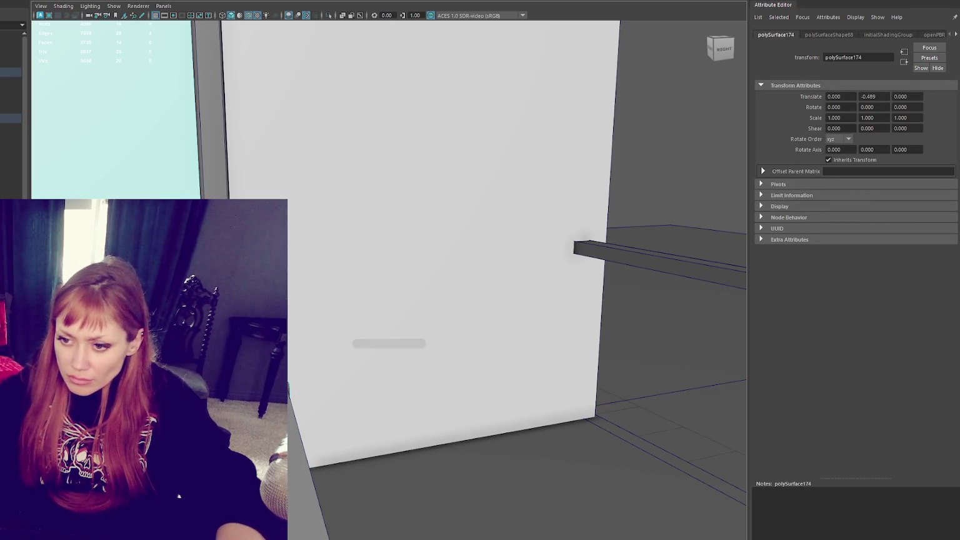
pyautogui.click(300, 403)
pyautogui.rightClick(291, 313)
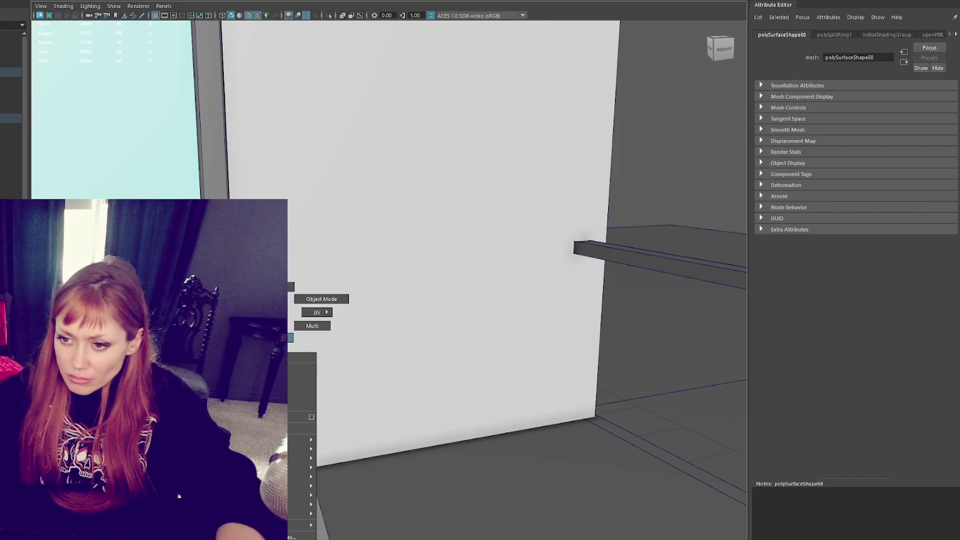
pyautogui.press('Delete')
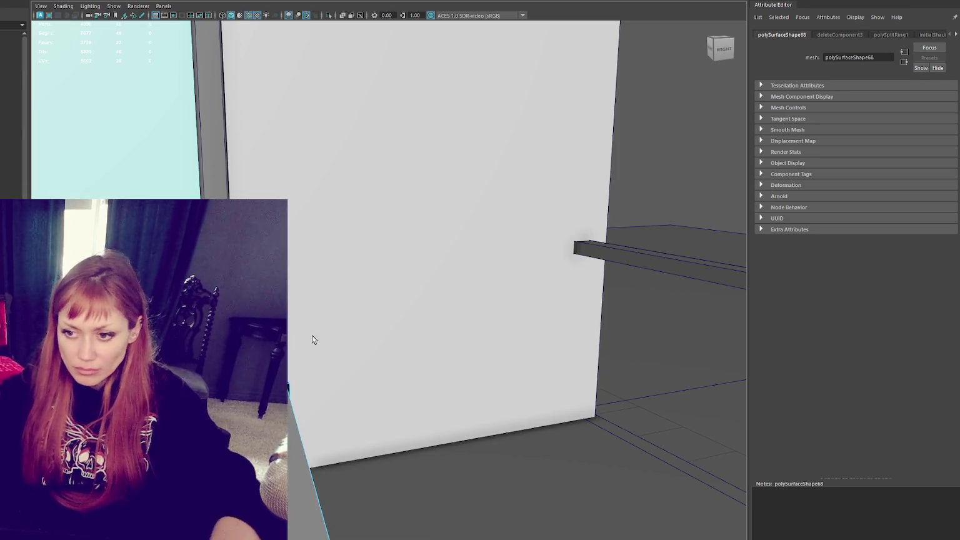
# - Select the sloped rail beam and isolate it in the viewport
pyautogui.click(299, 351)
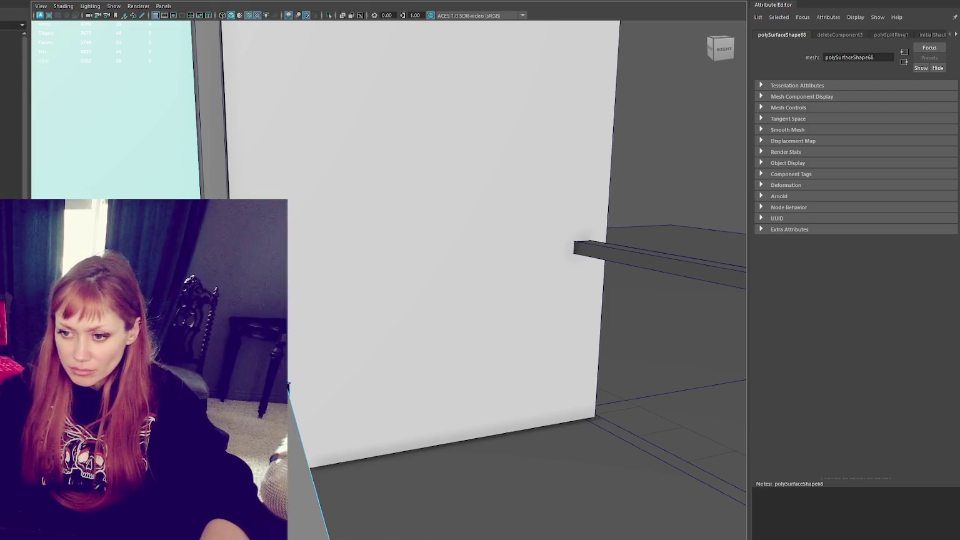
pyautogui.click(288, 269)
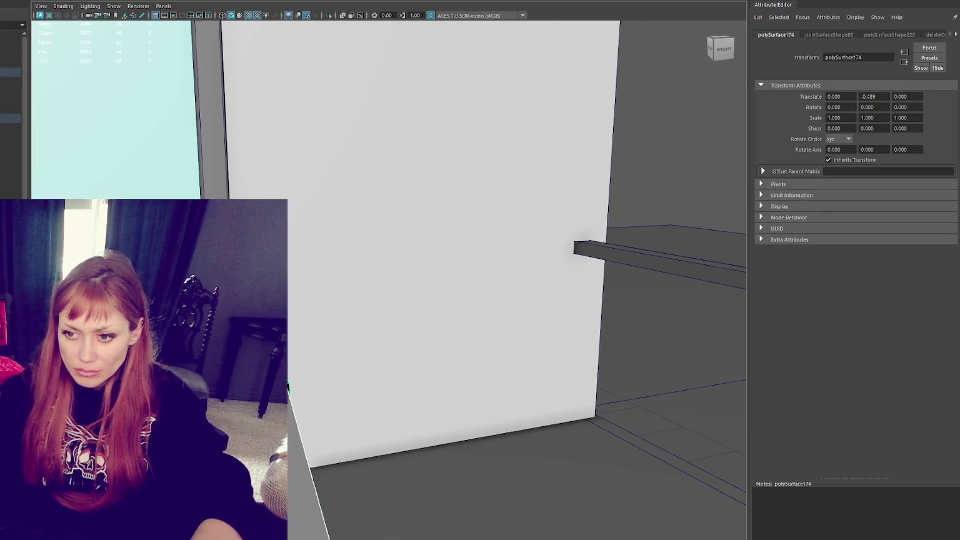
pyautogui.hotkey('ctrl', '1')
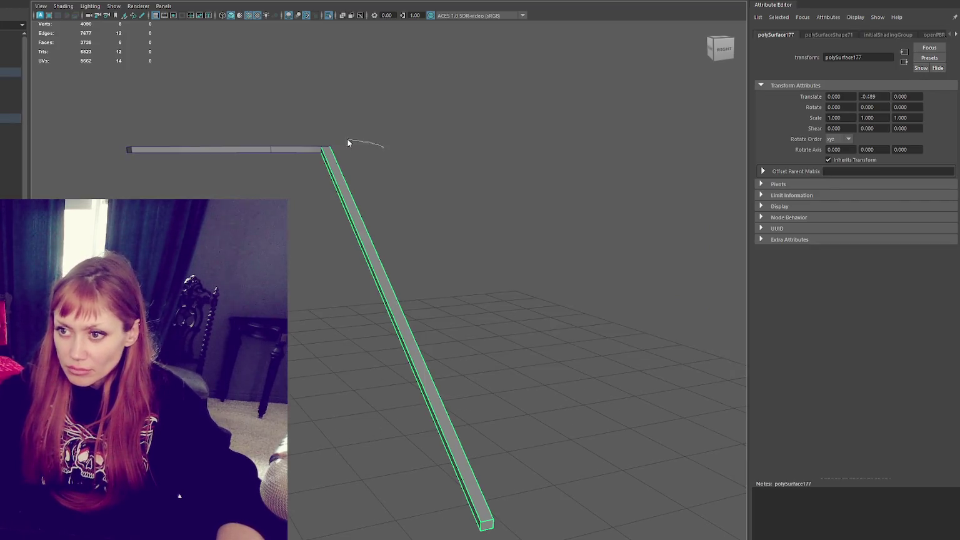
pyautogui.press('F9')
# - Lower the four vertices at the slope's upper end and delete its top cap face
pyautogui.press('f')
pyautogui.moveTo(440, 233)
pyautogui.keyDown('alt'); pyautogui.mouseDown()
pyautogui.moveTo(294, 188)
pyautogui.moveTo(294, 199)
pyautogui.mouseUp(); pyautogui.keyUp('alt')
pyautogui.press('4')
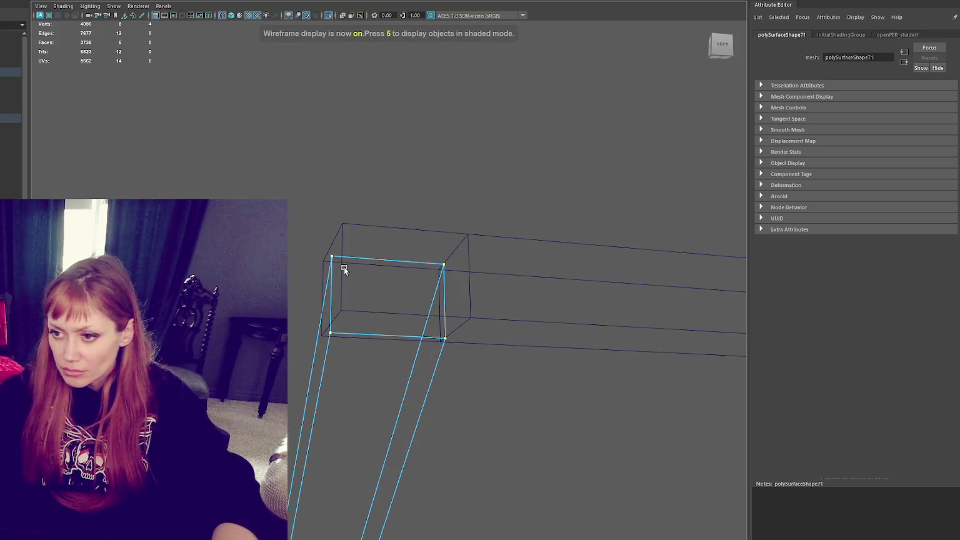
pyautogui.press('6')
pyautogui.press('w')
pyautogui.moveTo(386, 263); pyautogui.dragTo(387, 293)
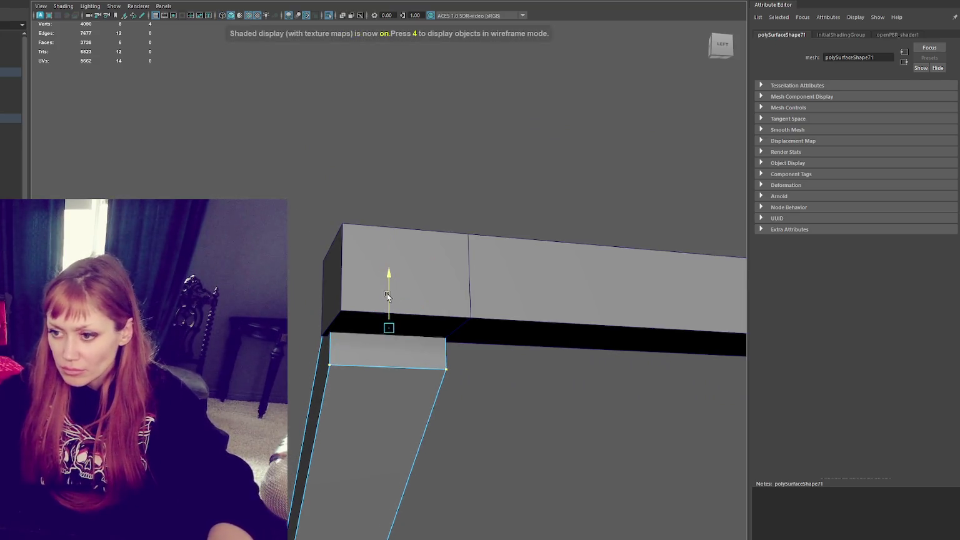
pyautogui.click(392, 350)
pyautogui.press('Delete')
# - Shift the slope's top edge along the rail toward the horizontal rail
pyautogui.moveTo(392, 350)
pyautogui.keyDown('alt'); pyautogui.mouseDown()
pyautogui.moveTo(606, 333)
pyautogui.moveTo(702, 351)
pyautogui.mouseUp(); pyautogui.keyUp('alt')
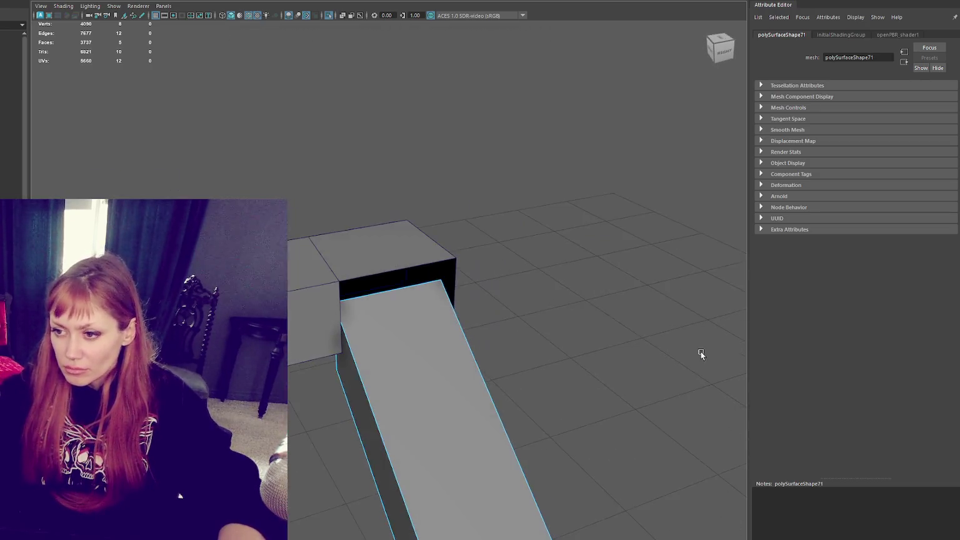
pyautogui.moveTo(389, 239); pyautogui.dragTo(388, 270)
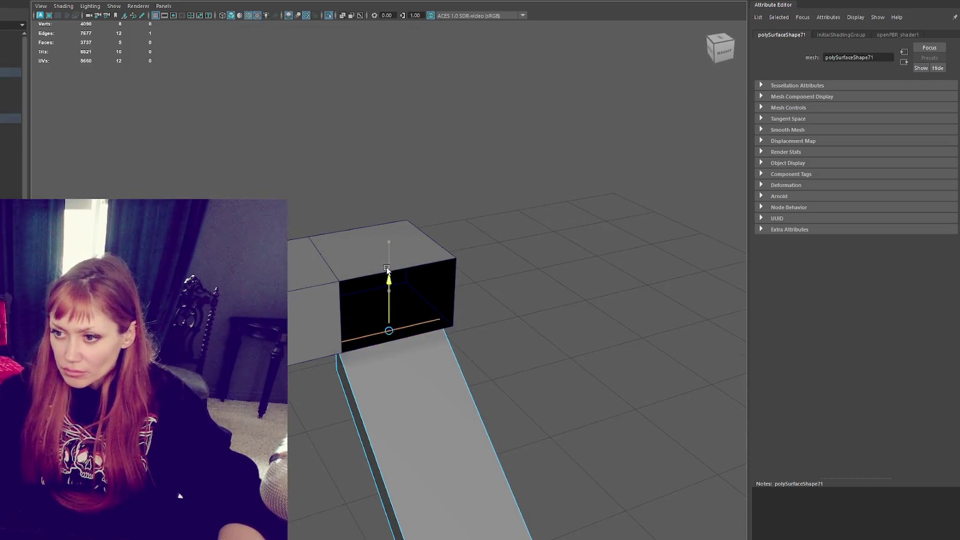
pyautogui.hotkey('ctrl', 'z')
pyautogui.click(450, 259)
pyautogui.moveTo(441, 256)
pyautogui.mouseDown()
pyautogui.moveTo(447, 261)
pyautogui.moveTo(396, 253)
pyautogui.mouseUp()
pyautogui.click(429, 305)
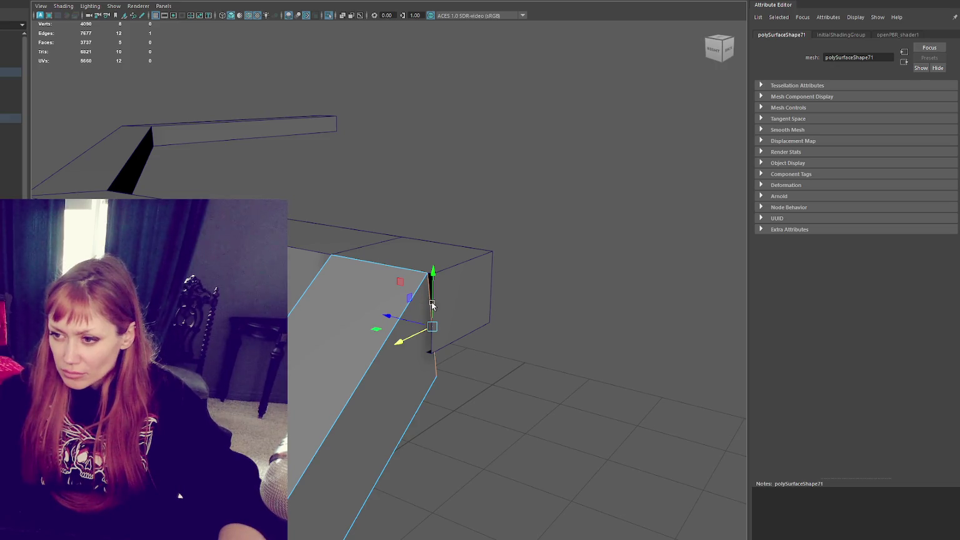
# - Select the front face of the box block at the rail corner
pyautogui.click(436, 298)
pyautogui.moveTo(501, 256); pyautogui.dragTo(476, 300, button='right')
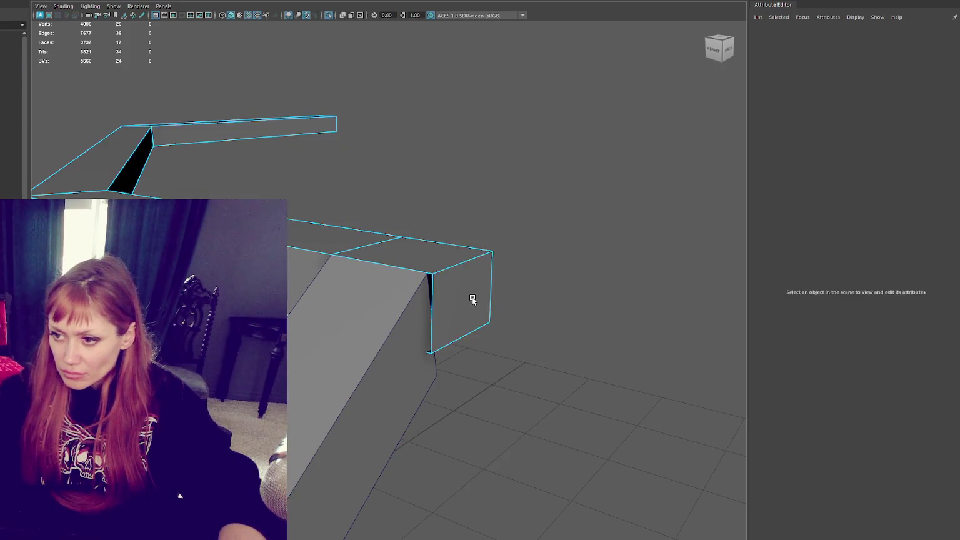
pyautogui.click(476, 300)
pyautogui.keyDown('alt'); pyautogui.moveTo(508, 305); pyautogui.dragTo(424, 283); pyautogui.keyUp('alt')
# - Move the ramp piece's edge into place and convert the adjacent joint edges to vertices
pyautogui.click(375, 369)
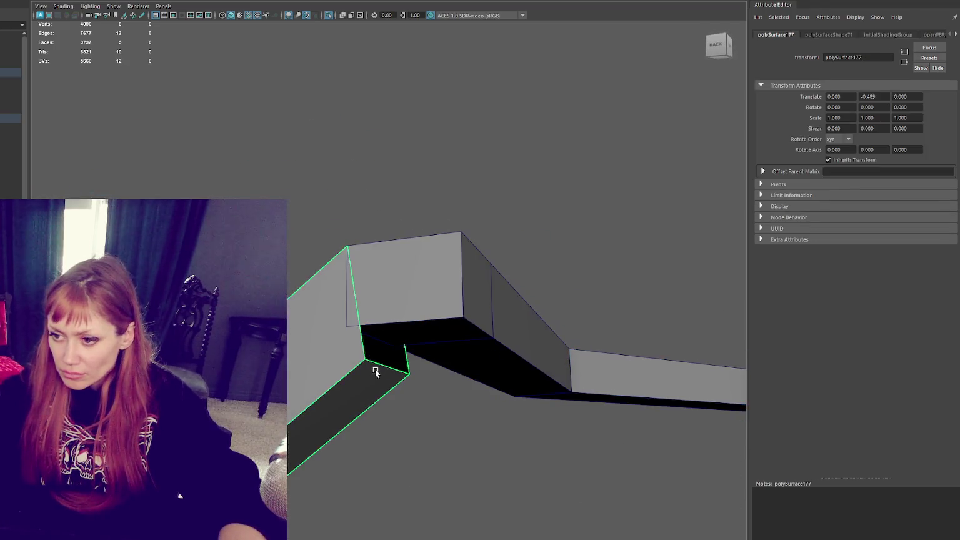
pyautogui.moveTo(379, 316); pyautogui.dragTo(337, 313, button='right')
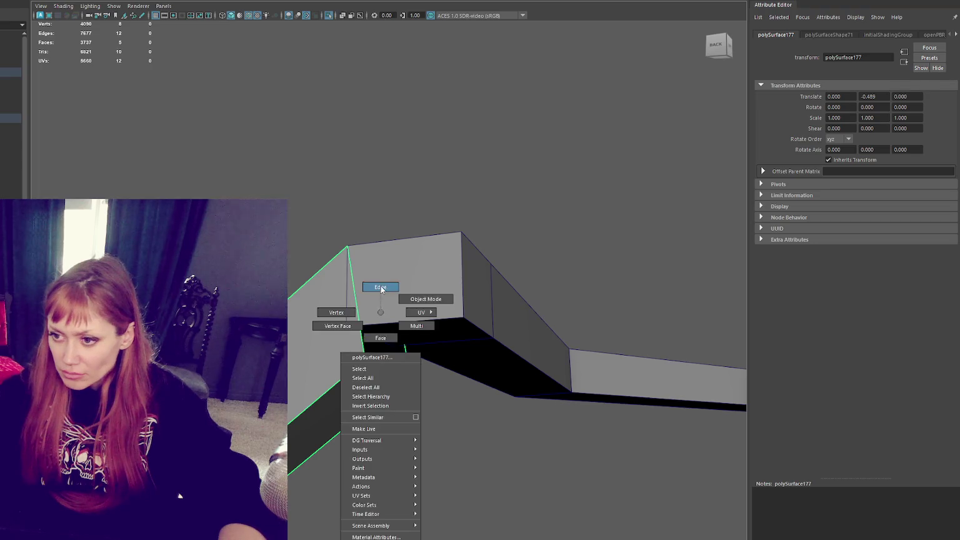
pyautogui.click(388, 363)
pyautogui.moveTo(389, 353)
pyautogui.mouseDown()
pyautogui.moveTo(386, 337)
pyautogui.moveTo(365, 336)
pyautogui.moveTo(358, 379)
pyautogui.moveTo(326, 373)
pyautogui.moveTo(341, 410)
pyautogui.moveTo(472, 406)
pyautogui.moveTo(429, 358)
pyautogui.moveTo(392, 337)
pyautogui.moveTo(366, 298)
pyautogui.mouseUp()
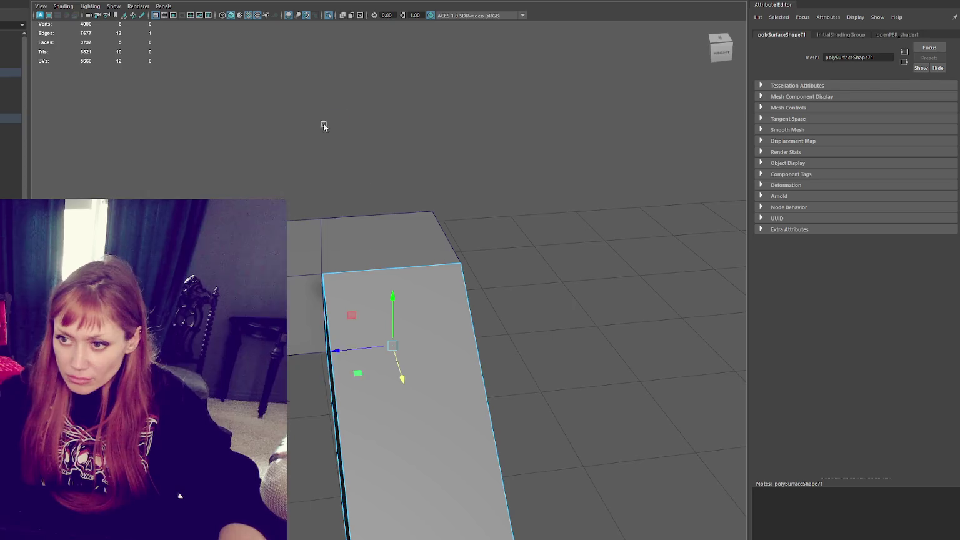
pyautogui.click(321, 239)
pyautogui.click(319, 238)
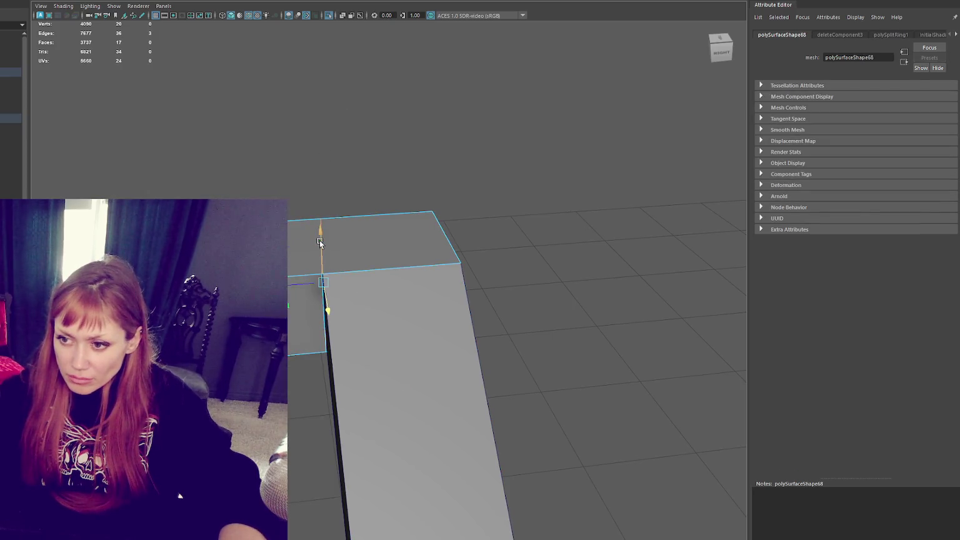
pyautogui.press('F9')
pyautogui.press('4')
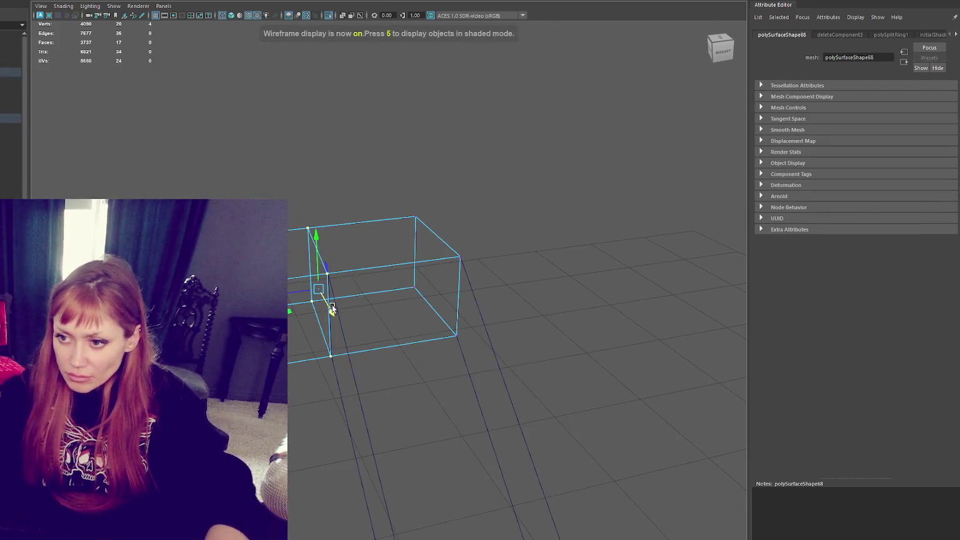
pyautogui.press('6')
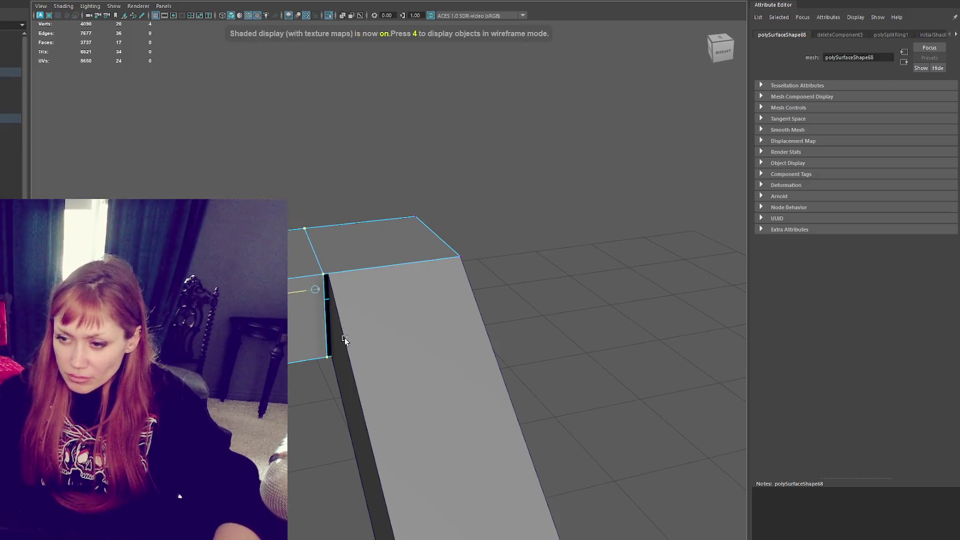
# - Inspect the joint close up in the orthographic right view and check the Move tool settings
pyautogui.moveTo(413, 308)
pyautogui.keyDown('alt'); pyautogui.mouseDown()
pyautogui.moveTo(382, 261)
pyautogui.moveTo(340, 317)
pyautogui.mouseUp(); pyautogui.keyUp('alt')
pyautogui.press('f')
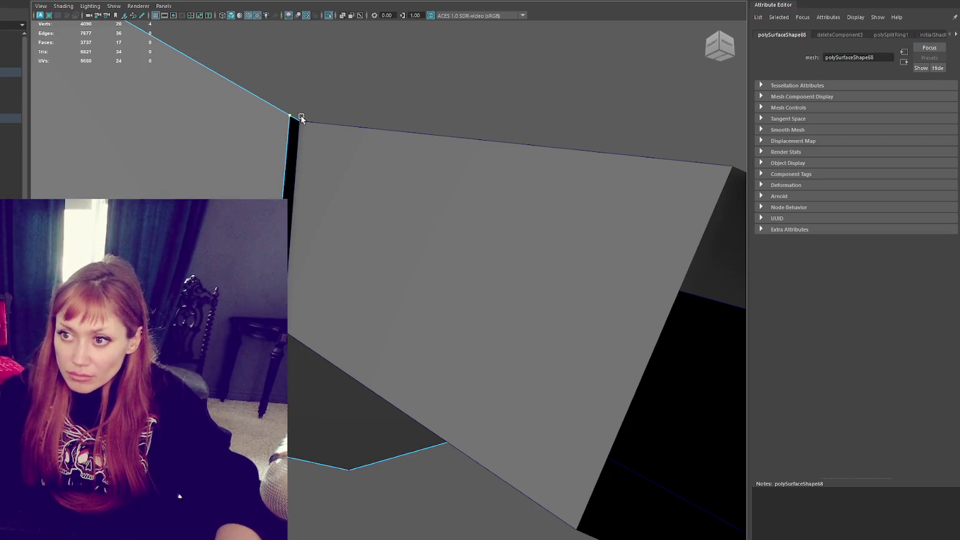
pyautogui.keyDown('alt'); pyautogui.moveTo(302, 117); pyautogui.dragTo(335, 284); pyautogui.keyUp('alt')
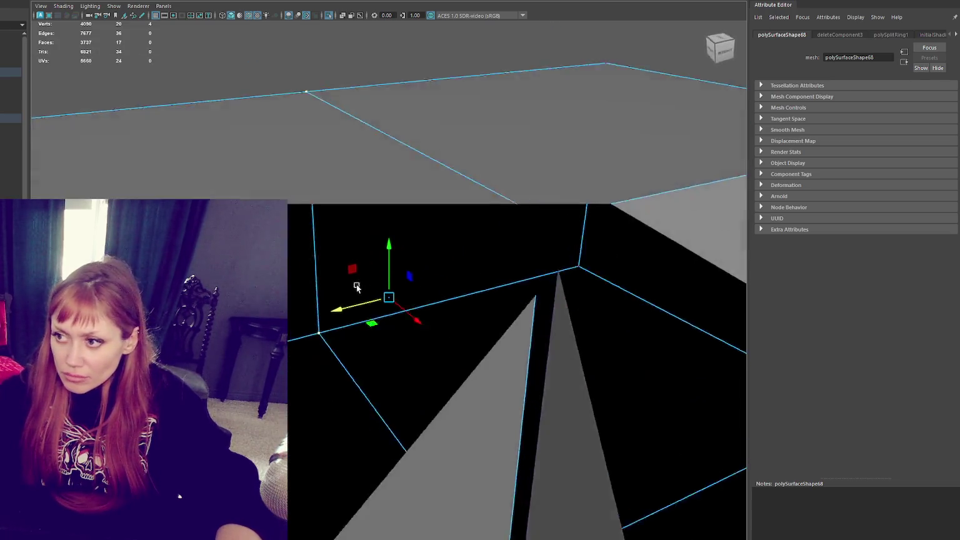
pyautogui.press('space')
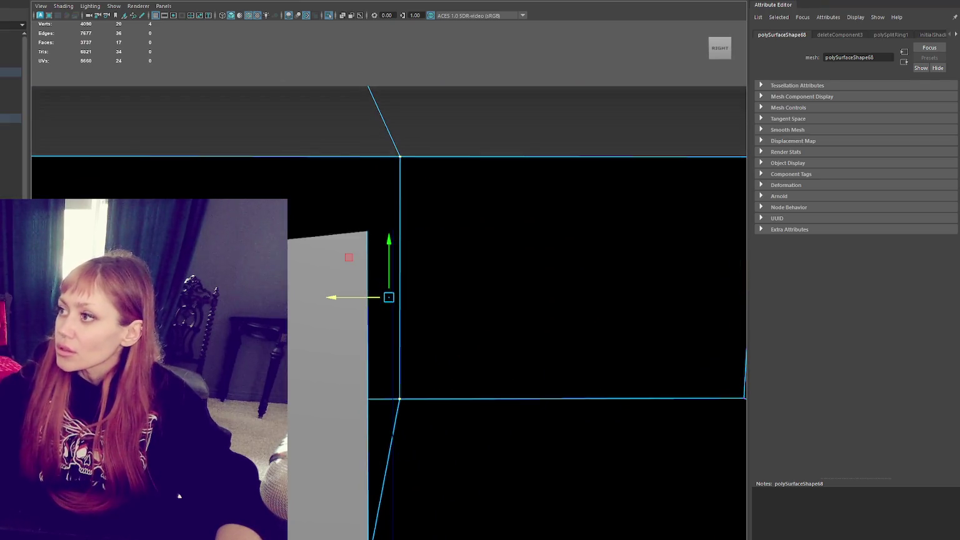
pyautogui.hotkey('ctrl', 'a')
pyautogui.scroll(1, 33, 294)
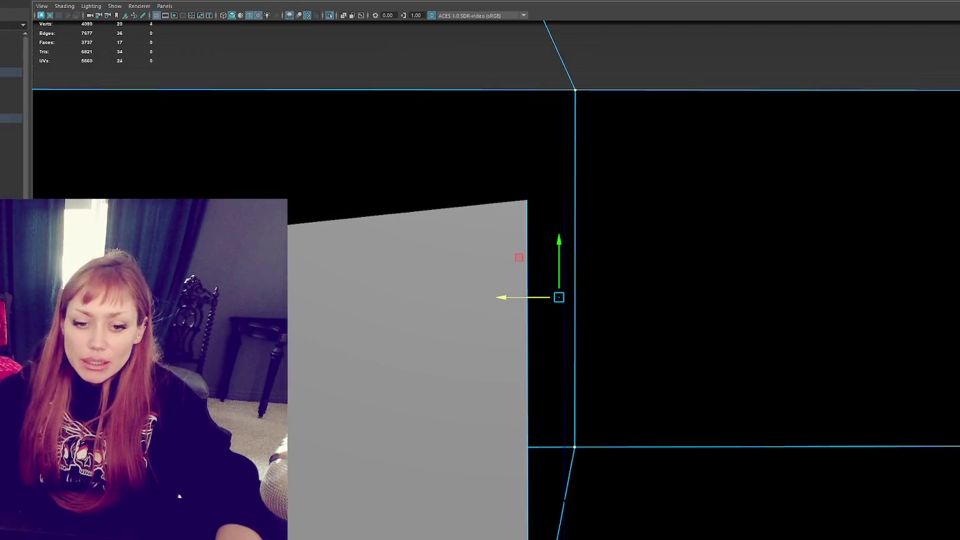
pyautogui.click(11, 35)
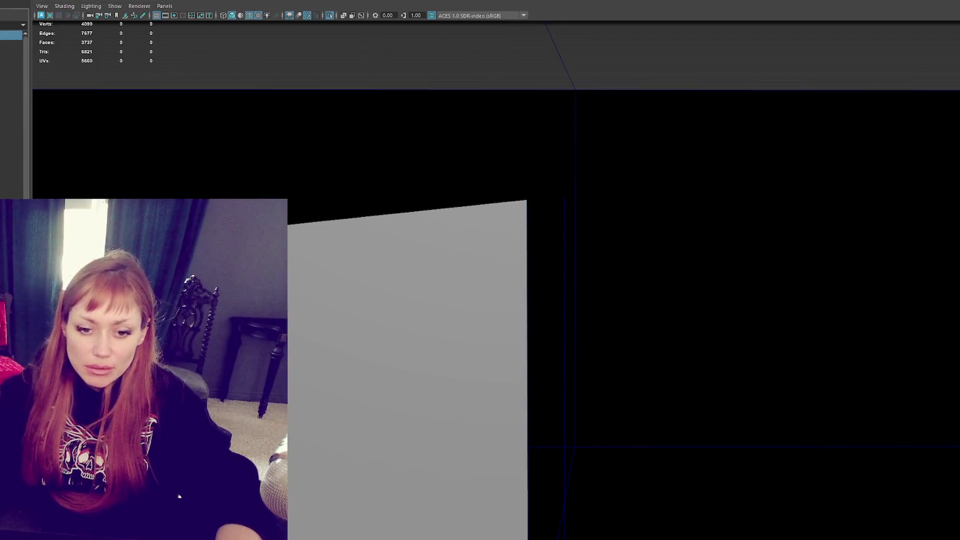
pyautogui.hotkey('ctrl', 'shift', 't')
pyautogui.click(847, 93)
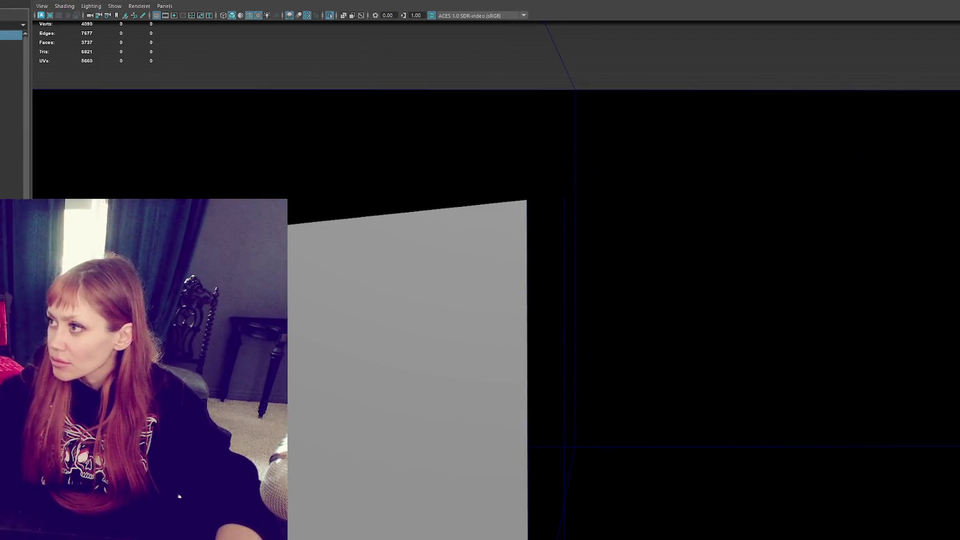
pyautogui.hotkey('ctrl', 'a')
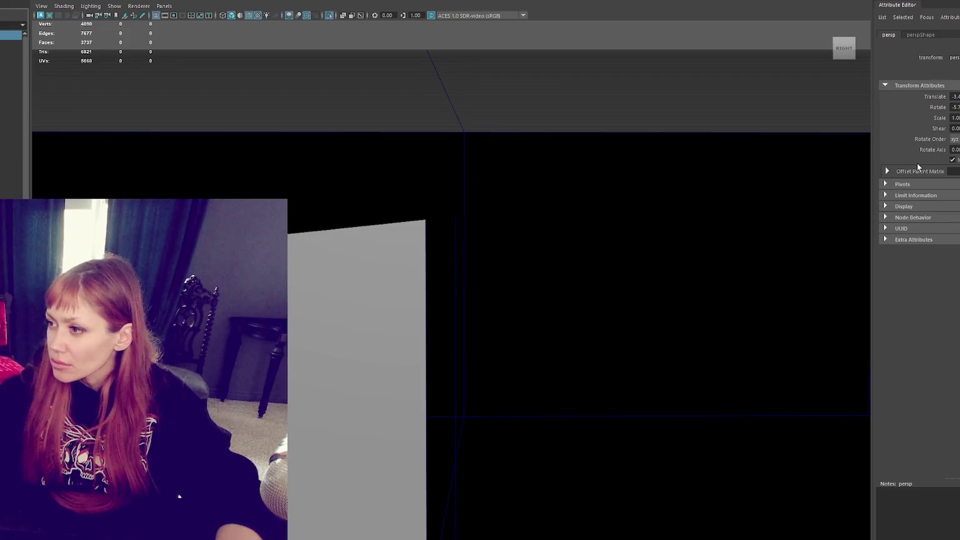
# - Select the persp camera and enter a smaller Near Clip Plane value (0.) in perspShape
pyautogui.click(11, 44)
pyautogui.click(3, 35)
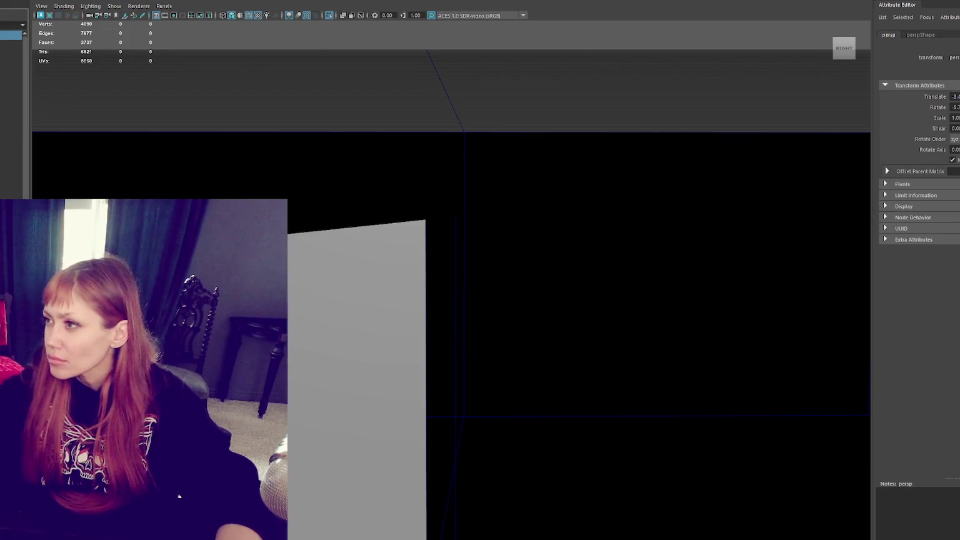
pyautogui.click(921, 35)
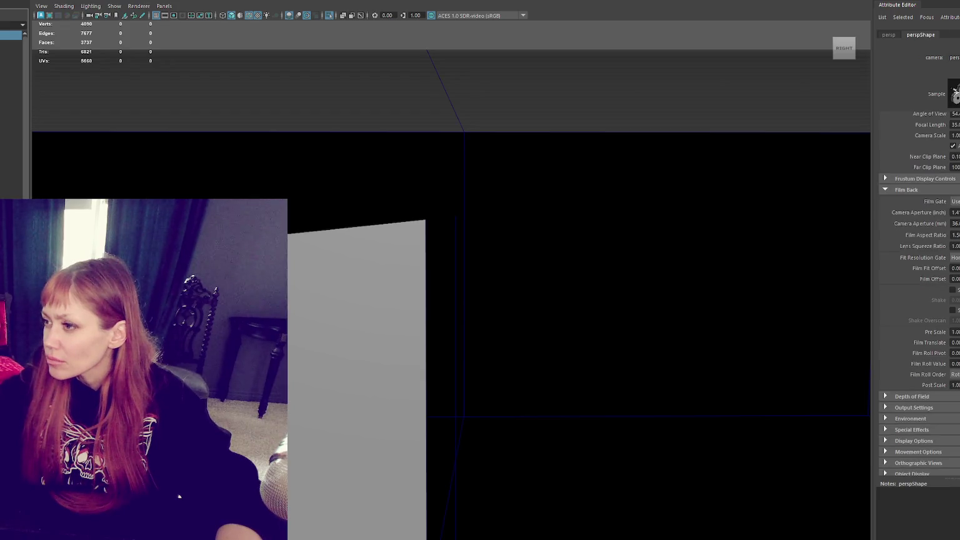
pyautogui.write('0.')
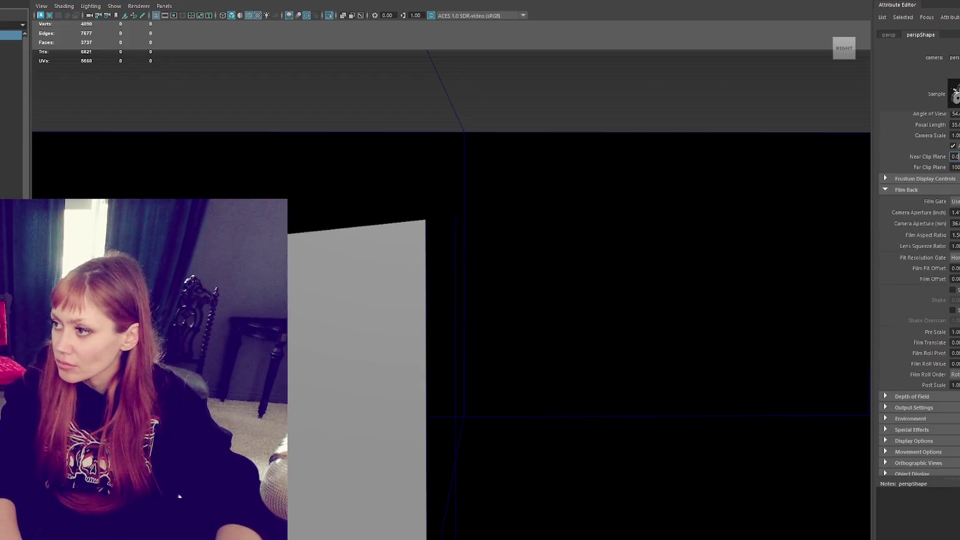
pyautogui.press('Return')
# - Insert an edge loop on the horizontal rail and slide it to line up with the joint
pyautogui.moveTo(474, 268)
pyautogui.keyDown('alt'); pyautogui.mouseDown()
pyautogui.moveTo(465, 285)
pyautogui.moveTo(399, 306)
pyautogui.mouseUp(); pyautogui.keyUp('alt')
pyautogui.click(399, 306)
pyautogui.keyDown('shift'); pyautogui.moveTo(451, 240); pyautogui.dragTo(451, 231, button='right'); pyautogui.keyUp('shift')
pyautogui.click(452, 243)
pyautogui.press('w')
pyautogui.moveTo(370, 85); pyautogui.dragTo(495, 482)
pyautogui.press('4')
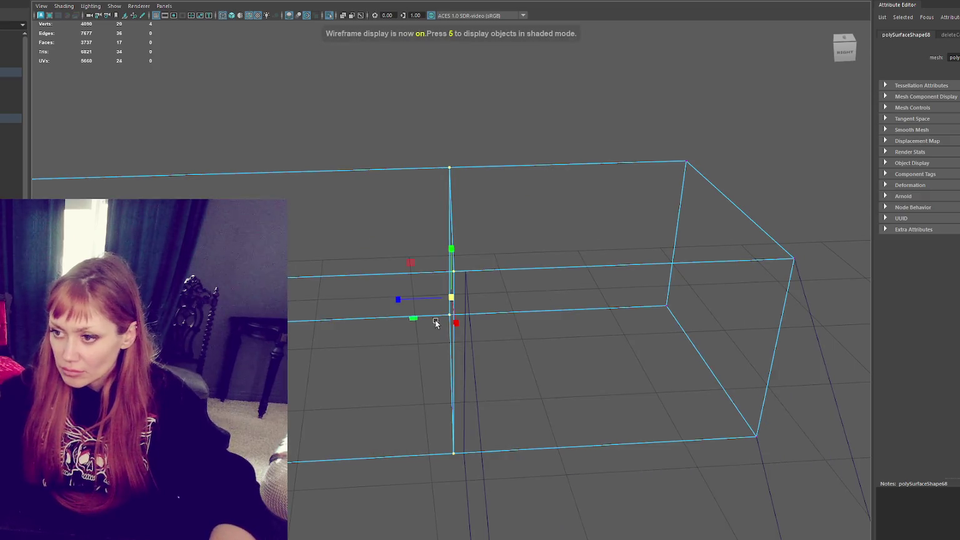
pyautogui.moveTo(424, 301); pyautogui.dragTo(671, 320)
pyautogui.press('5')
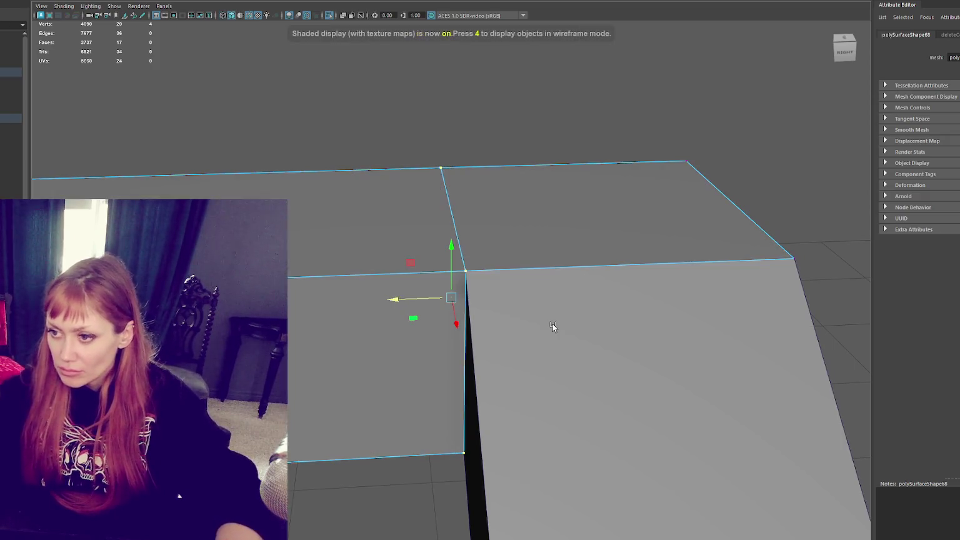
pyautogui.moveTo(437, 299); pyautogui.dragTo(398, 301)
# - Combine the sloped and horizontal rails with Mesh > Combine and inspect the result
pyautogui.click(443, 111)
pyautogui.moveTo(443, 112)
pyautogui.keyDown('alt'); pyautogui.mouseDown()
pyautogui.moveTo(473, 263)
pyautogui.moveTo(531, 296)
pyautogui.mouseUp(); pyautogui.keyUp('alt')
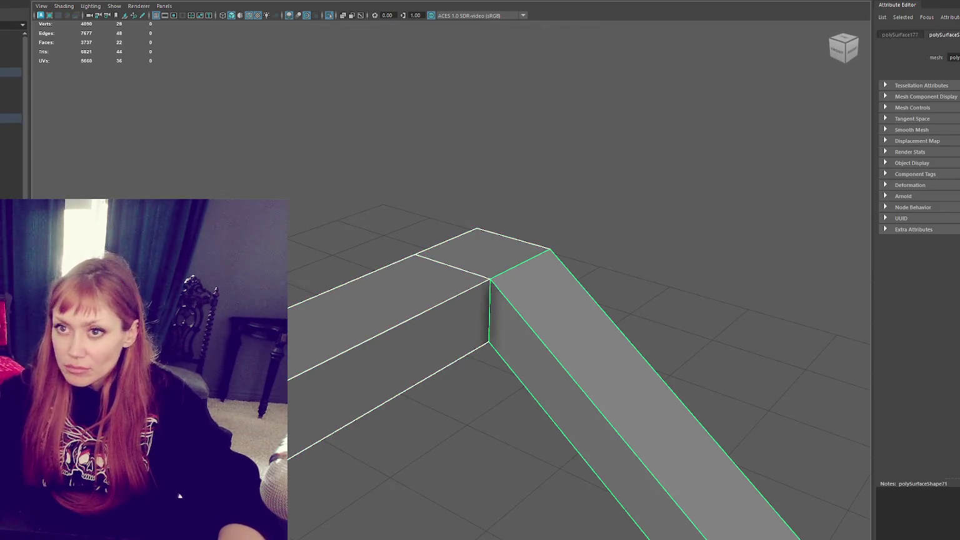
pyautogui.click(112, 2)
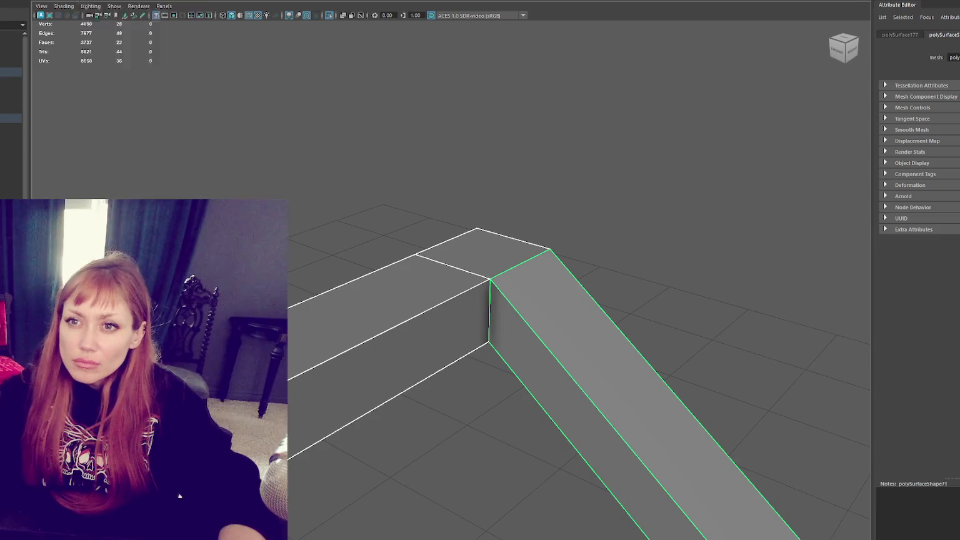
pyautogui.click(94, 32)
pyautogui.moveTo(533, 205)
pyautogui.keyDown('alt'); pyautogui.mouseDown()
pyautogui.moveTo(597, 221)
pyautogui.moveTo(714, 223)
pyautogui.moveTo(776, 208)
pyautogui.moveTo(594, 207)
pyautogui.moveTo(475, 188)
pyautogui.mouseUp(); pyautogui.keyUp('alt')
pyautogui.click(399, 118)
pyautogui.moveTo(399, 118)
pyautogui.keyDown('alt'); pyautogui.mouseDown()
pyautogui.moveTo(489, 182)
pyautogui.moveTo(518, 233)
pyautogui.moveTo(634, 230)
pyautogui.mouseUp(); pyautogui.keyUp('alt')
pyautogui.scroll(-3, 531, 237)
pyautogui.keyDown('alt'); pyautogui.moveTo(634, 229); pyautogui.dragTo(532, 288, button='middle'); pyautogui.keyUp('alt')
pyautogui.scroll(-2, 532, 287)
pyautogui.keyDown('alt'); pyautogui.moveTo(582, 208); pyautogui.dragTo(466, 227); pyautogui.keyUp('alt')
pyautogui.click(466, 228)
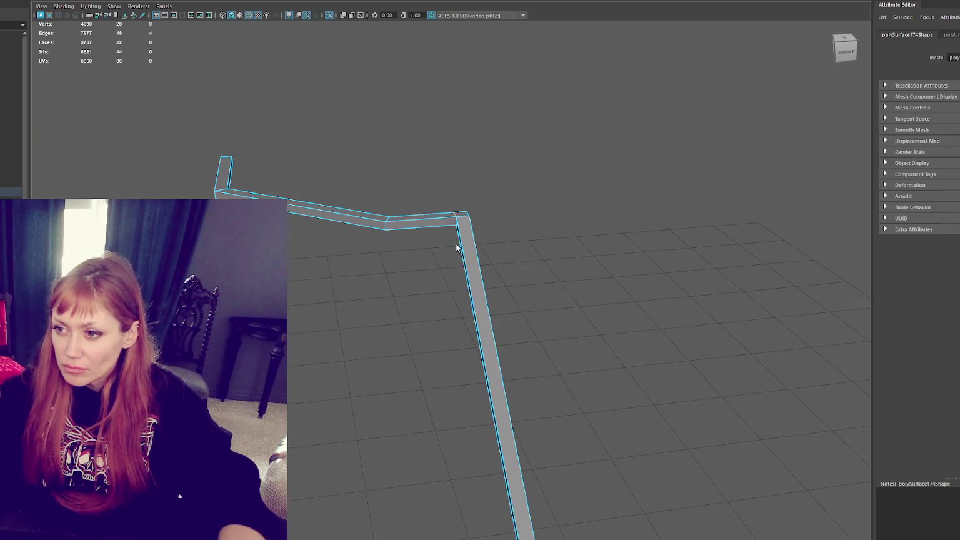
# - Select the rail edges and inspect the bent beam from all sides in wireframe and shaded views
pyautogui.moveTo(225, 189); pyautogui.dragTo(450, 440)
pyautogui.keyDown('alt'); pyautogui.moveTo(510, 341); pyautogui.dragTo(468, 303, button='middle'); pyautogui.keyUp('alt')
pyautogui.scroll(2, 412, 383)
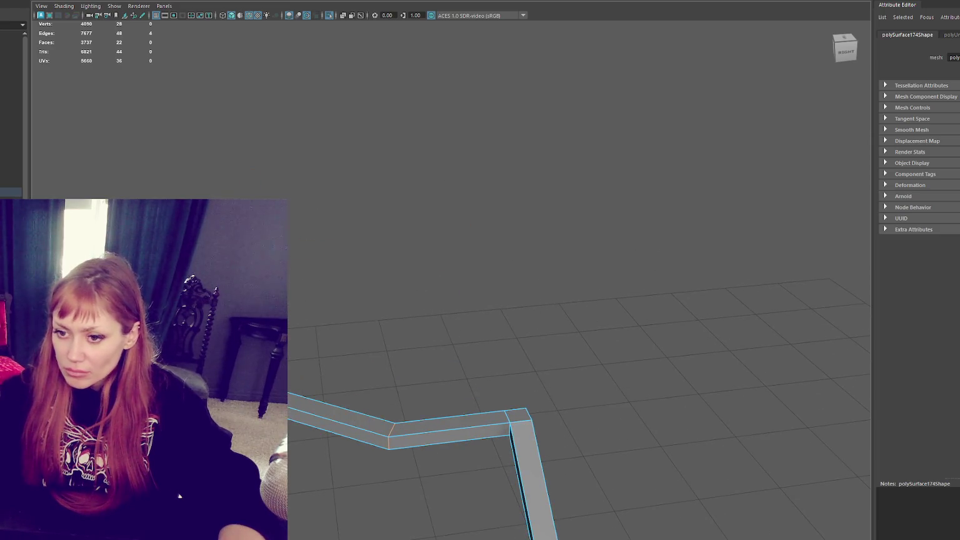
pyautogui.moveTo(521, 422)
pyautogui.keyDown('alt'); pyautogui.mouseDown()
pyautogui.moveTo(339, 323)
pyautogui.moveTo(371, 317)
pyautogui.moveTo(324, 342)
pyautogui.moveTo(388, 368)
pyautogui.moveTo(427, 369)
pyautogui.moveTo(377, 325)
pyautogui.moveTo(334, 166)
pyautogui.moveTo(516, 220)
pyautogui.mouseUp(); pyautogui.keyUp('alt')
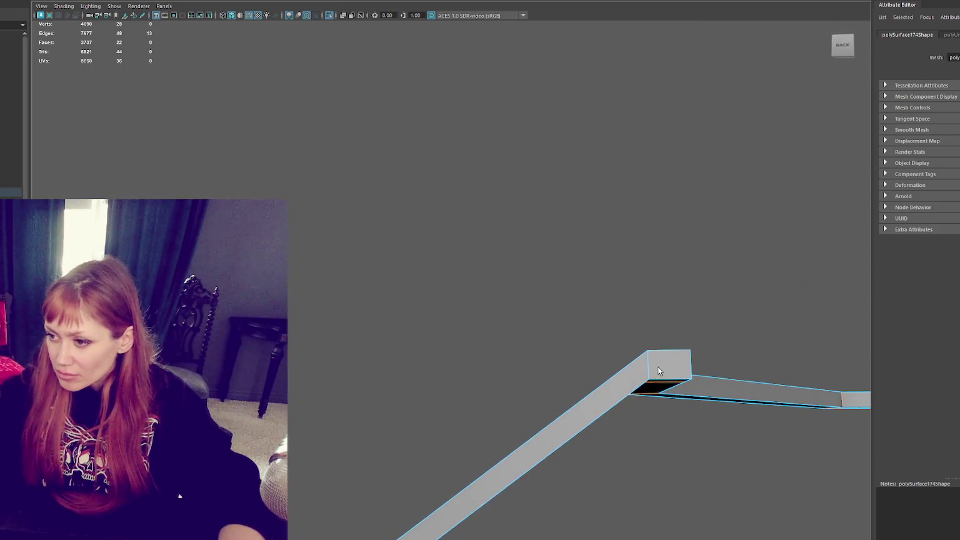
pyautogui.moveTo(762, 336)
pyautogui.keyDown('alt'); pyautogui.mouseDown()
pyautogui.moveTo(706, 338)
pyautogui.moveTo(747, 369)
pyautogui.moveTo(819, 373)
pyautogui.moveTo(898, 356)
pyautogui.mouseUp(); pyautogui.keyUp('alt')
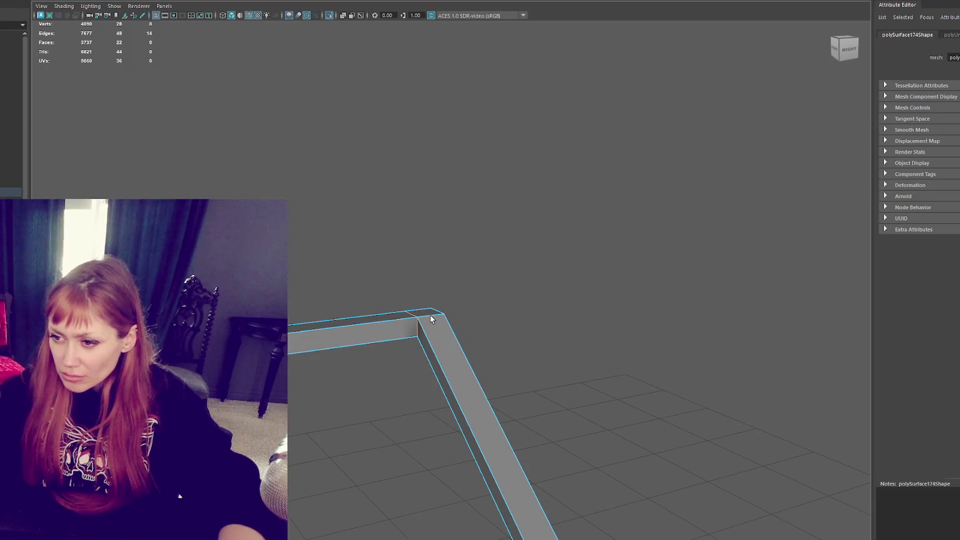
pyautogui.scroll(-5, 484, 298)
pyautogui.scroll(-5, 317, 285)
pyautogui.moveTo(607, 226); pyautogui.dragTo(284, 539)
pyautogui.scroll(3, 539, 362)
pyautogui.scroll(3, 547, 374)
pyautogui.scroll(1, 547, 374)
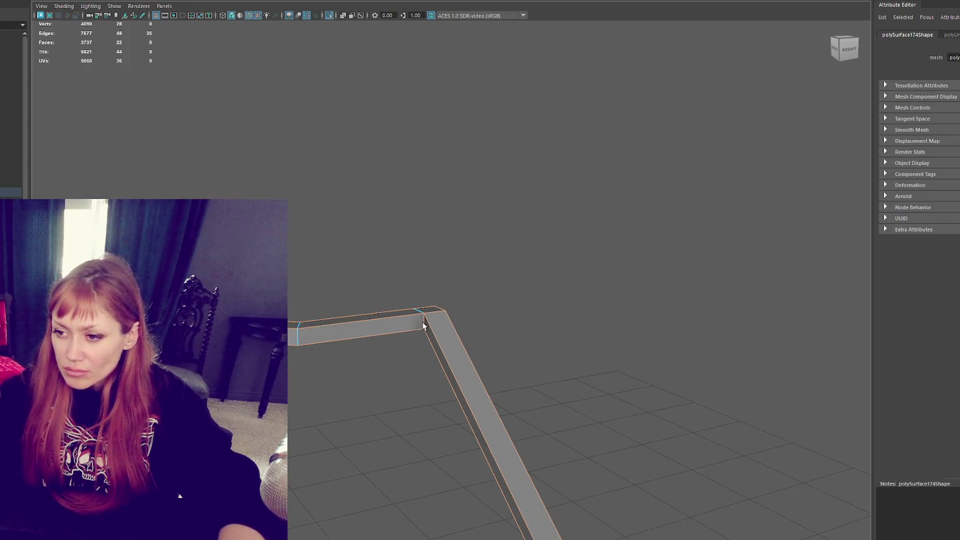
pyautogui.moveTo(419, 391)
pyautogui.keyDown('alt'); pyautogui.mouseDown()
pyautogui.moveTo(472, 335)
pyautogui.moveTo(363, 380)
pyautogui.mouseUp(); pyautogui.keyUp('alt')
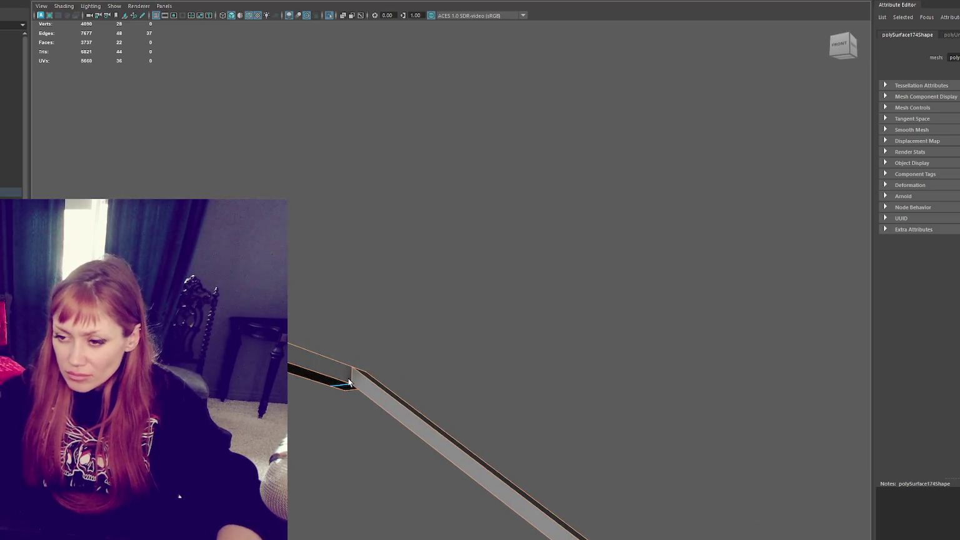
pyautogui.press('4')
pyautogui.press('5')
# - Bevel the whole bent beam mesh at fraction 0.5 with 1 segment
pyautogui.moveTo(430, 381)
pyautogui.keyDown('alt'); pyautogui.mouseDown()
pyautogui.moveTo(686, 406)
pyautogui.moveTo(643, 396)
pyautogui.mouseUp(); pyautogui.keyUp('alt')
pyautogui.moveTo(643, 396)
pyautogui.keyDown('alt'); pyautogui.mouseDown(button='middle')
pyautogui.moveTo(689, 358)
pyautogui.moveTo(545, 374)
pyautogui.mouseUp(button='middle'); pyautogui.keyUp('alt')
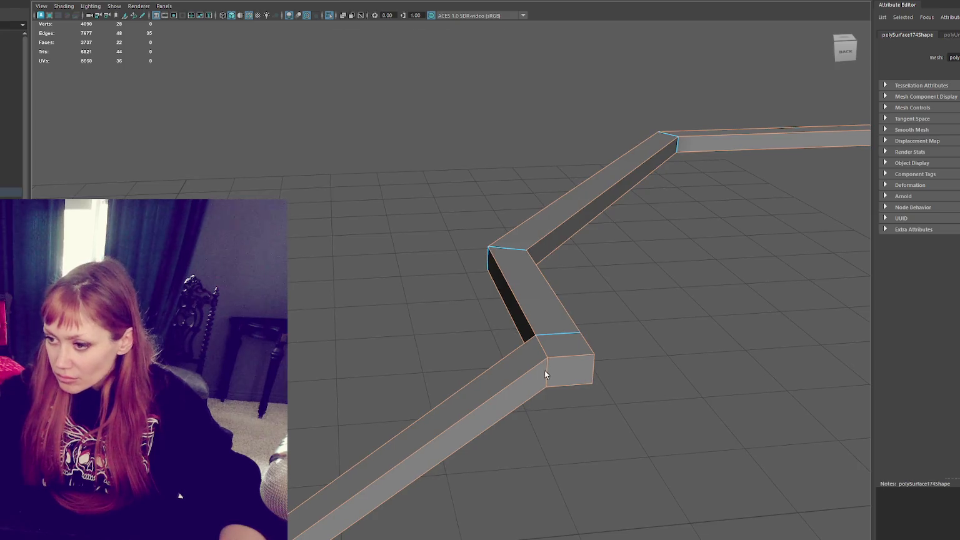
pyautogui.moveTo(547, 362)
pyautogui.keyDown('alt'); pyautogui.mouseDown()
pyautogui.moveTo(605, 387)
pyautogui.moveTo(739, 370)
pyautogui.moveTo(731, 318)
pyautogui.moveTo(849, 332)
pyautogui.mouseUp(); pyautogui.keyUp('alt')
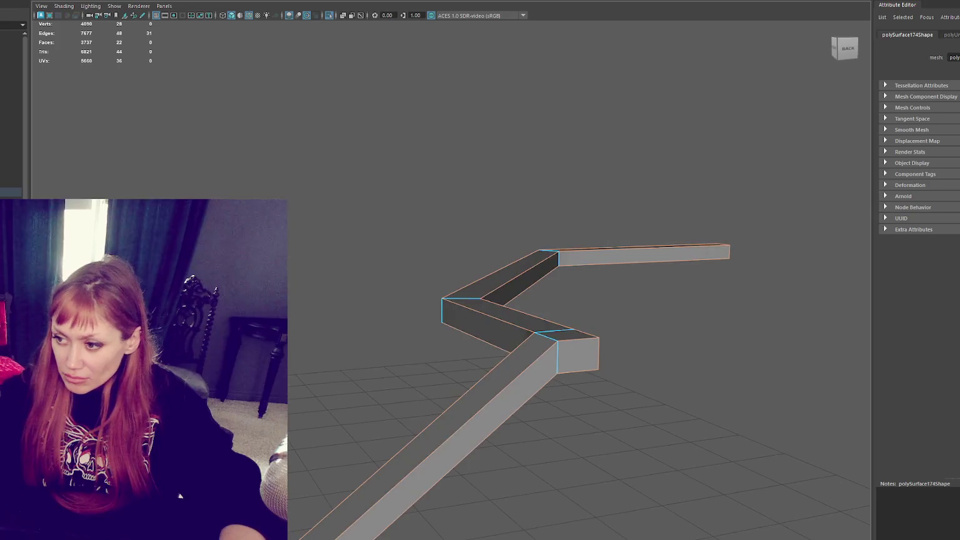
pyautogui.hotkey('ctrl', 'b')
# - Undo the whole-mesh bevel to restore sharp beam corners and return to Object Mode
pyautogui.keyDown('alt'); pyautogui.moveTo(681, 320); pyautogui.dragTo(503, 305); pyautogui.keyUp('alt')
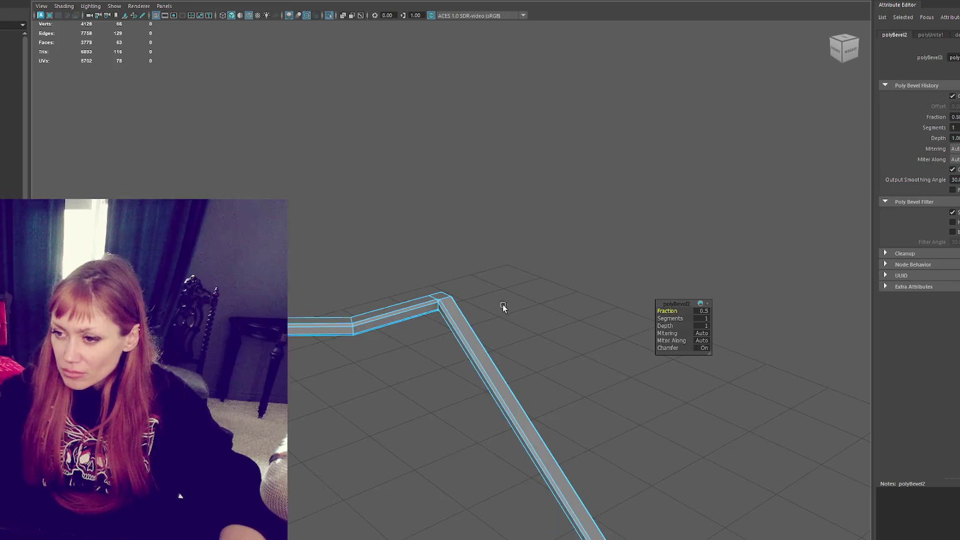
pyautogui.scroll(3, 503, 305)
pyautogui.scroll(3, 470, 291)
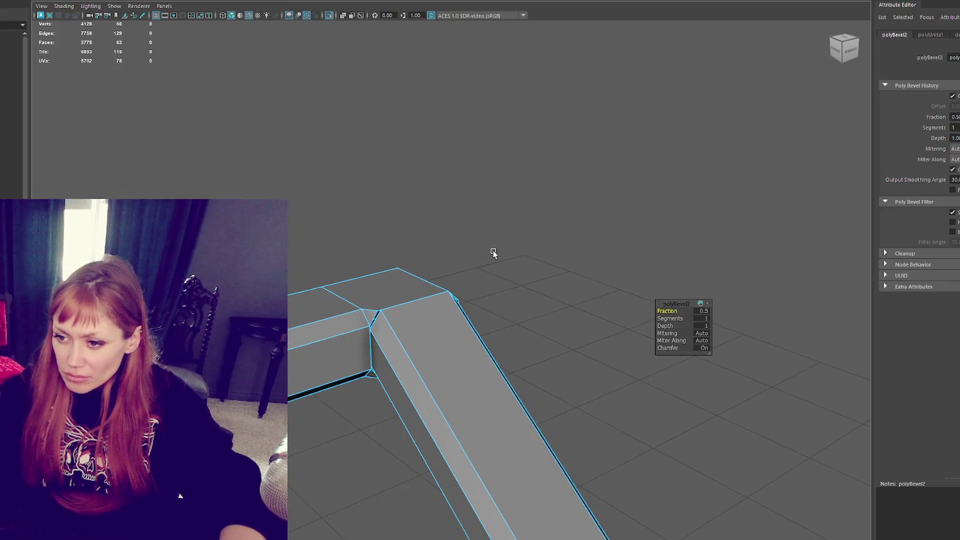
pyautogui.moveTo(493, 253); pyautogui.dragTo(550, 234, button='right')
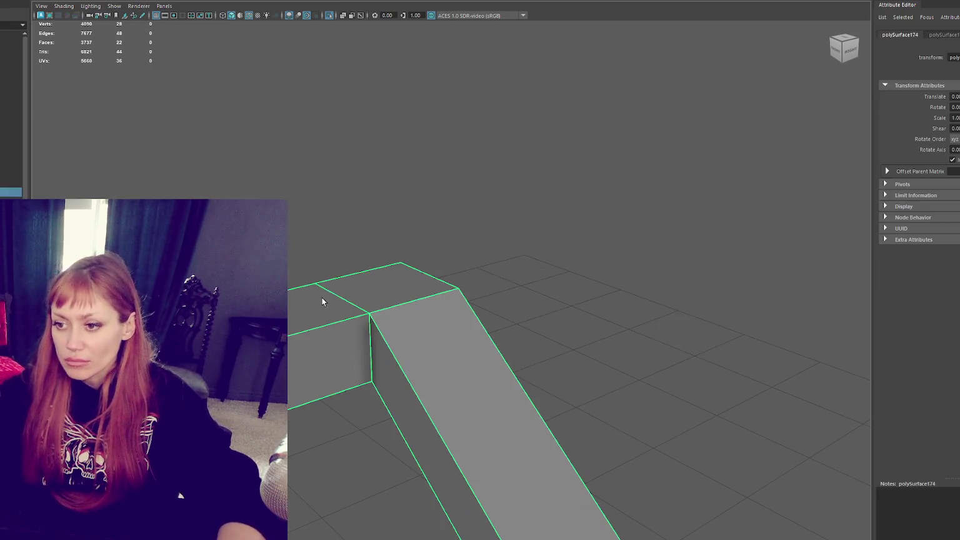
# - Delete the stray vertex from the bent beam and check the mesh in wireframe
pyautogui.press('F9')
pyautogui.click(359, 325)
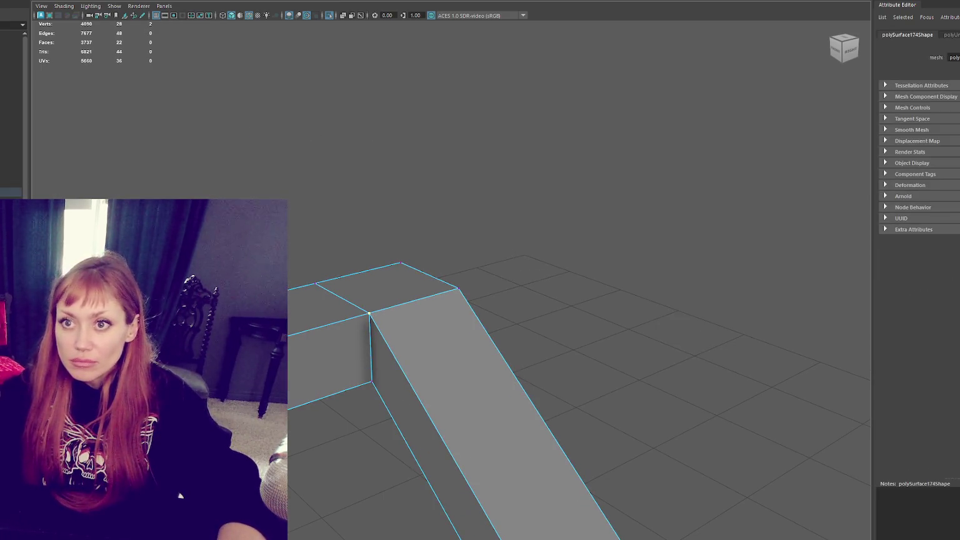
pyautogui.click(132, 65)
pyautogui.press('4')
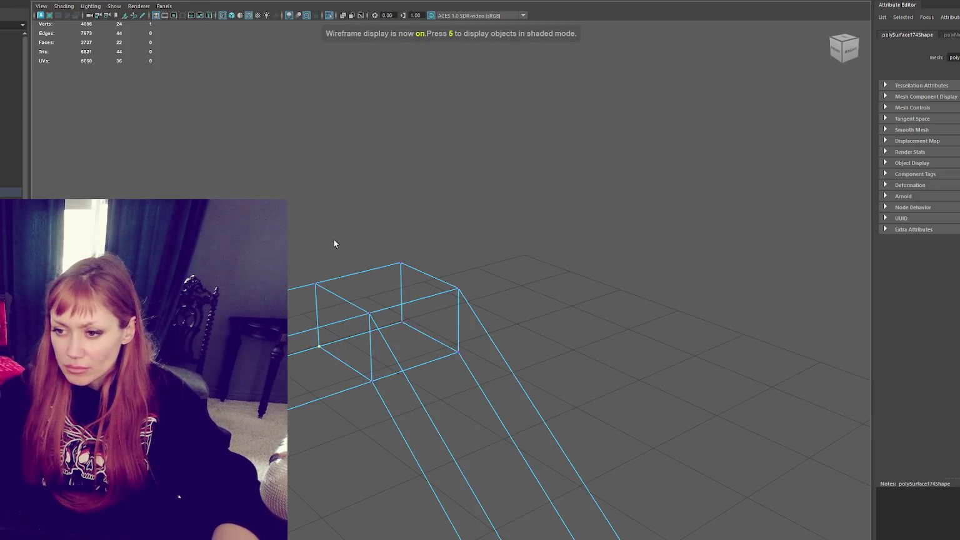
pyautogui.press('6')
# - Select the beam's vertical corner edges and edge loops, then bevel them with 1 segment and chamfer on
pyautogui.hotkey('ctrl', 'F10')
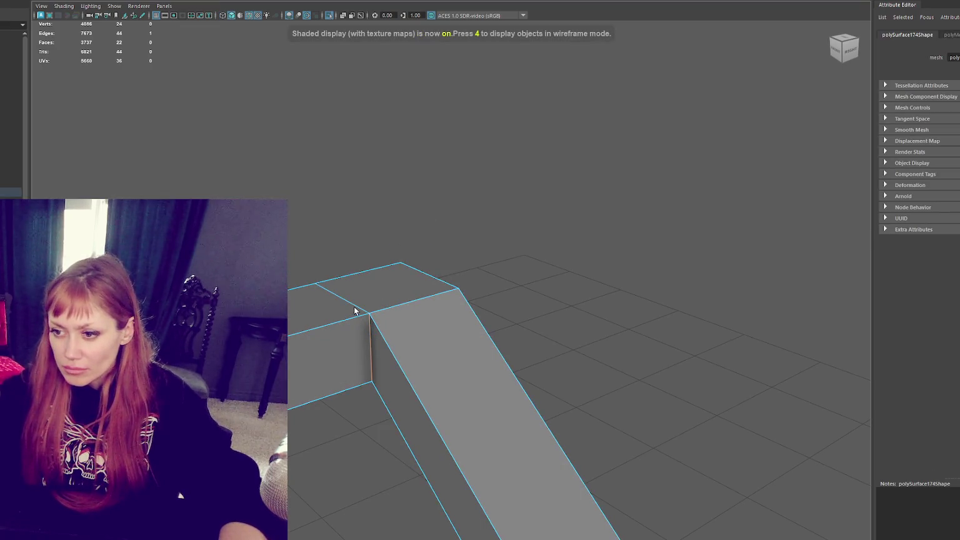
pyautogui.keyDown('alt'); pyautogui.moveTo(355, 313); pyautogui.dragTo(431, 309); pyautogui.keyUp('alt')
pyautogui.keyDown('shift'); pyautogui.click(431, 310); pyautogui.keyUp('shift')
pyautogui.moveTo(465, 366)
pyautogui.keyDown('alt'); pyautogui.mouseDown()
pyautogui.moveTo(418, 292)
pyautogui.moveTo(585, 317)
pyautogui.mouseUp(); pyautogui.keyUp('alt')
pyautogui.keyDown('shift'); pyautogui.click(598, 374); pyautogui.keyUp('shift')
pyautogui.moveTo(598, 374)
pyautogui.keyDown('alt'); pyautogui.mouseDown()
pyautogui.moveTo(514, 350)
pyautogui.moveTo(615, 381)
pyautogui.moveTo(686, 369)
pyautogui.moveTo(686, 336)
pyautogui.moveTo(641, 296)
pyautogui.moveTo(529, 321)
pyautogui.moveTo(508, 368)
pyautogui.moveTo(514, 403)
pyautogui.moveTo(493, 415)
pyautogui.mouseUp(); pyautogui.keyUp('alt')
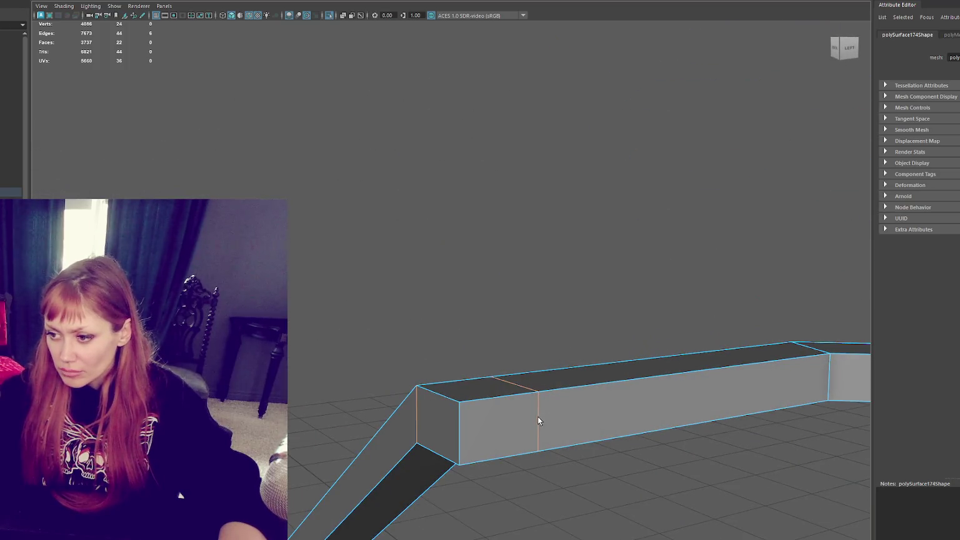
pyautogui.keyDown('shift'); pyautogui.click(417, 418); pyautogui.keyUp('shift')
pyautogui.moveTo(429, 420)
pyautogui.keyDown('alt'); pyautogui.mouseDown()
pyautogui.moveTo(478, 336)
pyautogui.moveTo(591, 388)
pyautogui.moveTo(653, 393)
pyautogui.moveTo(429, 364)
pyautogui.moveTo(688, 375)
pyautogui.moveTo(625, 366)
pyautogui.moveTo(439, 375)
pyautogui.moveTo(304, 231)
pyautogui.moveTo(470, 47)
pyautogui.mouseUp(); pyautogui.keyUp('alt')
pyautogui.keyDown('shift'); pyautogui.doubleClick(428, 364); pyautogui.keyUp('shift')
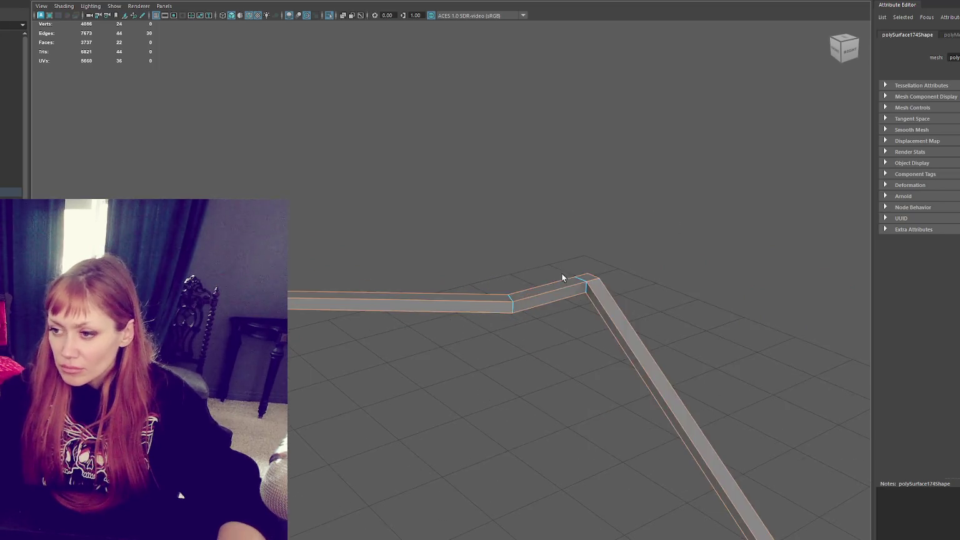
pyautogui.keyDown('shift'); pyautogui.doubleClick(620, 285); pyautogui.keyUp('shift')
pyautogui.keyDown('alt'); pyautogui.moveTo(620, 285); pyautogui.dragTo(522, 220); pyautogui.keyUp('alt')
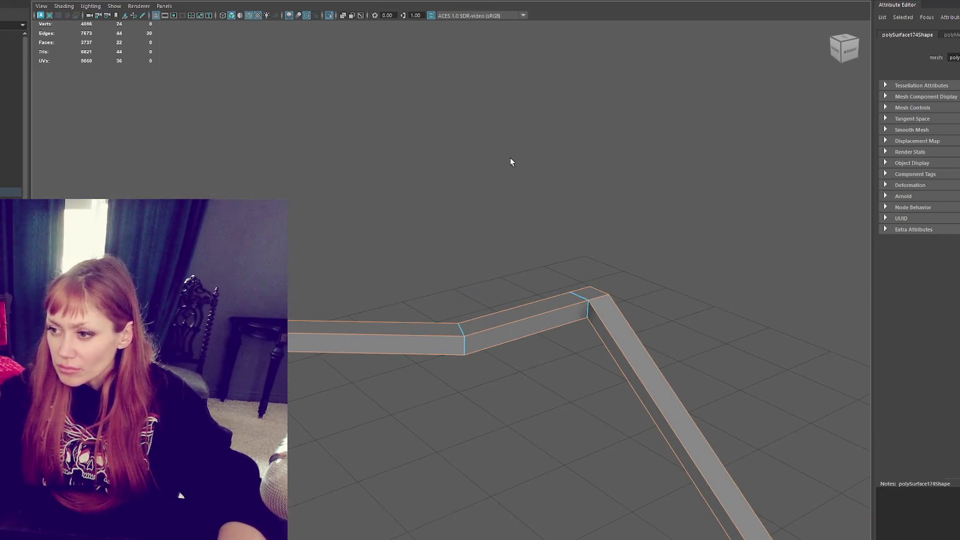
pyautogui.hotkey('ctrl', 'b')
pyautogui.moveTo(639, 208)
pyautogui.keyDown('alt'); pyautogui.mouseDown()
pyautogui.moveTo(476, 176)
pyautogui.moveTo(458, 246)
pyautogui.mouseUp(); pyautogui.keyUp('alt')
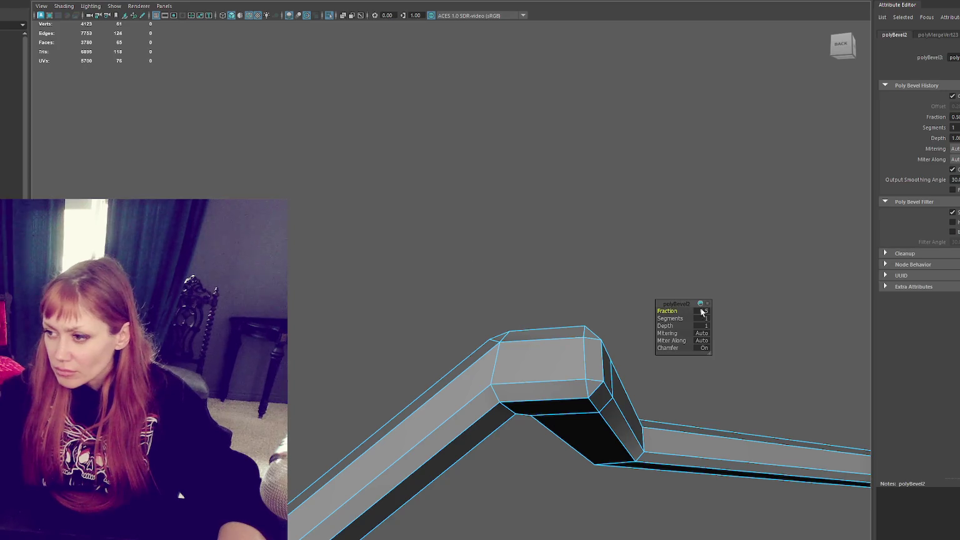
# - Reduce the polyBevel2 fraction from 0.5 to 0.3, then reselect the beam and convert it to edges
pyautogui.moveTo(699, 311)
pyautogui.mouseDown()
pyautogui.moveTo(643, 289)
pyautogui.moveTo(543, 292)
pyautogui.moveTo(556, 291)
pyautogui.mouseUp()
pyautogui.moveTo(456, 267)
pyautogui.keyDown('alt'); pyautogui.mouseDown()
pyautogui.moveTo(402, 268)
pyautogui.moveTo(428, 263)
pyautogui.mouseUp(); pyautogui.keyUp('alt')
pyautogui.click(473, 234)
pyautogui.click(456, 323)
pyautogui.keyDown('ctrl'); pyautogui.moveTo(483, 212); pyautogui.dragTo(603, 226, button='right'); pyautogui.keyUp('ctrl')
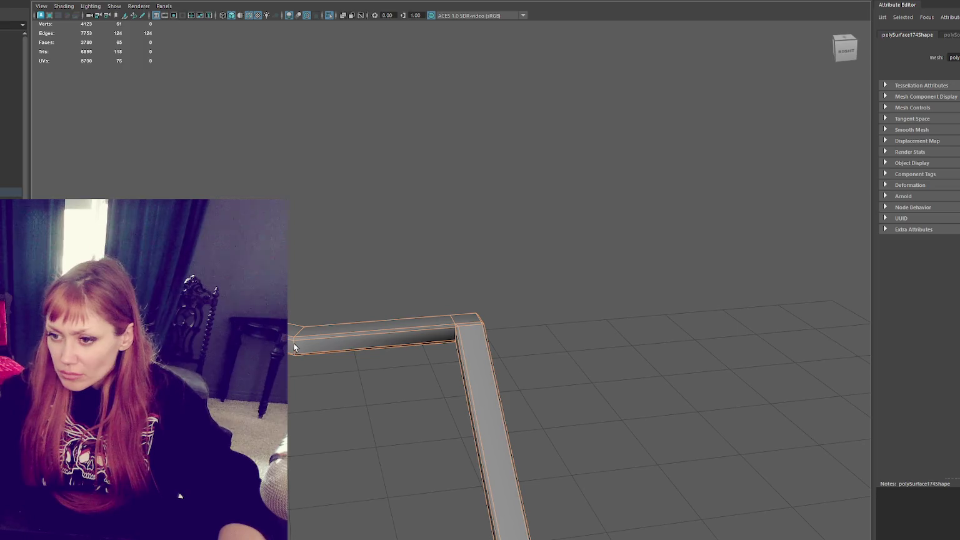
pyautogui.keyDown('alt'); pyautogui.moveTo(295, 347); pyautogui.dragTo(429, 360); pyautogui.keyUp('alt')
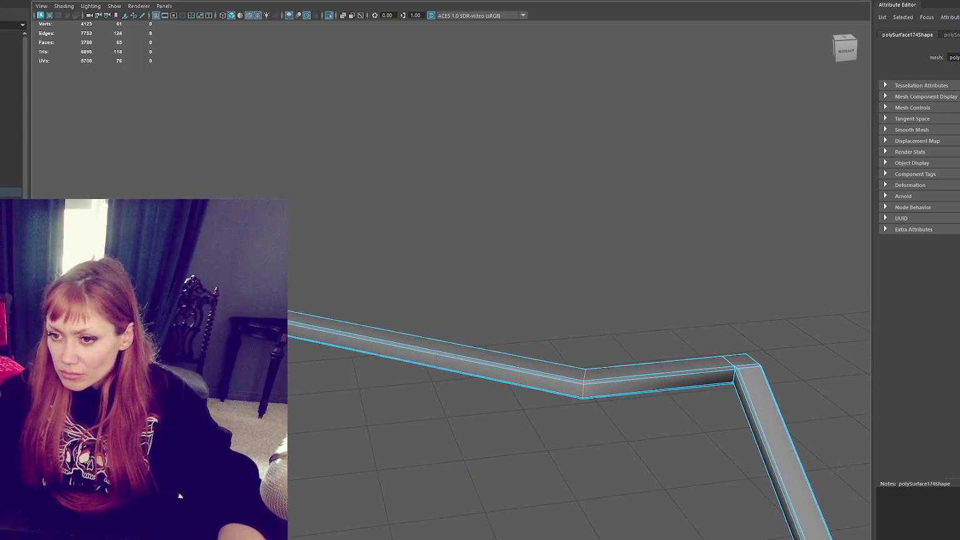
pyautogui.keyDown('ctrl'); pyautogui.moveTo(385, 253); pyautogui.dragTo(534, 292, button='right'); pyautogui.keyUp('ctrl')
pyautogui.moveTo(533, 292)
pyautogui.keyDown('alt'); pyautogui.mouseDown()
pyautogui.moveTo(451, 304)
pyautogui.moveTo(545, 388)
pyautogui.moveTo(553, 371)
pyautogui.moveTo(540, 275)
pyautogui.mouseUp(); pyautogui.keyUp('alt')
# - Harden the edge loop at the beam's mitred corner joint
pyautogui.keyDown('shift'); pyautogui.moveTo(568, 197); pyautogui.dragTo(647, 230, button='right'); pyautogui.keyUp('shift')
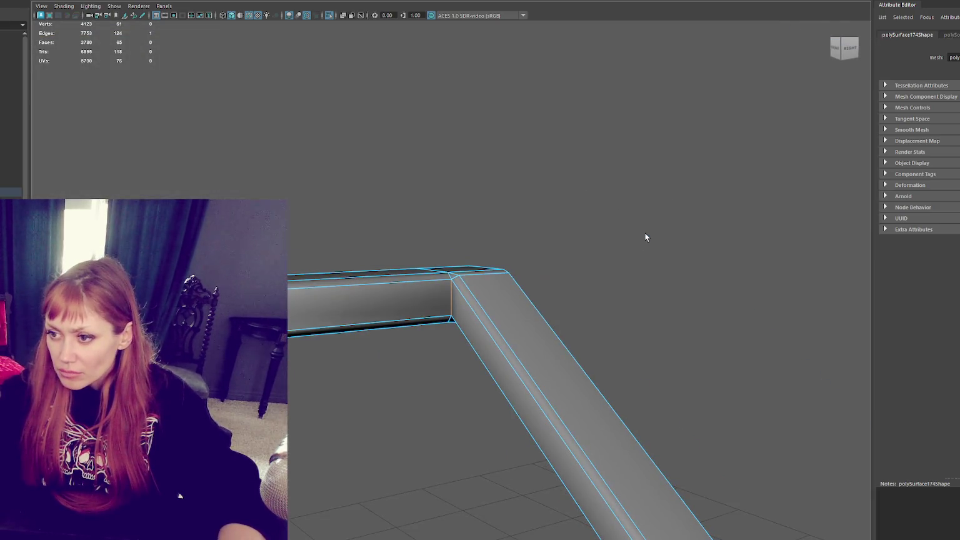
pyautogui.click(644, 233)
pyautogui.moveTo(644, 232)
pyautogui.keyDown('alt'); pyautogui.mouseDown()
pyautogui.moveTo(510, 300)
pyautogui.moveTo(611, 262)
pyautogui.moveTo(444, 291)
pyautogui.mouseUp(); pyautogui.keyUp('alt')
pyautogui.click(450, 290)
pyautogui.keyDown('ctrl'); pyautogui.moveTo(518, 161); pyautogui.dragTo(628, 196, button='right'); pyautogui.keyUp('ctrl')
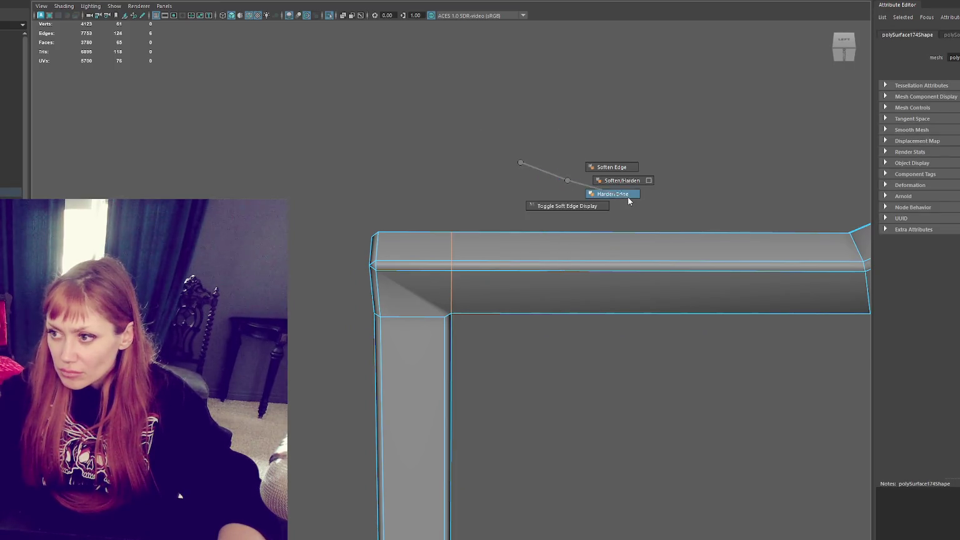
pyautogui.keyDown('alt'); pyautogui.moveTo(428, 326); pyautogui.dragTo(472, 331); pyautogui.keyUp('alt')
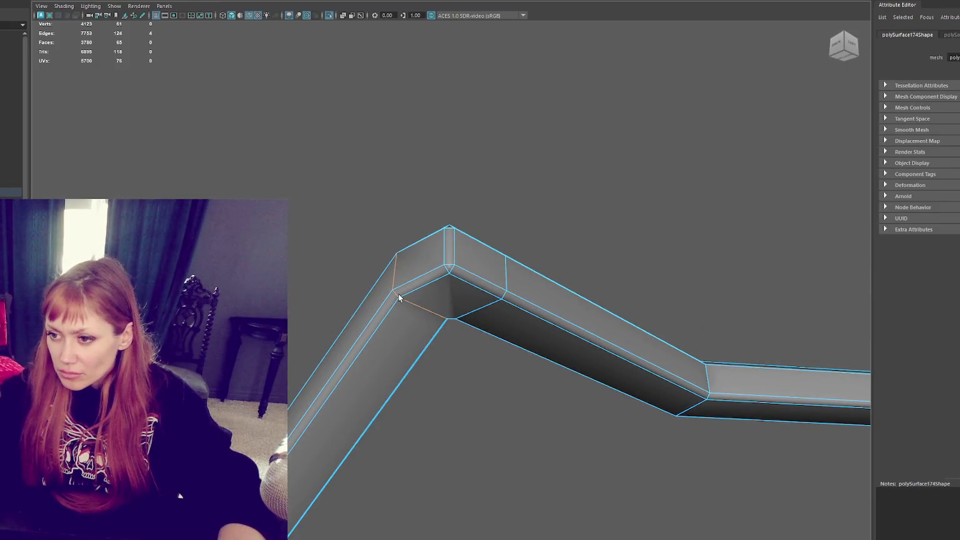
pyautogui.keyDown('ctrl'); pyautogui.moveTo(516, 211); pyautogui.dragTo(621, 250, button='right'); pyautogui.keyUp('ctrl')
pyautogui.moveTo(572, 225); pyautogui.dragTo(573, 235, button='right')
pyautogui.moveTo(573, 235)
pyautogui.keyDown('alt'); pyautogui.mouseDown()
pyautogui.moveTo(660, 291)
pyautogui.moveTo(731, 263)
pyautogui.mouseUp(); pyautogui.keyUp('alt')
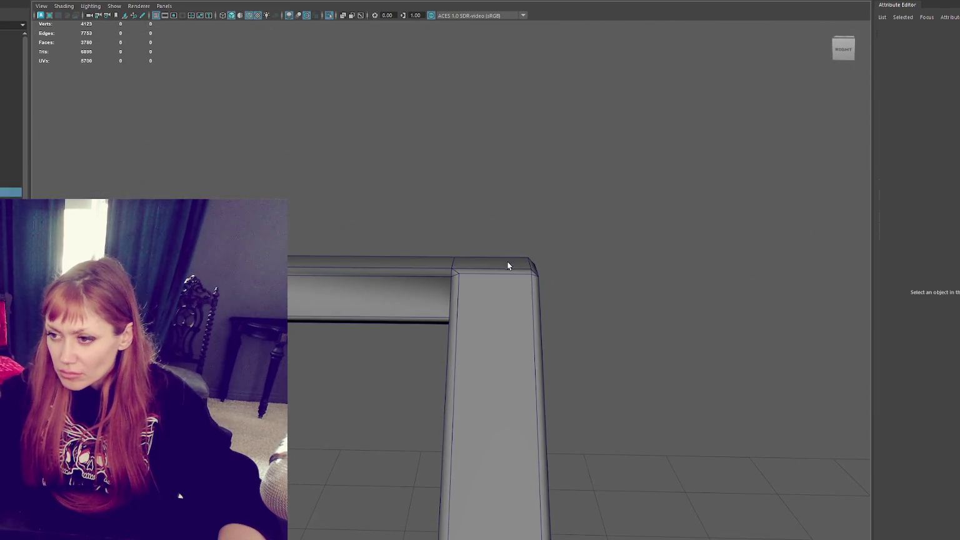
# - Return to textured shaded display and harden the vertical corner edge of the rail
pyautogui.click(507, 260)
pyautogui.click(584, 258)
pyautogui.press('6')
pyautogui.rightClick(603, 218)
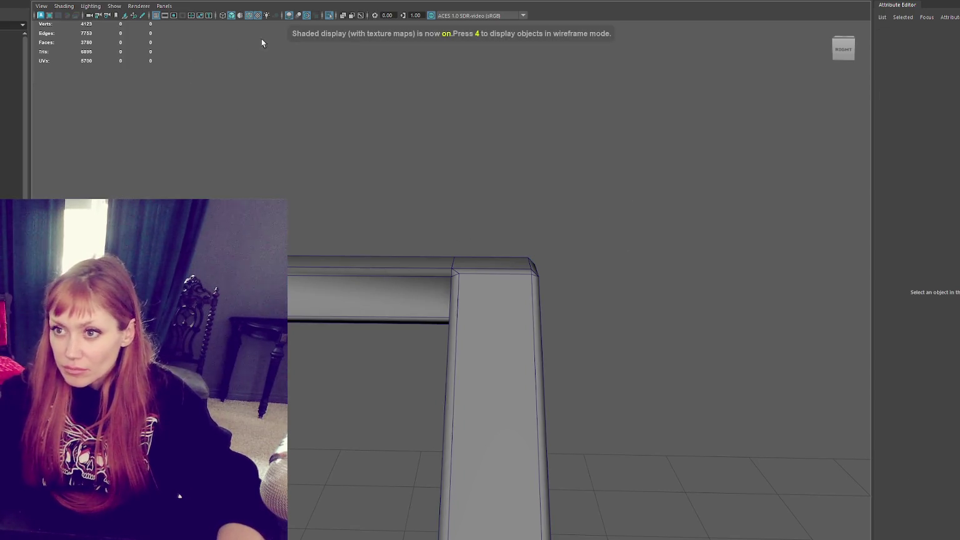
pyautogui.keyDown('alt'); pyautogui.moveTo(258, 66); pyautogui.dragTo(398, 140); pyautogui.keyUp('alt')
pyautogui.click(465, 253)
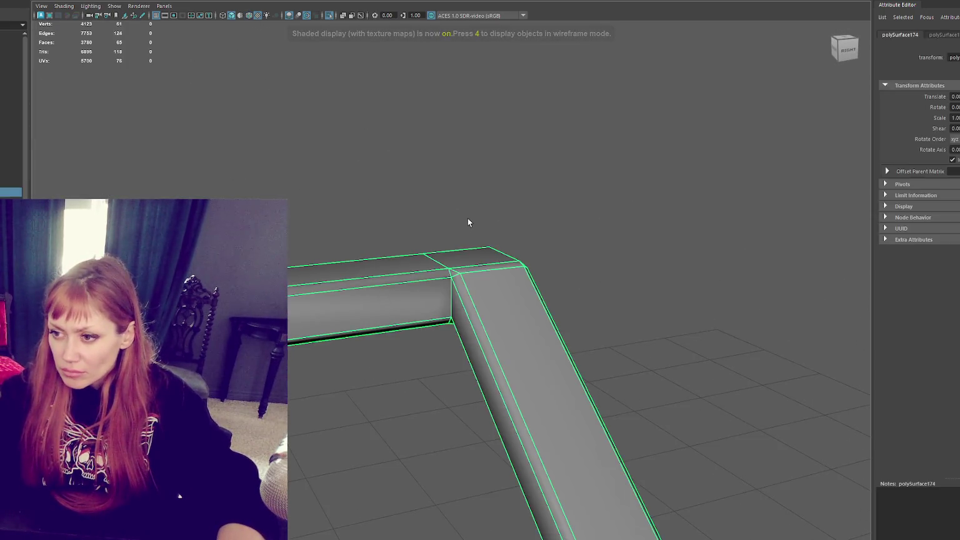
pyautogui.scroll(2, 453, 247)
pyautogui.keyDown('alt'); pyautogui.moveTo(455, 259); pyautogui.dragTo(461, 263); pyautogui.keyUp('alt')
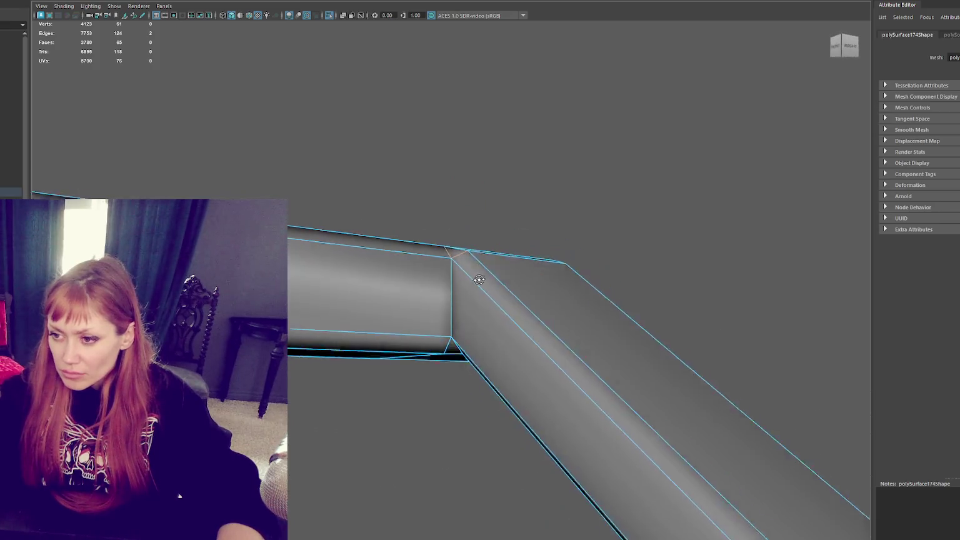
pyautogui.click(451, 278)
pyautogui.keyDown('shift'); pyautogui.moveTo(473, 172); pyautogui.dragTo(573, 206, button='right'); pyautogui.keyUp('shift')
# - Harden the two top edges of the rail corner
pyautogui.keyDown('alt'); pyautogui.moveTo(580, 203); pyautogui.dragTo(507, 231); pyautogui.keyUp('alt')
pyautogui.click(506, 231)
pyautogui.keyDown('shift'); pyautogui.moveTo(600, 165); pyautogui.dragTo(709, 172, button='right'); pyautogui.keyUp('shift')
pyautogui.keyDown('shift'); pyautogui.click(540, 241); pyautogui.keyUp('shift')
pyautogui.keyDown('shift'); pyautogui.moveTo(581, 187); pyautogui.dragTo(708, 179, button='right'); pyautogui.keyUp('shift')
pyautogui.click(708, 179)
pyautogui.keyDown('alt'); pyautogui.moveTo(708, 179); pyautogui.dragTo(608, 275); pyautogui.keyUp('alt')
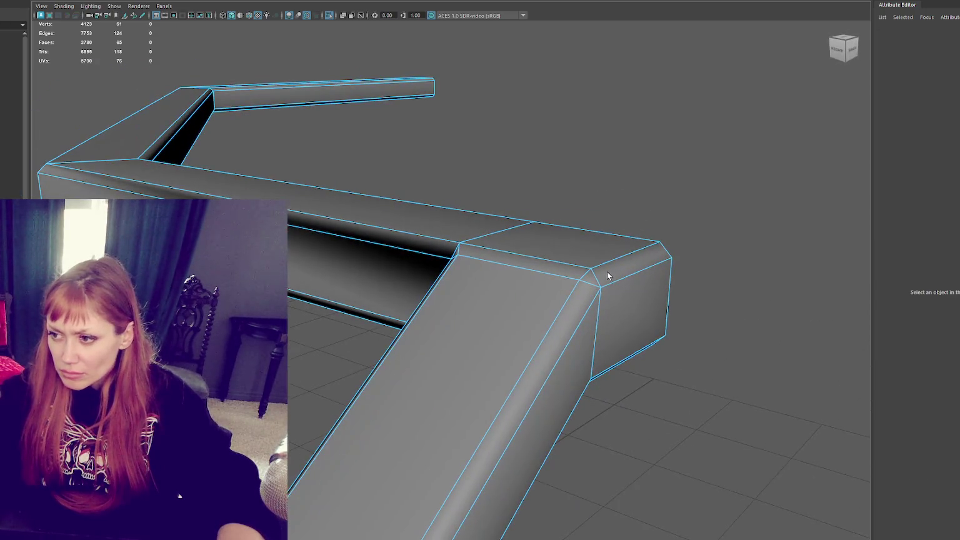
# - Switch back to object selection and exit Isolate Select to show the whole entrance scene
pyautogui.moveTo(641, 192); pyautogui.dragTo(682, 180, button='right')
pyautogui.moveTo(427, 253)
pyautogui.keyDown('alt'); pyautogui.mouseDown(button='right')
pyautogui.moveTo(462, 269)
pyautogui.moveTo(456, 236)
pyautogui.mouseUp(button='right'); pyautogui.keyUp('alt')
pyautogui.moveTo(466, 337)
pyautogui.keyDown('alt'); pyautogui.mouseDown(button='right')
pyautogui.moveTo(538, 212)
pyautogui.moveTo(663, 243)
pyautogui.mouseUp(button='right'); pyautogui.keyUp('alt')
pyautogui.press('F8')
pyautogui.click(338, 227)
pyautogui.moveTo(338, 227)
pyautogui.keyDown('alt'); pyautogui.mouseDown()
pyautogui.moveTo(559, 191)
pyautogui.moveTo(574, 216)
pyautogui.moveTo(555, 262)
pyautogui.moveTo(493, 274)
pyautogui.moveTo(494, 296)
pyautogui.moveTo(520, 284)
pyautogui.mouseUp(); pyautogui.keyUp('alt')
pyautogui.hotkey('ctrl', '1')
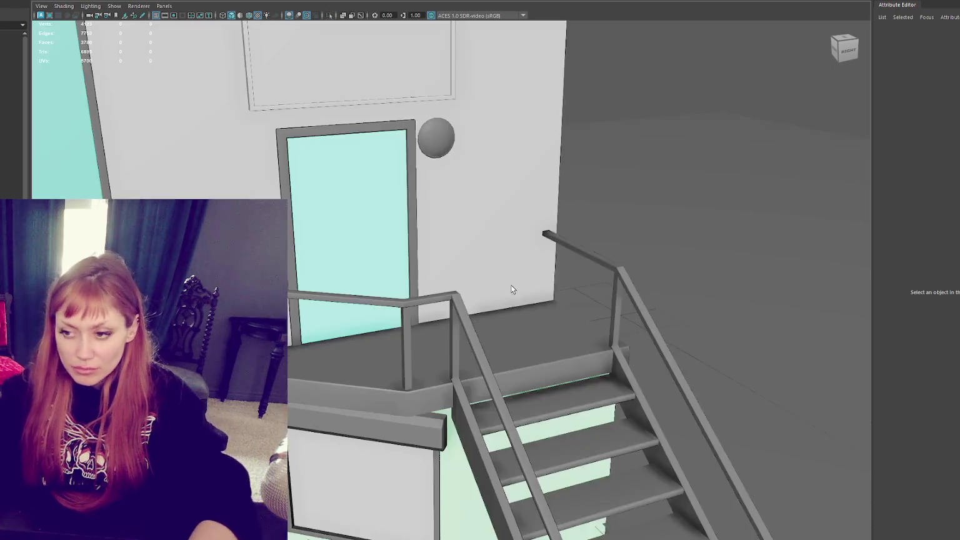
# - Select three of the glass-rail posts
pyautogui.scroll(3, 500, 325)
pyautogui.scroll(-3, 491, 369)
pyautogui.click(354, 240)
pyautogui.scroll(2, 375, 269)
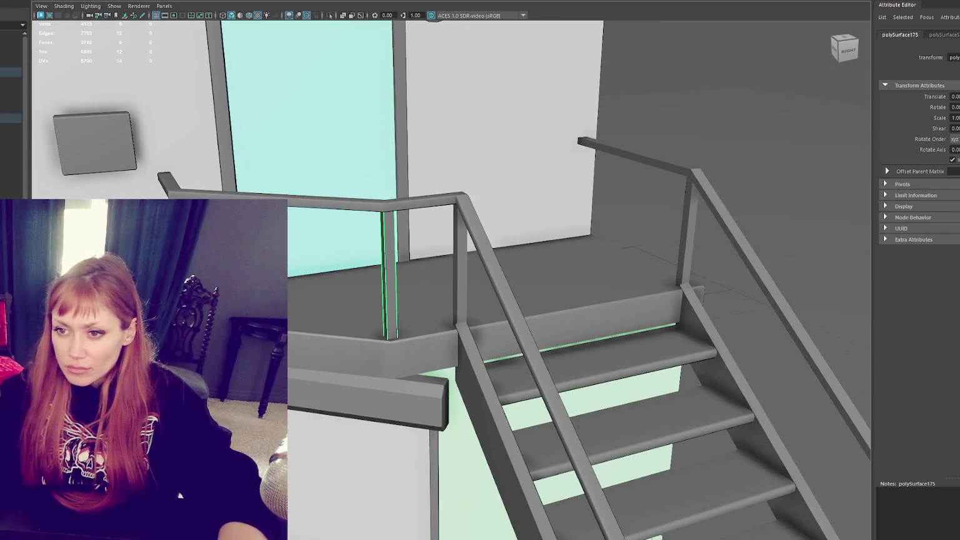
pyautogui.keyDown('shift'); pyautogui.click(464, 273); pyautogui.keyUp('shift')
pyautogui.keyDown('shift'); pyautogui.click(687, 222); pyautogui.keyUp('shift')
pyautogui.scroll(-2, 674, 227)
# - Bevel the selected post edges with a 0.3 fraction
pyautogui.moveTo(674, 227)
pyautogui.keyDown('alt'); pyautogui.mouseDown()
pyautogui.moveTo(713, 219)
pyautogui.moveTo(646, 219)
pyautogui.mouseUp(); pyautogui.keyUp('alt')
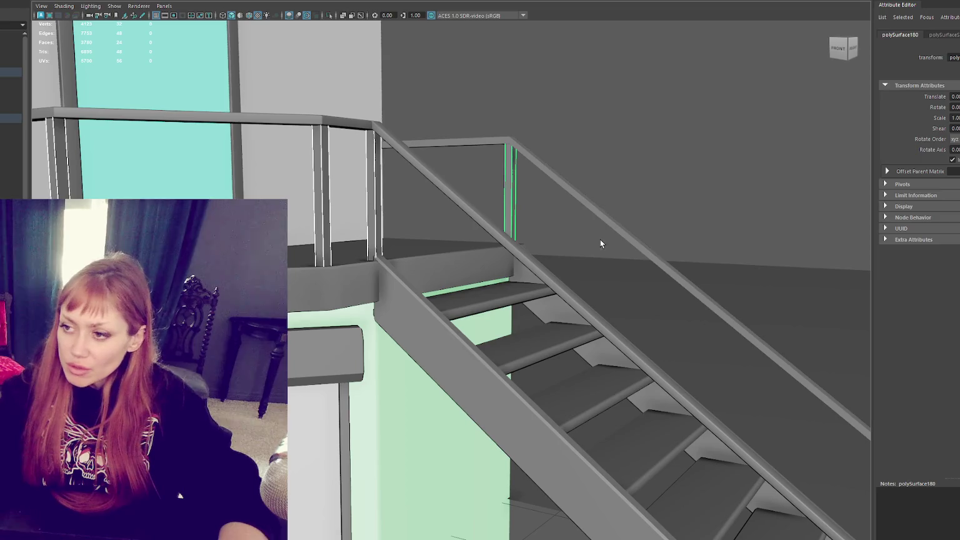
pyautogui.keyDown('alt'); pyautogui.moveTo(456, 197); pyautogui.dragTo(472, 196); pyautogui.keyUp('alt')
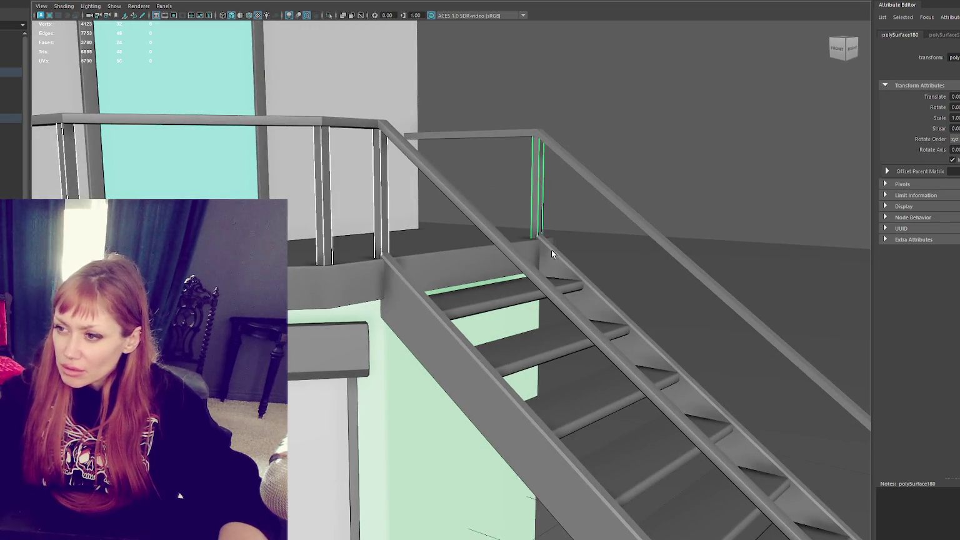
pyautogui.scroll(-3, 551, 250)
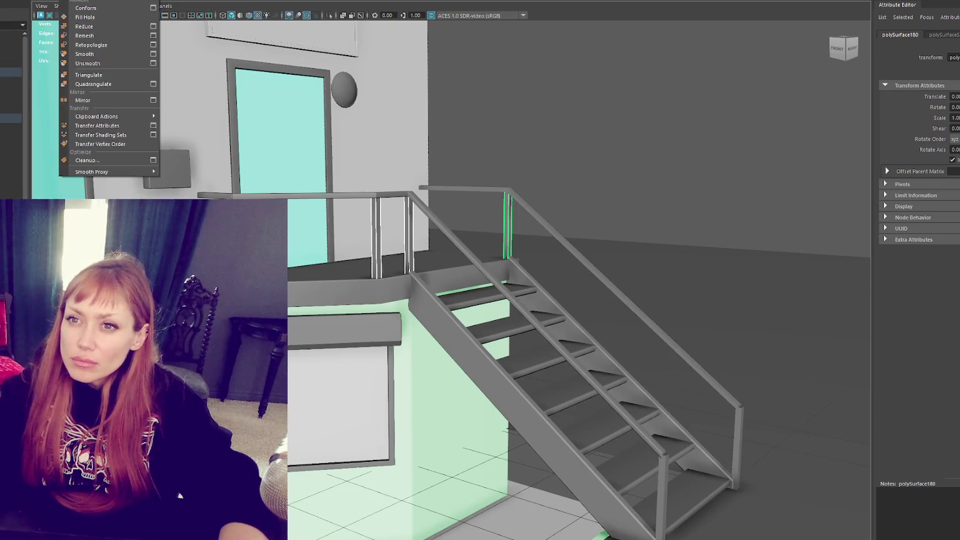
pyautogui.moveTo(235, 4)
pyautogui.keyDown('alt'); pyautogui.mouseDown()
pyautogui.moveTo(574, 163)
pyautogui.moveTo(615, 159)
pyautogui.mouseUp(); pyautogui.keyUp('alt')
pyautogui.scroll(5, 454, 16)
pyautogui.hotkey('ctrl', 'b')
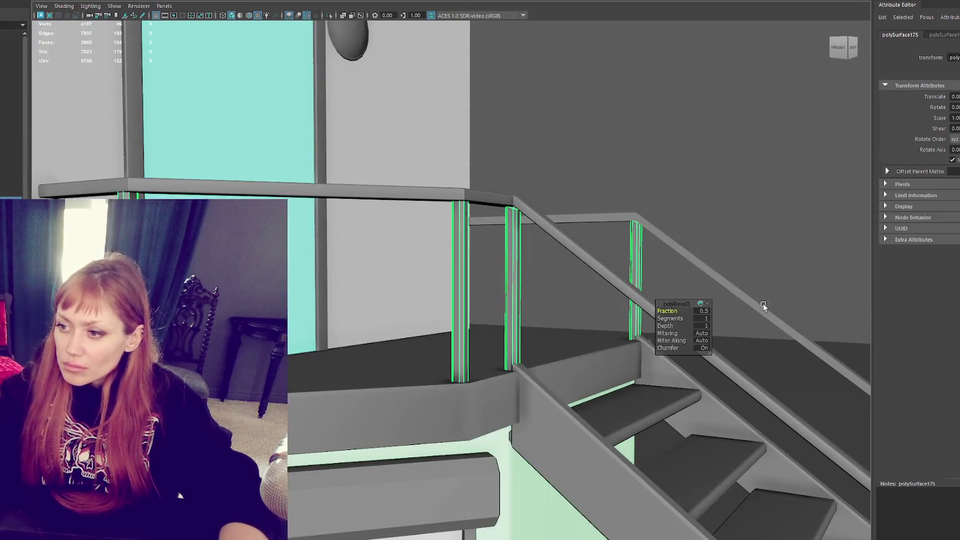
pyautogui.write('0.3')
pyautogui.press('Return')
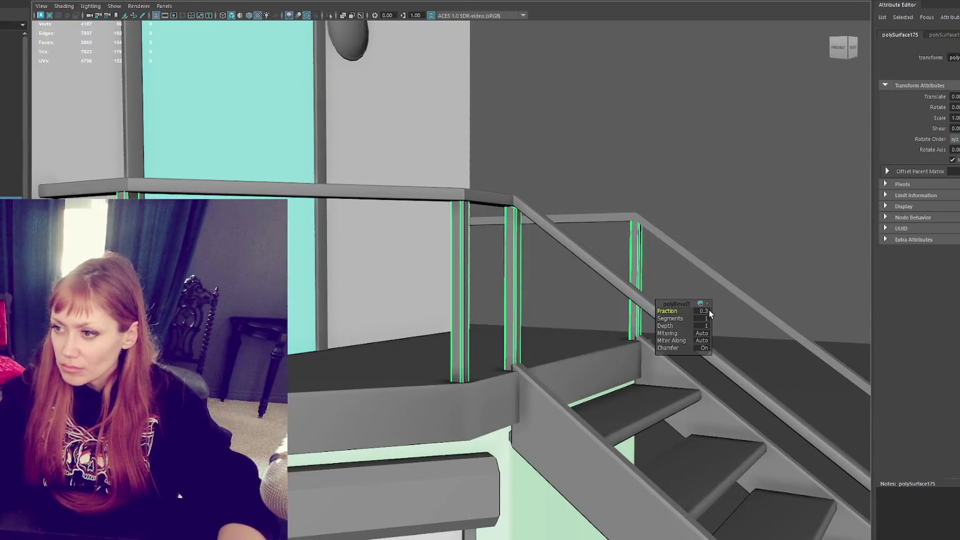
# - Select the right handrail's edges and bevel them at fraction 0.3
pyautogui.moveTo(726, 280)
pyautogui.keyDown('alt'); pyautogui.mouseDown()
pyautogui.moveTo(589, 290)
pyautogui.moveTo(653, 277)
pyautogui.moveTo(435, 123)
pyautogui.moveTo(414, 160)
pyautogui.mouseUp(); pyautogui.keyUp('alt')
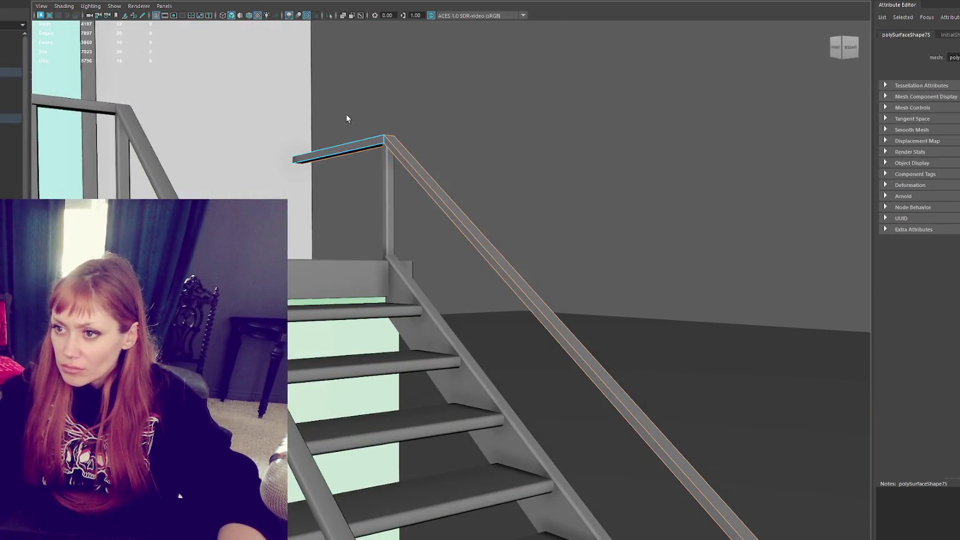
pyautogui.moveTo(387, 107); pyautogui.dragTo(446, 240)
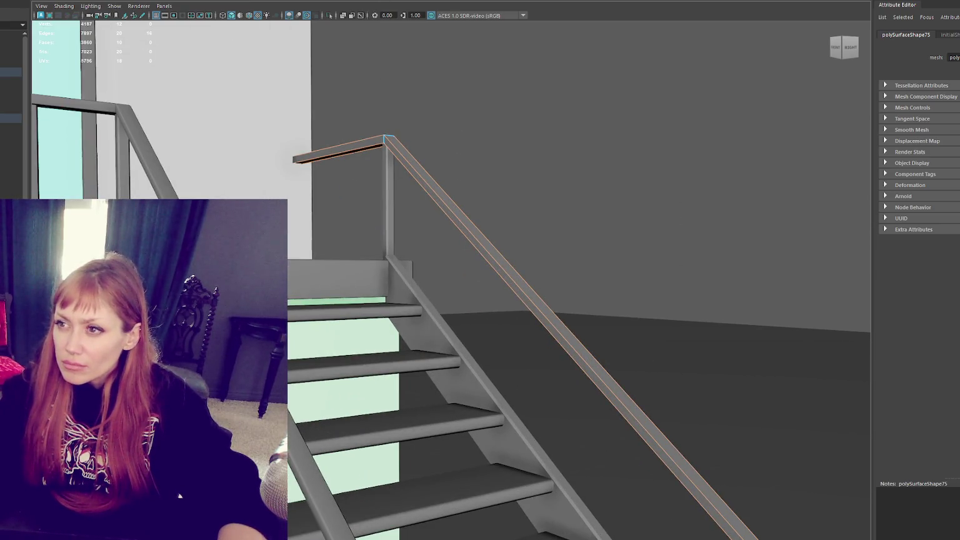
pyautogui.hotkey('ctrl', 'b')
pyautogui.click(703, 311)
pyautogui.write('0.3')
pyautogui.press('Return')
pyautogui.scroll(-3, 577, 247)
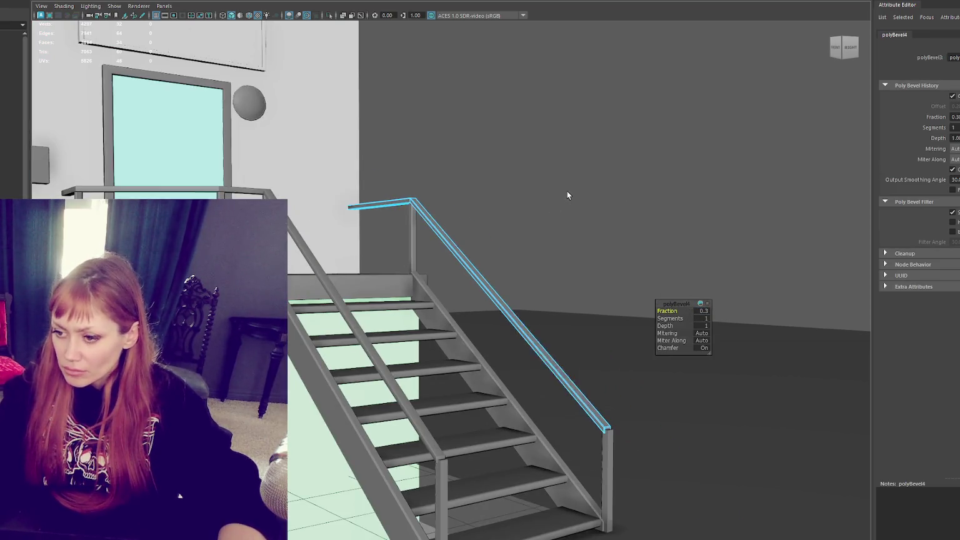
# - Move the right handrail's lower-end vertices onto the end post and adjust their height
pyautogui.click(441, 454)
pyautogui.click(588, 415)
pyautogui.press('F9')
pyautogui.scroll(5, 661, 296)
pyautogui.keyDown('alt'); pyautogui.moveTo(660, 295); pyautogui.dragTo(565, 466); pyautogui.keyUp('alt')
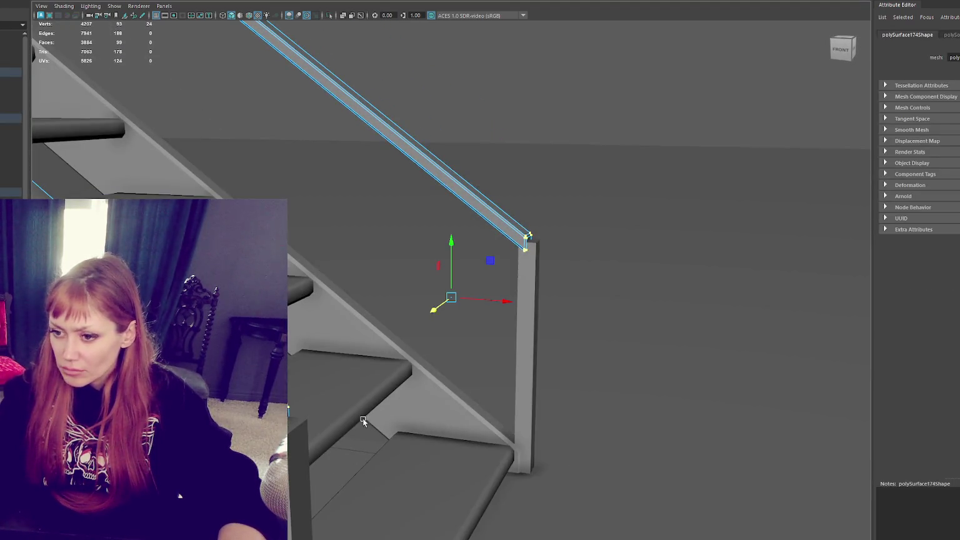
pyautogui.moveTo(489, 304); pyautogui.dragTo(508, 304)
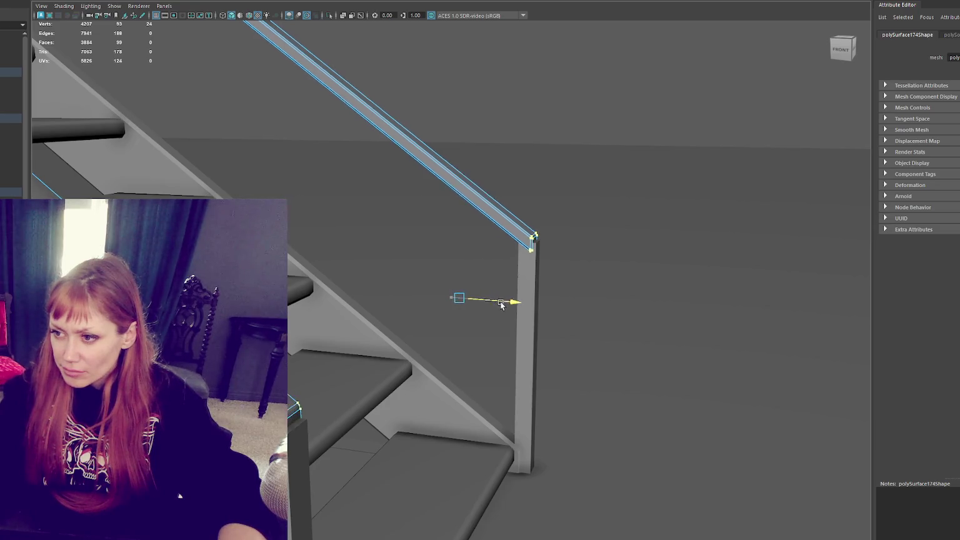
pyautogui.moveTo(466, 278); pyautogui.dragTo(464, 287)
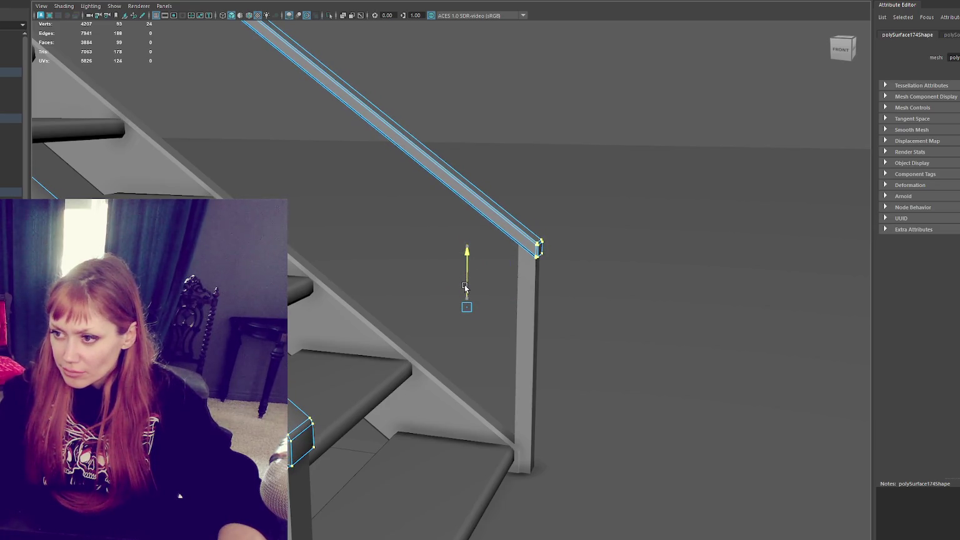
# - Combine the two end posts into one object and bevel their edges at 0.3
pyautogui.click(530, 325)
pyautogui.keyDown('shift'); pyautogui.click(300, 504); pyautogui.keyUp('shift')
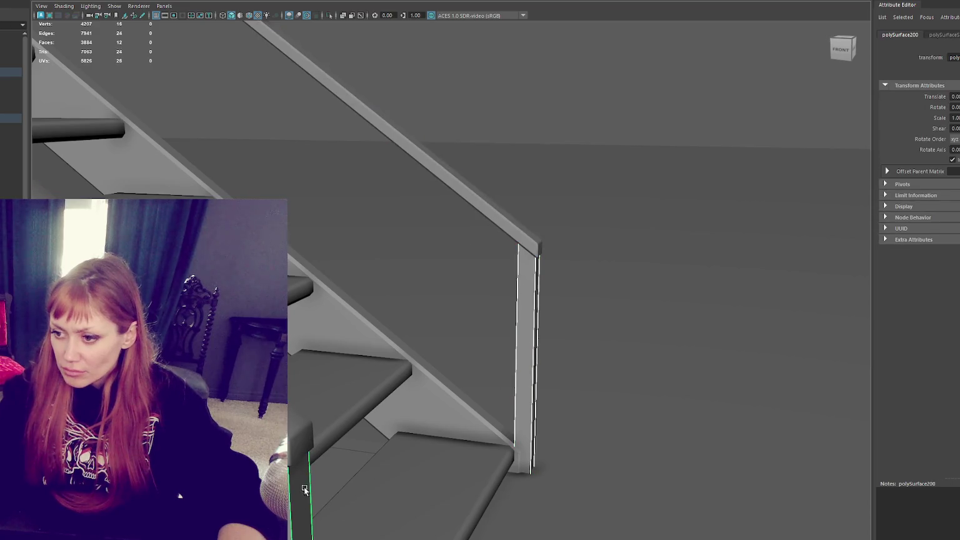
pyautogui.click(88, 19)
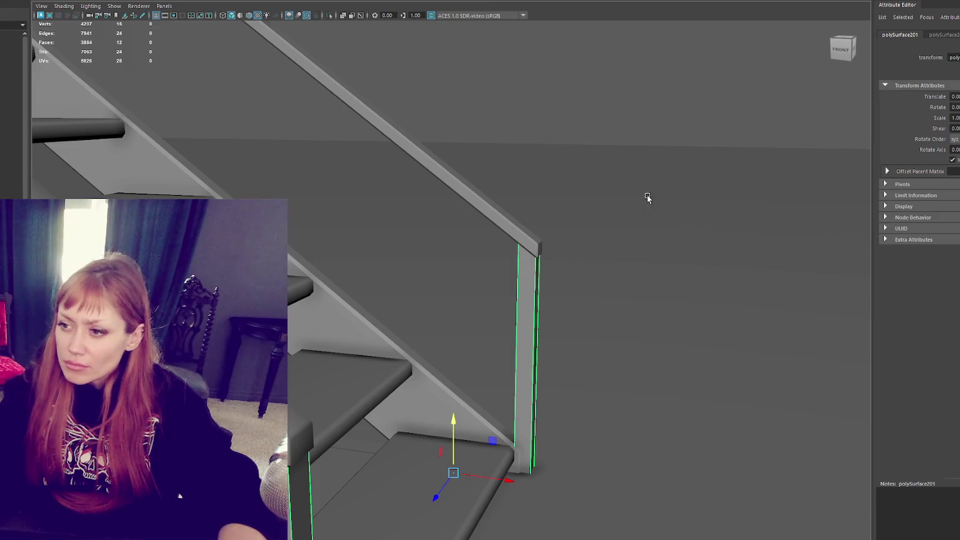
pyautogui.hotkey('ctrl', 'b')
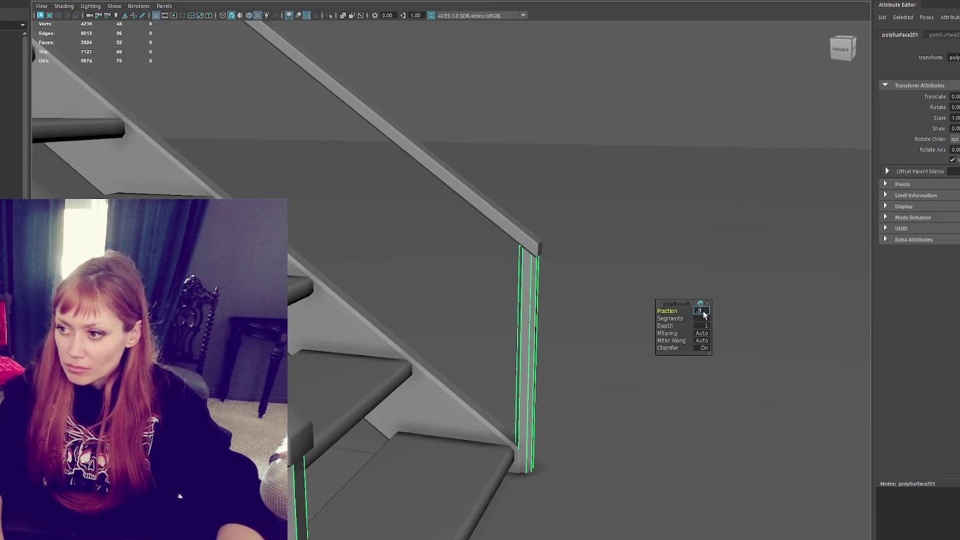
# - Remove the post-top faces in wireframe, then select the stair stringer and soften its edges
pyautogui.moveTo(697, 310)
pyautogui.keyDown('alt'); pyautogui.mouseDown()
pyautogui.moveTo(538, 189)
pyautogui.moveTo(488, 187)
pyautogui.mouseUp(); pyautogui.keyUp('alt')
pyautogui.press('4')
pyautogui.moveTo(518, 251); pyautogui.dragTo(325, 336)
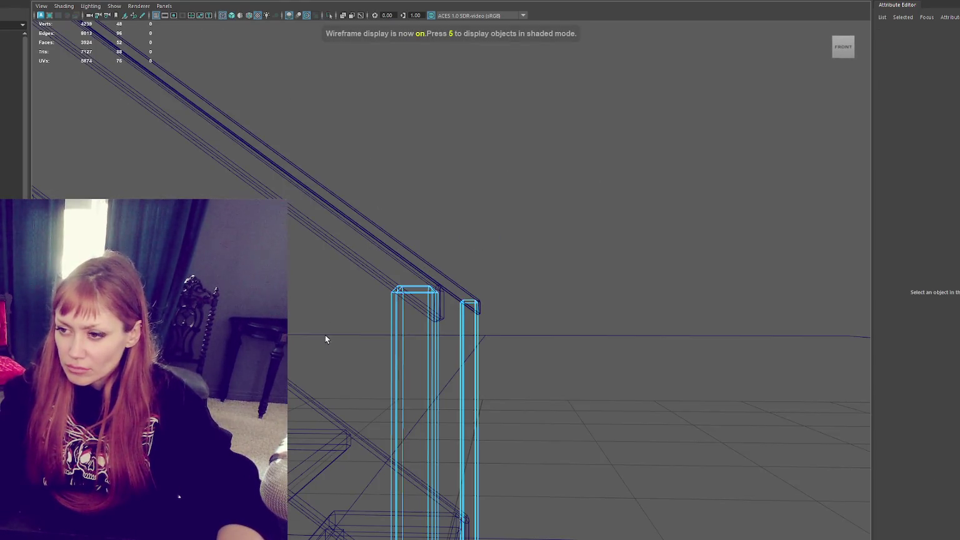
pyautogui.hotkey('ctrl', 'z')
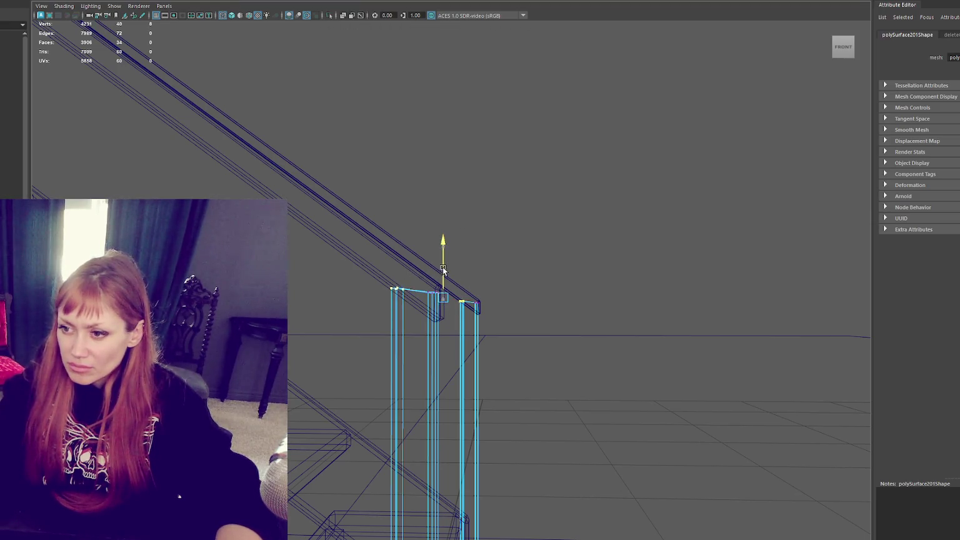
pyautogui.press('Up')
pyautogui.press('5')
pyautogui.moveTo(419, 246)
pyautogui.keyDown('alt'); pyautogui.mouseDown()
pyautogui.moveTo(470, 251)
pyautogui.moveTo(426, 344)
pyautogui.moveTo(496, 294)
pyautogui.mouseUp(); pyautogui.keyUp('alt')
pyautogui.click(496, 294)
pyautogui.keyDown('shift'); pyautogui.moveTo(585, 152); pyautogui.dragTo(688, 162, button='right'); pyautogui.keyUp('shift')
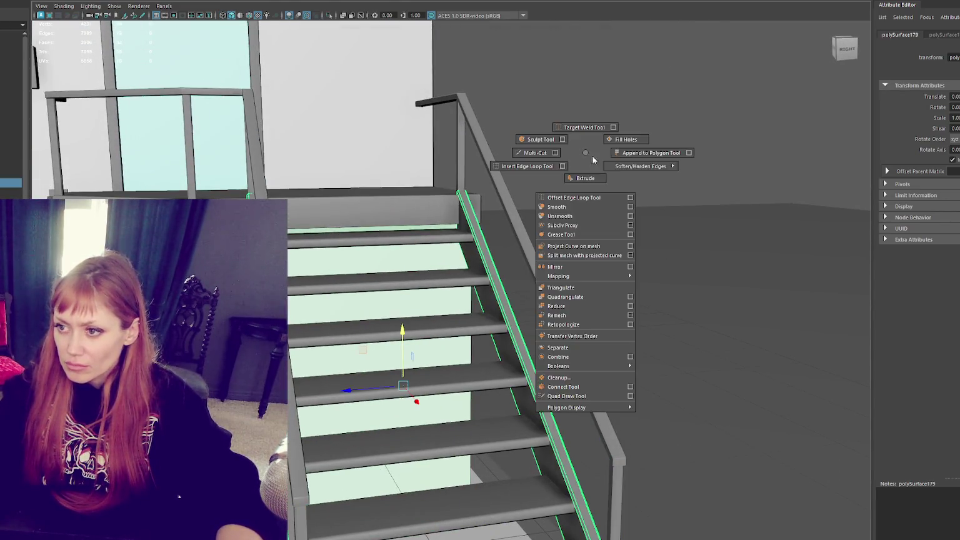
# - Soften the edges of the right handrail, left rail frame, rail pieces and handrail post
pyautogui.click(493, 171)
pyautogui.keyDown('shift'); pyautogui.click(180, 121); pyautogui.keyUp('shift')
pyautogui.keyDown('shift'); pyautogui.click(189, 121); pyautogui.keyUp('shift')
pyautogui.keyDown('shift'); pyautogui.click(189, 120); pyautogui.keyUp('shift')
pyautogui.keyDown('shift'); pyautogui.click(458, 165); pyautogui.keyUp('shift')
pyautogui.keyDown('shift'); pyautogui.moveTo(600, 103); pyautogui.dragTo(667, 138, button='right'); pyautogui.keyUp('shift')
# - Combine the rails into one object and inspect it with Isolate Select
pyautogui.click(68, 18)
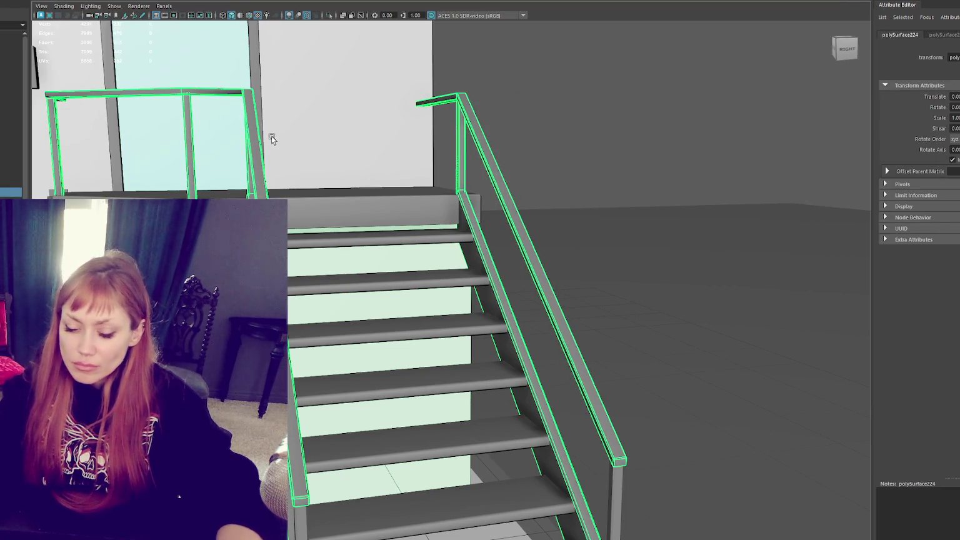
pyautogui.hotkey('ctrl', '1')
pyautogui.keyDown('alt'); pyautogui.moveTo(548, 182); pyautogui.dragTo(631, 186); pyautogui.keyUp('alt')
pyautogui.click(631, 186)
pyautogui.moveTo(478, 244)
pyautogui.keyDown('alt'); pyautogui.mouseDown()
pyautogui.moveTo(603, 355)
pyautogui.moveTo(664, 369)
pyautogui.mouseUp(); pyautogui.keyUp('alt')
pyautogui.hotkey('ctrl', '1')
# - Bevel the edges of the small piece at the landing edge
pyautogui.moveTo(419, 205)
pyautogui.keyDown('alt'); pyautogui.mouseDown()
pyautogui.moveTo(403, 159)
pyautogui.moveTo(436, 269)
pyautogui.mouseUp(); pyautogui.keyUp('alt')
pyautogui.click(128, 191)
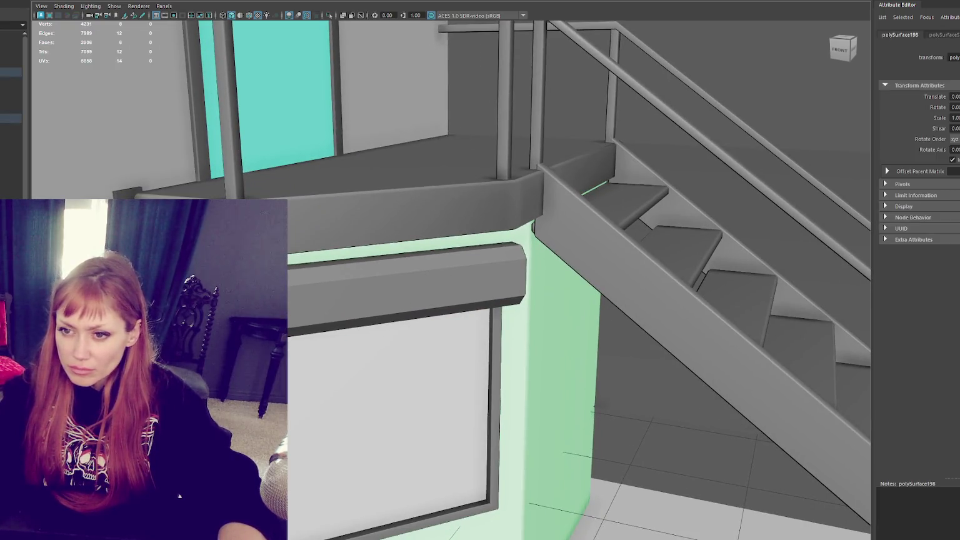
pyautogui.moveTo(128, 191)
pyautogui.keyDown('alt'); pyautogui.mouseDown()
pyautogui.moveTo(192, 198)
pyautogui.moveTo(399, 272)
pyautogui.mouseUp(); pyautogui.keyUp('alt')
pyautogui.scroll(-5, 192, 198)
pyautogui.moveTo(400, 271)
pyautogui.keyDown('alt'); pyautogui.mouseDown(button='right')
pyautogui.moveTo(446, 277)
pyautogui.moveTo(391, 271)
pyautogui.mouseUp(button='right'); pyautogui.keyUp('alt')
pyautogui.click(64, 6)
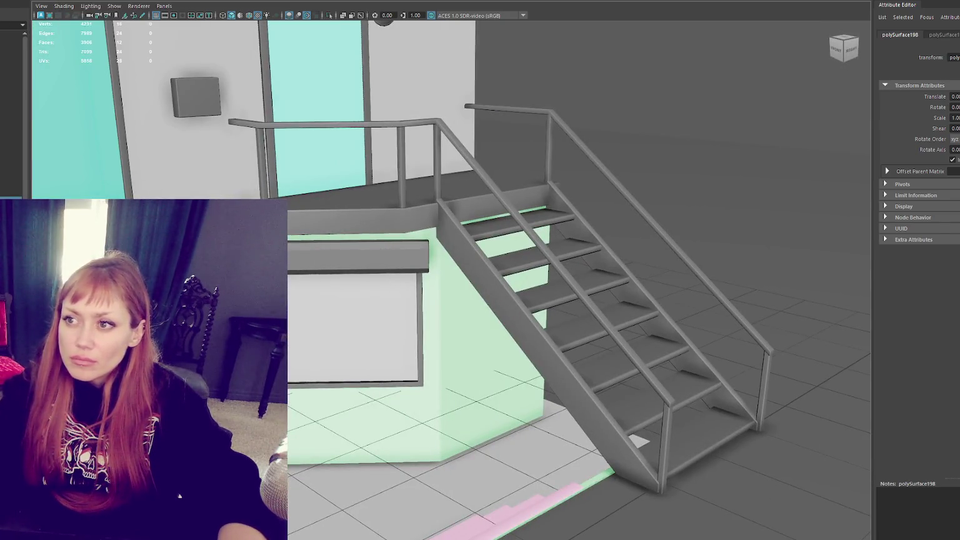
pyautogui.hotkey('ctrl', 'b')
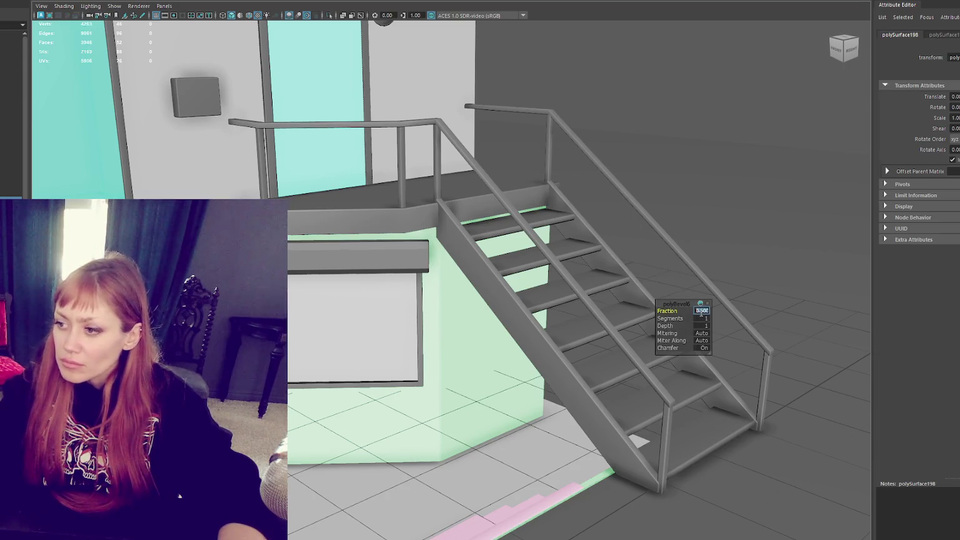
# - Bevel the landing trim box's edge loop at 0.3 fraction with 1 segment
pyautogui.click(706, 176)
pyautogui.moveTo(706, 176)
pyautogui.keyDown('alt'); pyautogui.mouseDown()
pyautogui.moveTo(681, 200)
pyautogui.moveTo(472, 243)
pyautogui.mouseUp(); pyautogui.keyUp('alt')
pyautogui.doubleClick(472, 243)
pyautogui.hotkey('ctrl', 'b')
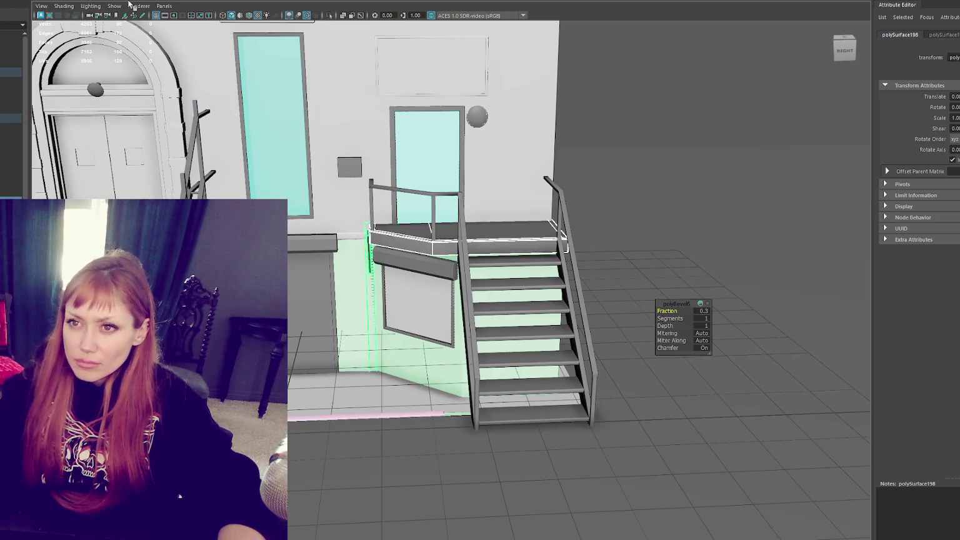
pyautogui.press('F8')
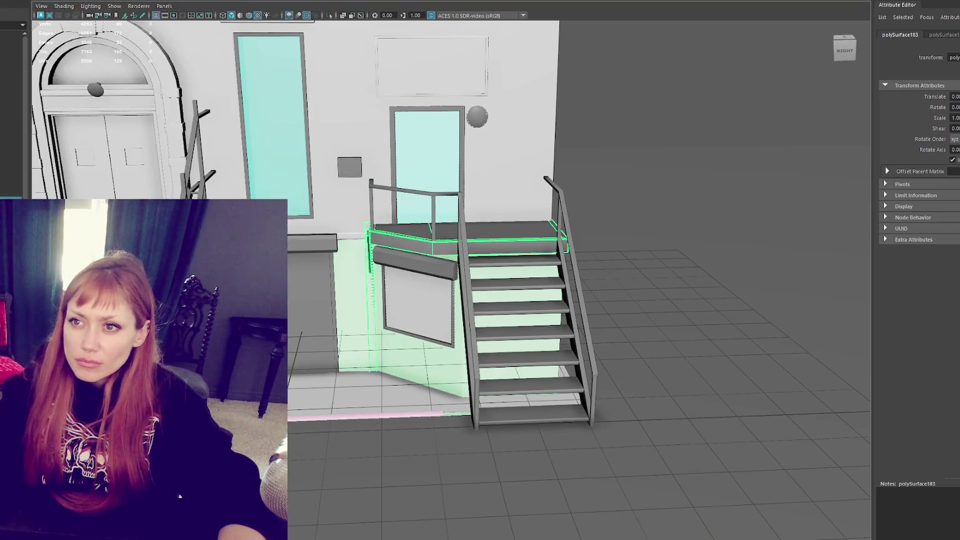
# - Orbit around the stairs and select the glass door panel
pyautogui.keyDown('alt'); pyautogui.moveTo(652, 153); pyautogui.dragTo(658, 171); pyautogui.keyUp('alt')
pyautogui.click(635, 140)
pyautogui.moveTo(634, 139)
pyautogui.keyDown('alt'); pyautogui.mouseDown()
pyautogui.moveTo(550, 143)
pyautogui.moveTo(519, 223)
pyautogui.moveTo(533, 226)
pyautogui.mouseUp(); pyautogui.keyUp('alt')
pyautogui.click(416, 224)
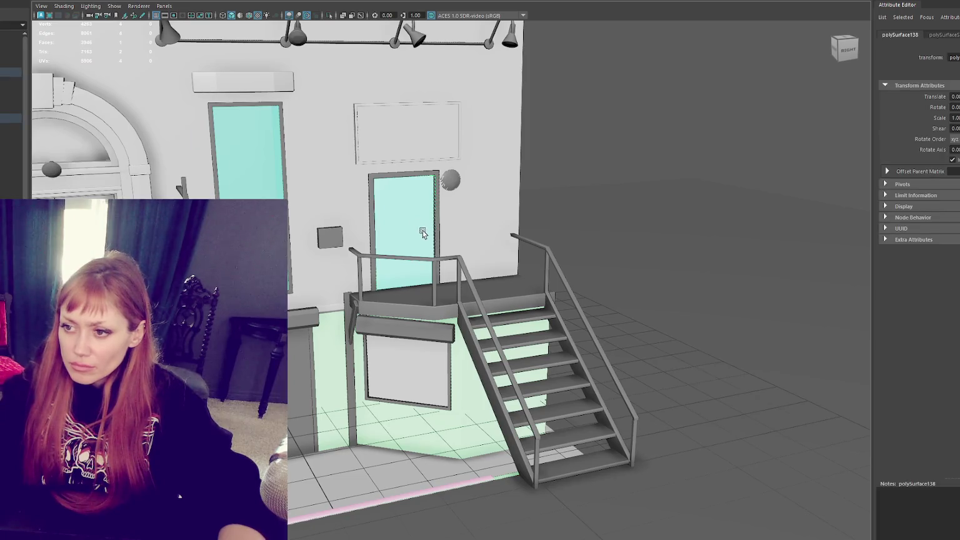
# - Move and scale the door panel copy to fit the railing gap at rail height
pyautogui.moveTo(423, 250)
pyautogui.mouseDown()
pyautogui.moveTo(488, 285)
pyautogui.moveTo(451, 269)
pyautogui.mouseUp()
pyautogui.press('w')
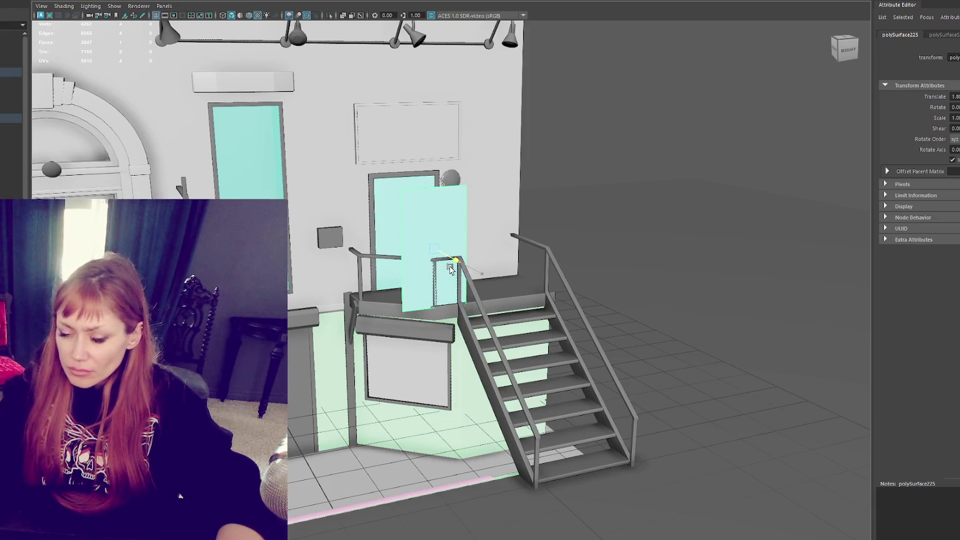
pyautogui.press('f')
pyautogui.scroll(-5, 453, 266)
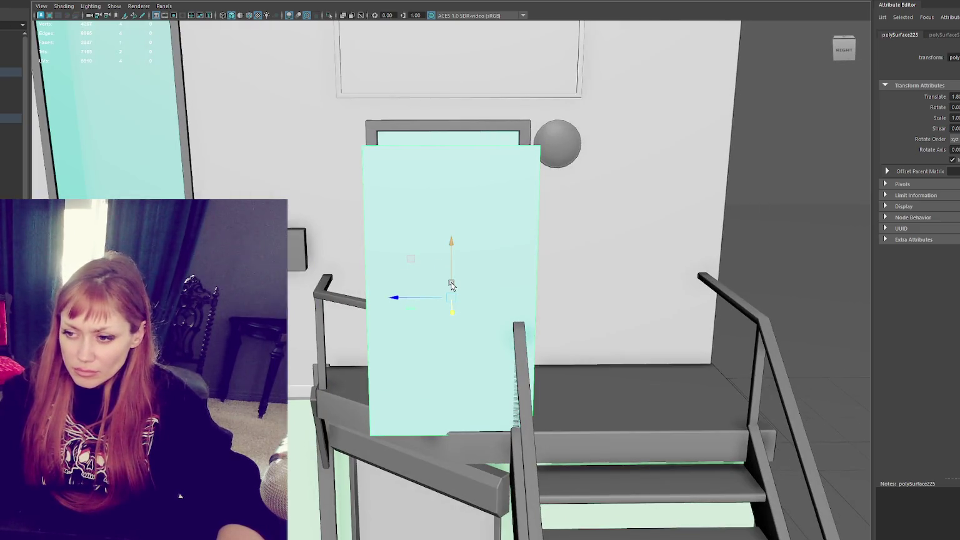
pyautogui.press('r')
pyautogui.moveTo(421, 299)
pyautogui.mouseDown()
pyautogui.moveTo(481, 297)
pyautogui.moveTo(439, 300)
pyautogui.mouseUp()
pyautogui.press('w')
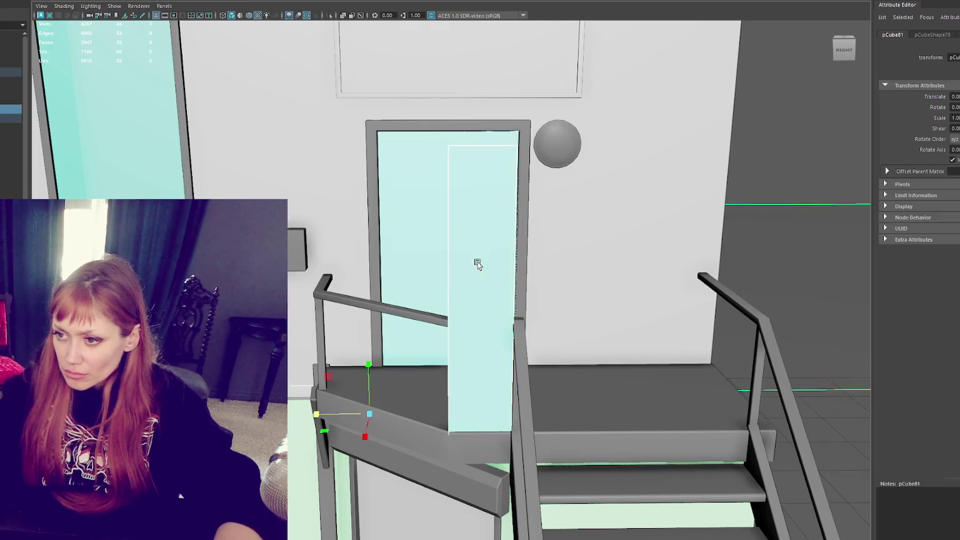
pyautogui.moveTo(482, 247); pyautogui.dragTo(491, 337)
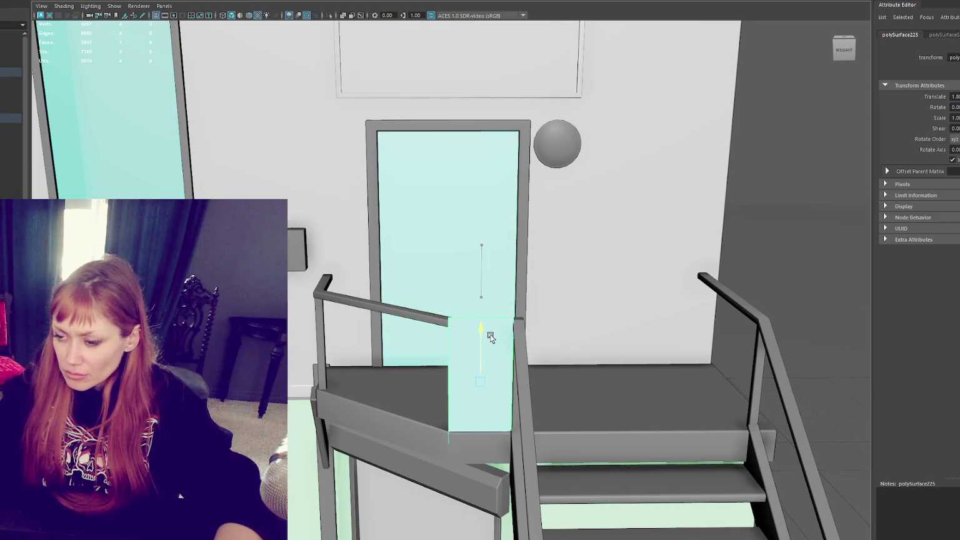
# - Assign the panel a new Blinn material, blinn14, and start renaming it
pyautogui.moveTo(746, 142); pyautogui.dragTo(812, 406, button='right')
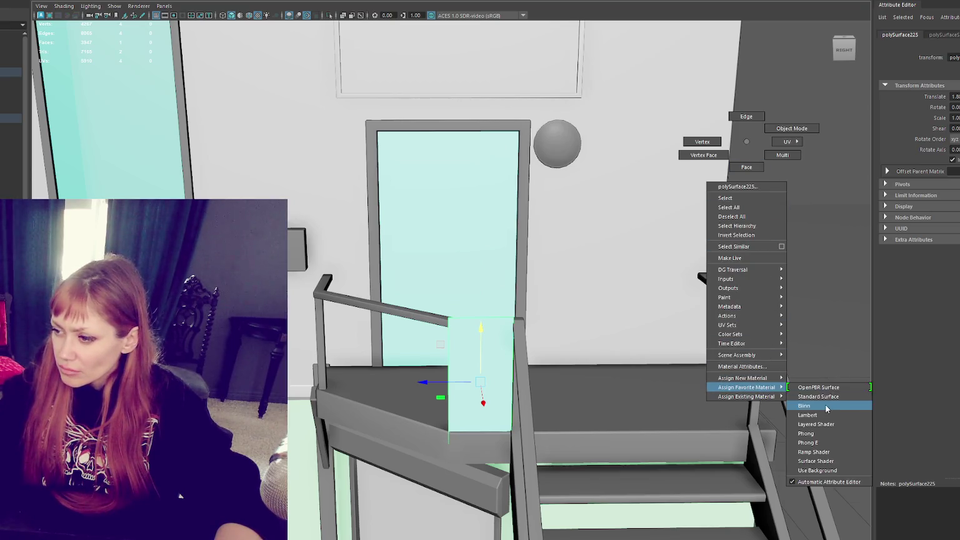
pyautogui.doubleClick(953, 57)
pyautogui.write('STR')
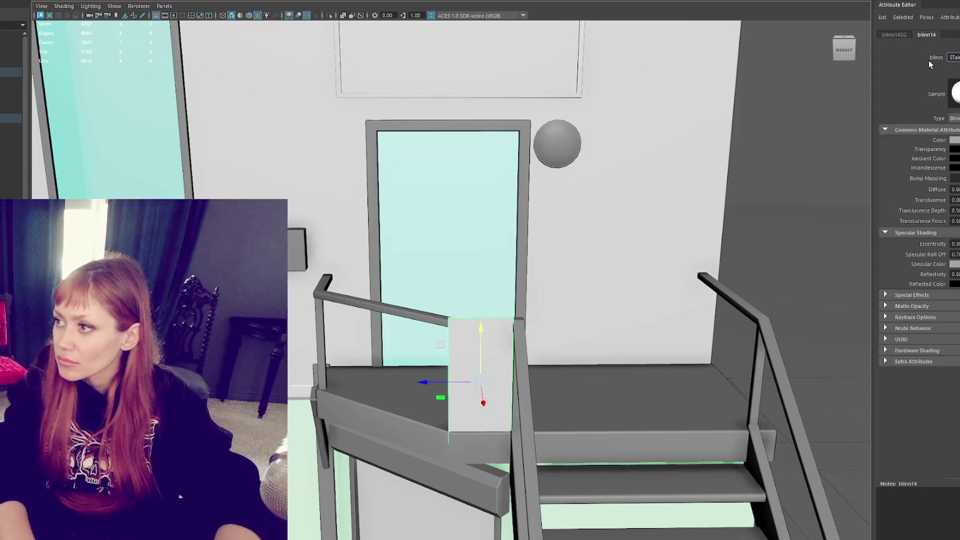
# - Name the material STair_cutout and narrow the door-side panel slightly
pyautogui.press('Return')
pyautogui.press('r')
pyautogui.moveTo(430, 382); pyautogui.dragTo(506, 395)
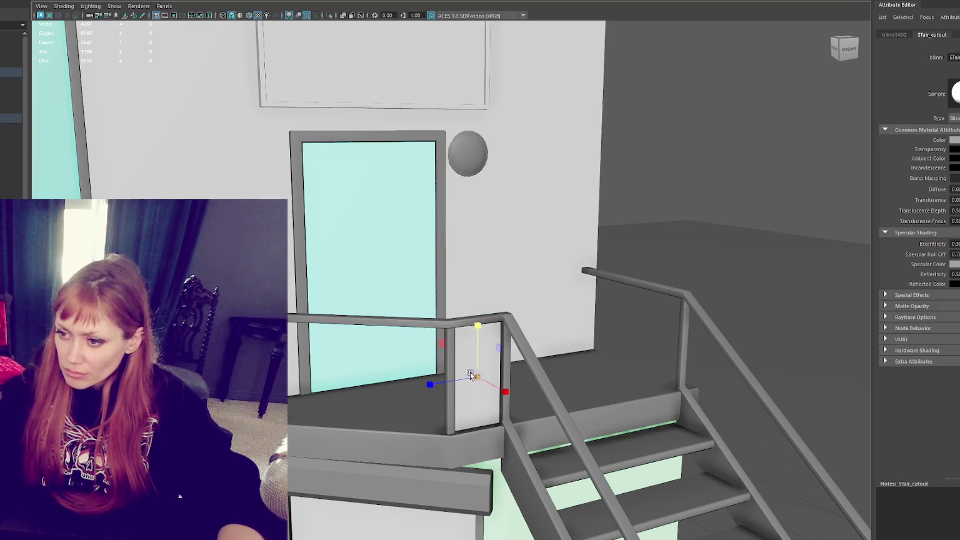
# - Duplicate the infill panel and slide the copy left along the landing
pyautogui.hotkey('ctrl', 'd')
pyautogui.moveTo(454, 383)
pyautogui.mouseDown()
pyautogui.moveTo(322, 400)
pyautogui.moveTo(341, 417)
pyautogui.moveTo(341, 386)
pyautogui.moveTo(373, 394)
pyautogui.moveTo(347, 379)
pyautogui.mouseUp()
pyautogui.press('e')
pyautogui.press('w')
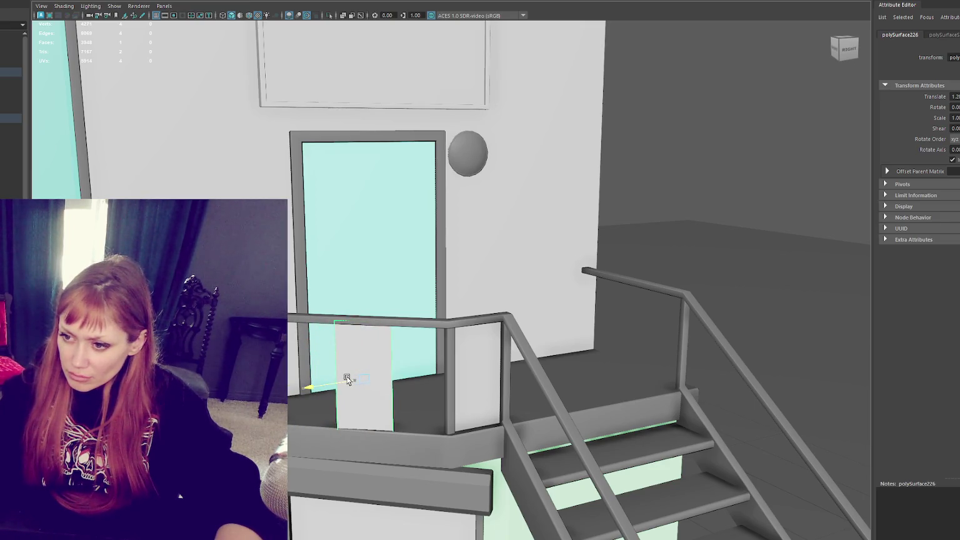
pyautogui.press('f')
pyautogui.moveTo(418, 310)
pyautogui.mouseDown()
pyautogui.moveTo(301, 296)
pyautogui.moveTo(447, 311)
pyautogui.moveTo(389, 304)
pyautogui.moveTo(439, 311)
pyautogui.moveTo(398, 300)
pyautogui.moveTo(403, 288)
pyautogui.moveTo(462, 260)
pyautogui.moveTo(406, 267)
pyautogui.mouseUp()
pyautogui.press('e')
pyautogui.press('w')
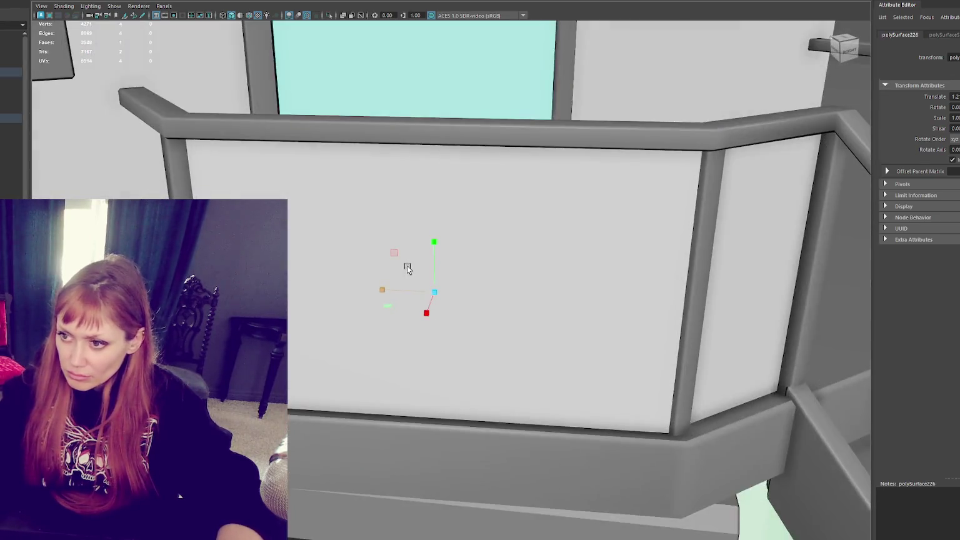
# - Duplicate the small corner panel, rotate it to the front rail and slide it left
pyautogui.scroll(-5, 406, 265)
pyautogui.click(618, 260)
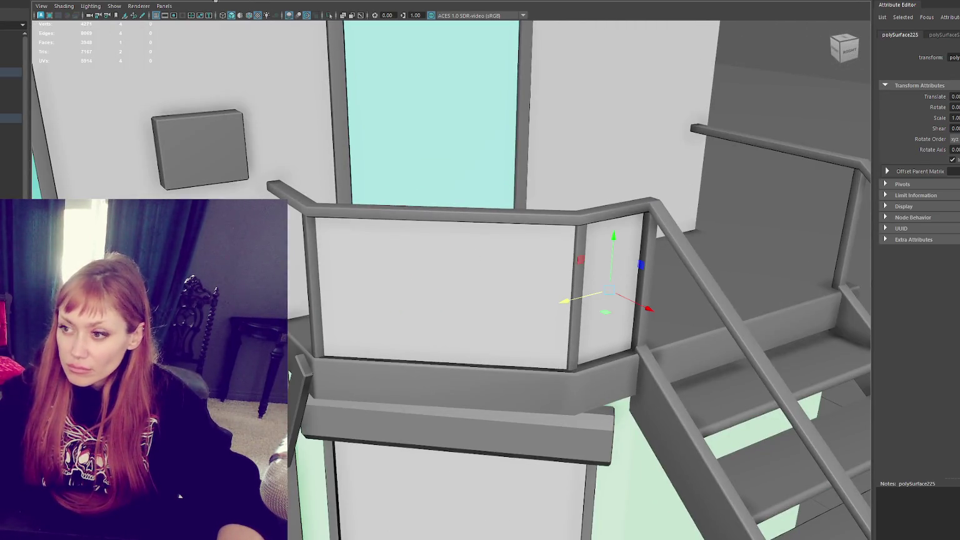
pyautogui.hotkey('ctrl', 'd')
pyautogui.press('e')
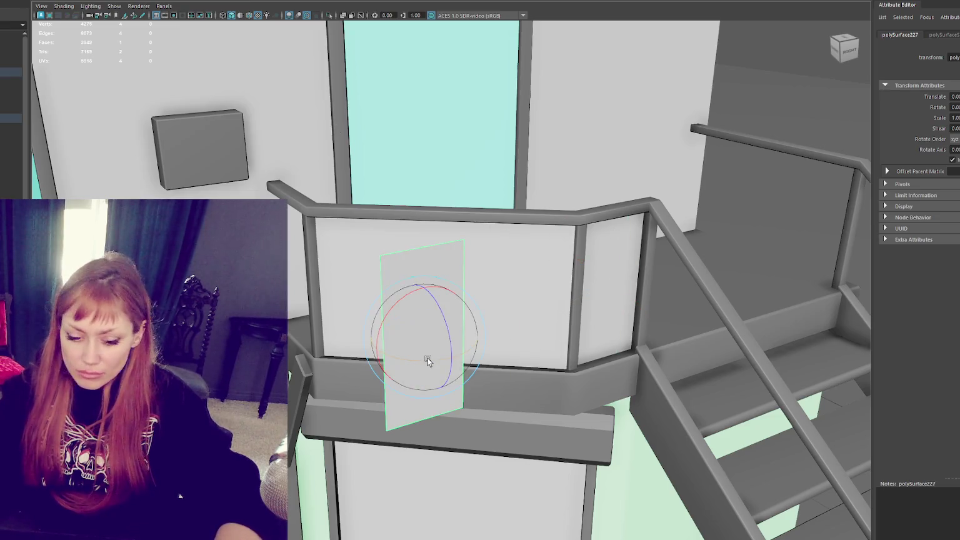
pyautogui.moveTo(427, 358)
pyautogui.mouseDown()
pyautogui.moveTo(450, 359)
pyautogui.moveTo(362, 295)
pyautogui.mouseUp()
pyautogui.press('w')
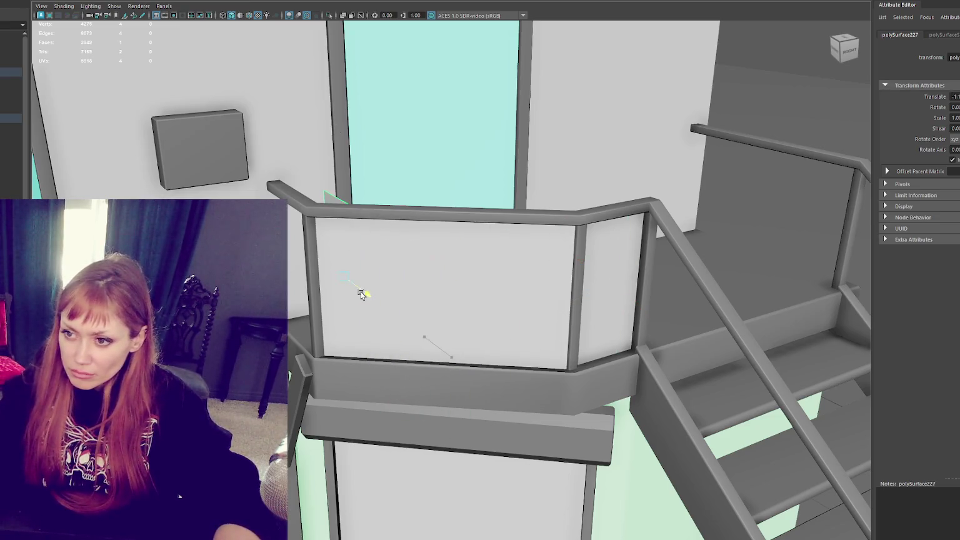
pyautogui.moveTo(325, 261); pyautogui.dragTo(293, 270)
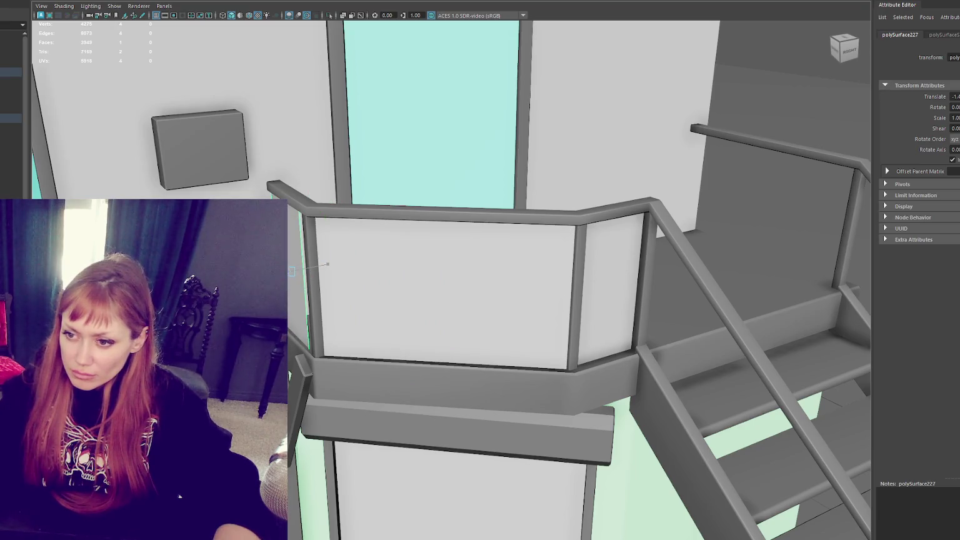
pyautogui.press('f')
# - Review the new front panel and landing frame, then select the panel rendering black
pyautogui.keyDown('alt'); pyautogui.moveTo(410, 268); pyautogui.dragTo(489, 299); pyautogui.keyUp('alt')
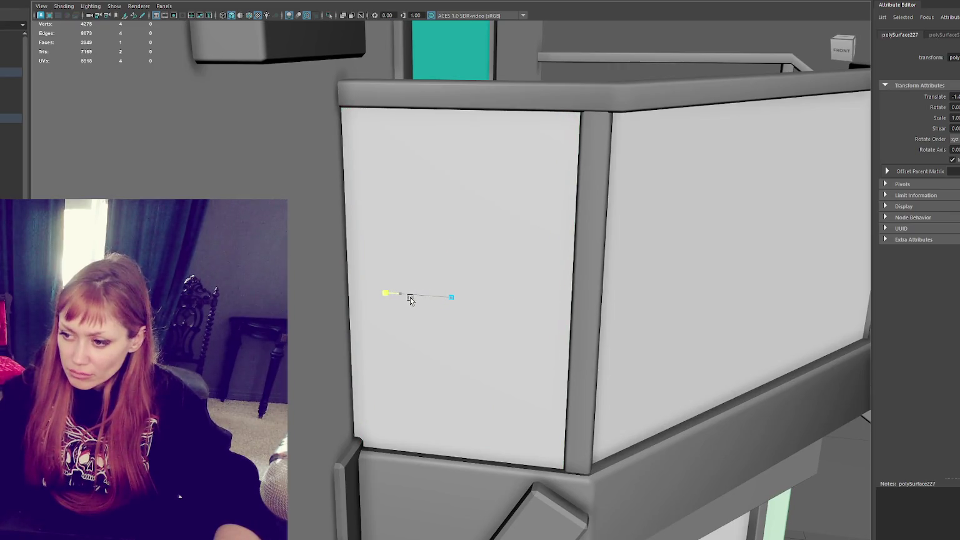
pyautogui.scroll(-3, 408, 296)
pyautogui.keyDown('alt'); pyautogui.moveTo(508, 292); pyautogui.dragTo(451, 286); pyautogui.keyUp('alt')
pyautogui.moveTo(405, 284)
pyautogui.keyDown('alt'); pyautogui.mouseDown()
pyautogui.moveTo(559, 280)
pyautogui.moveTo(414, 306)
pyautogui.moveTo(506, 341)
pyautogui.moveTo(564, 337)
pyautogui.moveTo(804, 106)
pyautogui.mouseUp(); pyautogui.keyUp('alt')
pyautogui.click(506, 341)
pyautogui.keyDown('shift'); pyautogui.moveTo(804, 105); pyautogui.dragTo(861, 133, button='right'); pyautogui.keyUp('shift')
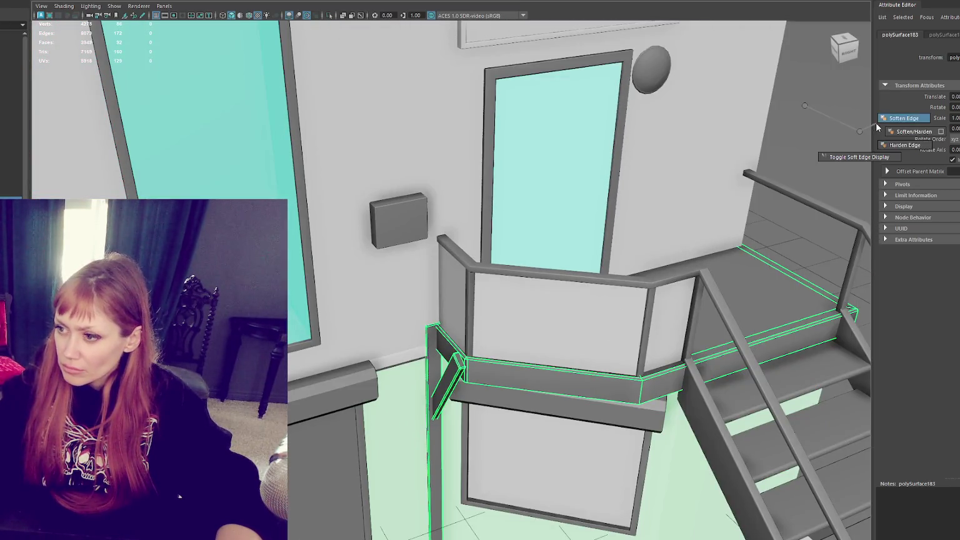
pyautogui.click(520, 298)
pyautogui.moveTo(519, 299)
pyautogui.keyDown('alt'); pyautogui.mouseDown()
pyautogui.moveTo(466, 290)
pyautogui.moveTo(485, 289)
pyautogui.mouseUp(); pyautogui.keyUp('alt')
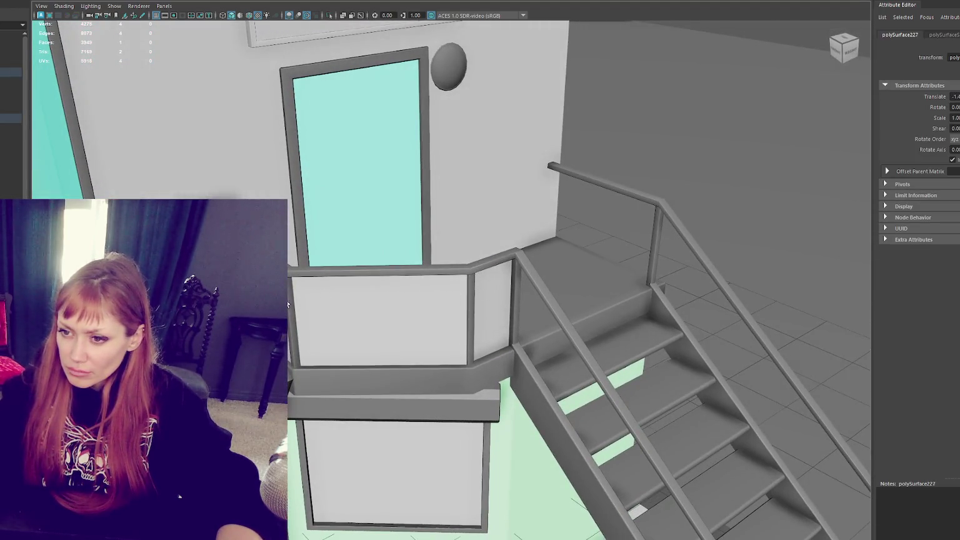
pyautogui.press('f')
pyautogui.moveTo(445, 307)
pyautogui.keyDown('alt'); pyautogui.mouseDown()
pyautogui.moveTo(339, 307)
pyautogui.moveTo(442, 306)
pyautogui.moveTo(445, 292)
pyautogui.mouseUp(); pyautogui.keyUp('alt')
pyautogui.click(435, 303)
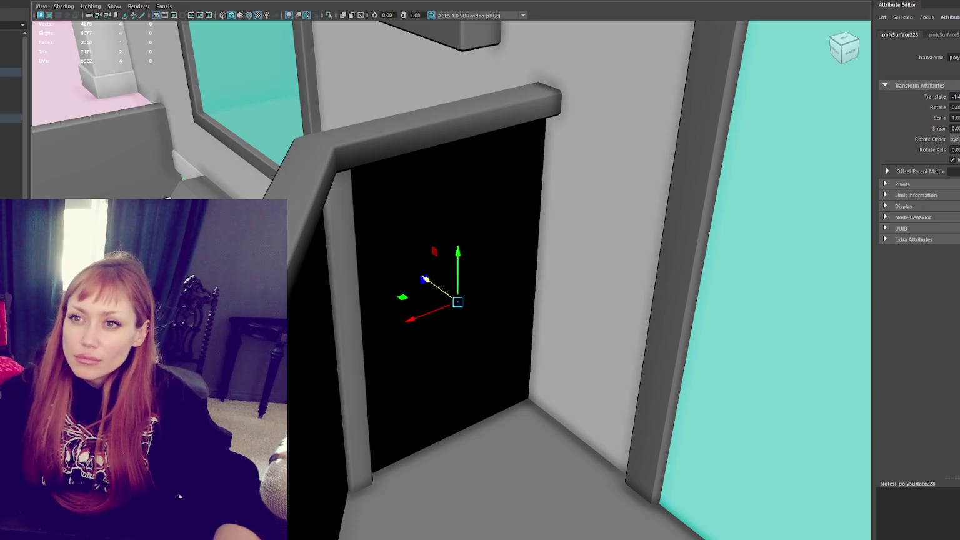
# - Reverse the normals of the first two black infill panels
pyautogui.click(156, 1)
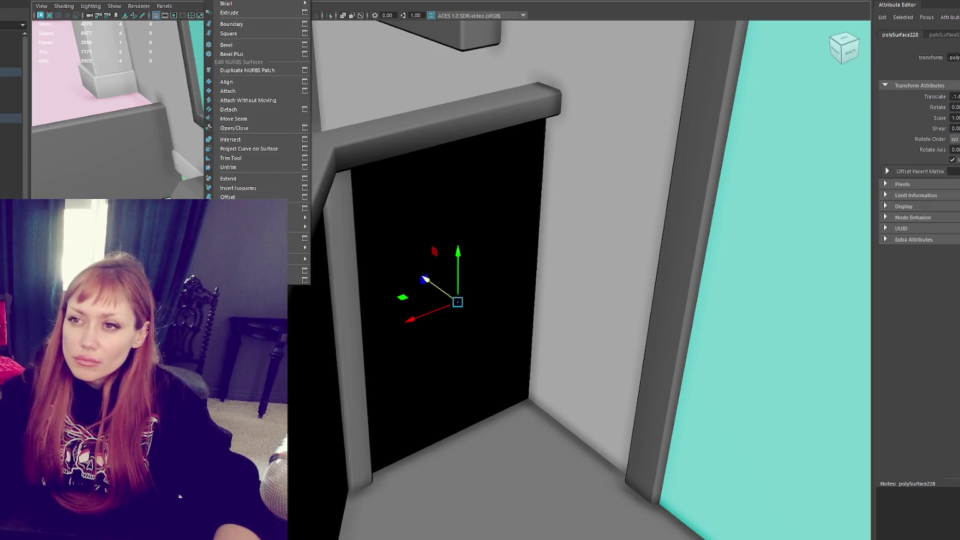
pyautogui.click(200, 219)
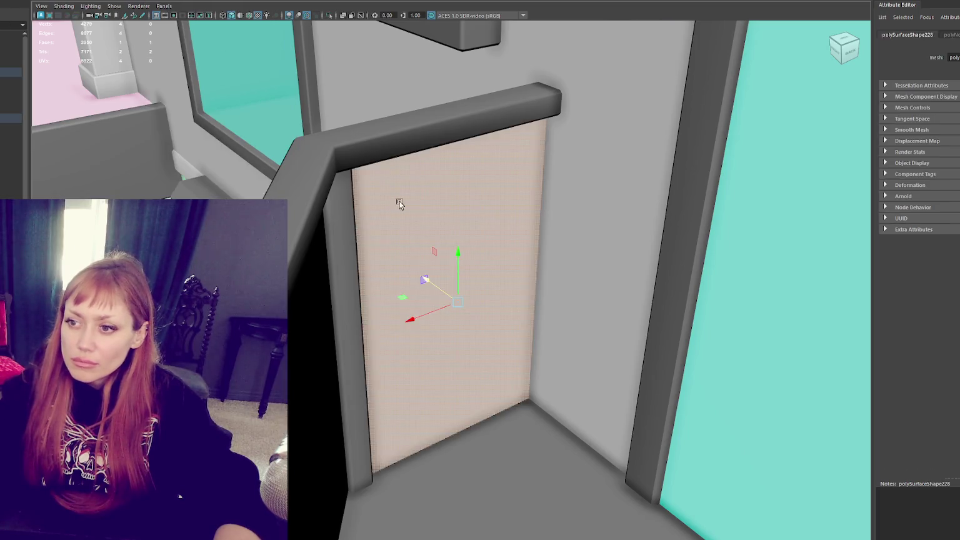
pyautogui.click(439, 175)
pyautogui.moveTo(440, 176)
pyautogui.keyDown('alt'); pyautogui.mouseDown()
pyautogui.moveTo(346, 386)
pyautogui.moveTo(390, 269)
pyautogui.moveTo(314, 269)
pyautogui.mouseUp(); pyautogui.keyUp('alt')
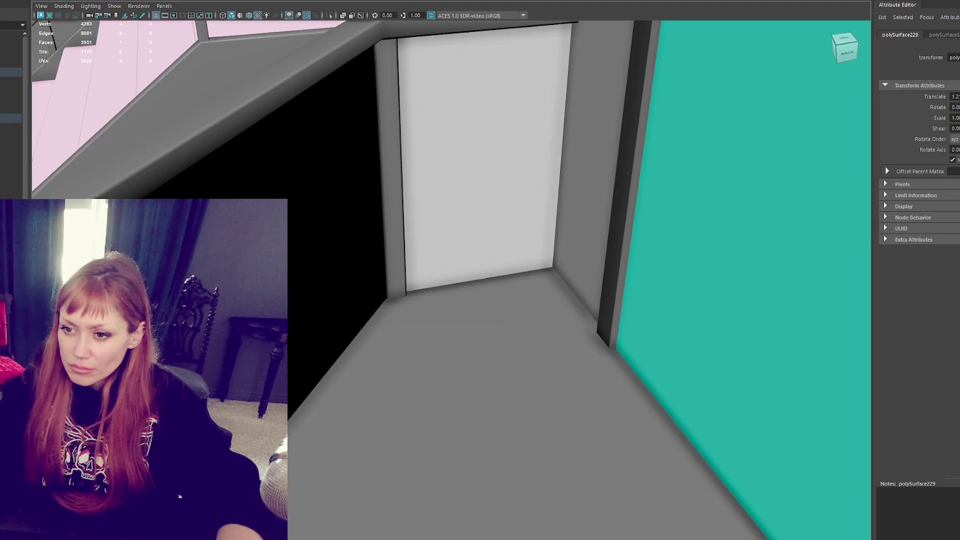
pyautogui.click(238, 2)
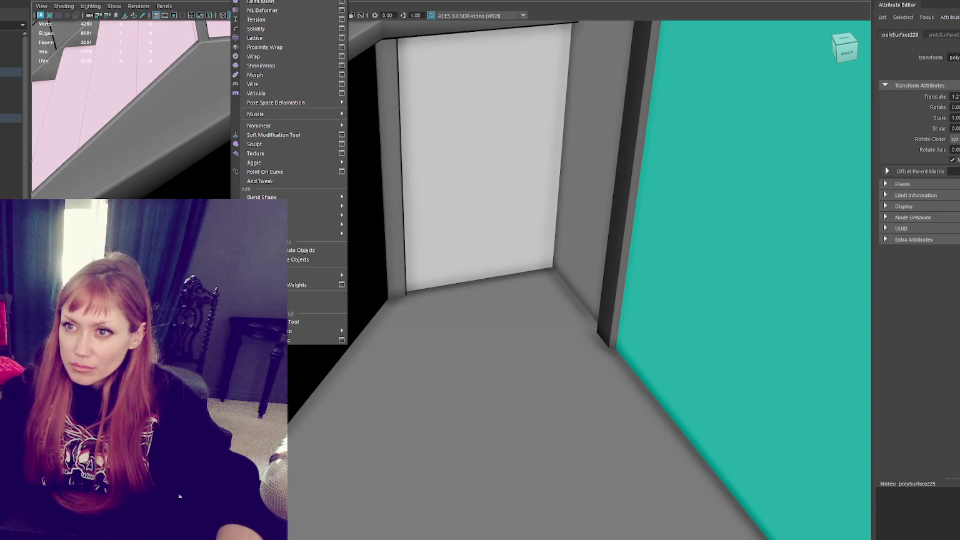
pyautogui.click(181, 0)
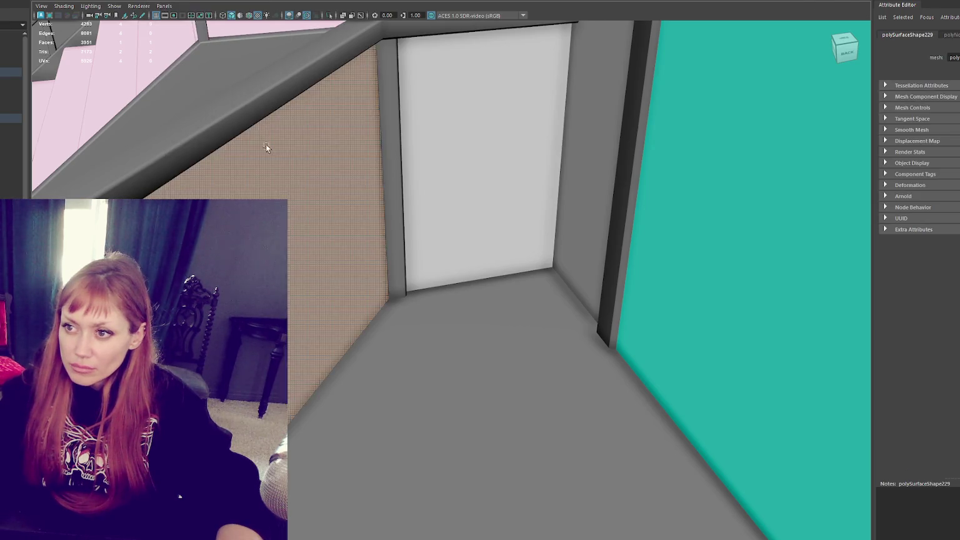
# - Reverse the normals of the black panel at the railing corner
pyautogui.press('f')
pyautogui.moveTo(478, 223)
pyautogui.keyDown('alt'); pyautogui.mouseDown()
pyautogui.moveTo(364, 210)
pyautogui.moveTo(390, 269)
pyautogui.mouseUp(); pyautogui.keyUp('alt')
pyautogui.click(390, 269)
pyautogui.press('f')
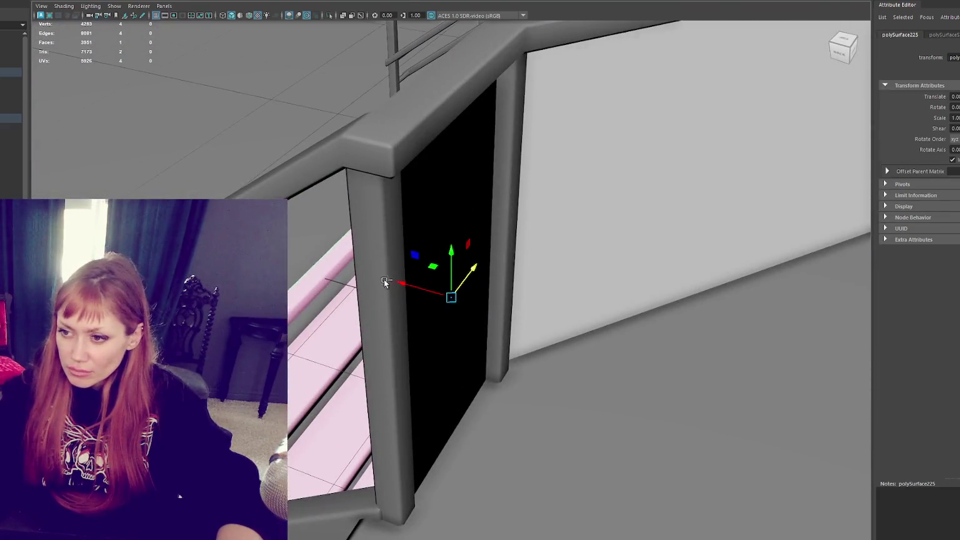
pyautogui.click(181, 1)
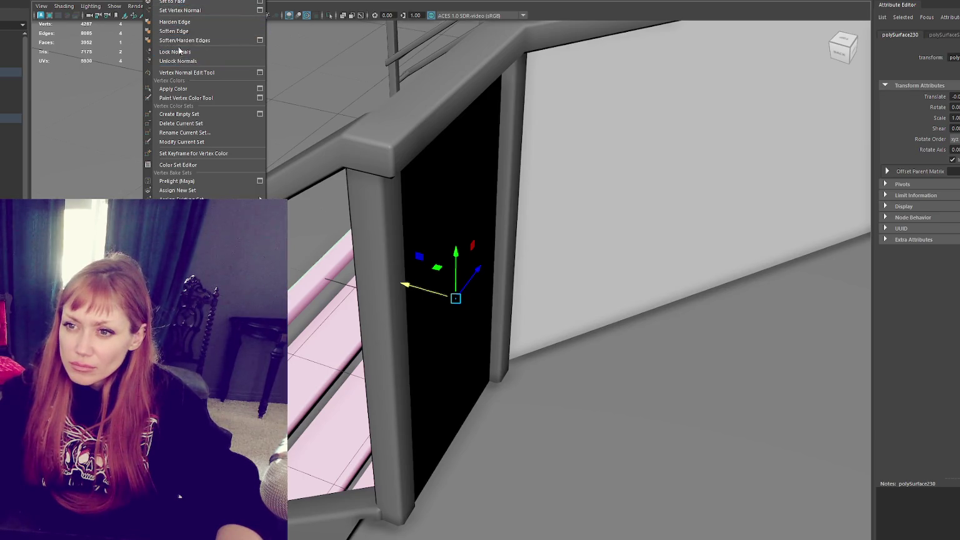
pyautogui.click(175, 22)
# - Check the remaining corner and front infill panels for correct light shading
pyautogui.click(536, 103)
pyautogui.press('f')
pyautogui.moveTo(574, 111)
pyautogui.keyDown('alt'); pyautogui.mouseDown()
pyautogui.moveTo(651, 156)
pyautogui.moveTo(475, 210)
pyautogui.moveTo(463, 191)
pyautogui.moveTo(325, 195)
pyautogui.moveTo(312, 204)
pyautogui.mouseUp(); pyautogui.keyUp('alt')
pyautogui.click(200, 25)
pyautogui.click(817, 213)
pyautogui.press('f')
pyautogui.moveTo(818, 213)
pyautogui.keyDown('alt'); pyautogui.mouseDown()
pyautogui.moveTo(564, 154)
pyautogui.moveTo(884, 179)
pyautogui.mouseUp(); pyautogui.keyUp('alt')
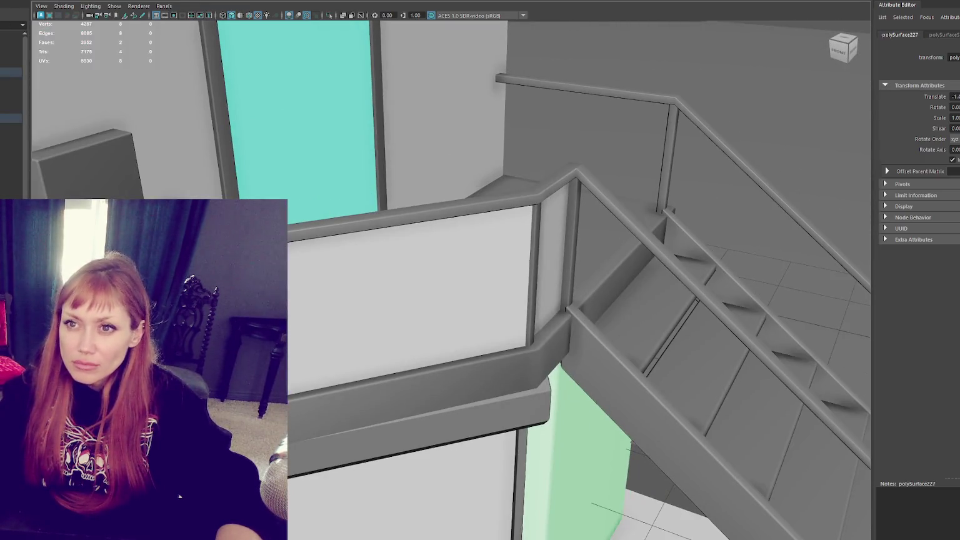
# - Duplicate an infill panel and place it beside the upper right rail
pyautogui.click(199, 25)
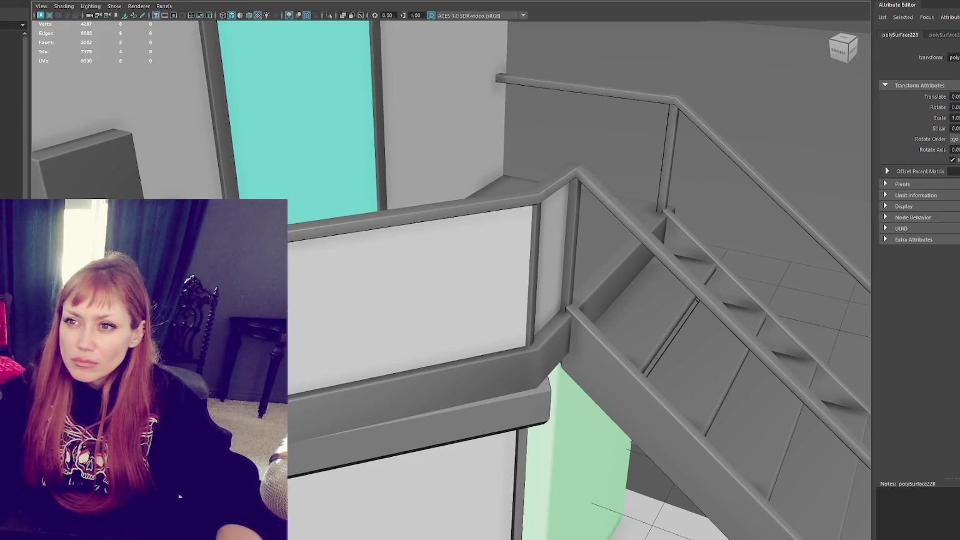
pyautogui.hotkey('ctrl', 'd')
pyautogui.moveTo(400, 188); pyautogui.dragTo(518, 164)
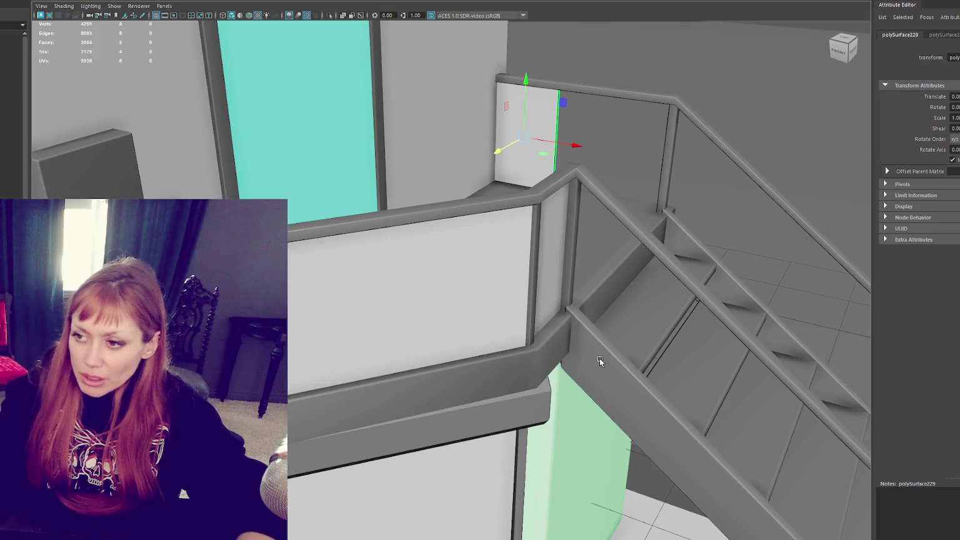
# - Duplicate the stair railing and lift the copy upward
pyautogui.keyDown('alt'); pyautogui.moveTo(592, 355); pyautogui.dragTo(336, 244); pyautogui.keyUp('alt')
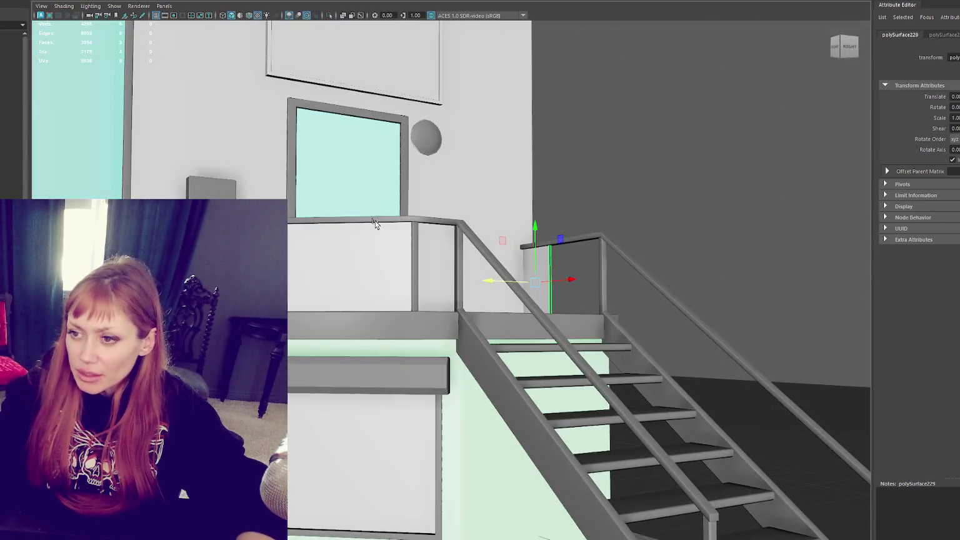
pyautogui.click(529, 249)
pyautogui.hotkey('ctrl', 'd')
pyautogui.moveTo(510, 359)
pyautogui.mouseDown()
pyautogui.moveTo(527, 134)
pyautogui.moveTo(667, 72)
pyautogui.mouseUp()
# - Delete the two lower boards and the vertical posts from the railing copy
pyautogui.moveTo(668, 215); pyautogui.dragTo(668, 293, button='right')
pyautogui.click(566, 306)
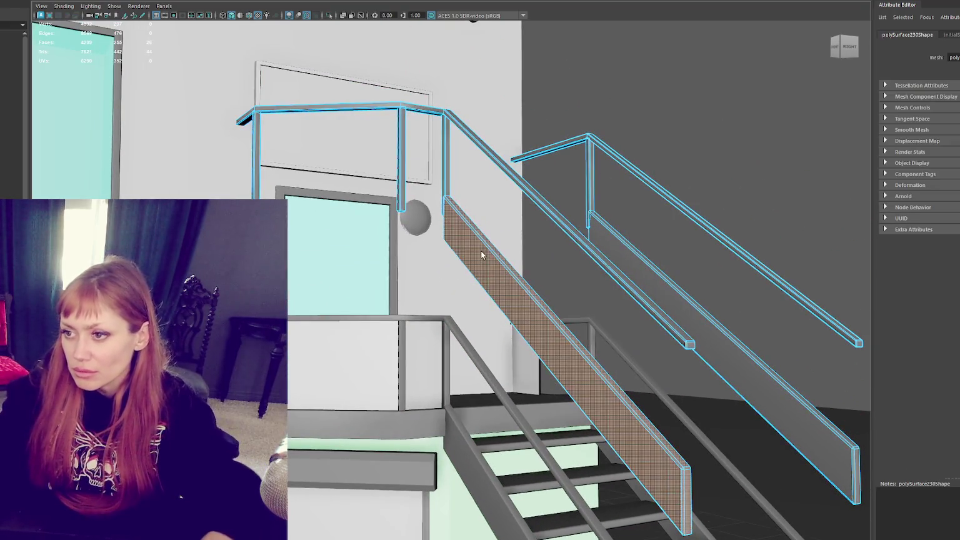
pyautogui.press('Delete')
pyautogui.click(667, 300)
pyautogui.press('Delete')
pyautogui.press('Delete')
pyautogui.click(402, 157)
pyautogui.press('Delete')
pyautogui.click(256, 149)
pyautogui.press('Delete')
# - Lower the rails-only copy onto the stairs with textured shading on
pyautogui.scroll(-3, 408, 235)
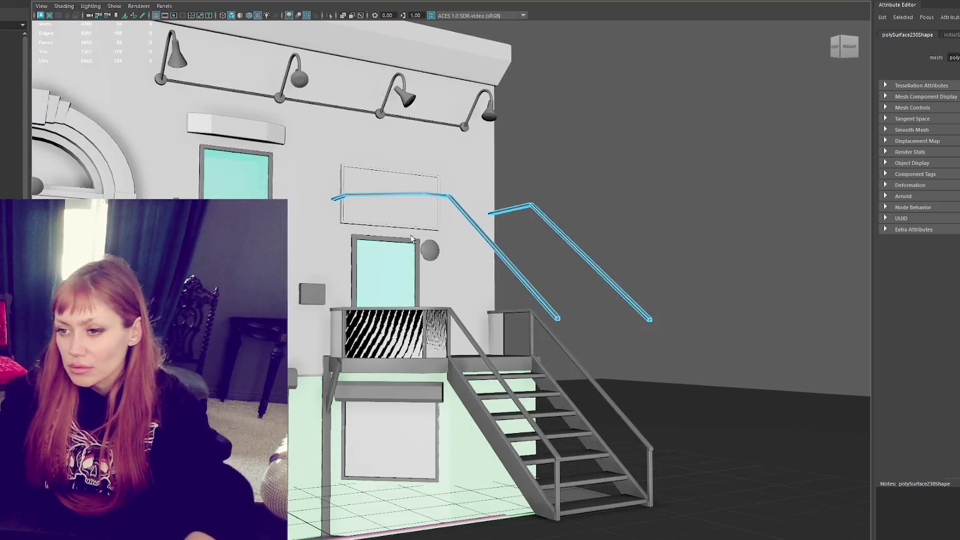
pyautogui.press('4')
pyautogui.press('5')
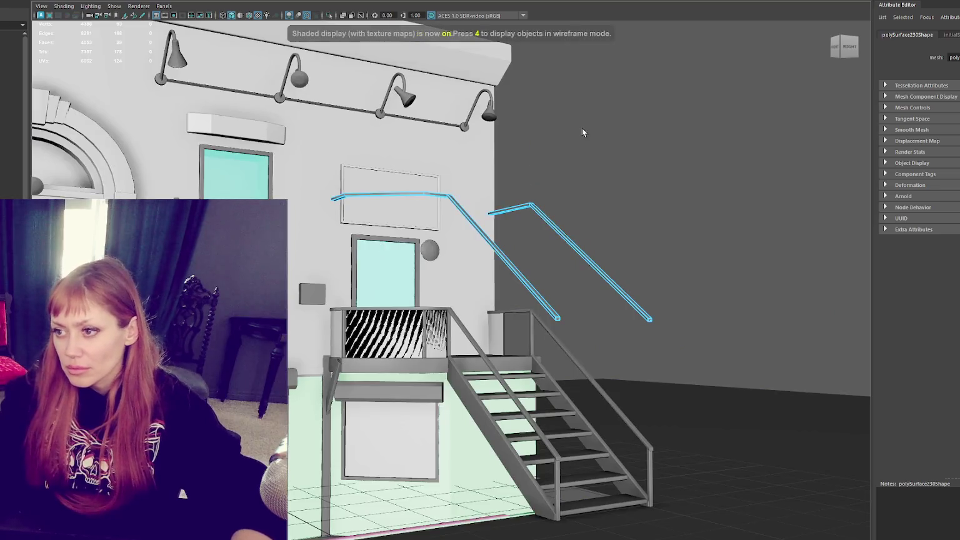
pyautogui.press('F8')
pyautogui.click(538, 211)
pyautogui.moveTo(475, 247); pyautogui.dragTo(484, 403)
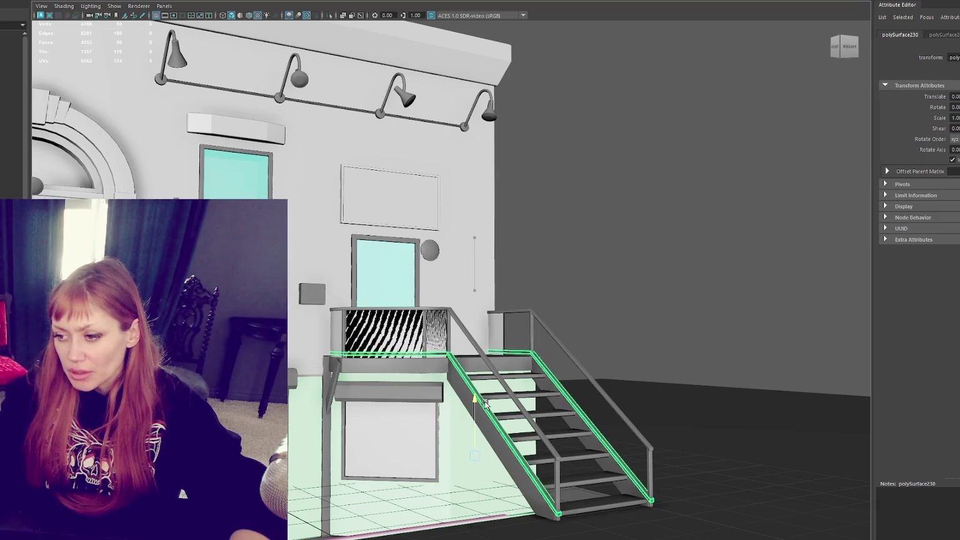
# - Undo a stray railing move and nudge the stringer face slightly upward
pyautogui.click(489, 427)
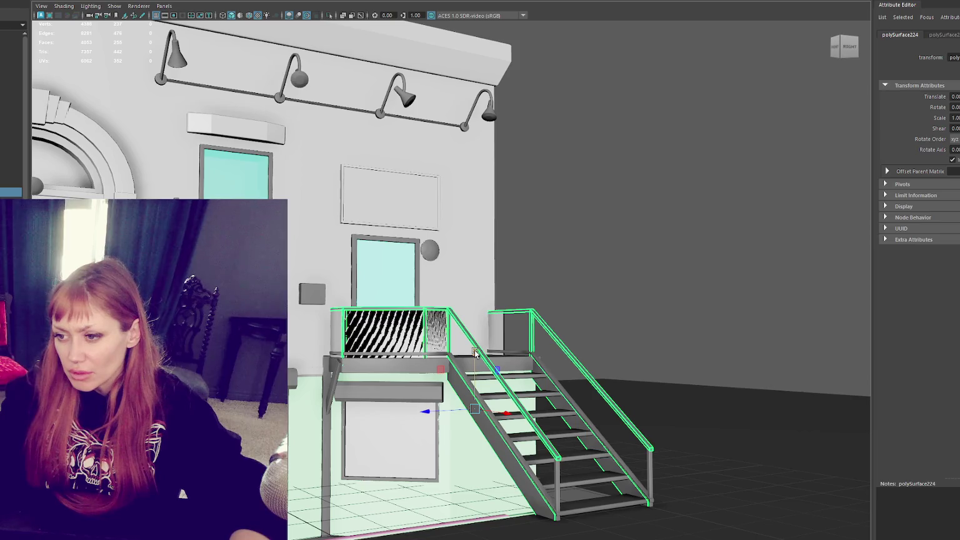
pyautogui.moveTo(475, 353); pyautogui.dragTo(472, 373)
pyautogui.hotkey('ctrl', 'z')
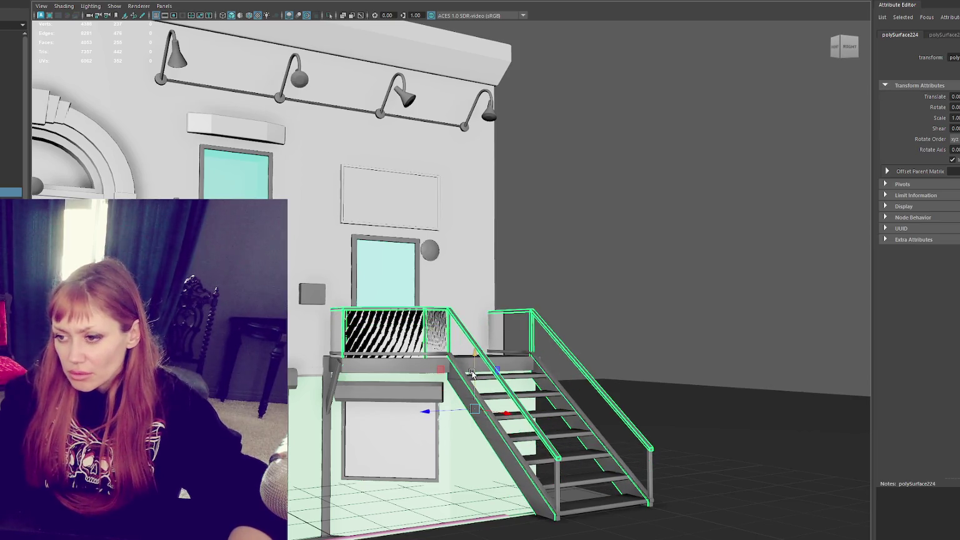
pyautogui.press('F11')
pyautogui.click(500, 407)
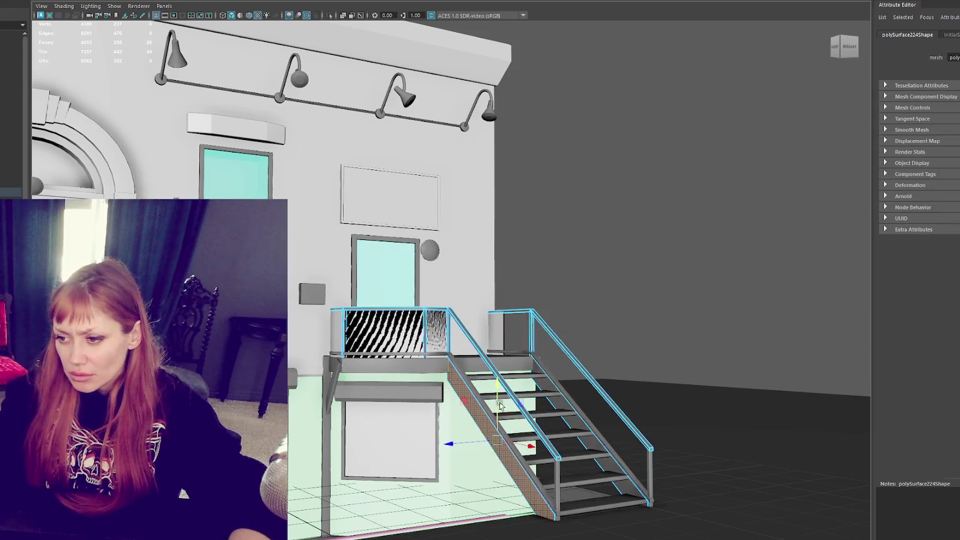
pyautogui.moveTo(494, 385); pyautogui.dragTo(492, 391)
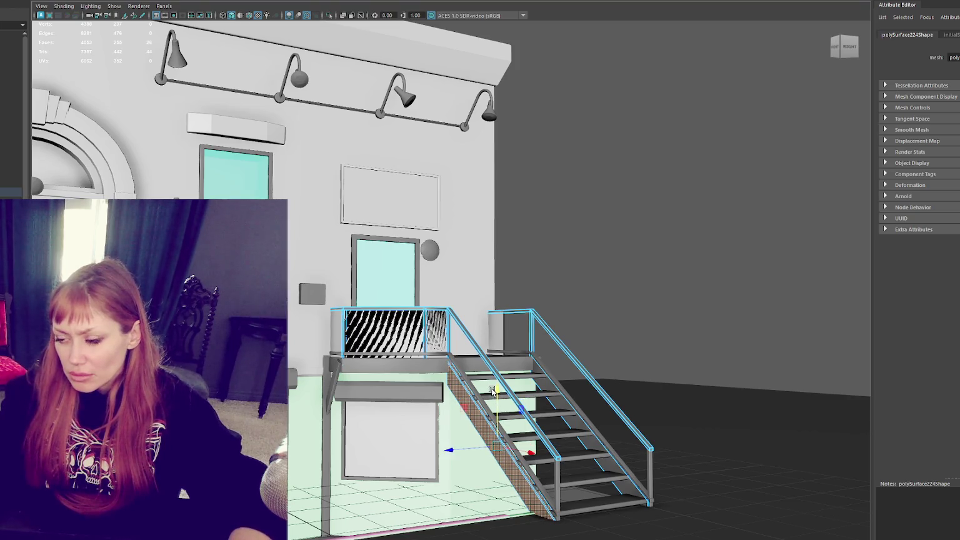
# - Raise the lower stair rail slightly
pyautogui.scroll(2, 582, 300)
pyautogui.scroll(2, 481, 213)
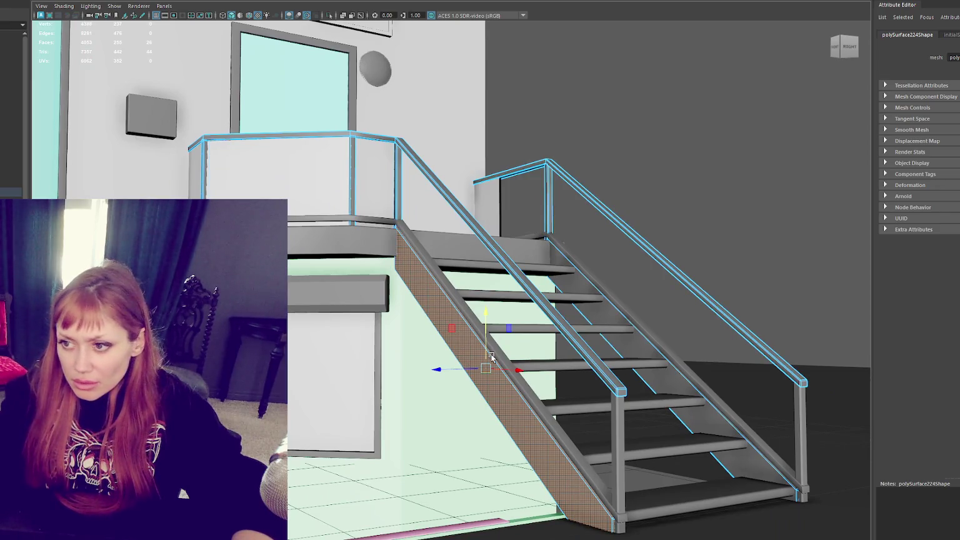
pyautogui.rightClick(645, 185)
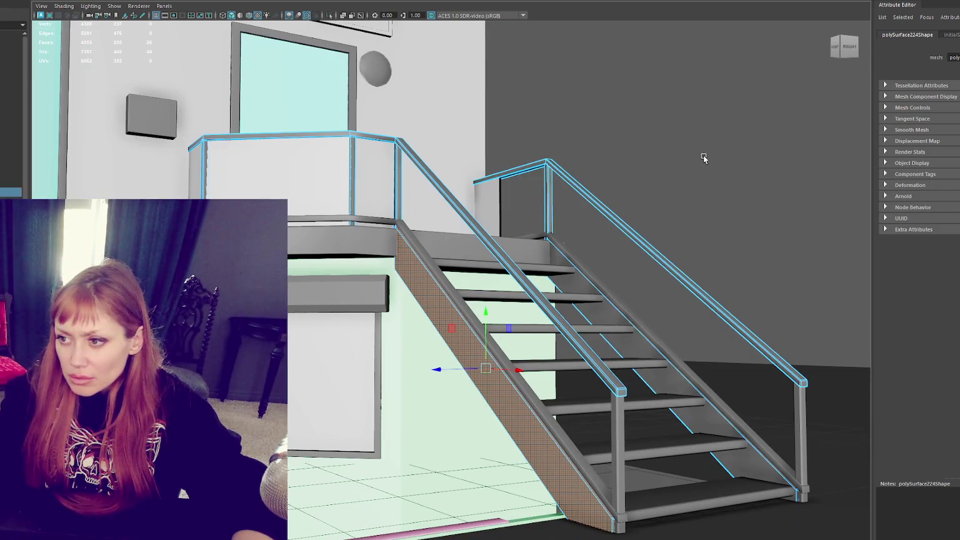
pyautogui.click(702, 158)
pyautogui.click(487, 337)
pyautogui.moveTo(447, 356); pyautogui.dragTo(448, 350)
pyautogui.click(634, 194)
# - Orbit out and check the staircase in wireframe and textured shading
pyautogui.scroll(-5, 635, 194)
pyautogui.keyDown('alt'); pyautogui.moveTo(634, 193); pyautogui.dragTo(610, 204); pyautogui.keyUp('alt')
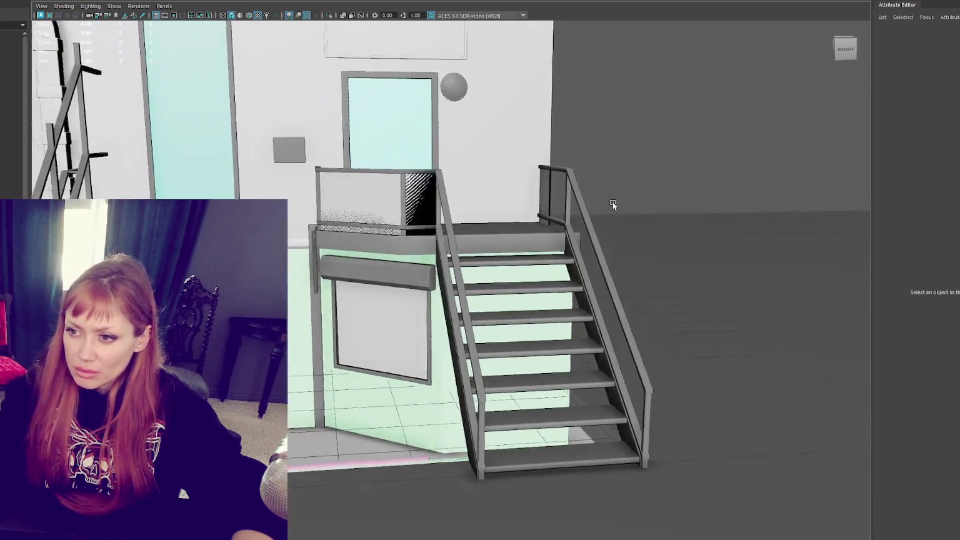
pyautogui.scroll(4, 642, 155)
pyautogui.click(386, 172)
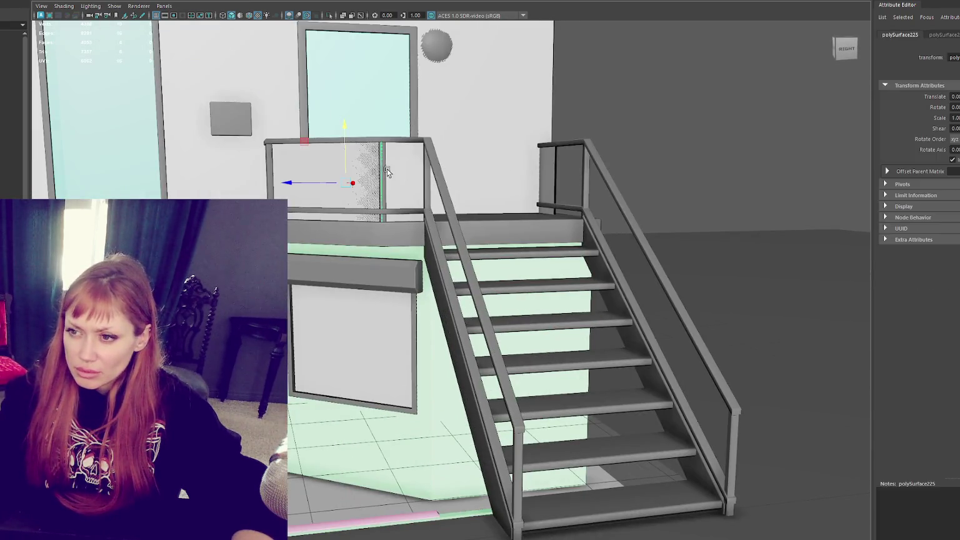
pyautogui.click(323, 196)
pyautogui.keyDown('alt'); pyautogui.moveTo(324, 196); pyautogui.dragTo(355, 196); pyautogui.keyUp('alt')
pyautogui.press('4')
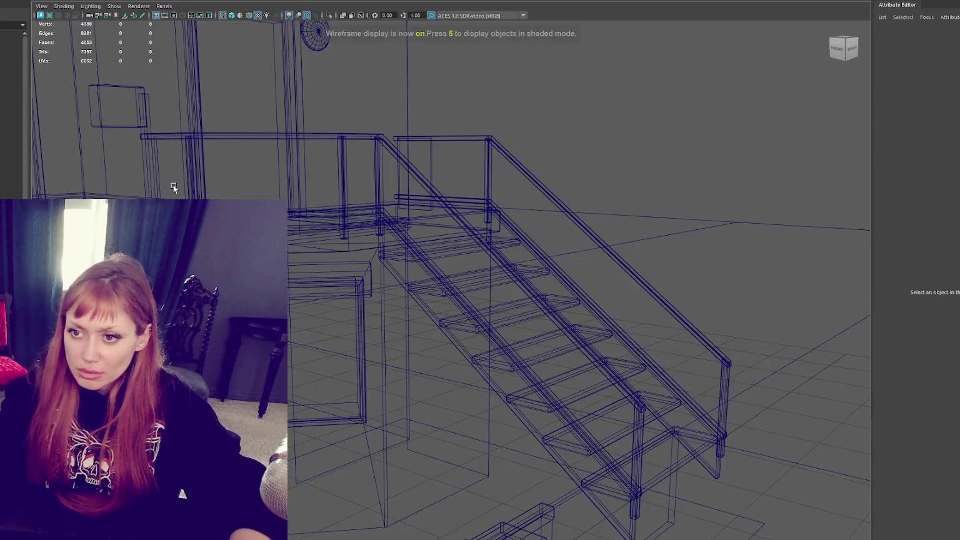
pyautogui.press('6')
# - Inspect the railing pieces in wireframe, then select the thin panel atop the right rail
pyautogui.click(280, 183)
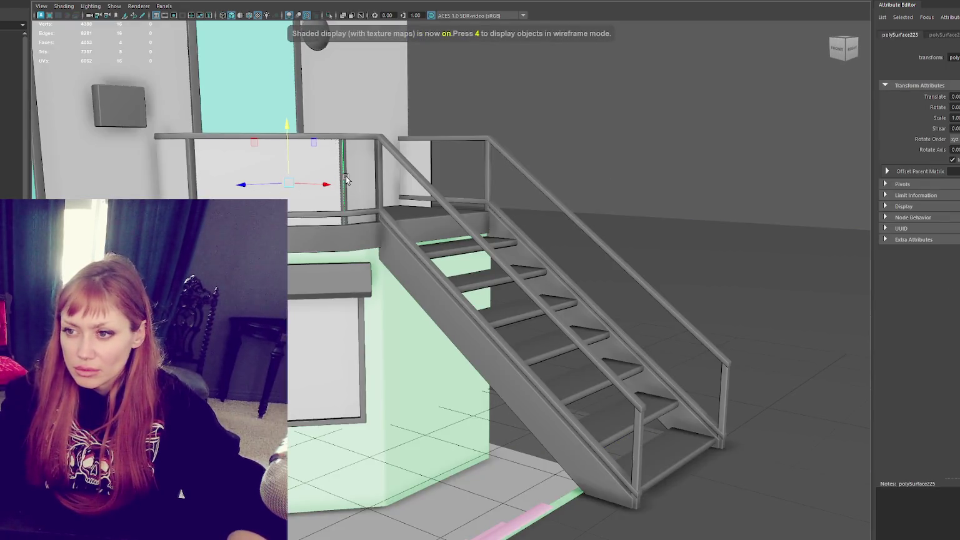
pyautogui.click(426, 155)
pyautogui.keyDown('shift'); pyautogui.click(179, 182); pyautogui.keyUp('shift')
pyautogui.keyDown('shift'); pyautogui.moveTo(621, 125); pyautogui.dragTo(472, 185, button='right'); pyautogui.keyUp('shift')
pyautogui.press('4')
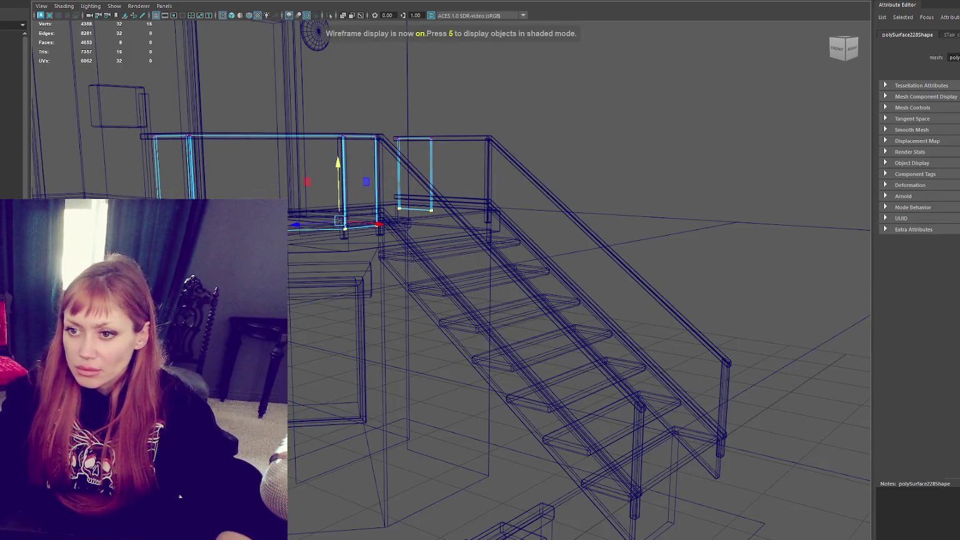
pyautogui.press('6')
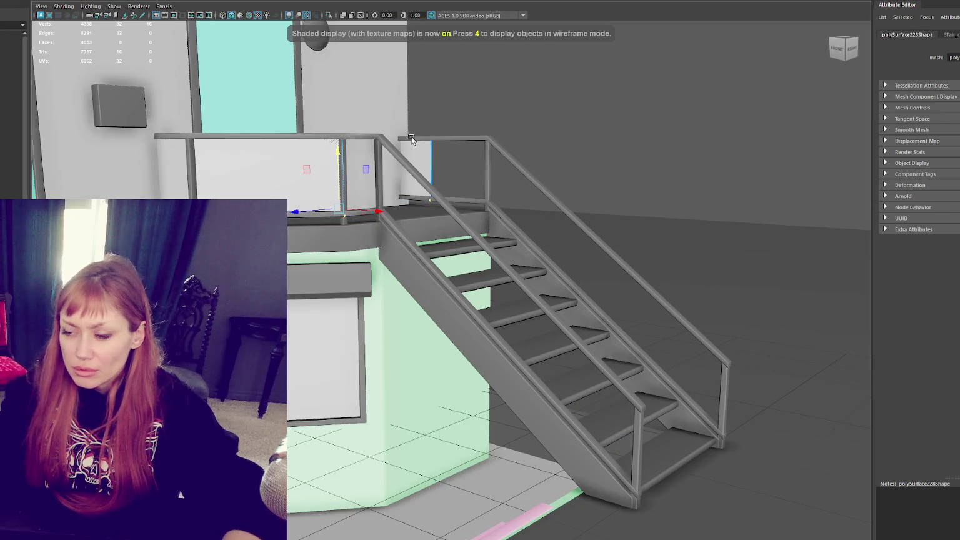
pyautogui.click(553, 85)
pyautogui.moveTo(552, 86)
pyautogui.keyDown('alt'); pyautogui.mouseDown()
pyautogui.moveTo(577, 114)
pyautogui.moveTo(489, 113)
pyautogui.mouseUp(); pyautogui.keyUp('alt')
pyautogui.click(456, 139)
# - Widen the landing railing panel to fill the gap, then duplicate it out along the railing
pyautogui.click(530, 83)
pyautogui.click(419, 163)
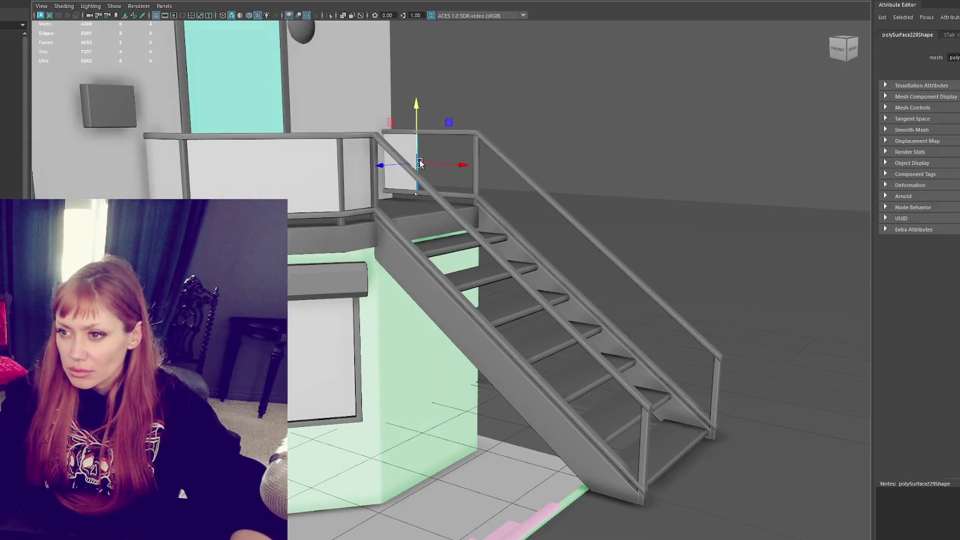
pyautogui.moveTo(419, 163); pyautogui.dragTo(498, 175)
pyautogui.click(556, 103)
pyautogui.click(438, 163)
pyautogui.hotkey('ctrl', 'd')
pyautogui.moveTo(442, 168); pyautogui.dragTo(558, 195)
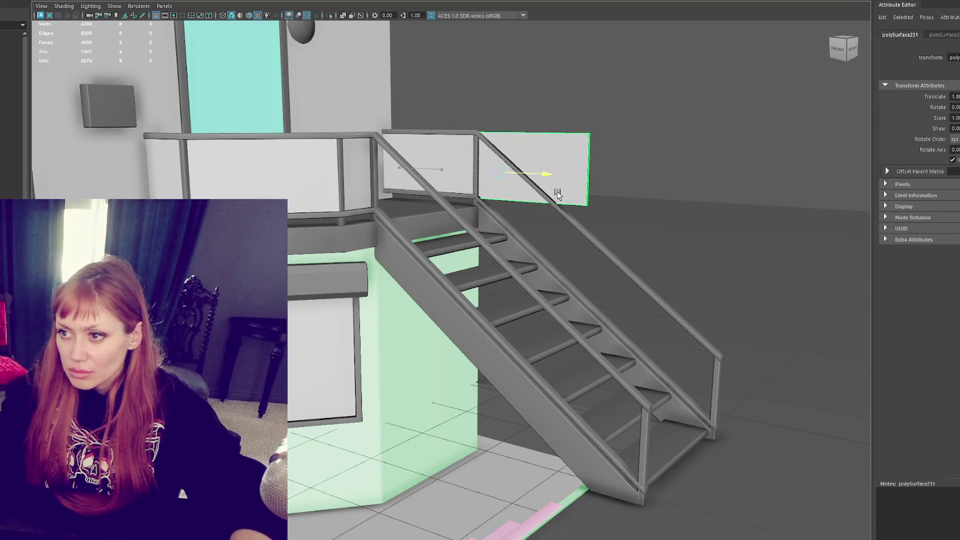
# - Stretch the copy along the right stair railing and drop its far edge so it slopes downstairs
pyautogui.press('F10')
pyautogui.click(587, 168)
pyautogui.moveTo(625, 173); pyautogui.dragTo(775, 178)
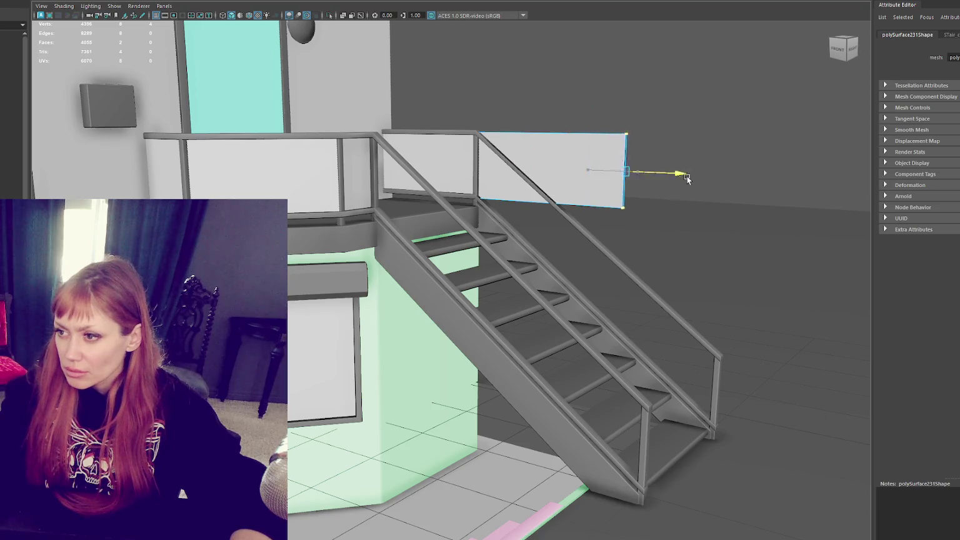
pyautogui.moveTo(746, 133); pyautogui.dragTo(712, 346)
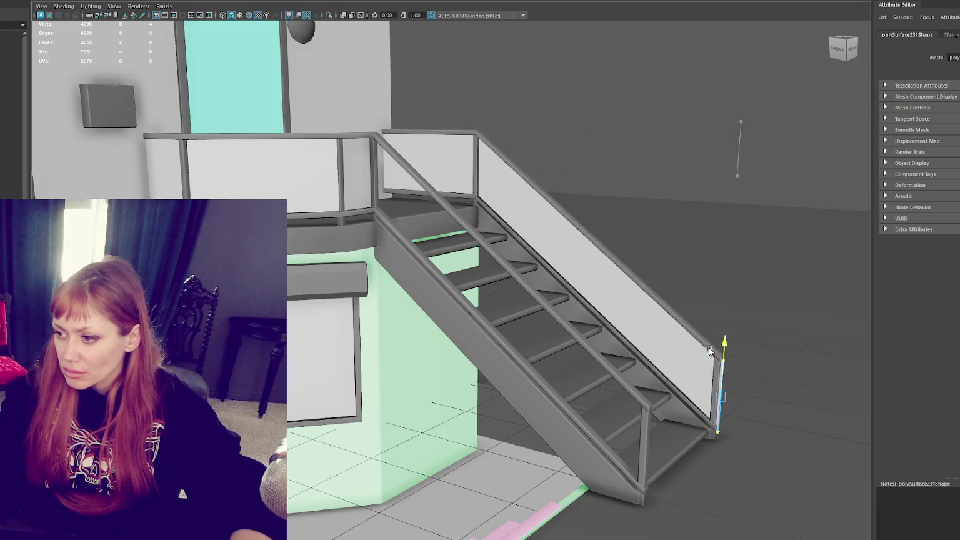
pyautogui.moveTo(736, 397)
pyautogui.keyDown('alt'); pyautogui.mouseDown()
pyautogui.moveTo(616, 349)
pyautogui.moveTo(564, 350)
pyautogui.moveTo(594, 322)
pyautogui.moveTo(437, 284)
pyautogui.moveTo(688, 128)
pyautogui.moveTo(356, 364)
pyautogui.moveTo(340, 348)
pyautogui.moveTo(359, 294)
pyautogui.mouseUp(); pyautogui.keyUp('alt')
pyautogui.press('4')
pyautogui.press('5')
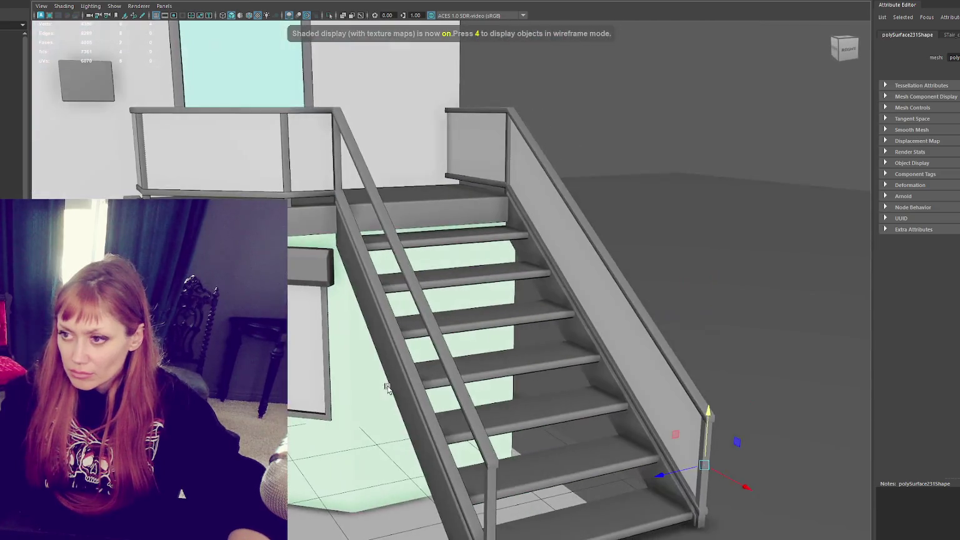
pyautogui.moveTo(560, 190); pyautogui.dragTo(531, 190, button='right')
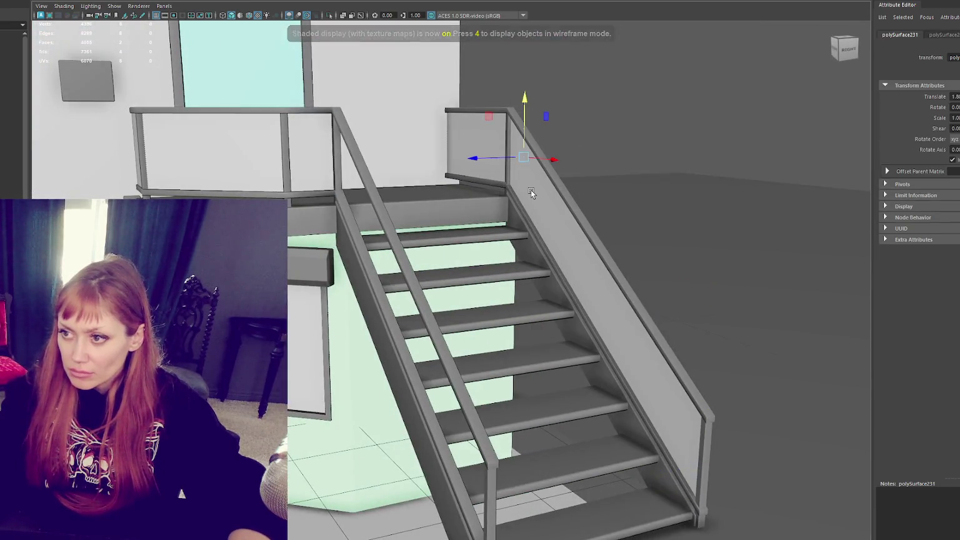
# - Center the pivot, duplicate the sloped panel to the stair's left side, and select all infill panels
pyautogui.hotkey('ctrl', 'shift', 'f')
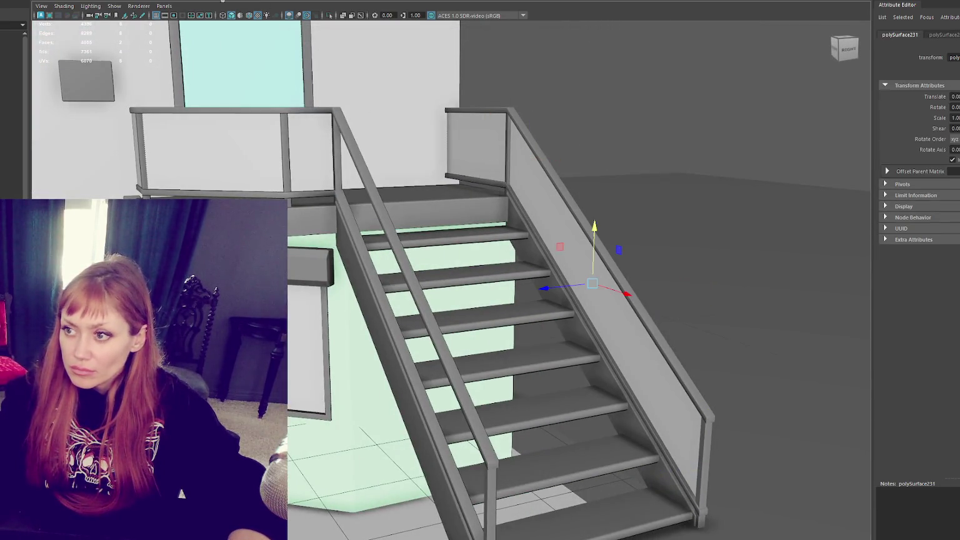
pyautogui.hotkey('ctrl', 'd')
pyautogui.moveTo(549, 297); pyautogui.dragTo(345, 322)
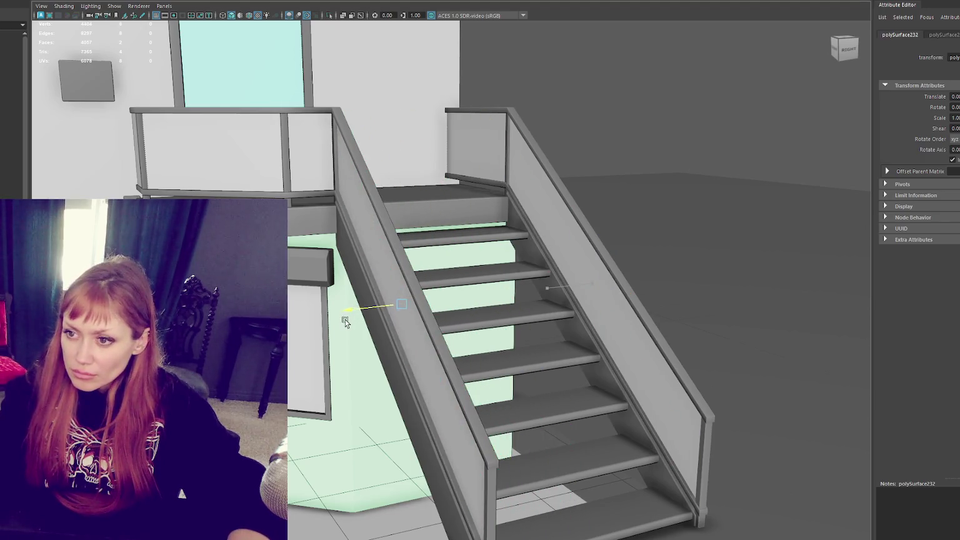
pyautogui.click(524, 173)
pyautogui.click(219, 172)
pyautogui.keyDown('alt'); pyautogui.moveTo(166, 158); pyautogui.dragTo(79, 169); pyautogui.keyUp('alt')
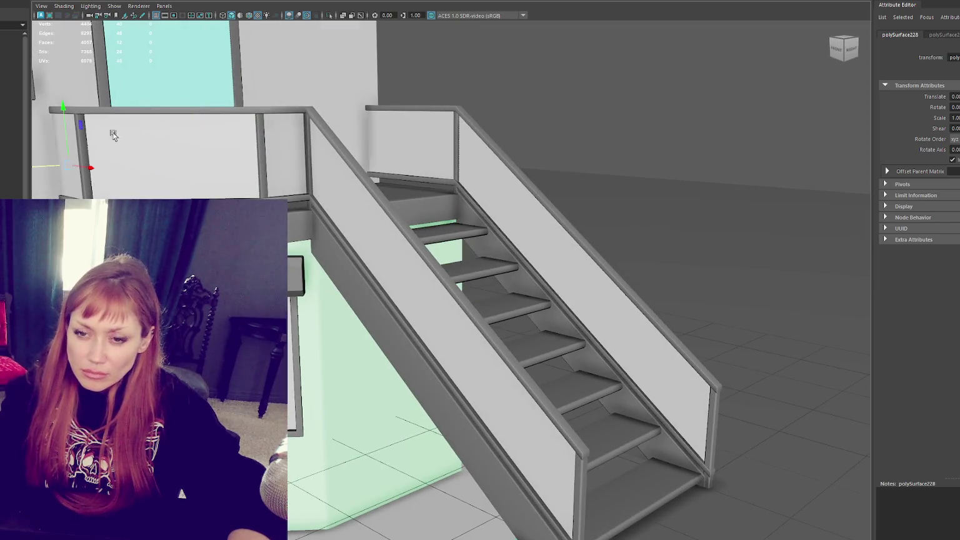
pyautogui.moveTo(523, 248)
pyautogui.keyDown('alt'); pyautogui.mouseDown()
pyautogui.moveTo(422, 232)
pyautogui.moveTo(465, 250)
pyautogui.moveTo(491, 242)
pyautogui.moveTo(467, 242)
pyautogui.moveTo(584, 237)
pyautogui.moveTo(537, 249)
pyautogui.moveTo(459, 191)
pyautogui.mouseUp(); pyautogui.keyUp('alt')
# - Combine the infill panels into one mesh and frame it in the full scene
pyautogui.click(94, 25)
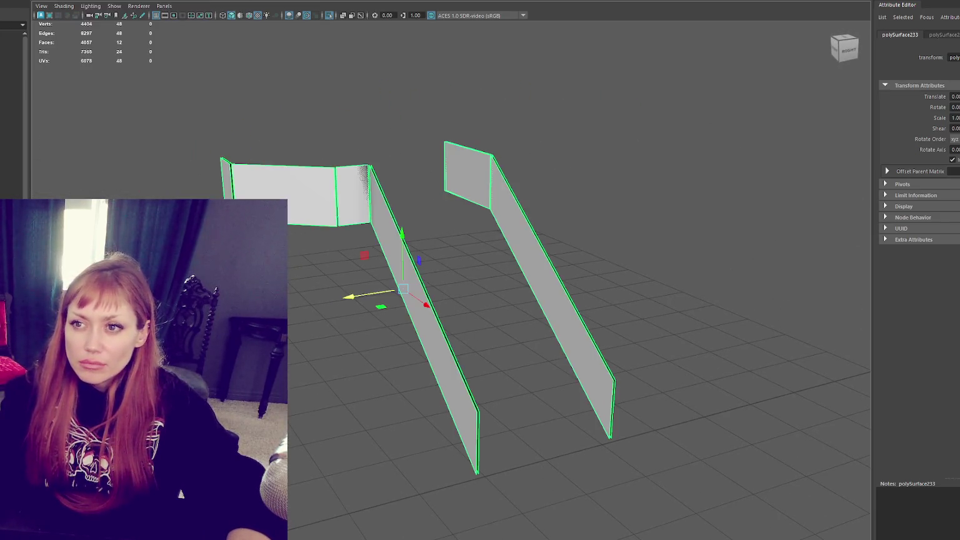
pyautogui.click(286, 121)
pyautogui.hotkey('ctrl', '1')
pyautogui.moveTo(375, 219)
pyautogui.keyDown('alt'); pyautogui.mouseDown()
pyautogui.moveTo(422, 201)
pyautogui.moveTo(414, 249)
pyautogui.mouseUp(); pyautogui.keyUp('alt')
pyautogui.click(414, 249)
pyautogui.press('f')
# - In the UV Editor, select all panel shells and apply the set texel density
pyautogui.click(262, 2)
pyautogui.click(275, 7)
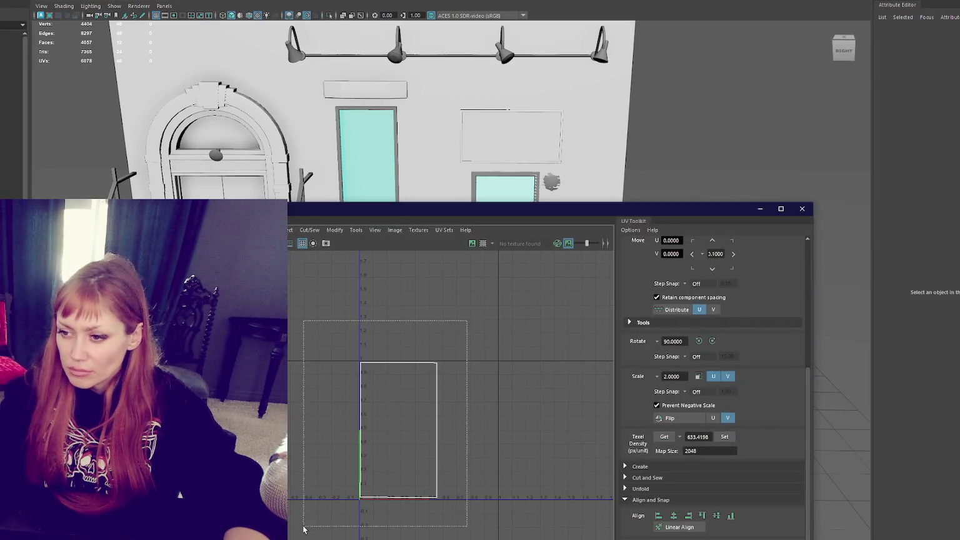
pyautogui.moveTo(306, 525); pyautogui.dragTo(306, 525)
pyautogui.keyDown('shift'); pyautogui.moveTo(471, 360); pyautogui.dragTo(330, 353, button='right'); pyautogui.keyUp('shift')
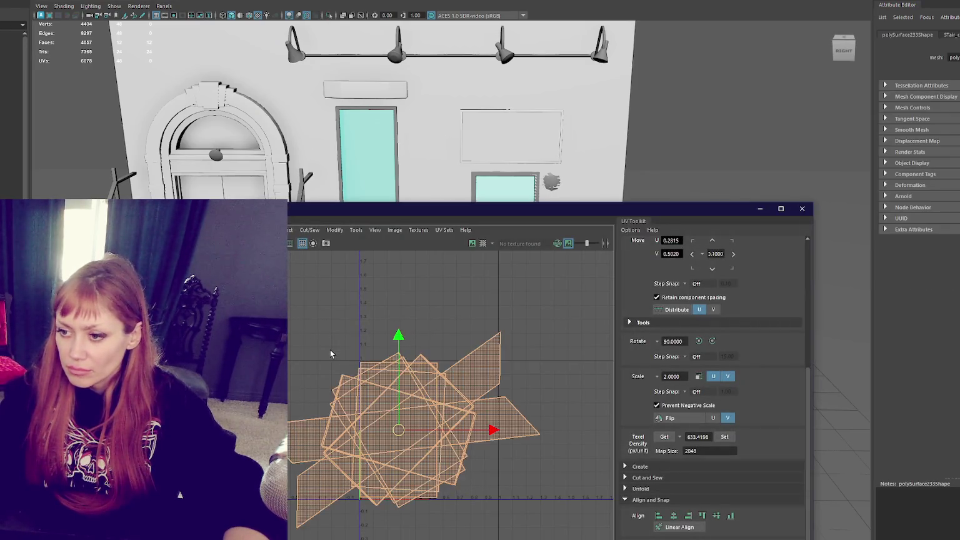
pyautogui.click(732, 437)
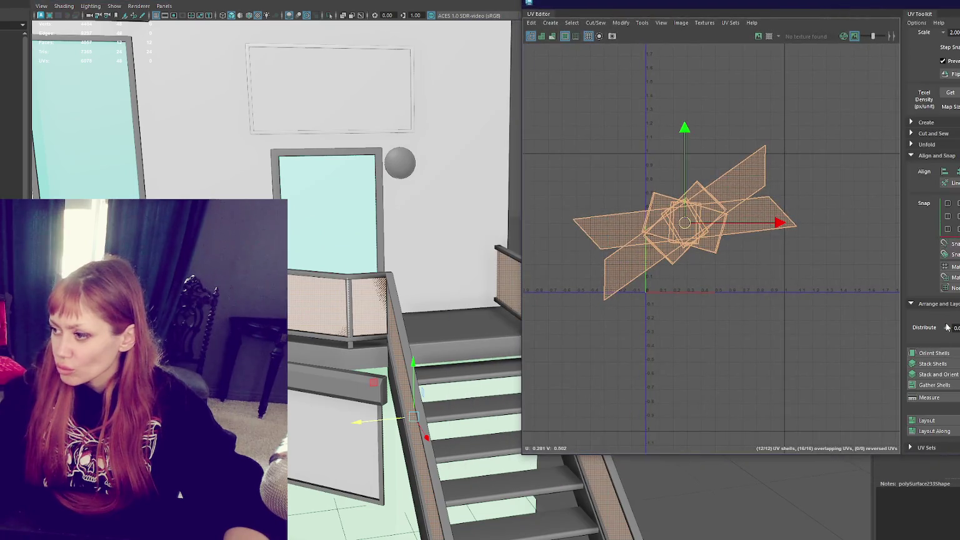
# - Stack and orient the shells, then move the long shell out to the left
pyautogui.click(931, 374)
pyautogui.click(680, 292)
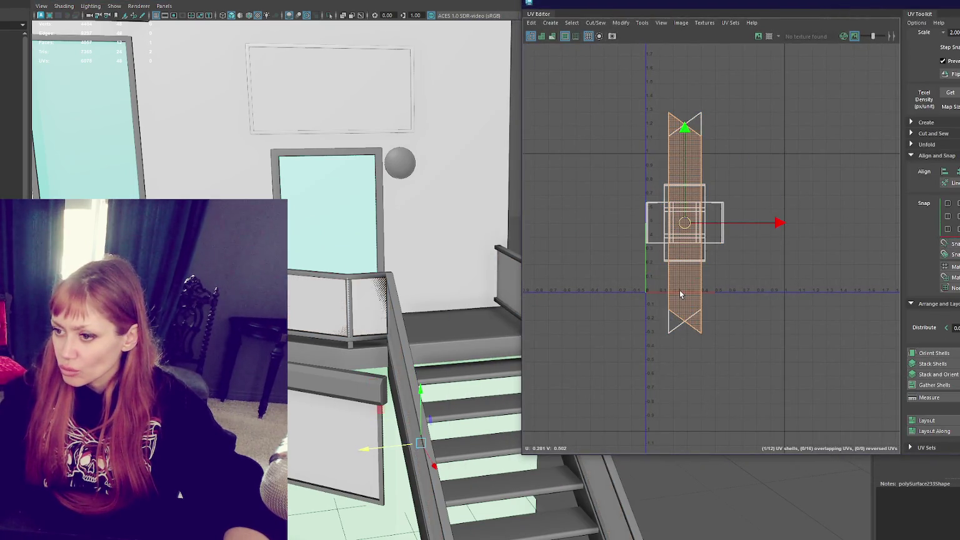
pyautogui.press('e')
pyautogui.moveTo(752, 154)
pyautogui.mouseDown()
pyautogui.moveTo(789, 267)
pyautogui.moveTo(795, 196)
pyautogui.mouseUp()
pyautogui.hotkey('ctrl', 'z')
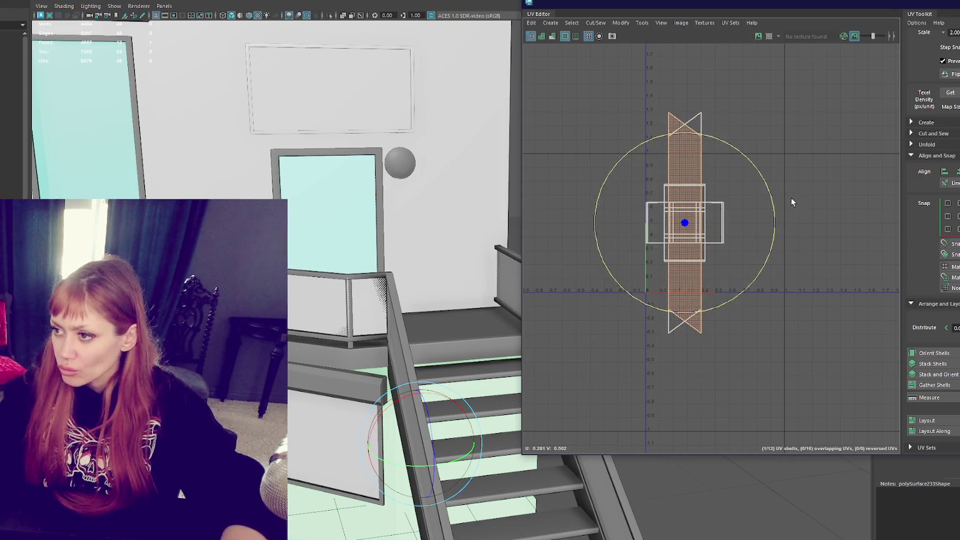
pyautogui.press('w')
pyautogui.moveTo(687, 215); pyautogui.dragTo(549, 228)
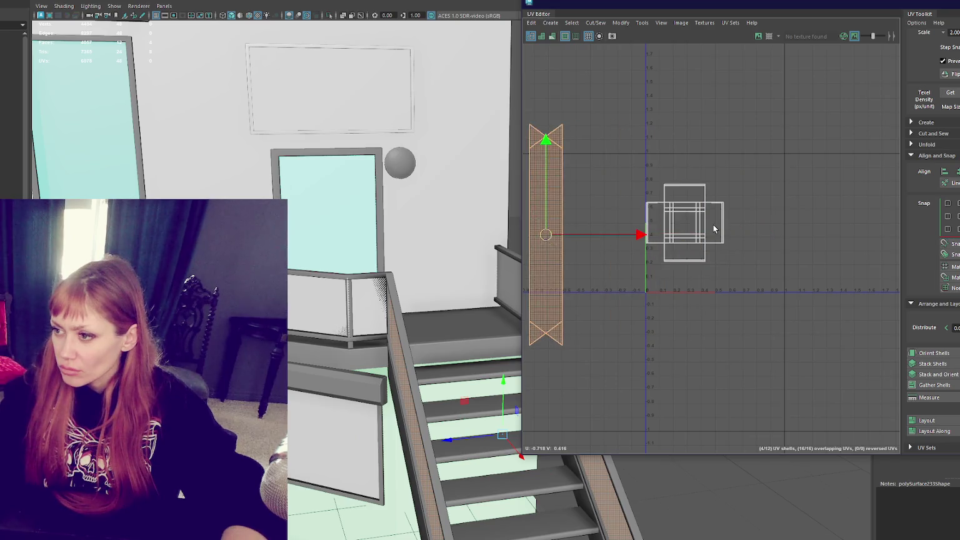
# - Snap the square shell onto U=0 and V=0, and the wide shell down onto V=0
pyautogui.click(715, 230)
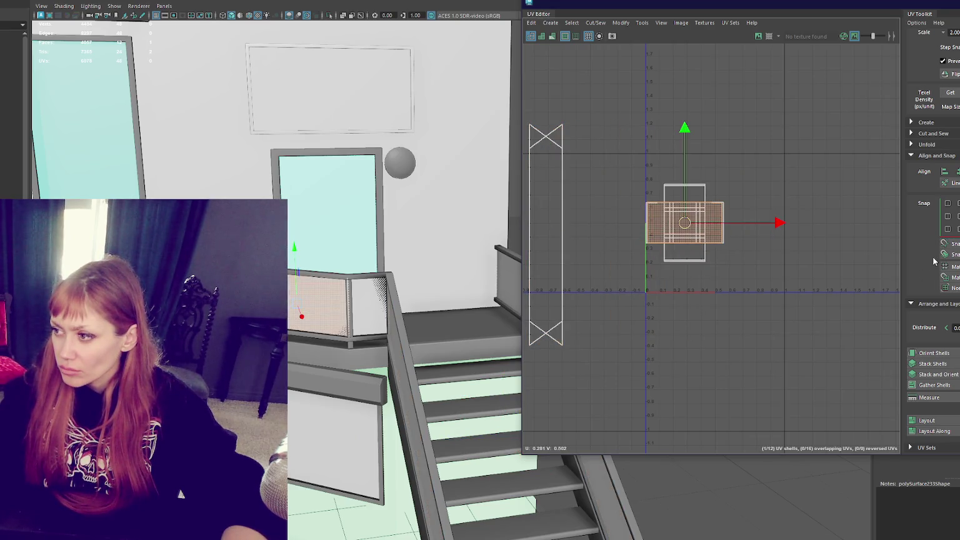
pyautogui.click(954, 230)
pyautogui.click(955, 229)
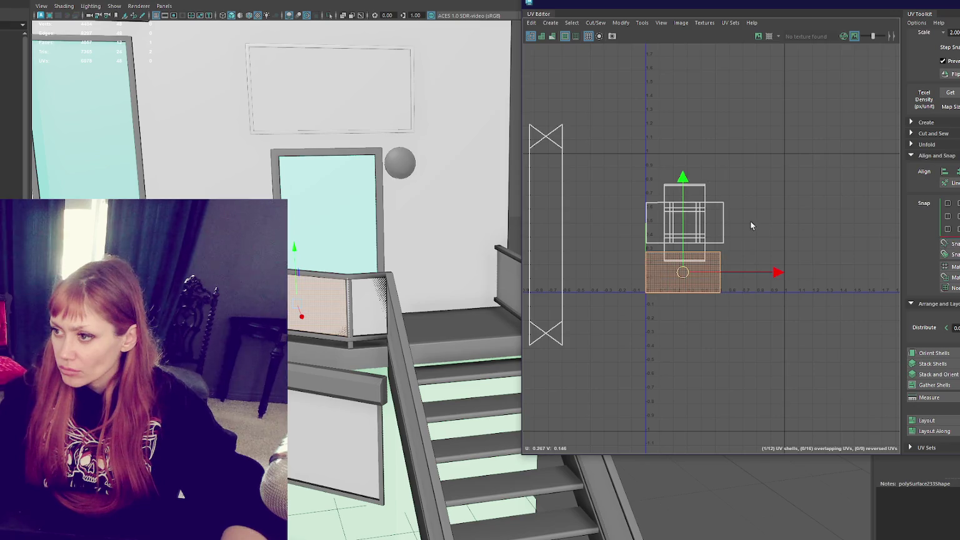
pyautogui.click(740, 232)
pyautogui.click(713, 236)
pyautogui.click(948, 229)
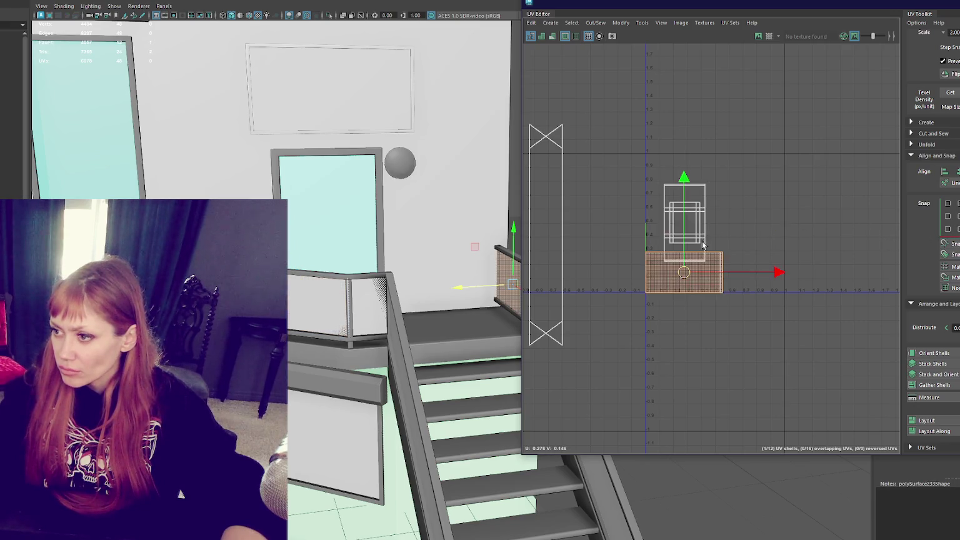
# - Rotate the tall shell 90 degrees and snap it and the small stacked shells onto V=0
pyautogui.click(701, 204)
pyautogui.scroll(1, 933, 232)
pyautogui.scroll(1, 933, 232)
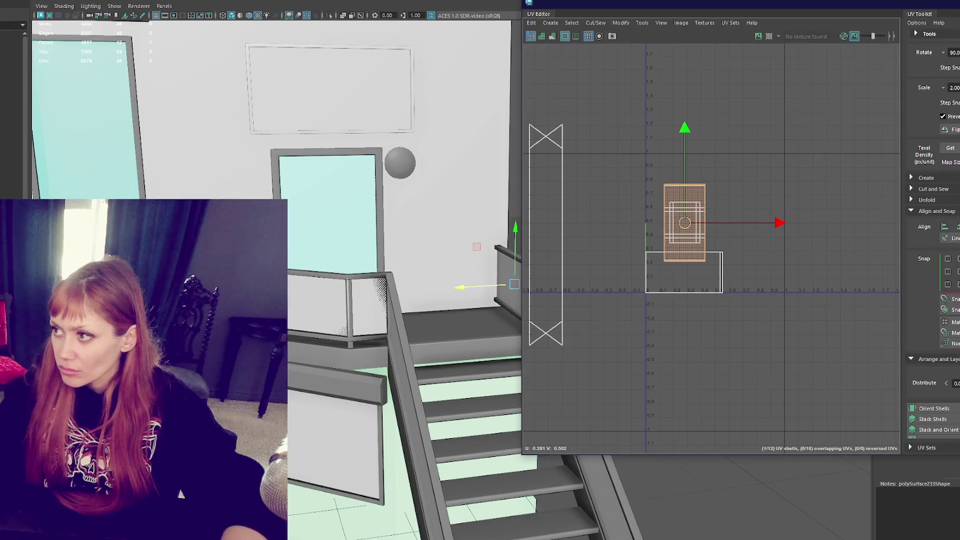
pyautogui.click(956, 52)
pyautogui.click(948, 284)
pyautogui.click(704, 203)
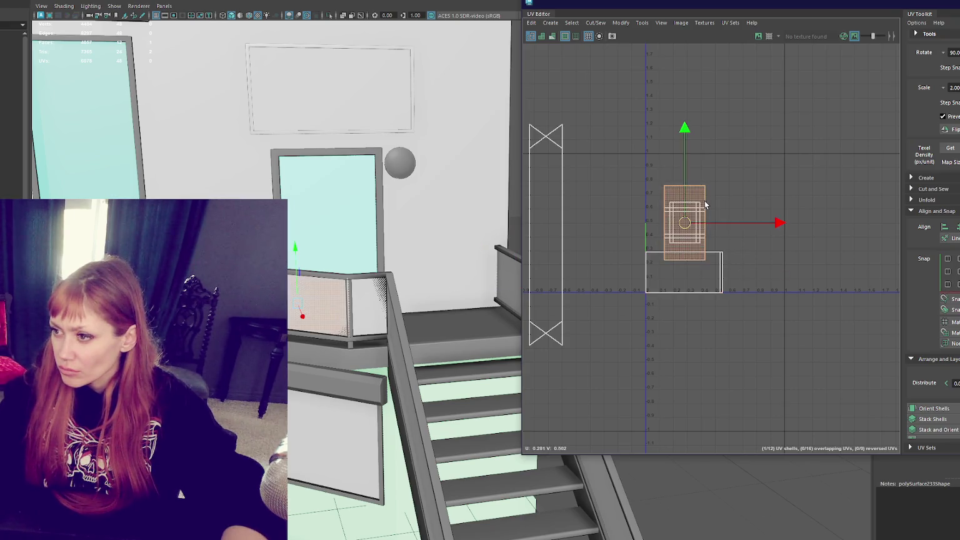
pyautogui.click(956, 52)
pyautogui.click(948, 285)
pyautogui.click(692, 214)
pyautogui.click(947, 284)
pyautogui.click(684, 225)
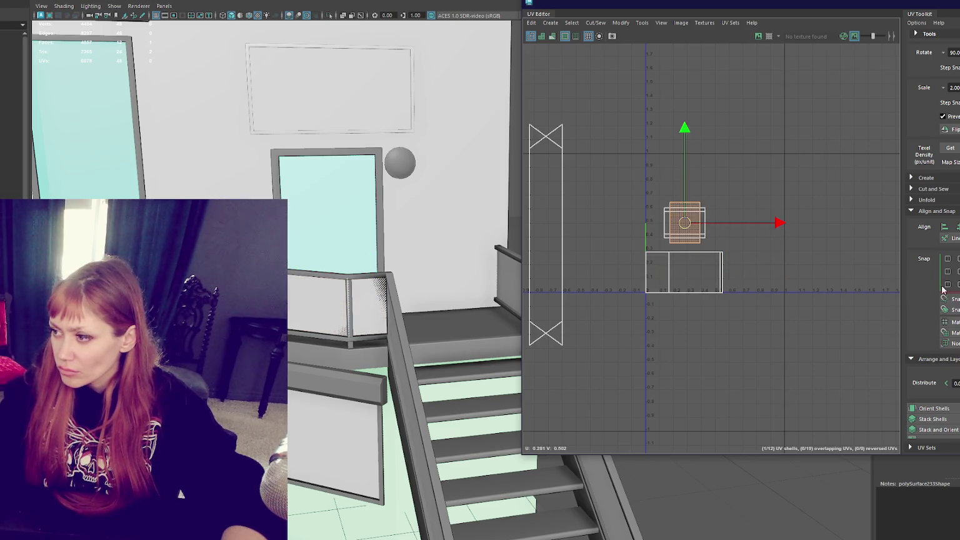
pyautogui.click(948, 284)
# - Stand the wide shell upright in the bottom-left UV corner, then start turning the tall stair-side shell horizontal
pyautogui.click(689, 227)
pyautogui.click(956, 52)
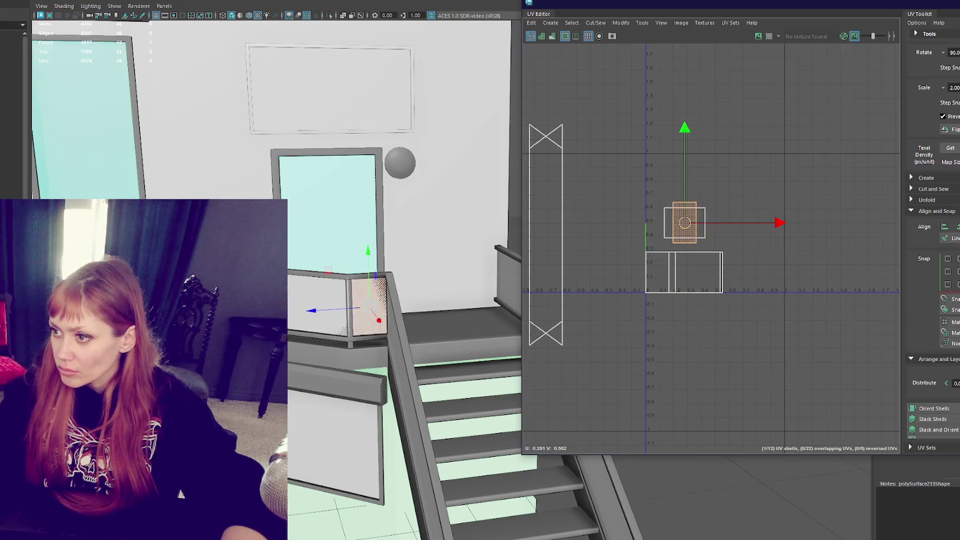
pyautogui.click(949, 284)
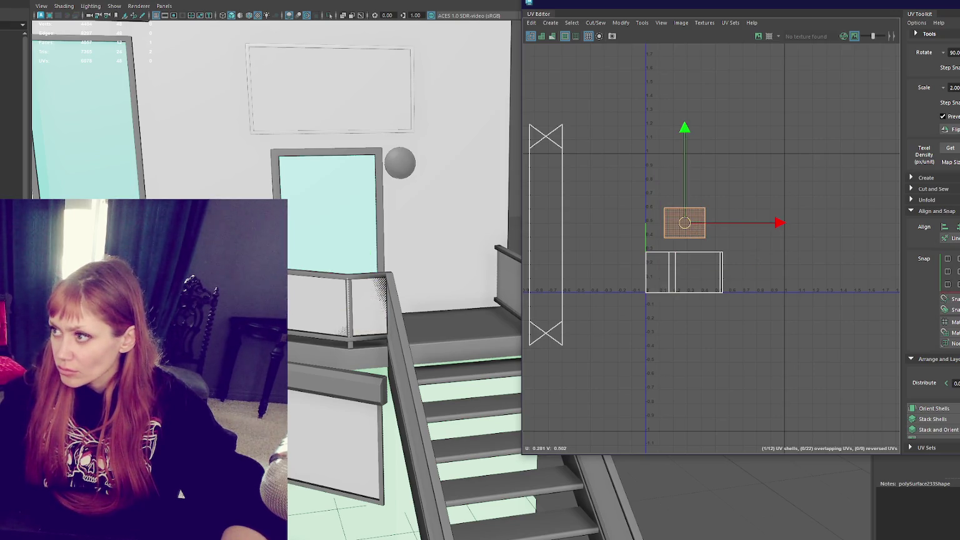
pyautogui.click(947, 283)
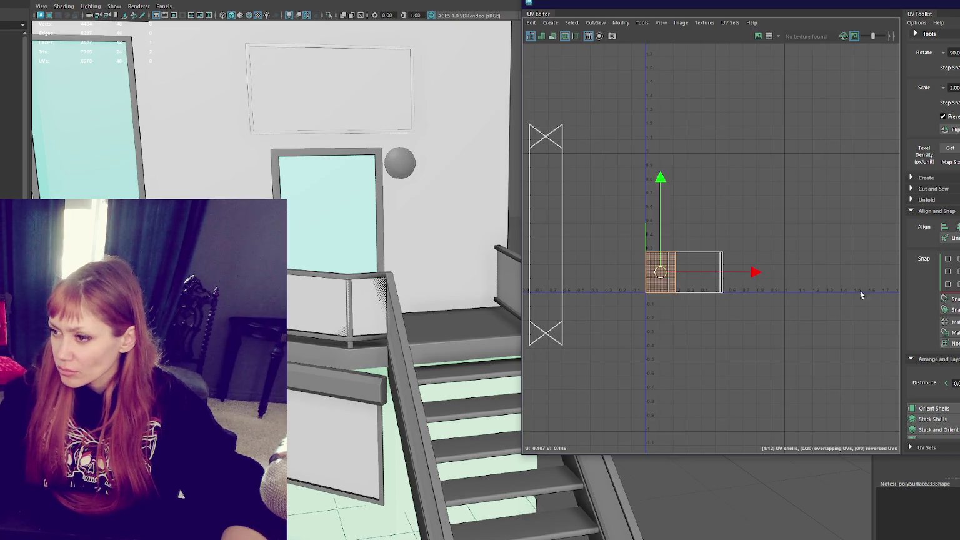
pyautogui.click(556, 190)
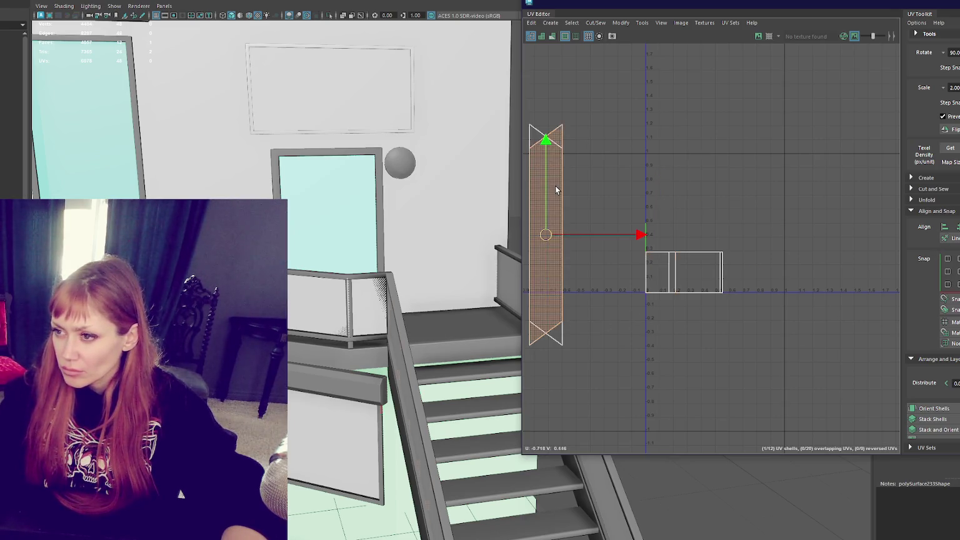
pyautogui.moveTo(616, 187)
pyautogui.mouseDown()
pyautogui.moveTo(696, 433)
pyautogui.moveTo(642, 226)
pyautogui.mouseUp()
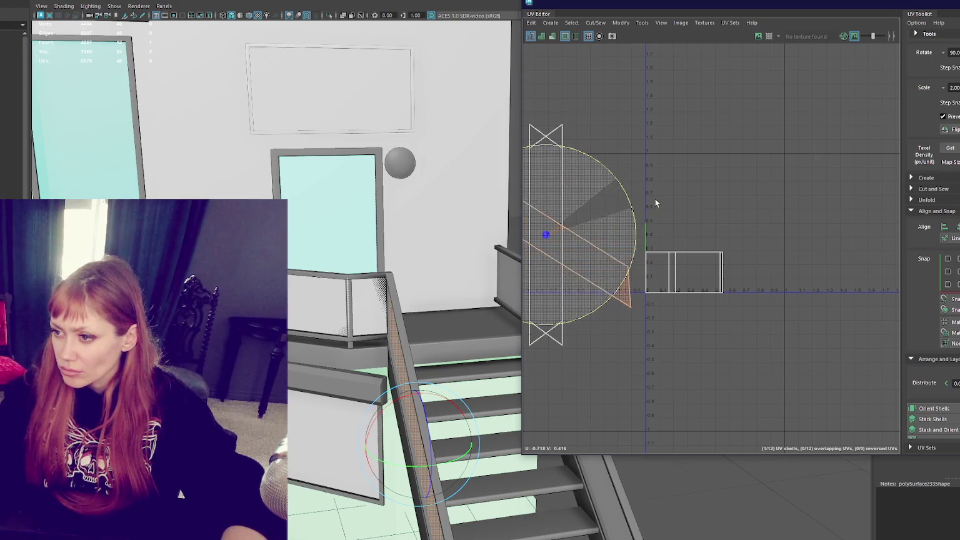
# - Move the stringer shell right and rotate it slightly to match the stair slope
pyautogui.moveTo(653, 205)
pyautogui.mouseDown()
pyautogui.moveTo(703, 234)
pyautogui.moveTo(722, 234)
pyautogui.mouseUp()
pyautogui.press('w')
pyautogui.scroll(3, 690, 260)
pyautogui.scroll(2, 673, 266)
pyautogui.press('e')
pyautogui.keyDown('alt'); pyautogui.moveTo(673, 266); pyautogui.dragTo(803, 206, button='middle'); pyautogui.keyUp('alt')
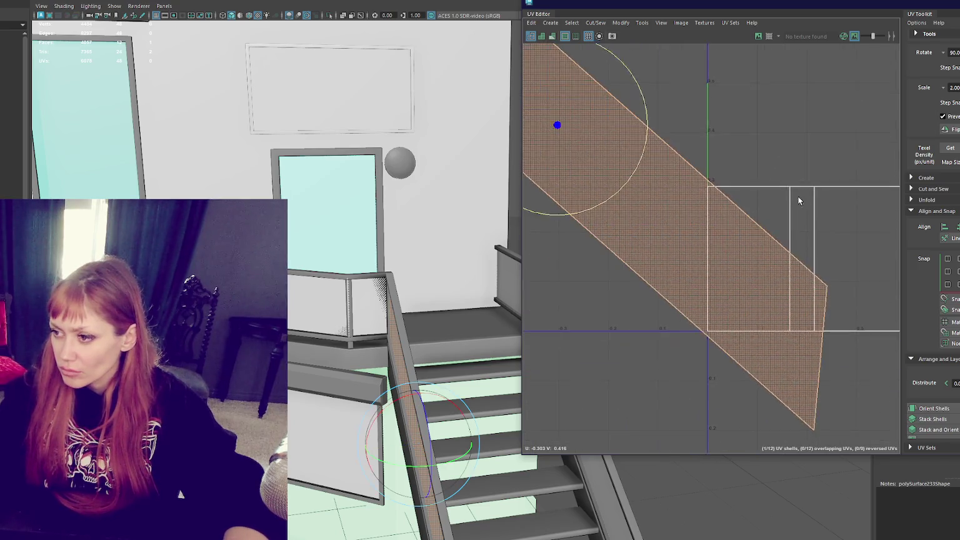
pyautogui.scroll(-3, 803, 206)
pyautogui.moveTo(691, 188); pyautogui.dragTo(707, 207)
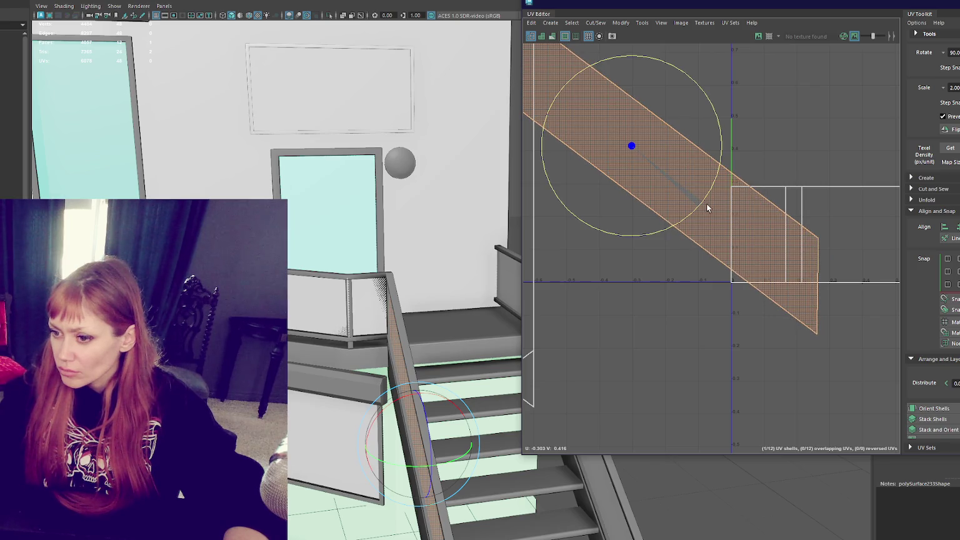
# - Undo back to the planar-projected diagonal shell inside the 0–1 square and close the UV Editor
pyautogui.hotkey('ctrl', 'z')
pyautogui.hotkey('ctrl', 'z')
pyautogui.hotkey('ctrl', 'z')
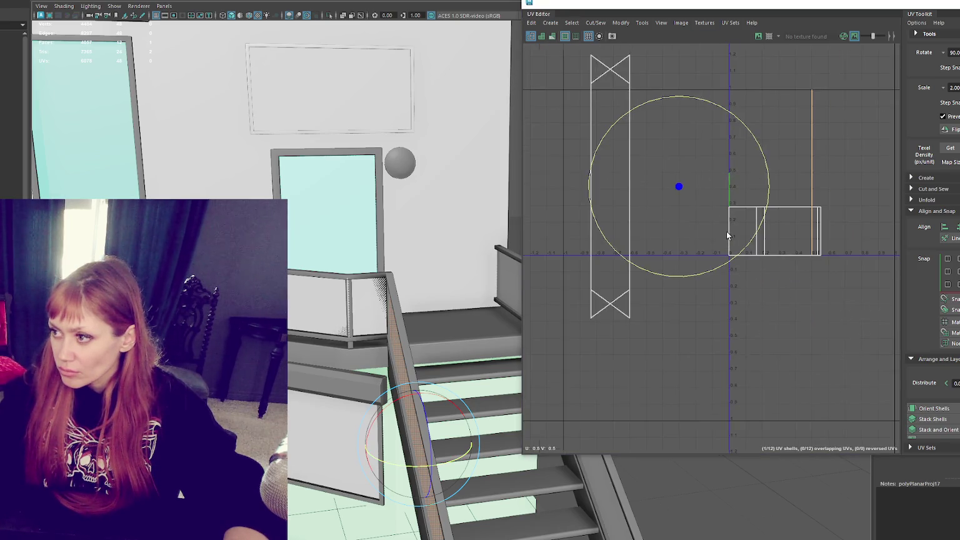
pyautogui.hotkey('ctrl', 'z')
pyautogui.hotkey('ctrl', 'z')
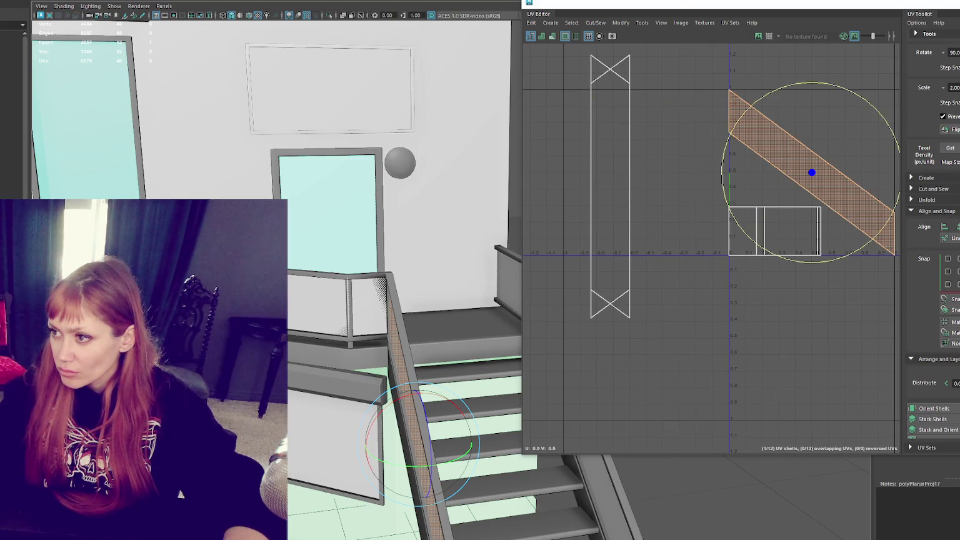
pyautogui.hotkey('shift', 'z')
pyautogui.hotkey('shift', 'z')
pyautogui.hotkey('shift', 'z')
pyautogui.hotkey('shift', 'z')
pyautogui.hotkey('shift', 'z')
pyautogui.hotkey('shift', 'z')
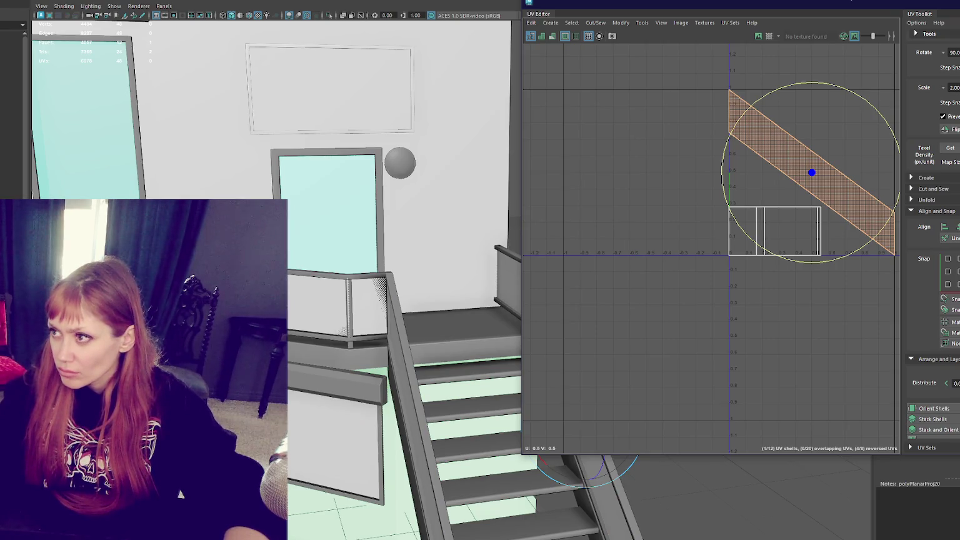
pyautogui.click(848, 6)
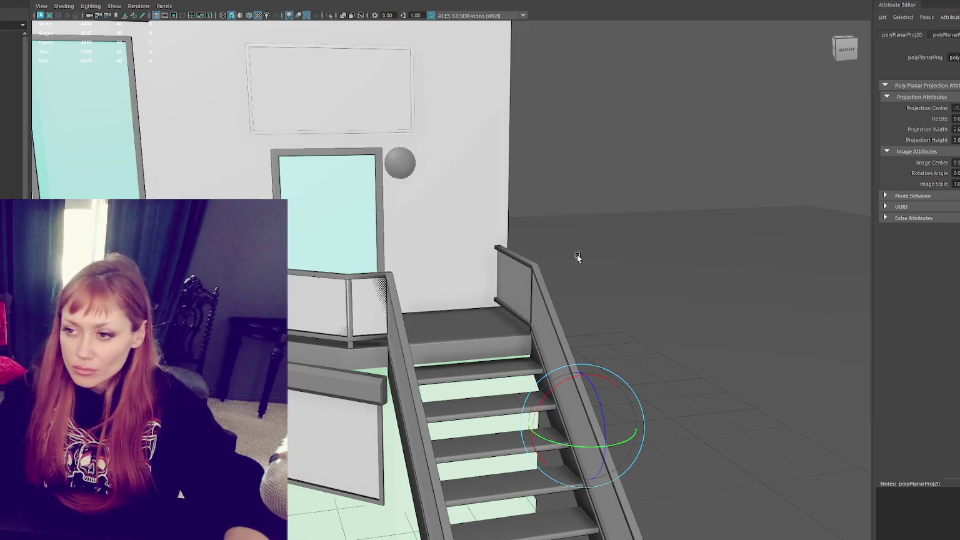
pyautogui.click(691, 170)
pyautogui.click(517, 289)
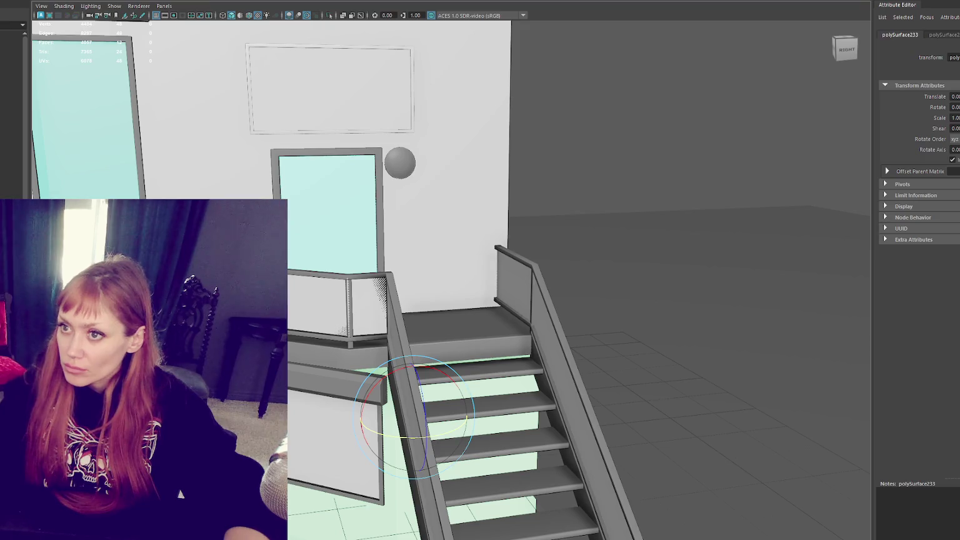
pyautogui.moveTo(745, 165)
pyautogui.keyDown('alt'); pyautogui.mouseDown(button='right')
pyautogui.moveTo(595, 206)
pyautogui.moveTo(645, 164)
pyautogui.mouseUp(button='right'); pyautogui.keyUp('alt')
pyautogui.keyDown('alt'); pyautogui.moveTo(690, 120); pyautogui.dragTo(692, 186); pyautogui.keyUp('alt')
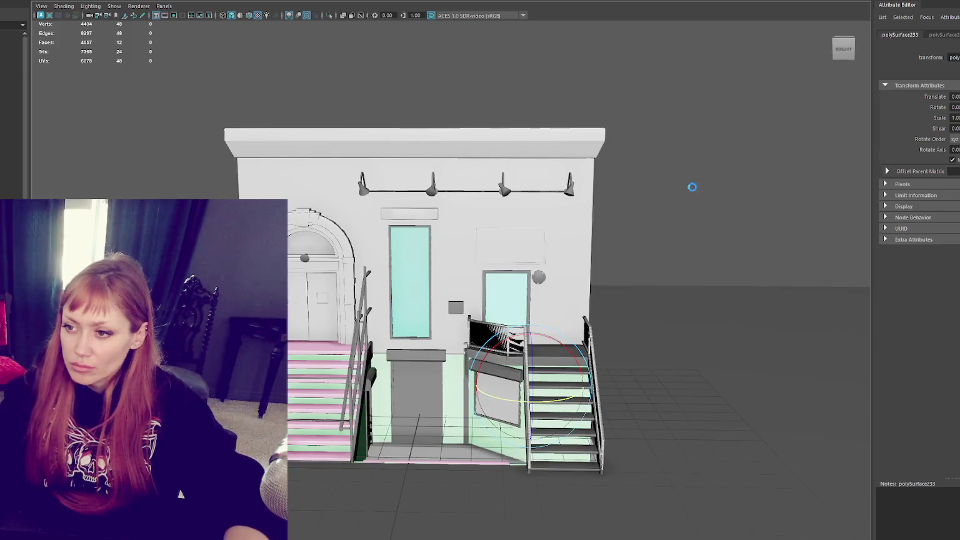
pyautogui.keyDown('alt'); pyautogui.moveTo(692, 187); pyautogui.dragTo(208, 177, button='right'); pyautogui.keyUp('alt')
pyautogui.click(11, 183)
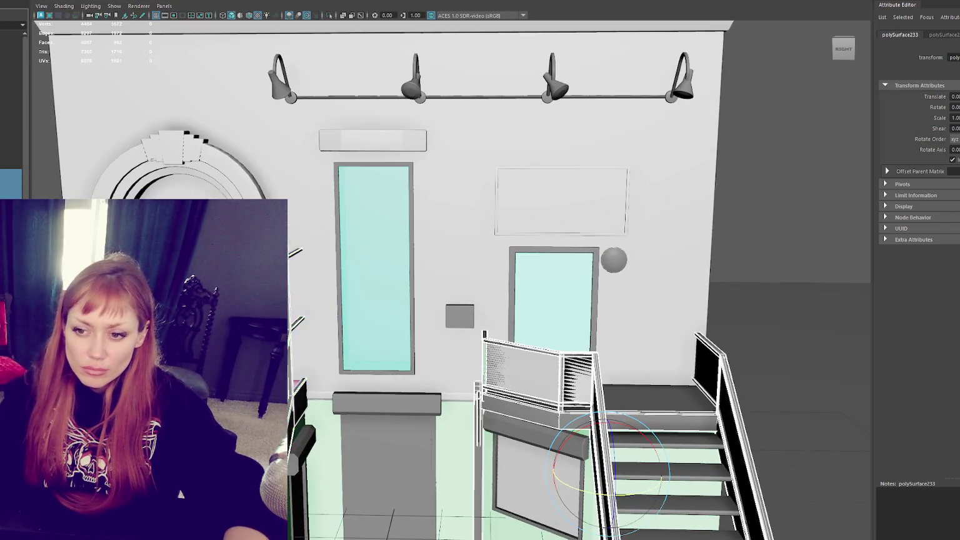
pyautogui.click(11, 72)
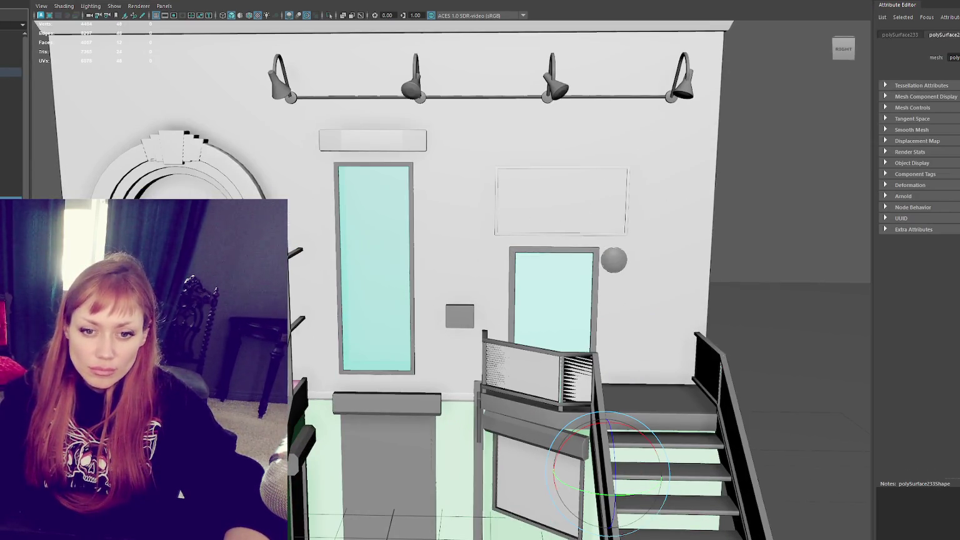
pyautogui.scroll(-5, 361, 281)
pyautogui.scroll(3, 361, 281)
pyautogui.scroll(3, 423, 293)
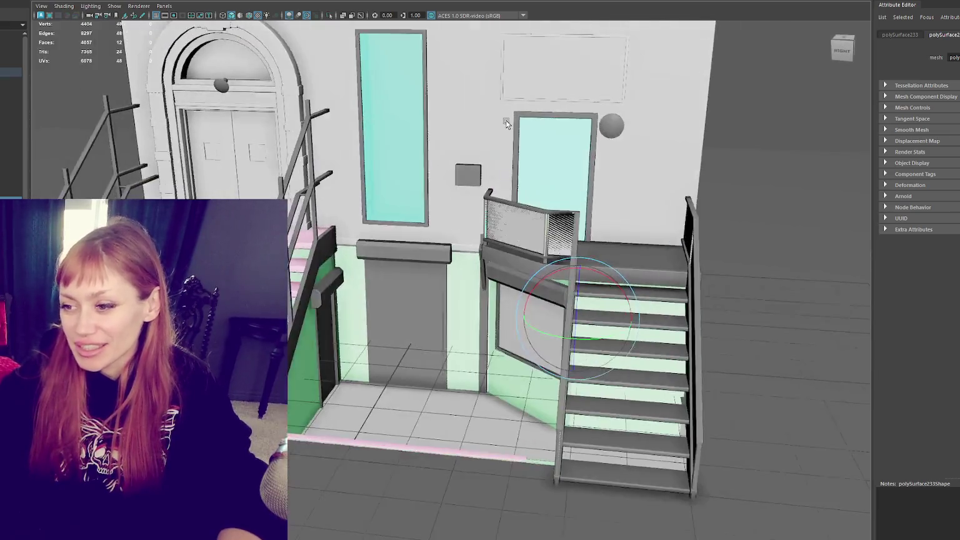
pyautogui.moveTo(505, 120)
pyautogui.keyDown('alt'); pyautogui.mouseDown()
pyautogui.moveTo(561, 155)
pyautogui.moveTo(384, 358)
pyautogui.mouseUp(); pyautogui.keyUp('alt')
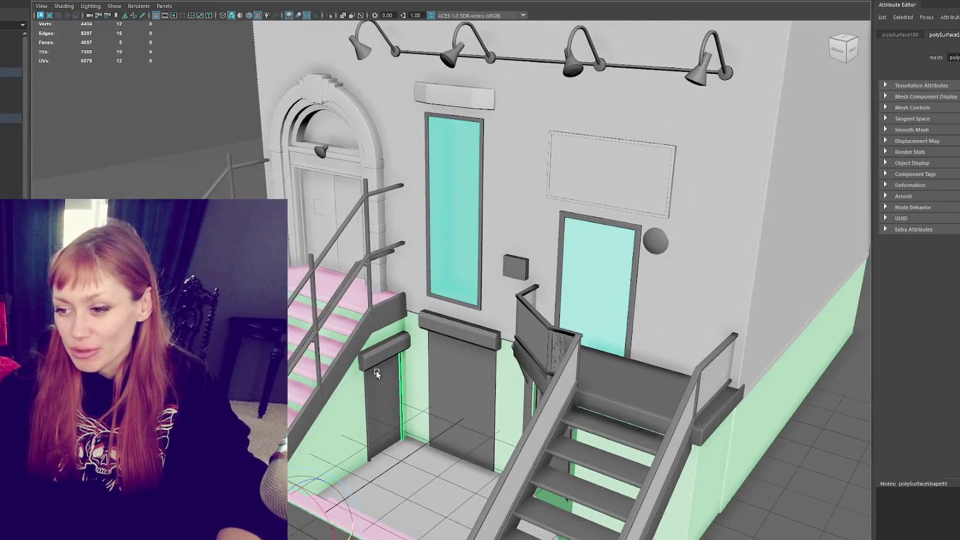
pyautogui.scroll(5, 368, 399)
pyautogui.moveTo(358, 381)
pyautogui.keyDown('alt'); pyautogui.mouseDown()
pyautogui.moveTo(439, 350)
pyautogui.moveTo(342, 296)
pyautogui.moveTo(504, 236)
pyautogui.mouseUp(); pyautogui.keyUp('alt')
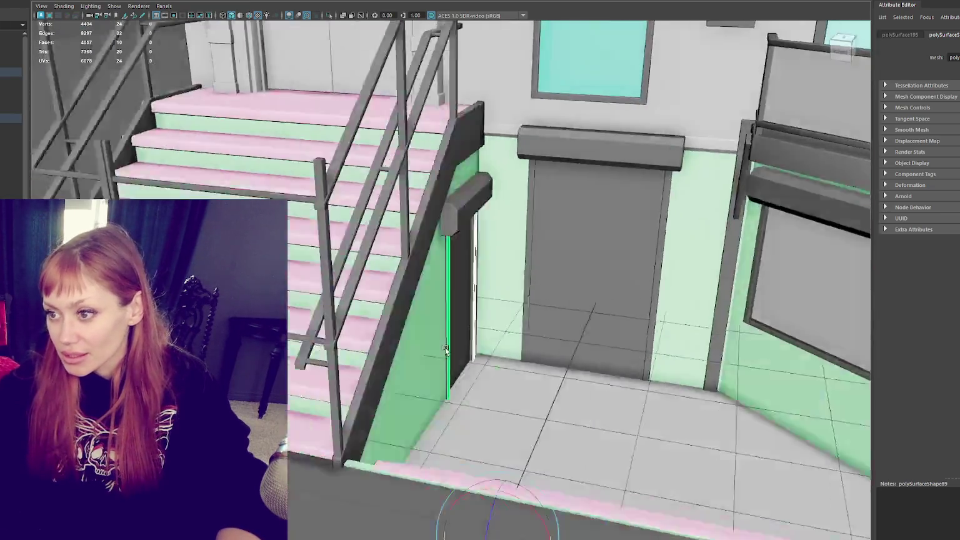
pyautogui.click(520, 241)
pyautogui.press('f')
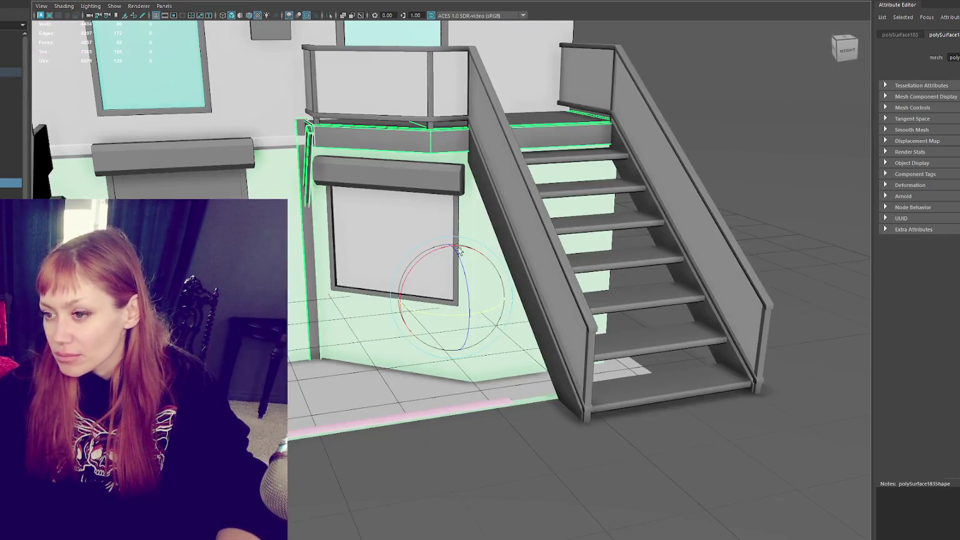
pyautogui.scroll(5, 313, 267)
pyautogui.keyDown('alt'); pyautogui.moveTo(314, 267); pyautogui.dragTo(333, 268); pyautogui.keyUp('alt')
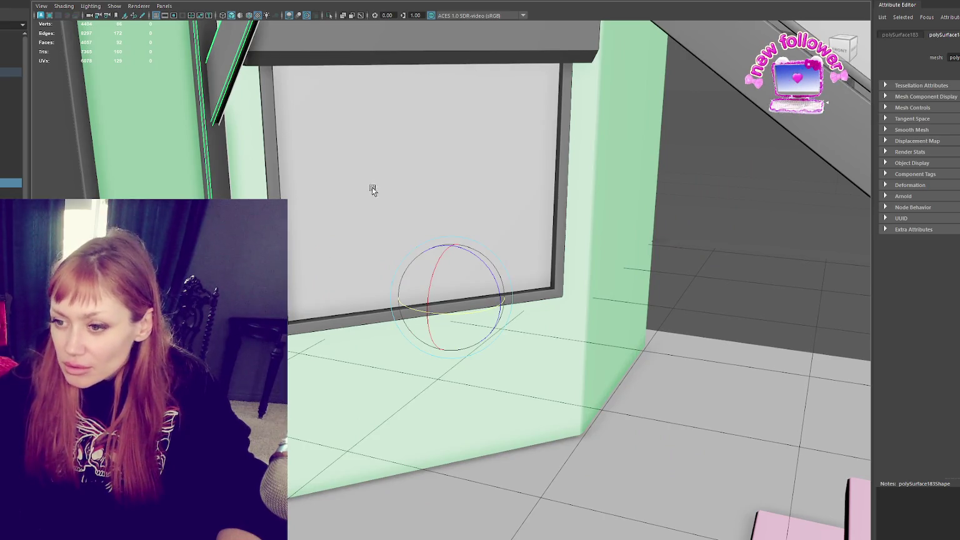
pyautogui.scroll(-3, 431, 192)
pyautogui.click(503, 158)
pyautogui.moveTo(431, 192)
pyautogui.keyDown('alt'); pyautogui.mouseDown()
pyautogui.moveTo(503, 158)
pyautogui.moveTo(474, 157)
pyautogui.moveTo(434, 289)
pyautogui.moveTo(478, 320)
pyautogui.moveTo(491, 356)
pyautogui.mouseUp(); pyautogui.keyUp('alt')
pyautogui.scroll(-3, 469, 162)
pyautogui.scroll(-3, 469, 168)
pyautogui.scroll(-3, 434, 289)
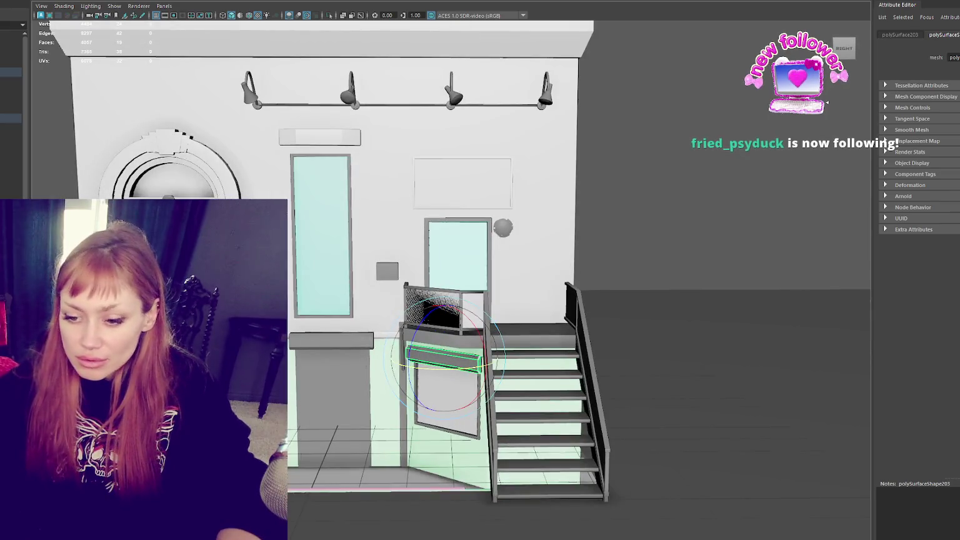
pyautogui.hotkey('alt', 'Tab')
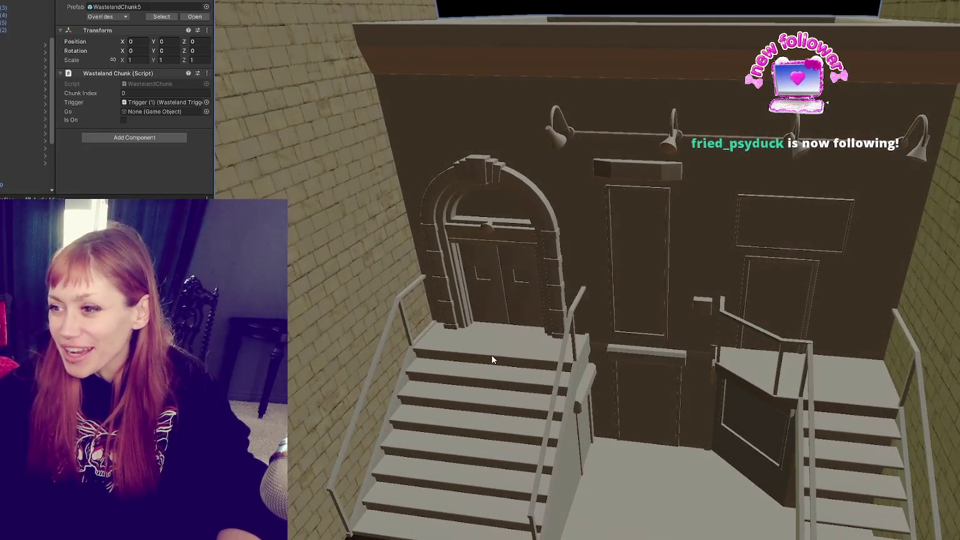
# - Fly the Unity Scene camera in close to the entrance wall, lamps and stair railing
pyautogui.moveTo(735, 155); pyautogui.dragTo(656, 246, button='right')
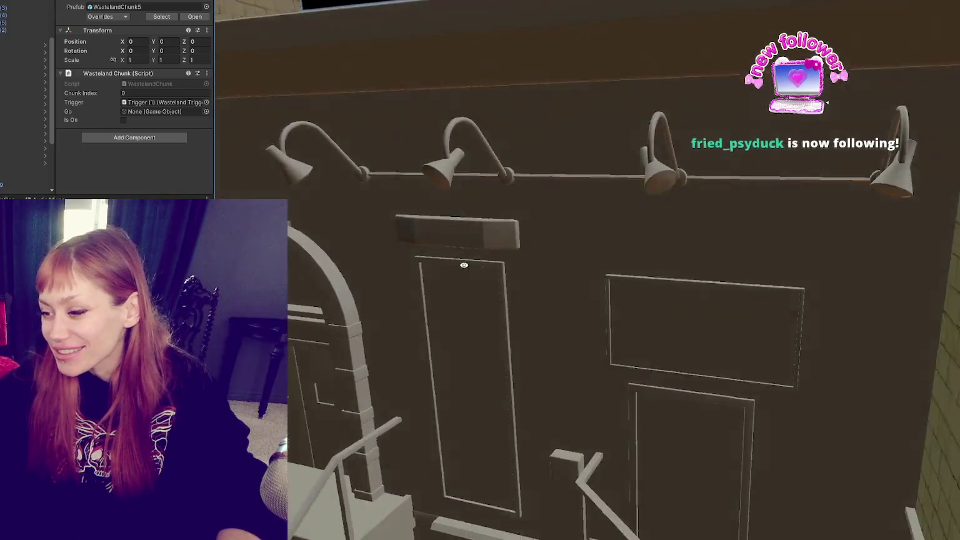
pyautogui.moveTo(657, 247)
pyautogui.mouseDown(button='right')
pyautogui.moveTo(488, 336)
pyautogui.moveTo(695, 268)
pyautogui.moveTo(642, 352)
pyautogui.moveTo(637, 242)
pyautogui.mouseUp(button='right')
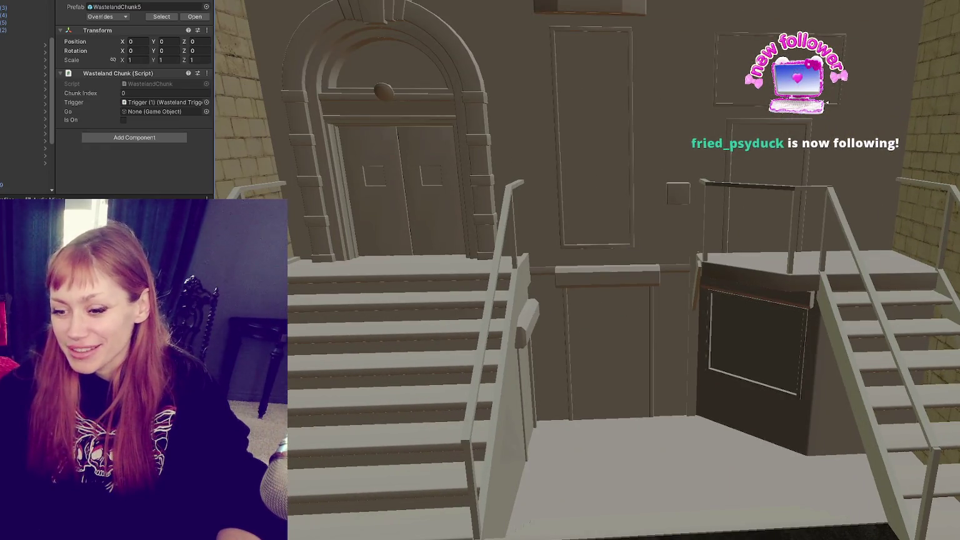
pyautogui.hotkey('alt', 'Tab')
# - Select pCube66 in the Outliner, unhide the grey side wall, and reselect the stair side piece
pyautogui.click(494, 400)
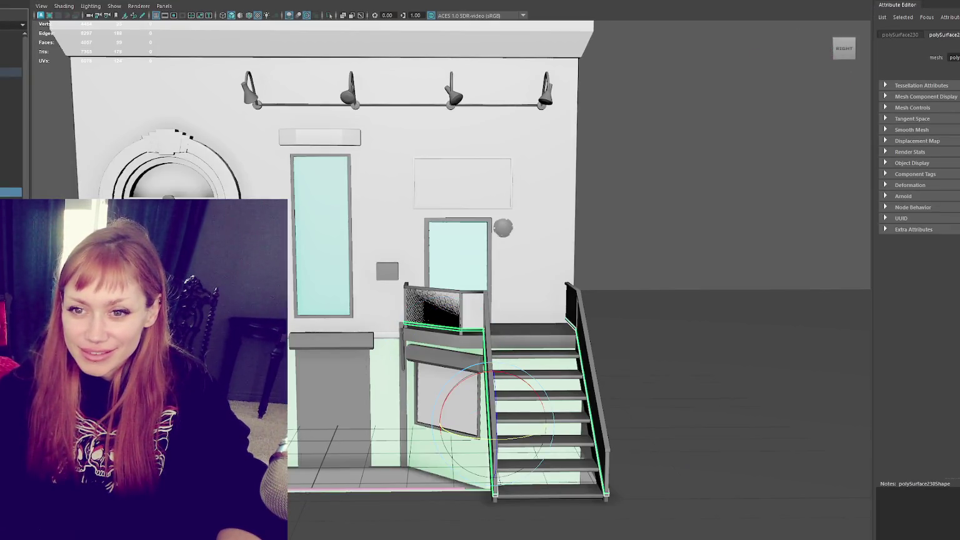
pyautogui.click(437, 394)
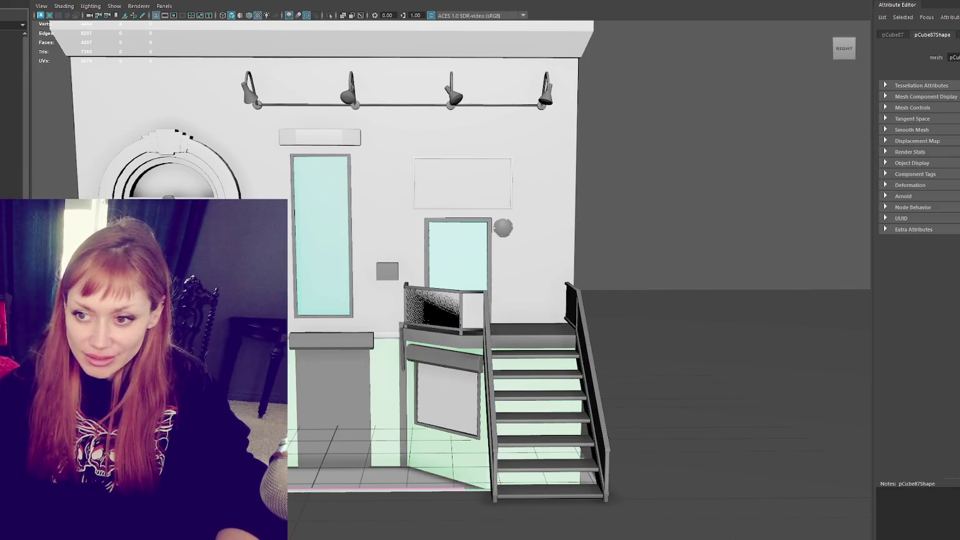
pyautogui.click(12, 100)
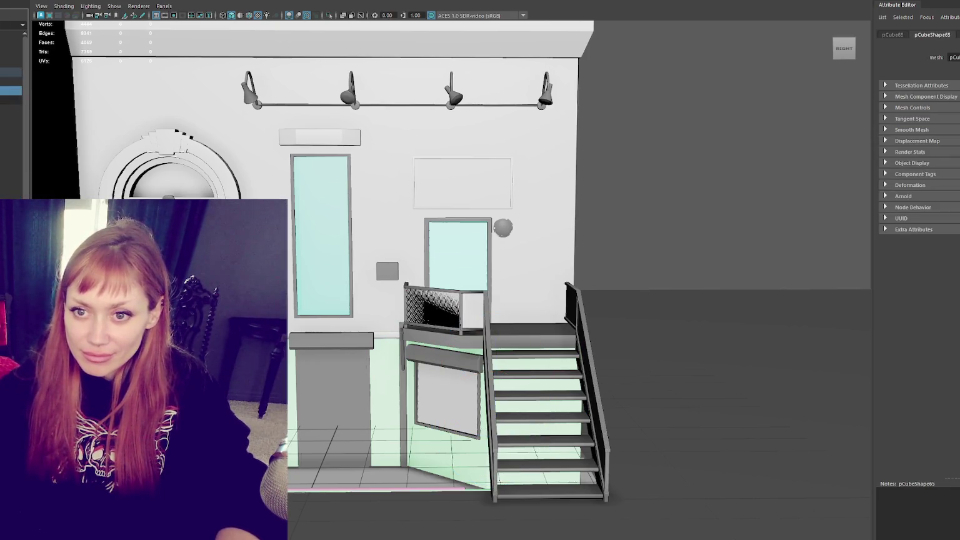
pyautogui.hotkey('shift', 'h')
pyautogui.click(434, 307)
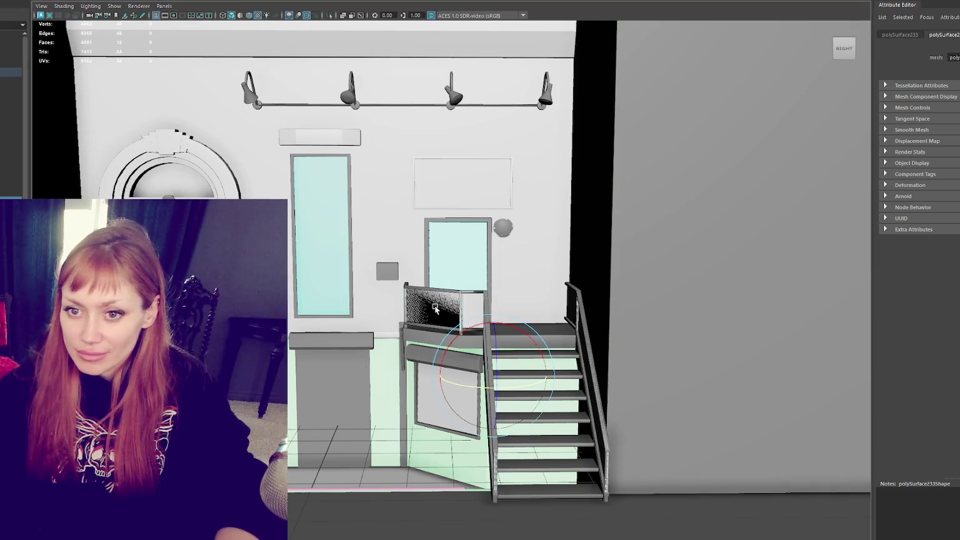